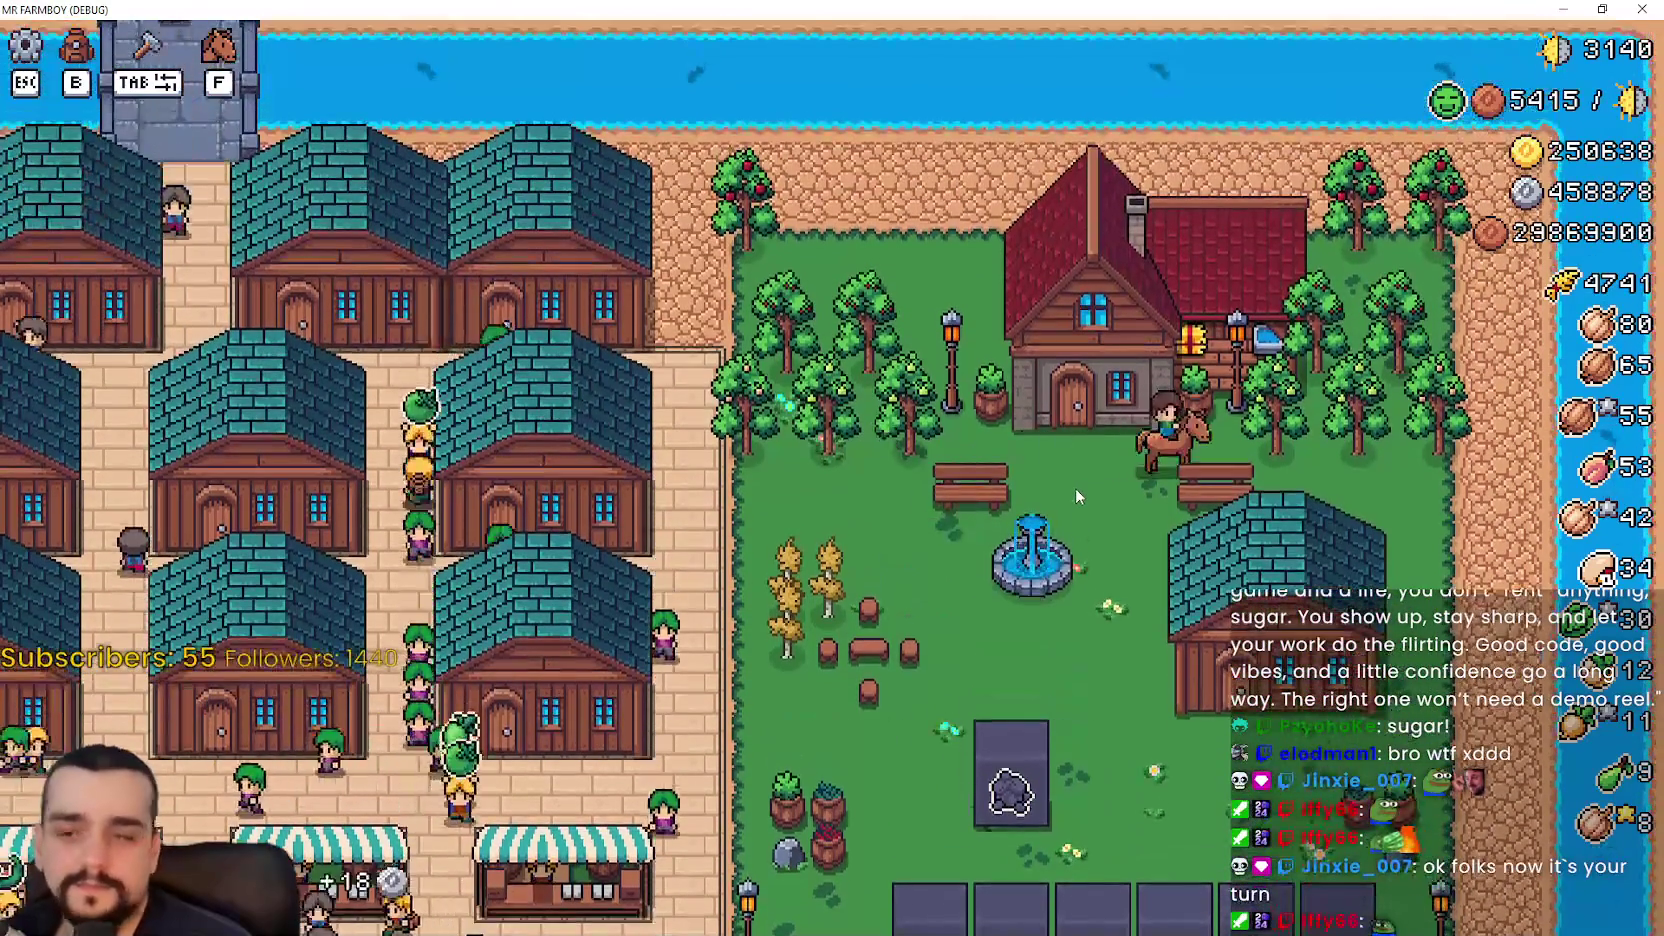
- Check the player house's horse and farm tool advancements, then glance at the storage inventory
left_click(1090, 482)
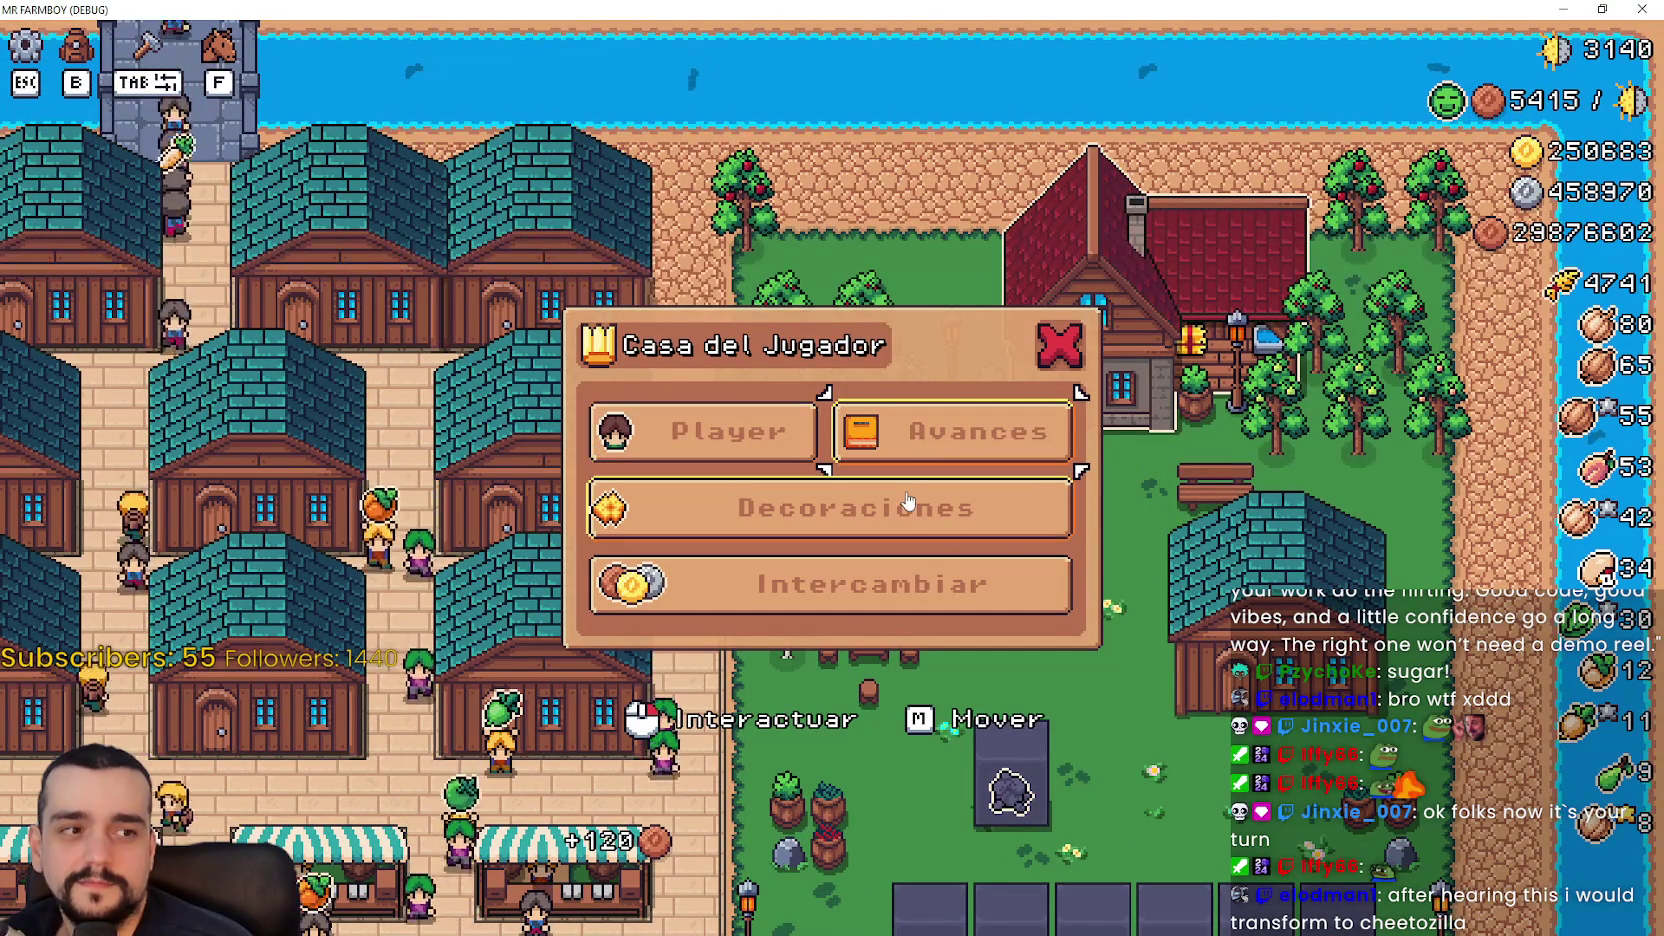
left_click(950, 431)
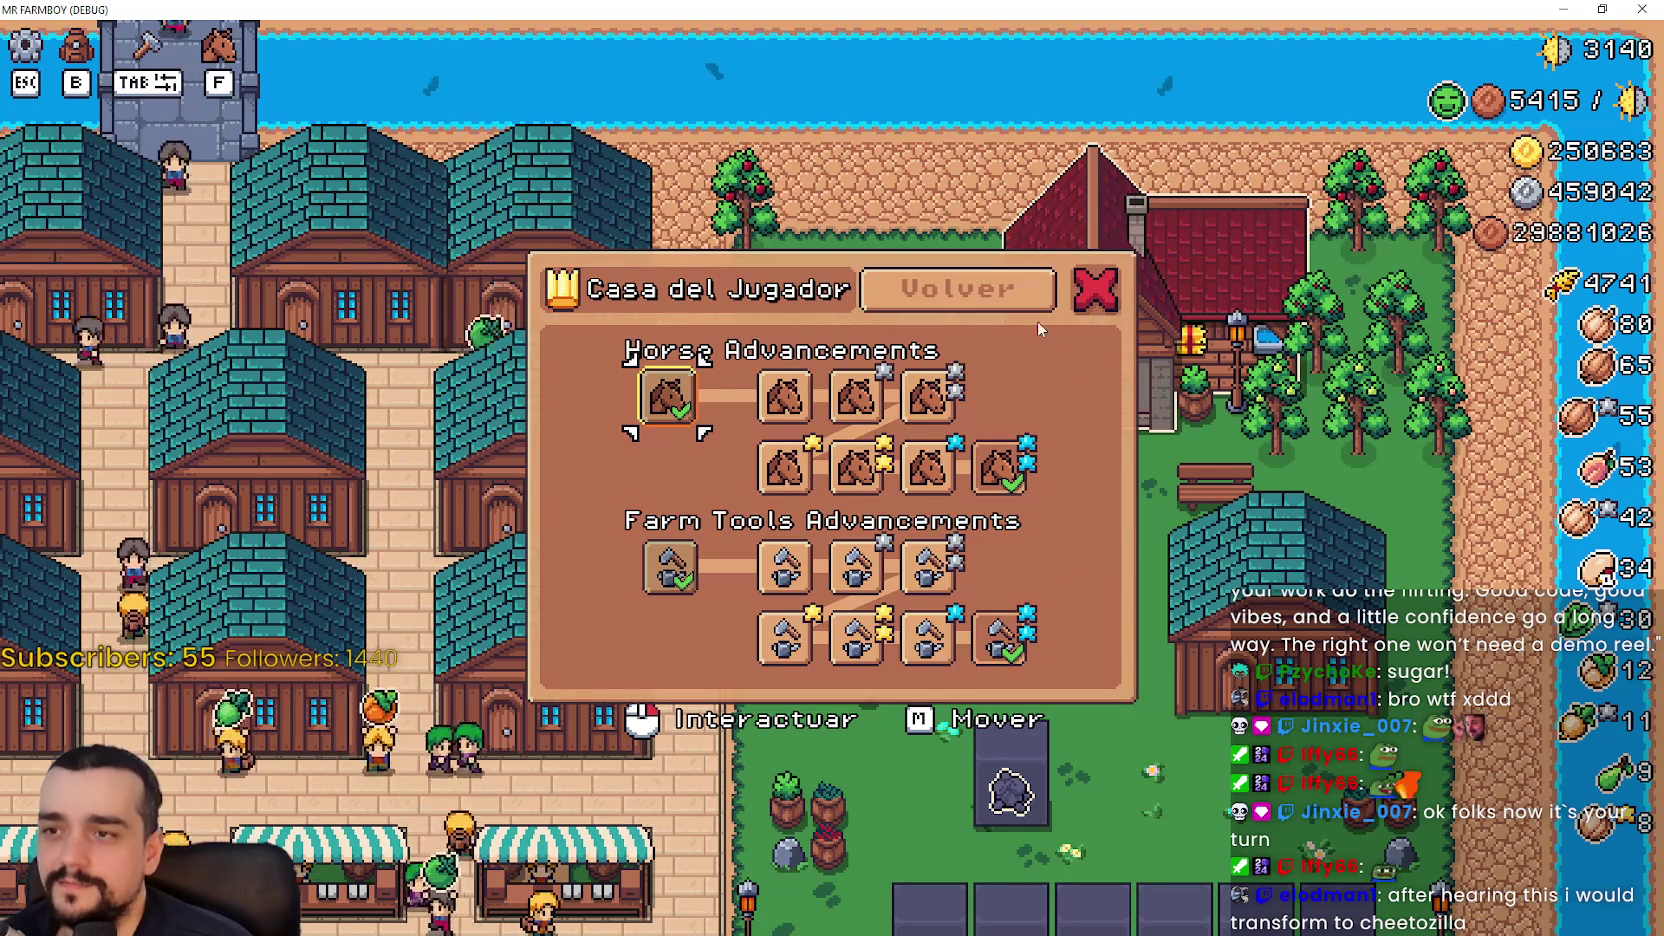
left_click(1013, 293)
left_click(1084, 341)
key("e")
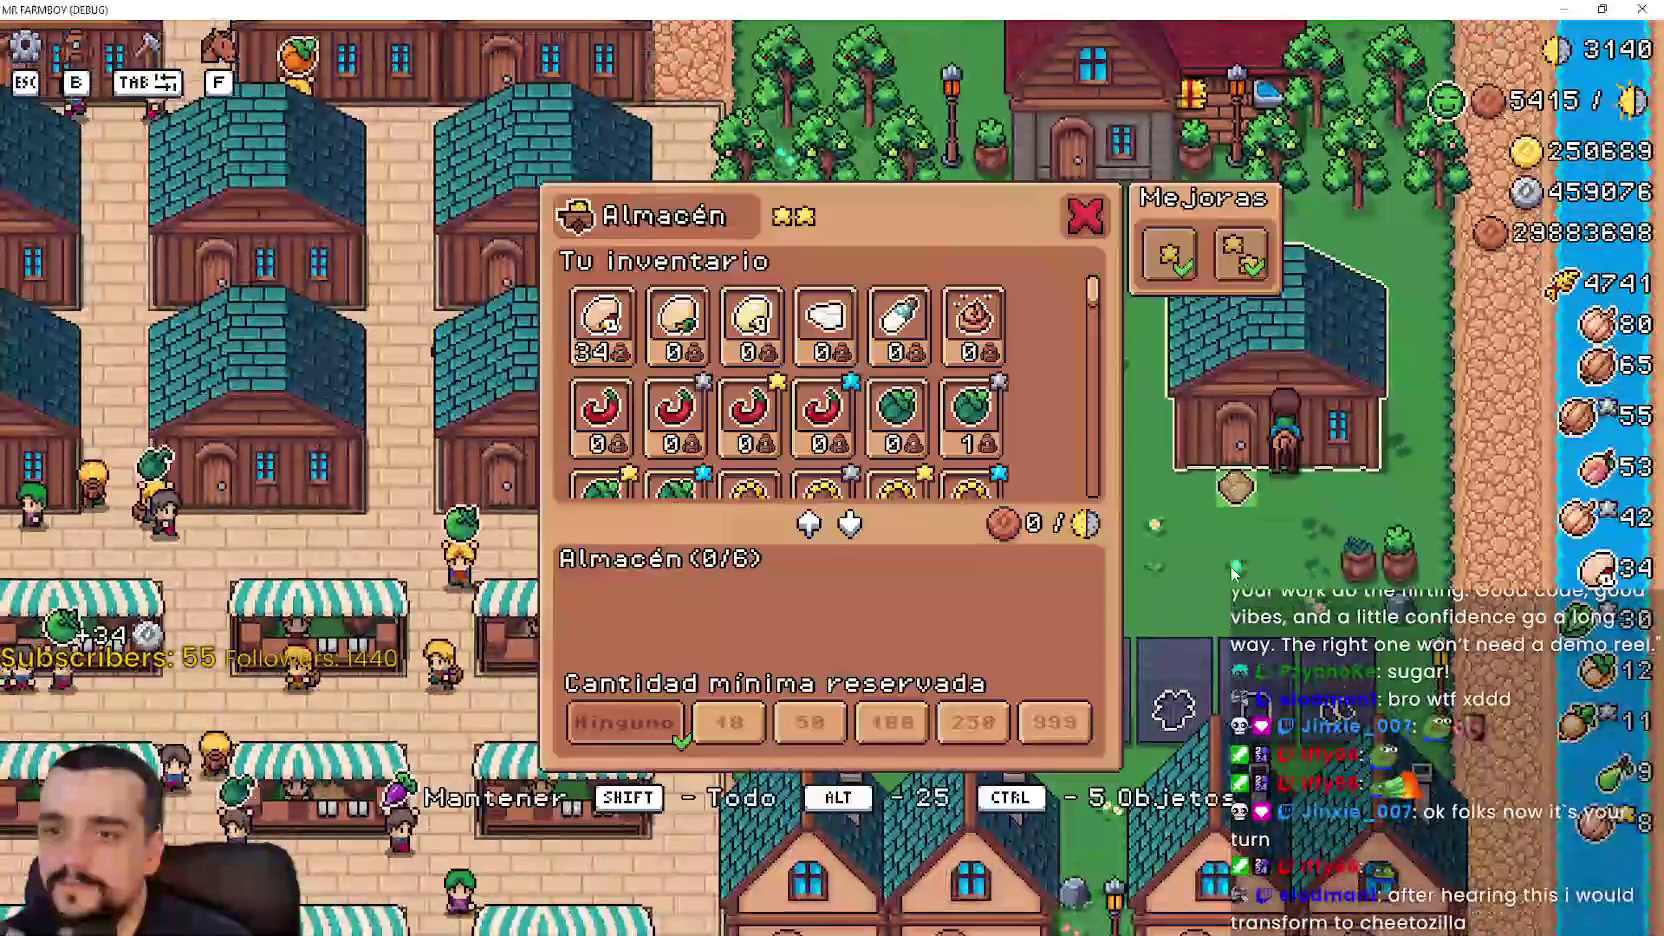
key("Escape")
- Ride the horse through the market and fields, then bring the Tangia browser over the game
key("w")
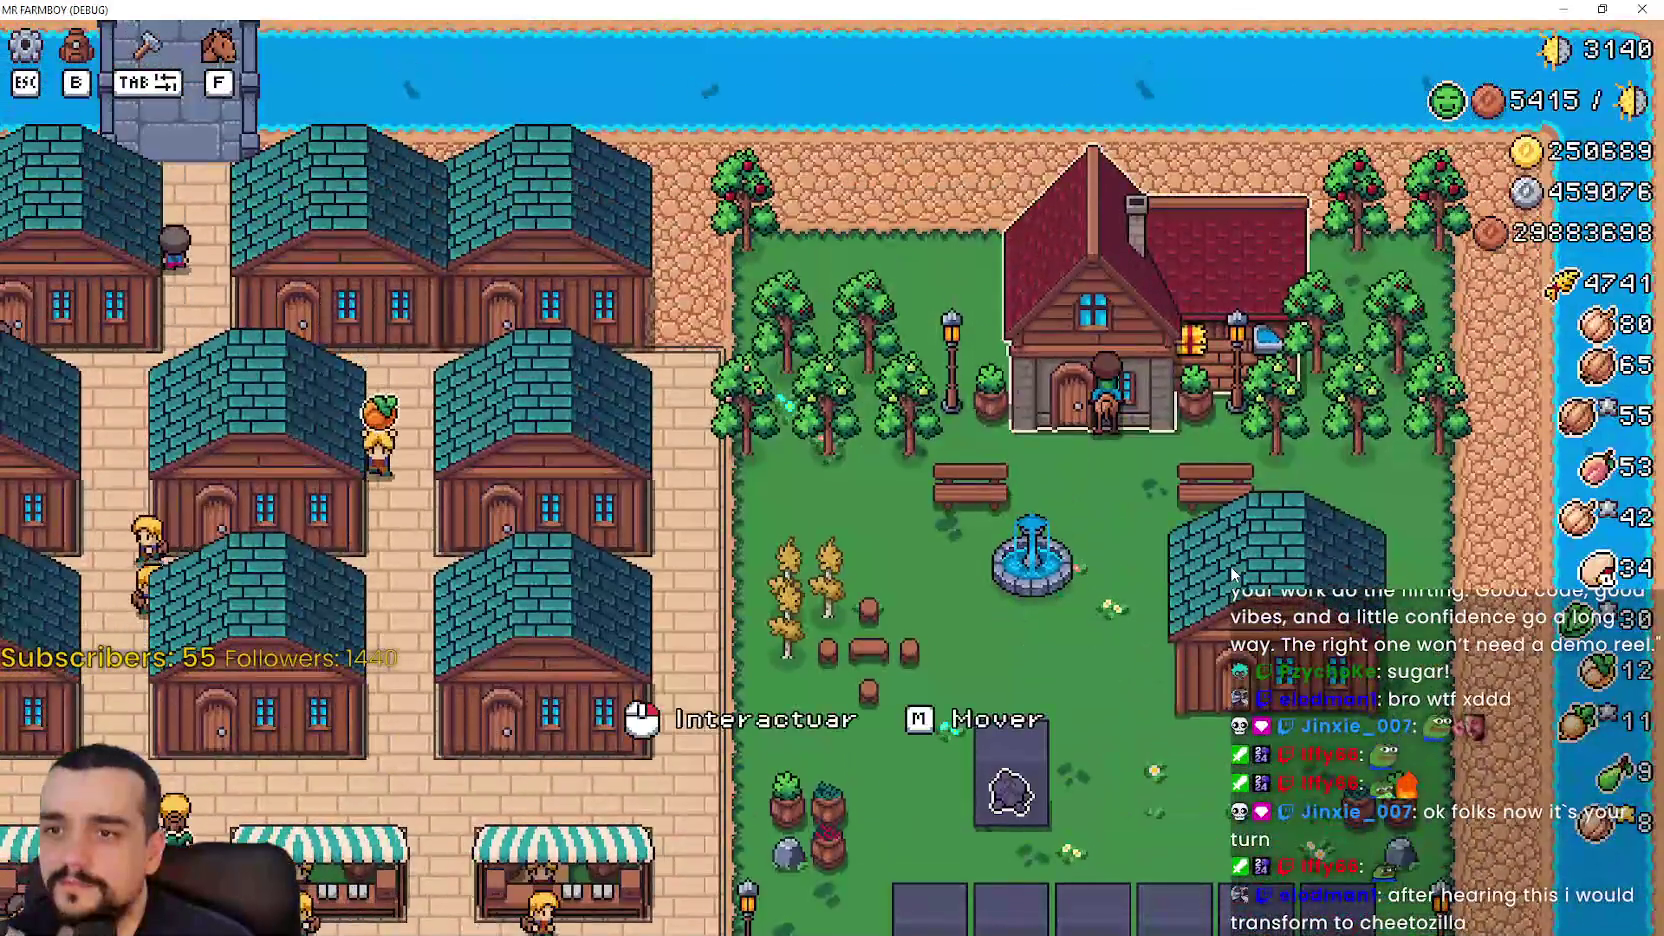
key("a")
key("s")
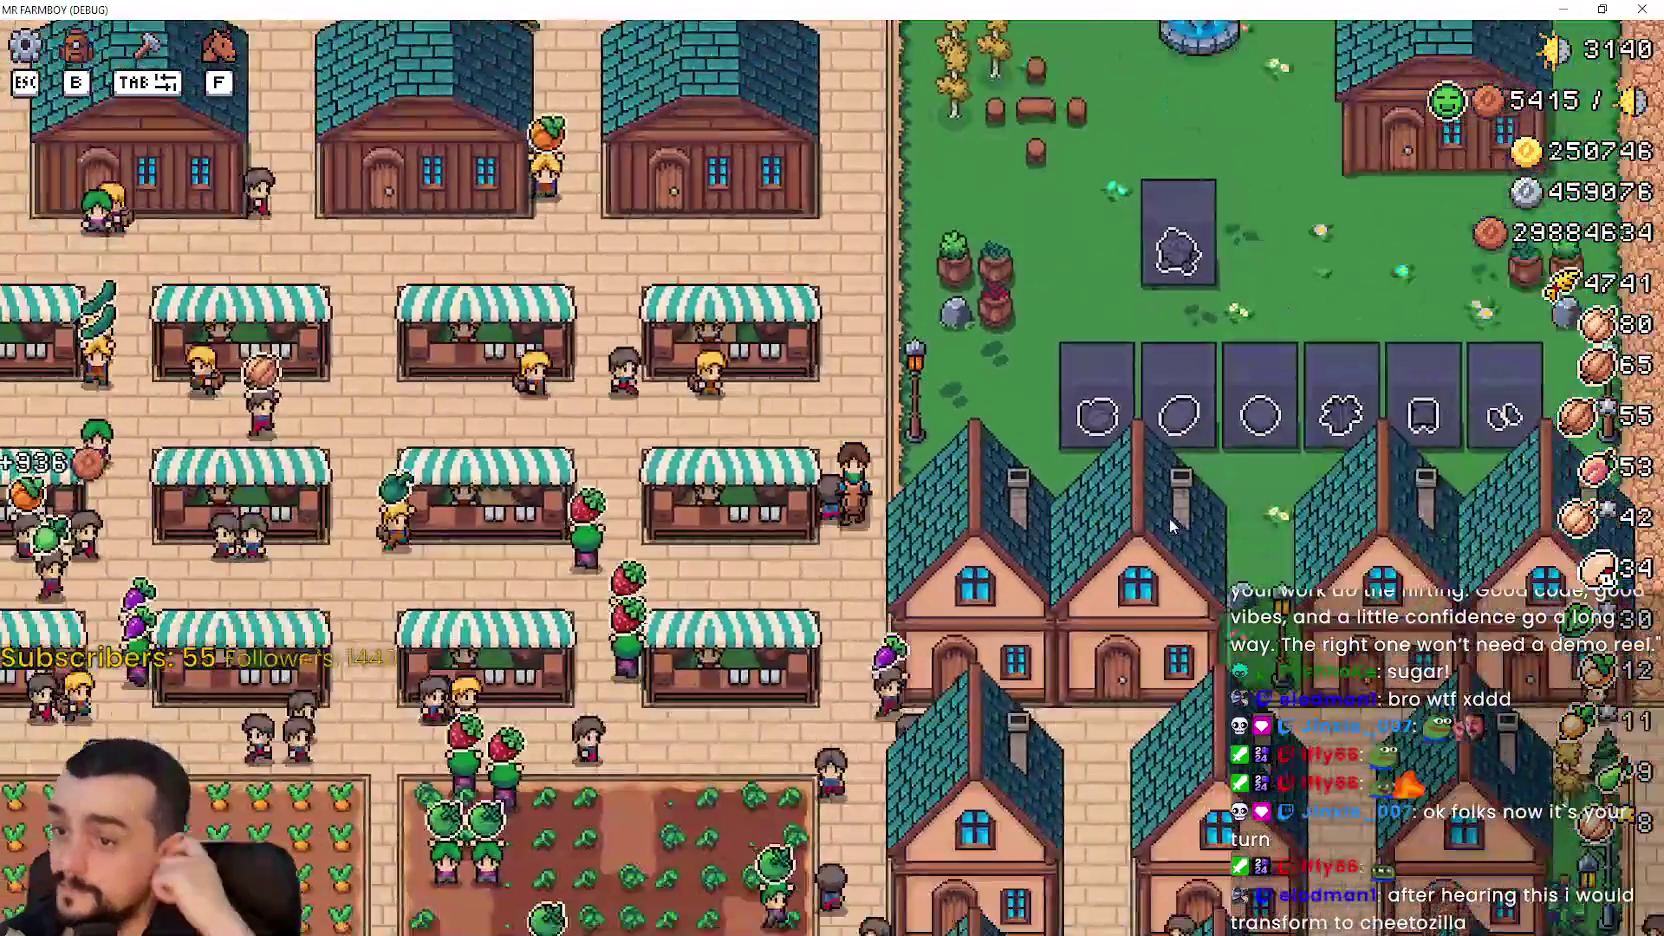
key("s")
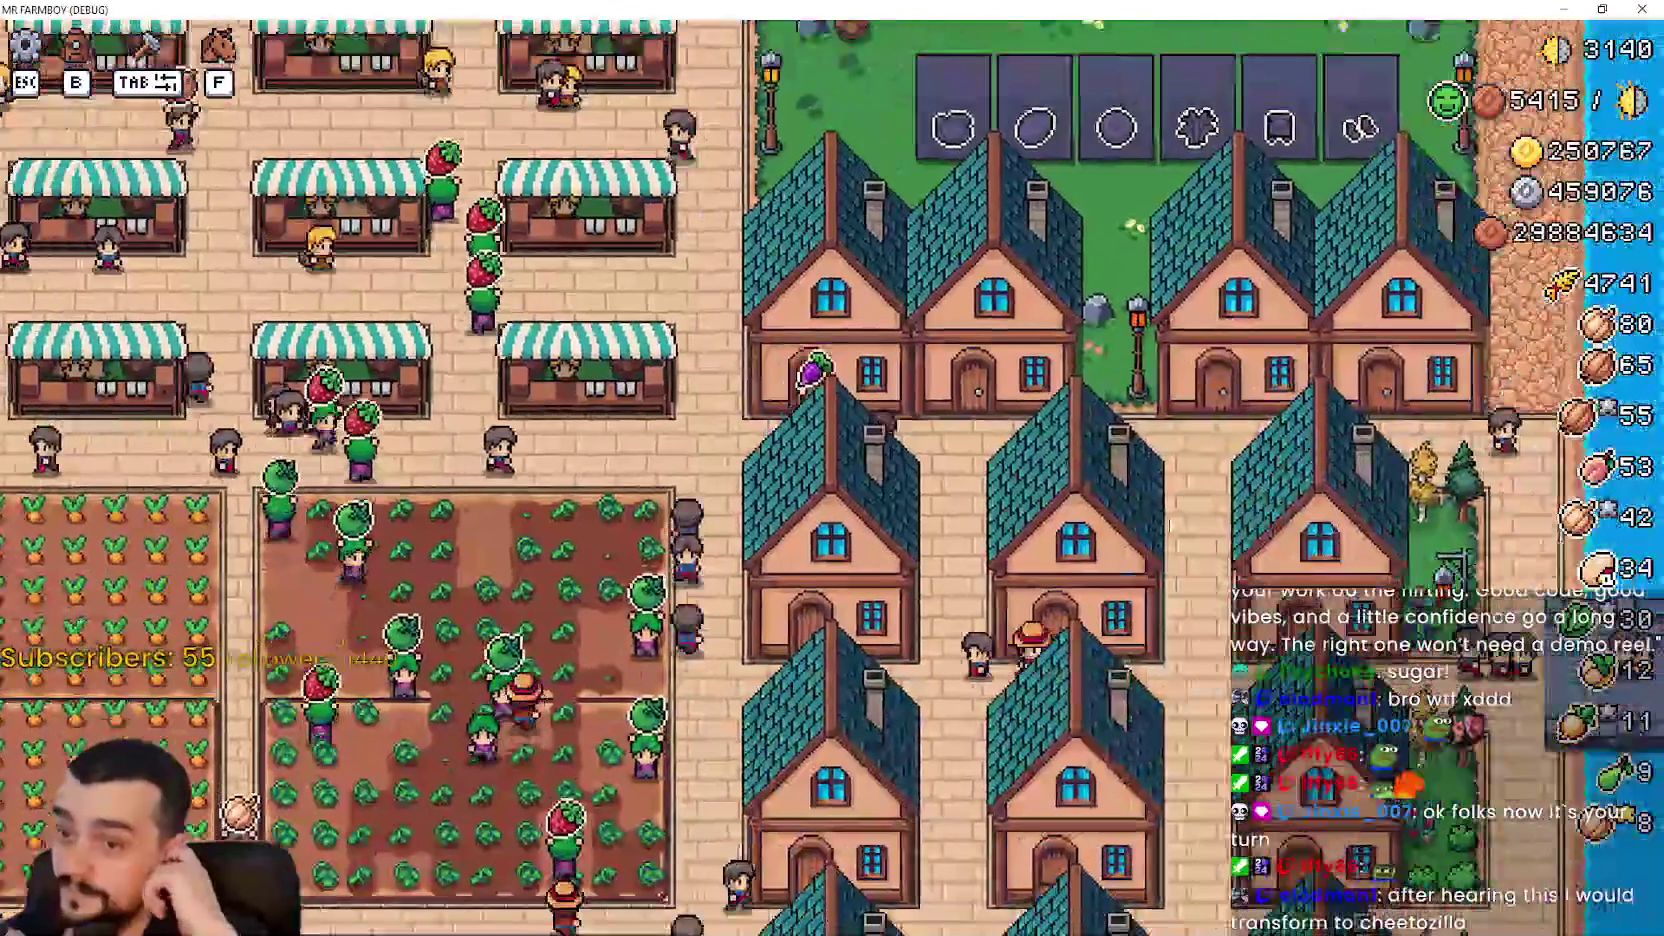
scroll(1172, 525, "down", 3)
key("a")
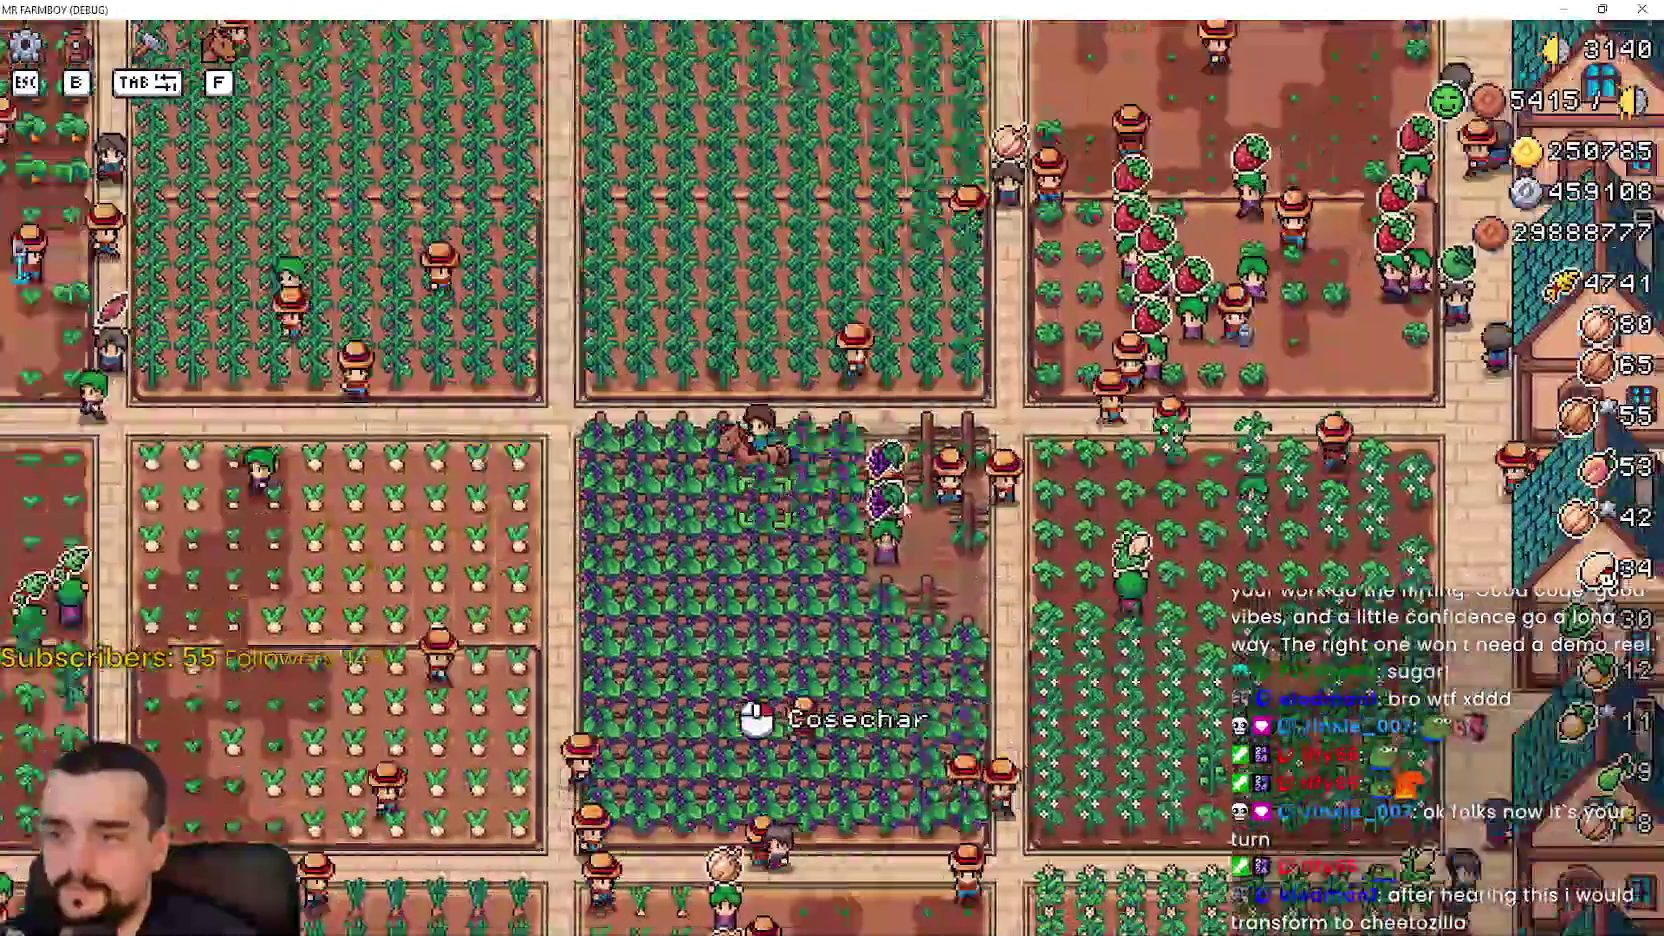
scroll(904, 507, "down", 2)
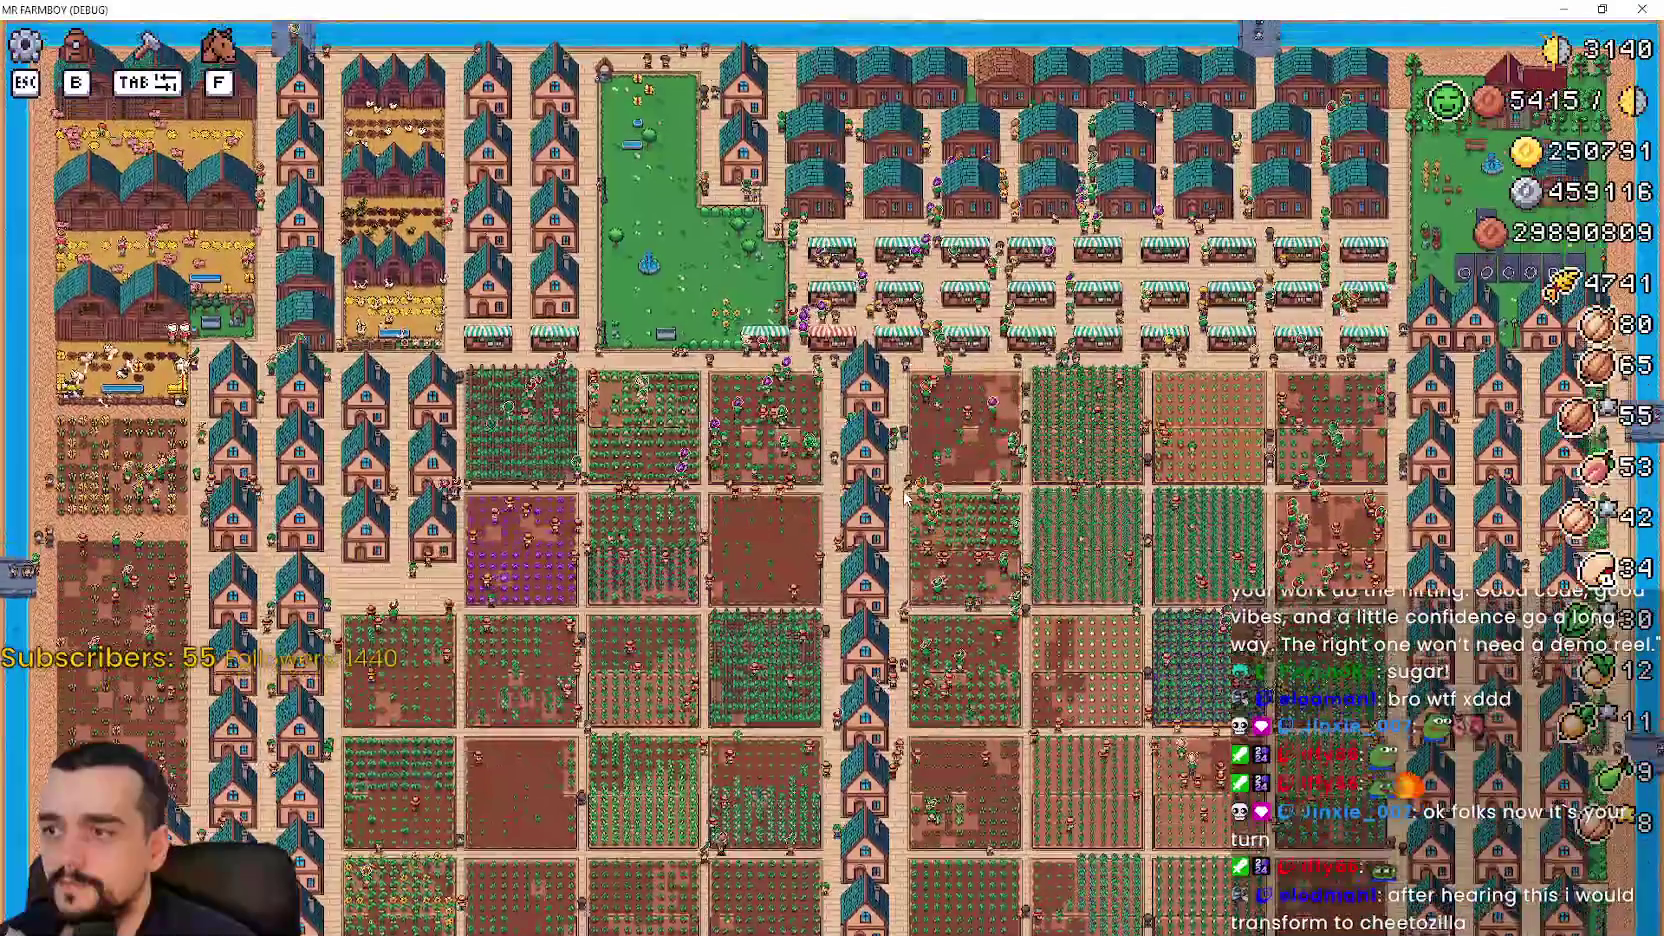
scroll(904, 504, "up", 5)
key("w")
key("a")
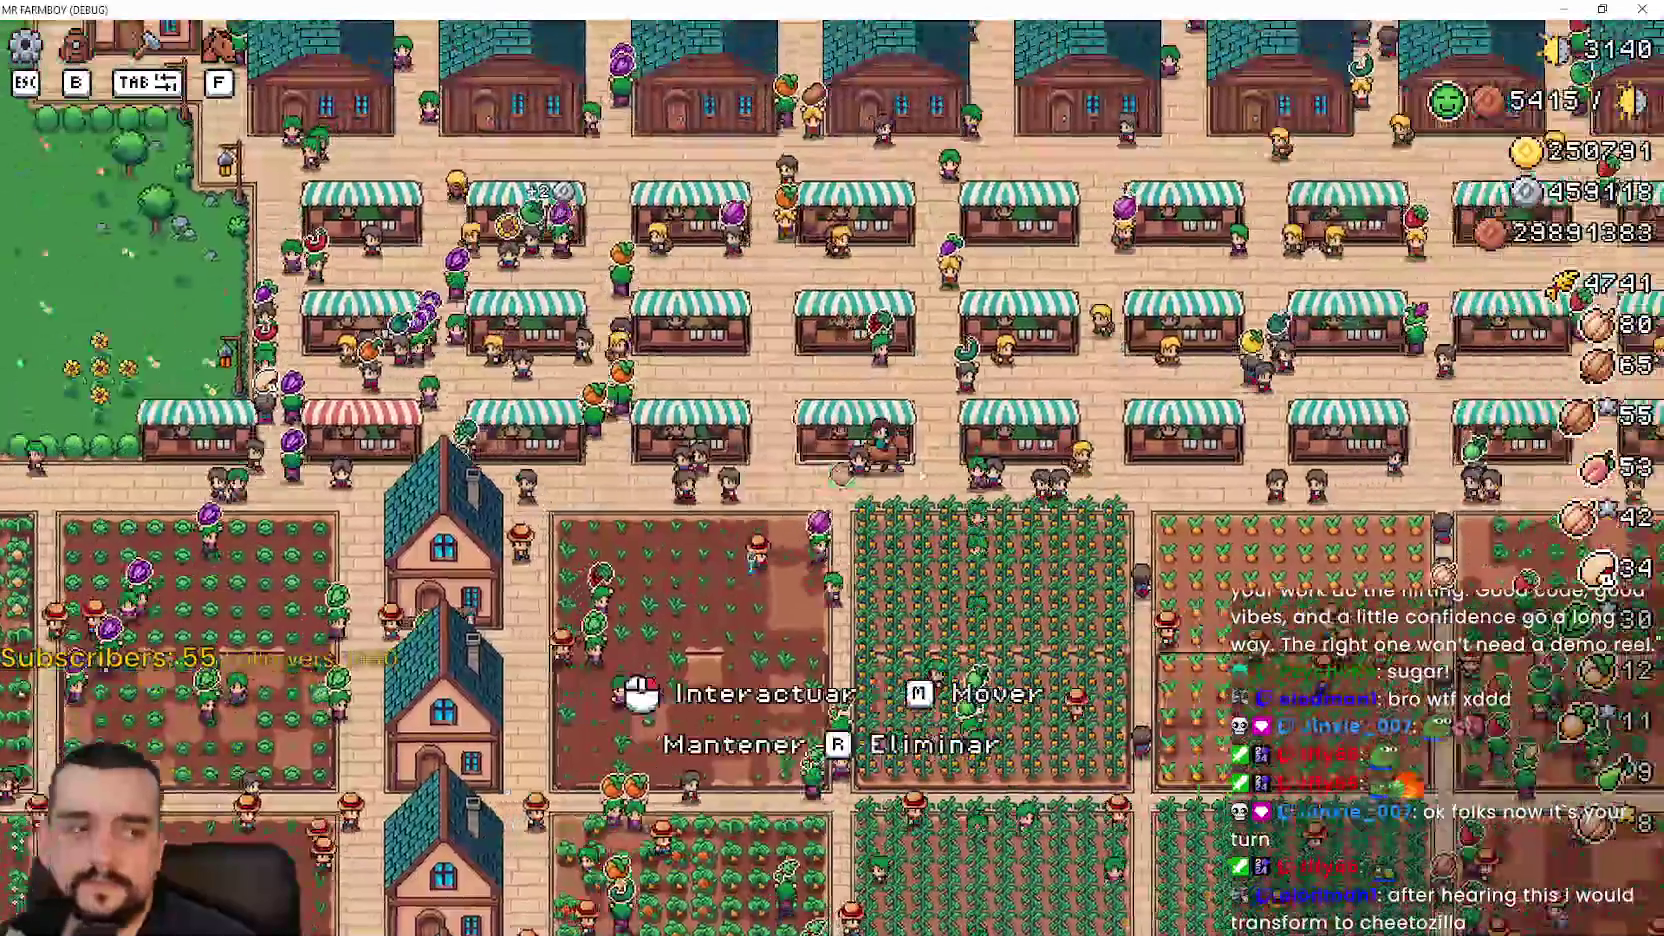
key("w")
key("d")
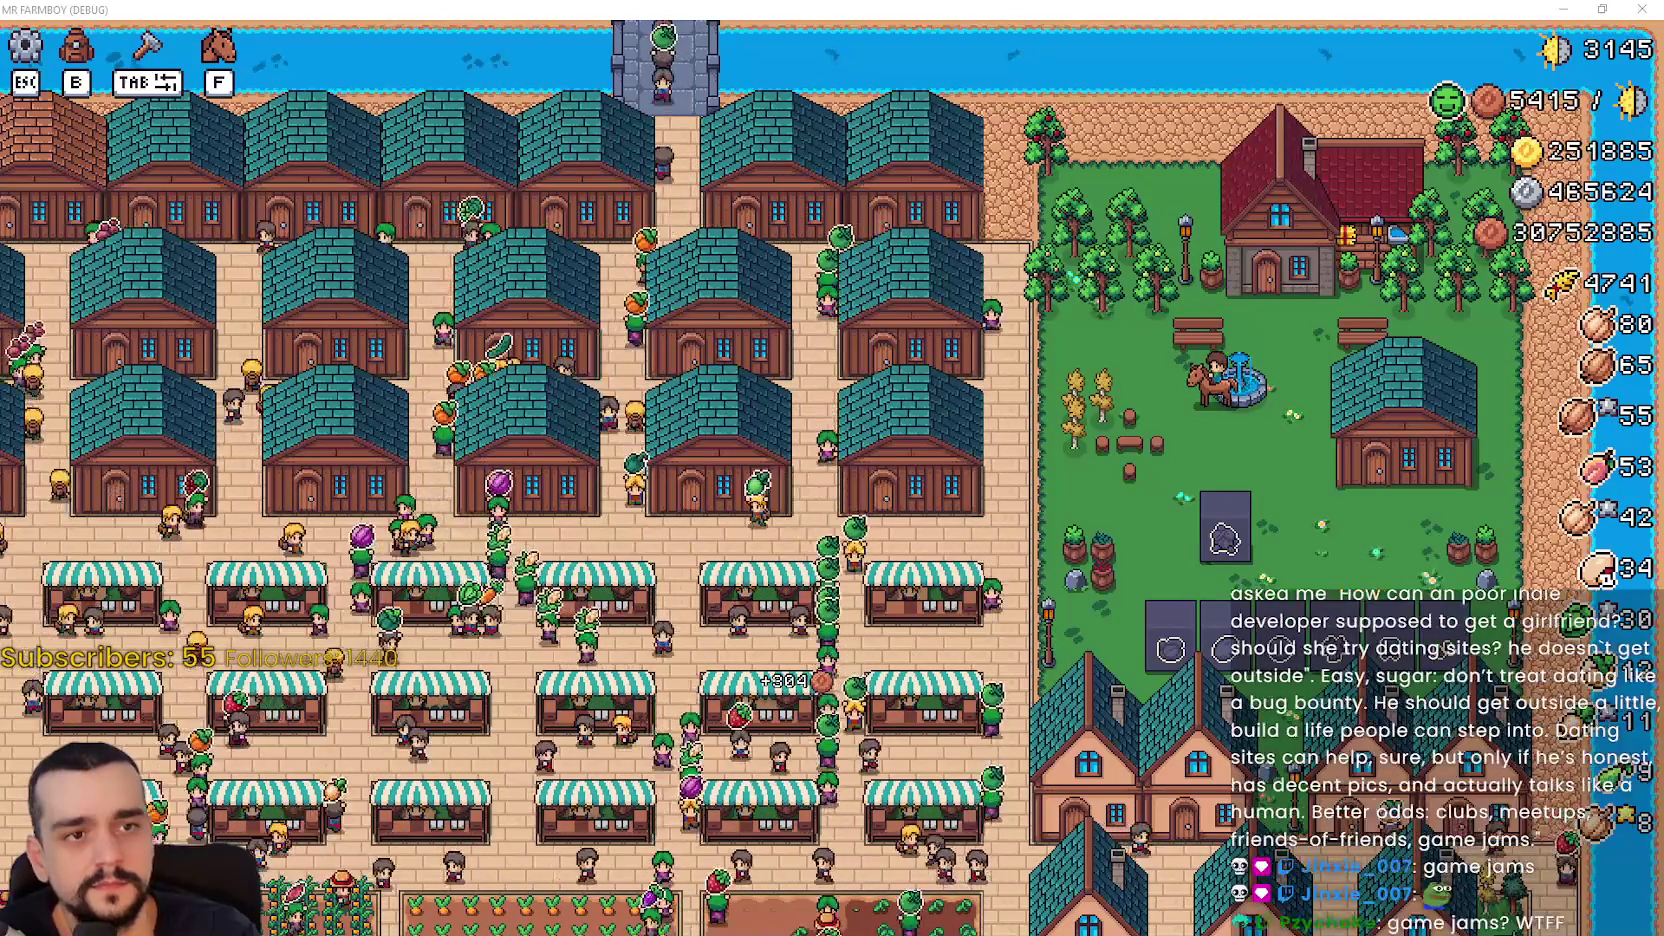
mouse_move(1663, 177)
left_mouse_down()
mouse_move(670, 116)
mouse_move(701, 117)
left_mouse_up()
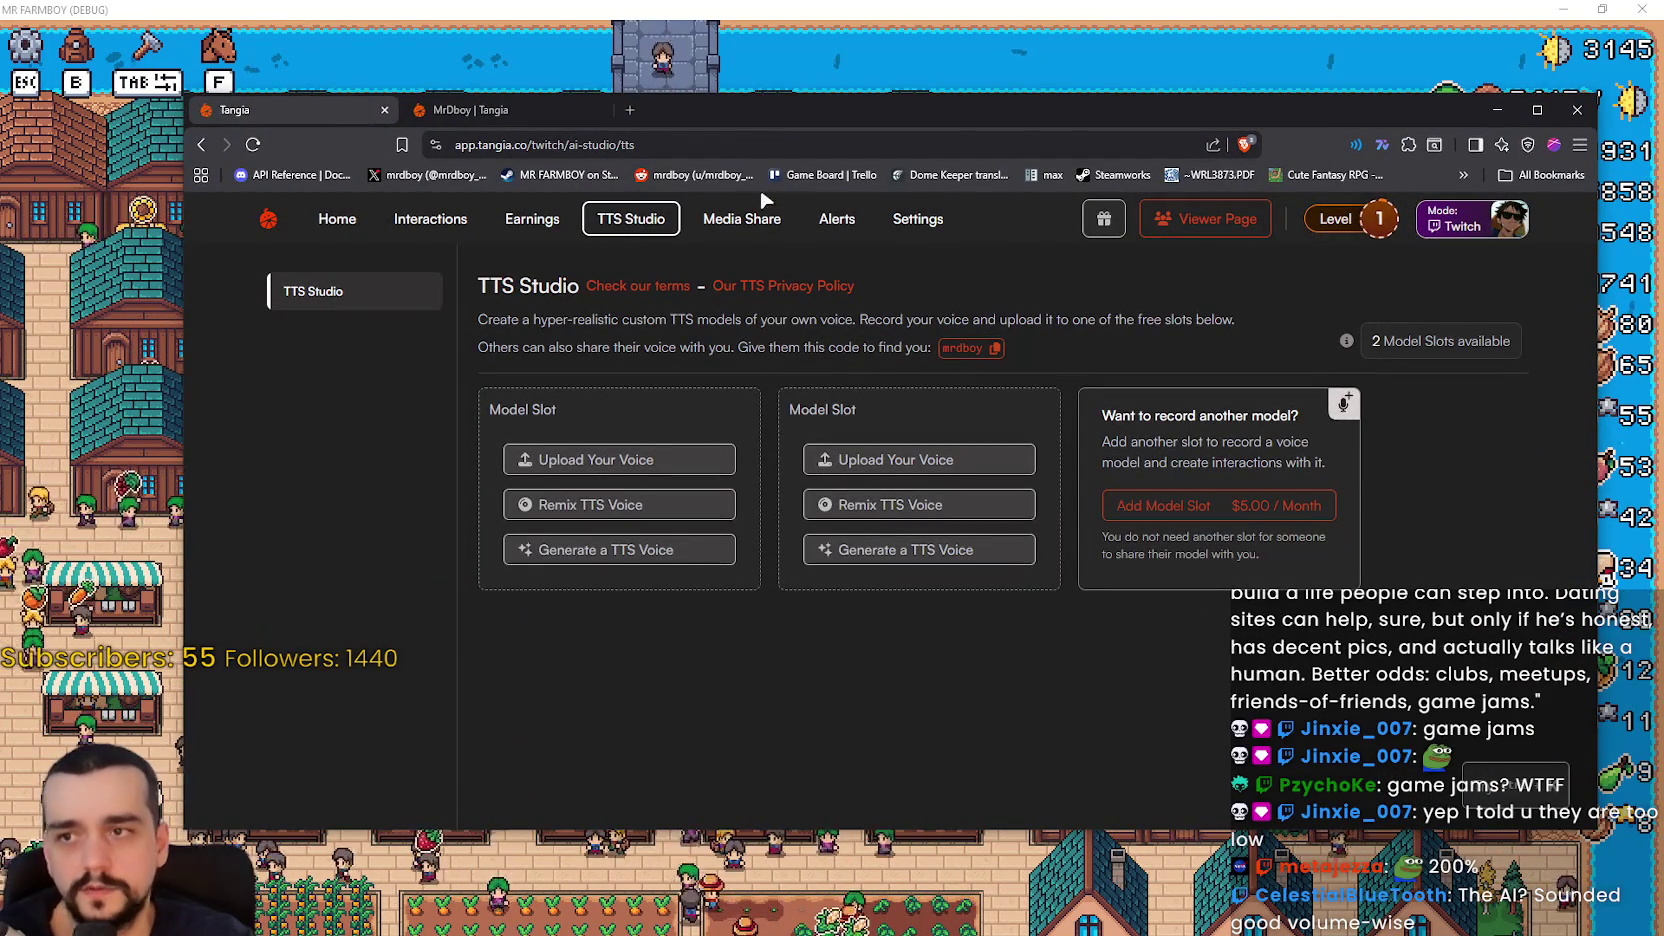
- Look over Tangia's overlay customization settings
left_click(903, 221)
scroll(443, 640, "down", 4)
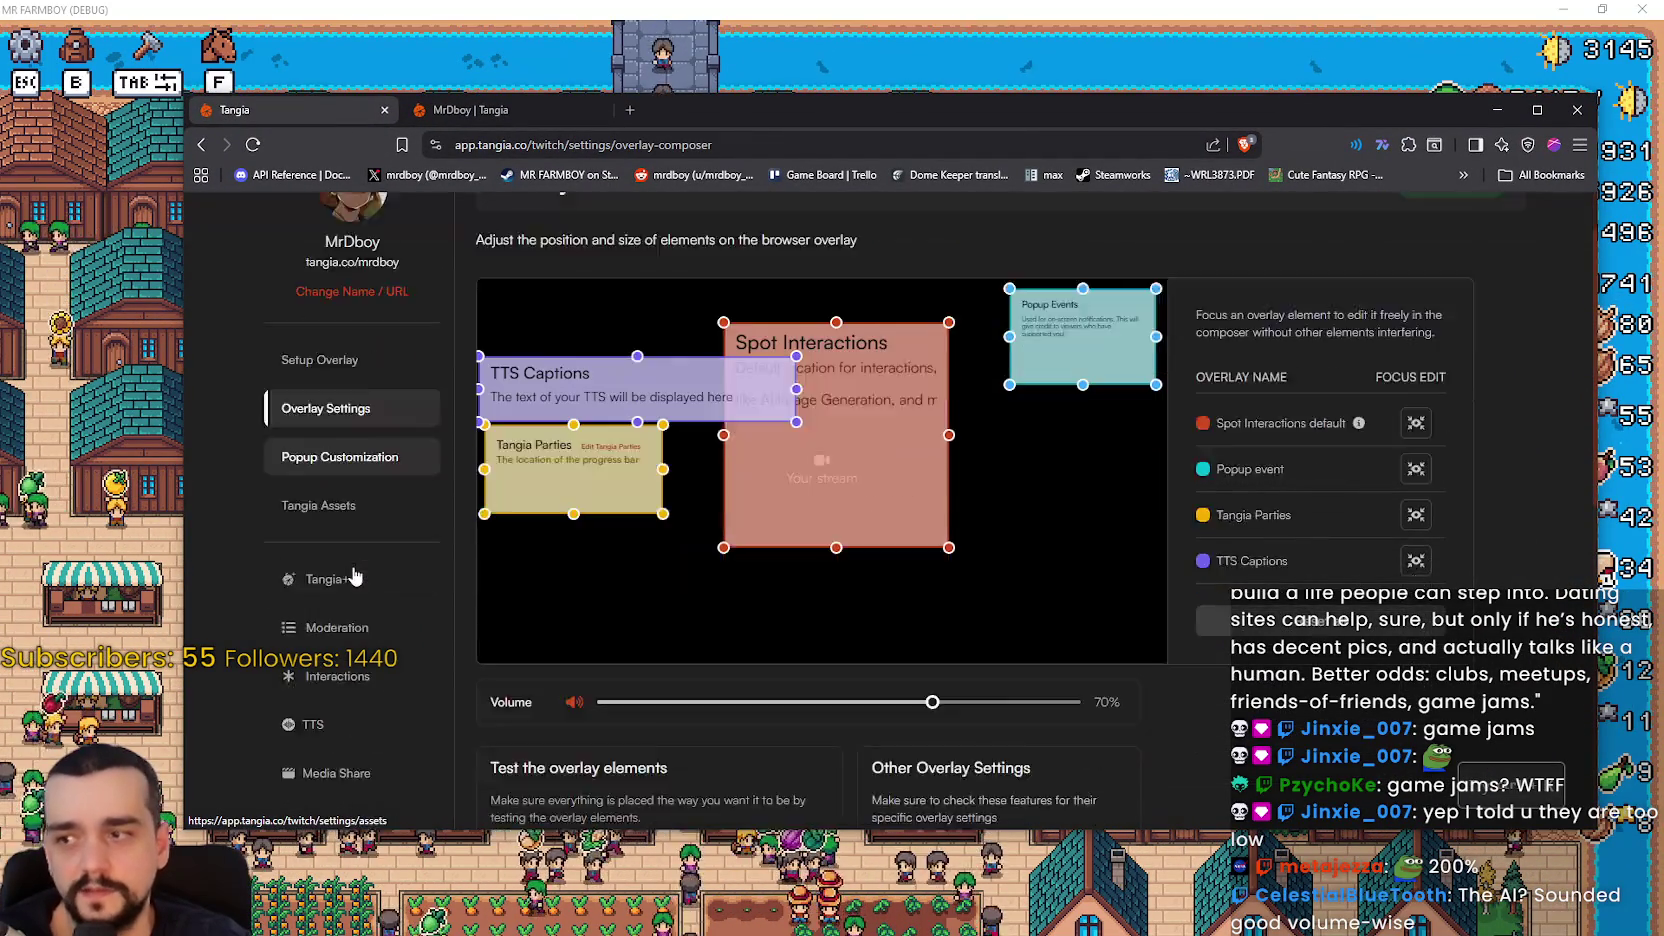
scroll(443, 640, "down", 1)
- Review the Better TTS settings, including the 500-character length and 20-effect limits
left_click(364, 500)
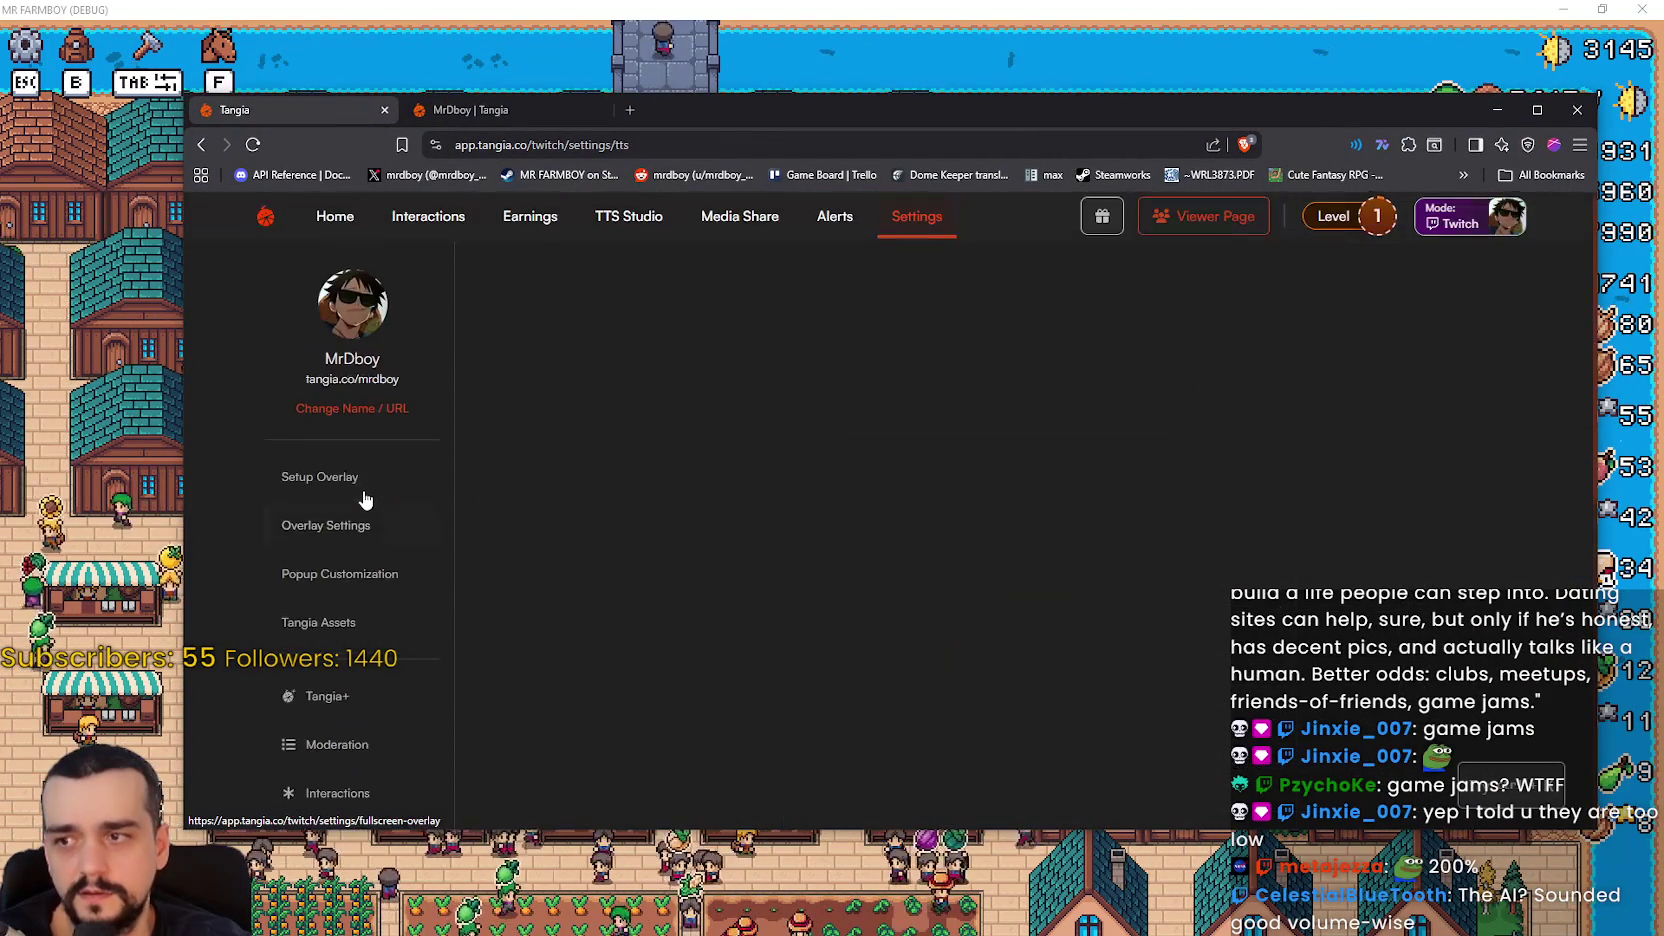
scroll(576, 497, "down", 1)
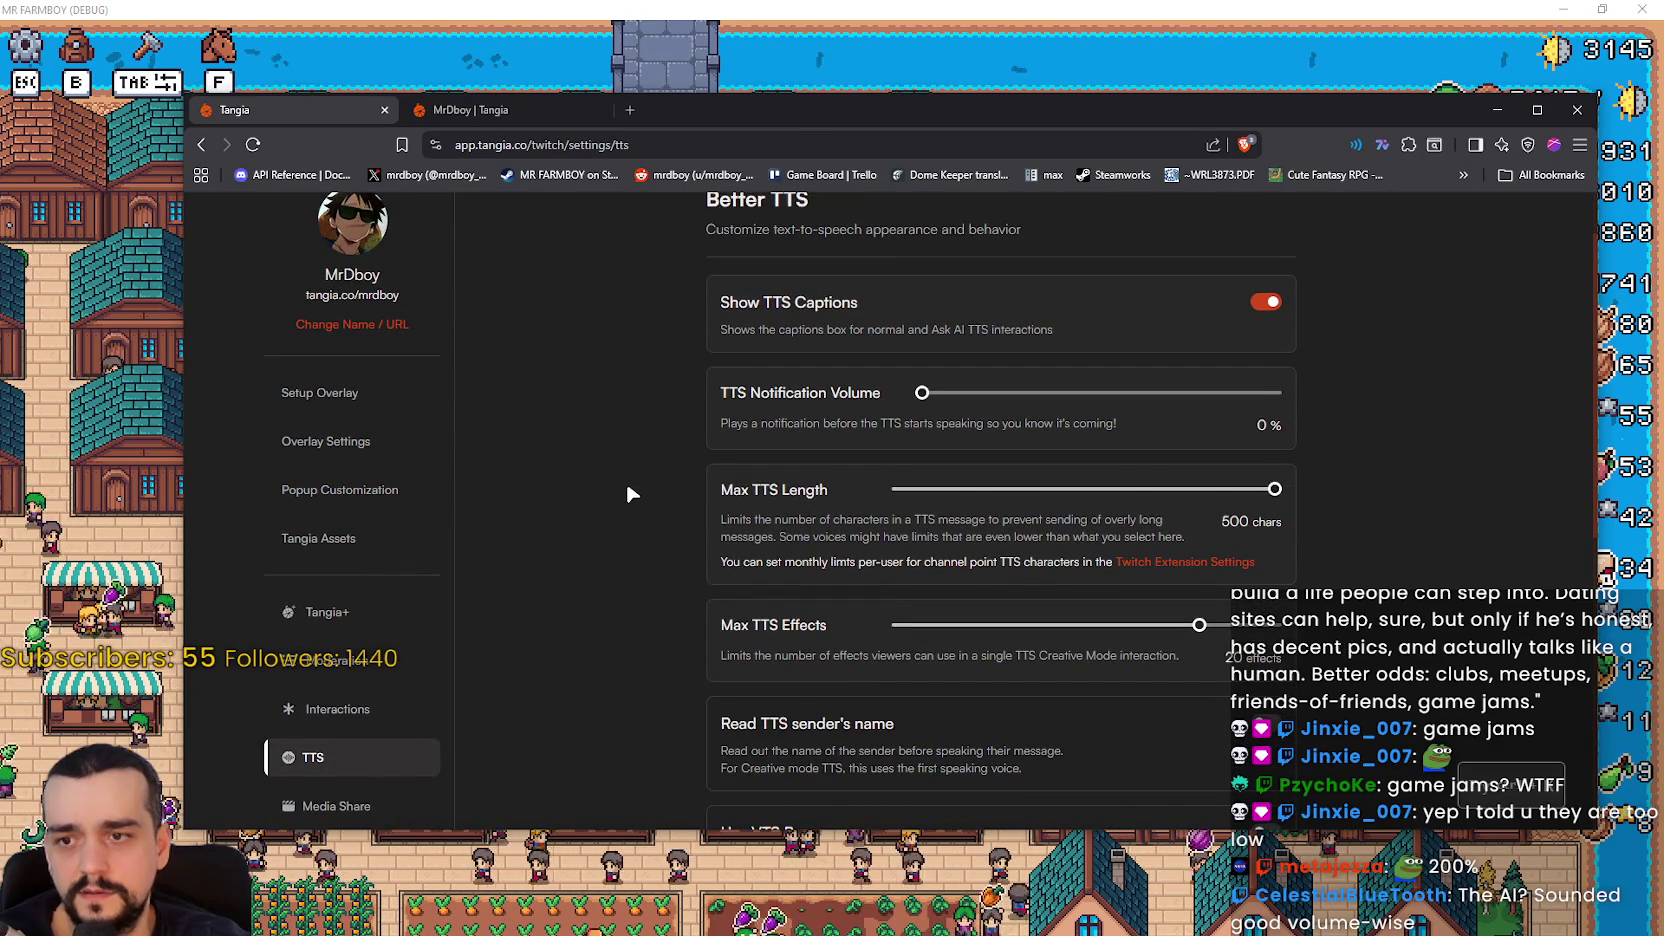
scroll(627, 486, "up", 1)
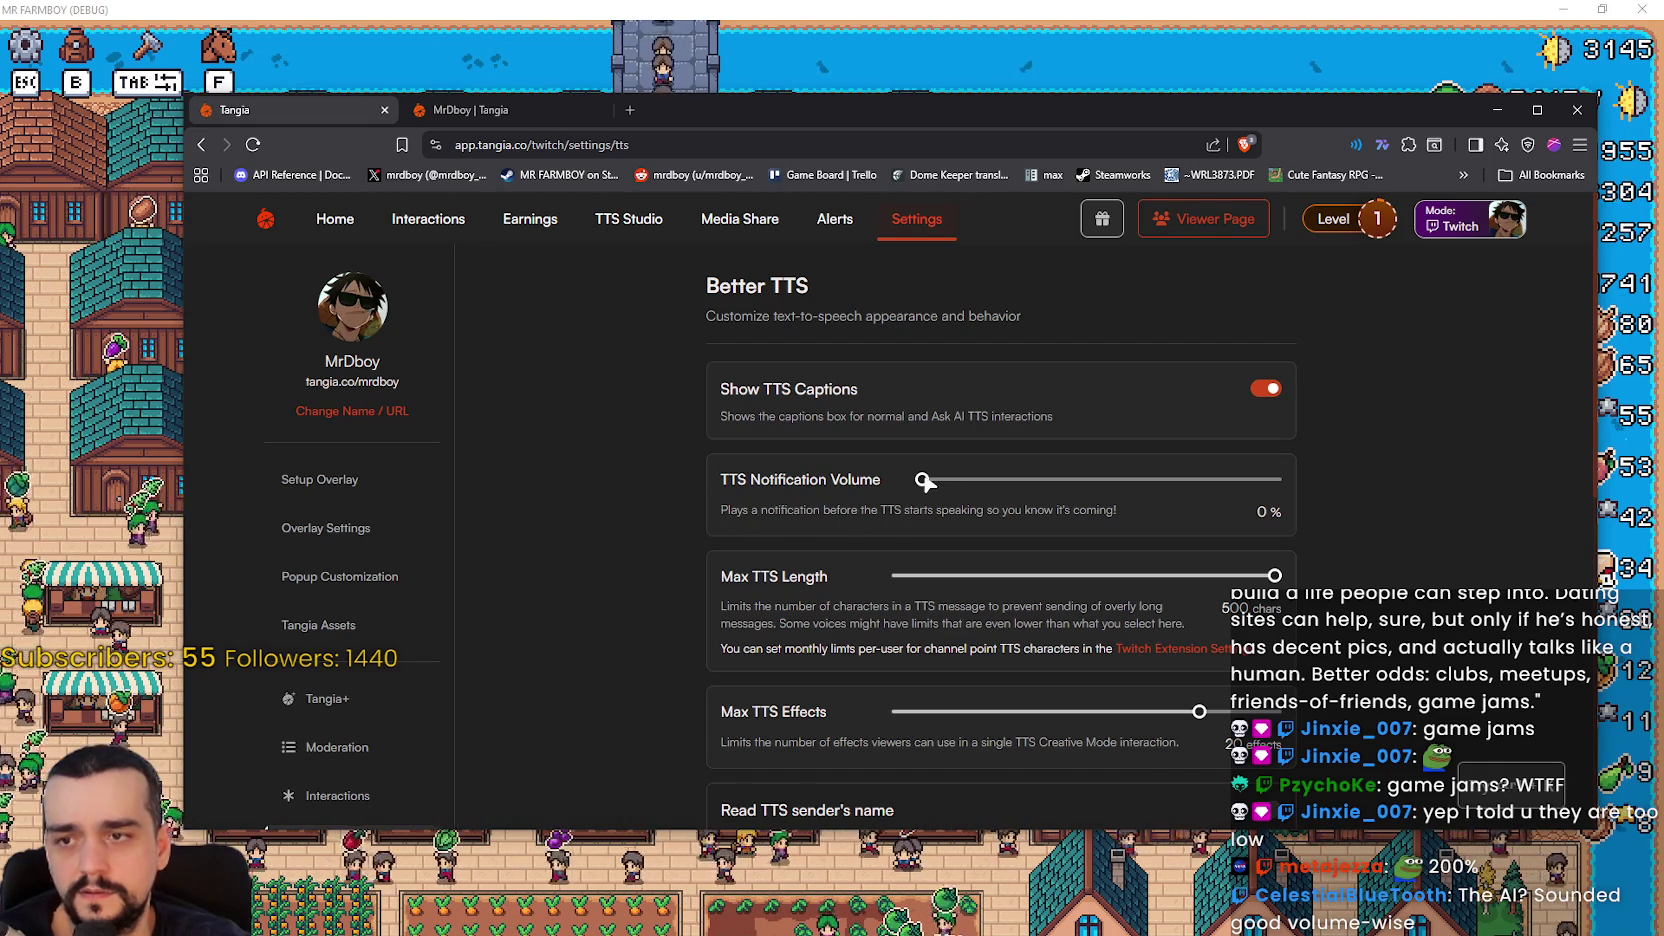
scroll(638, 489, "down", 3)
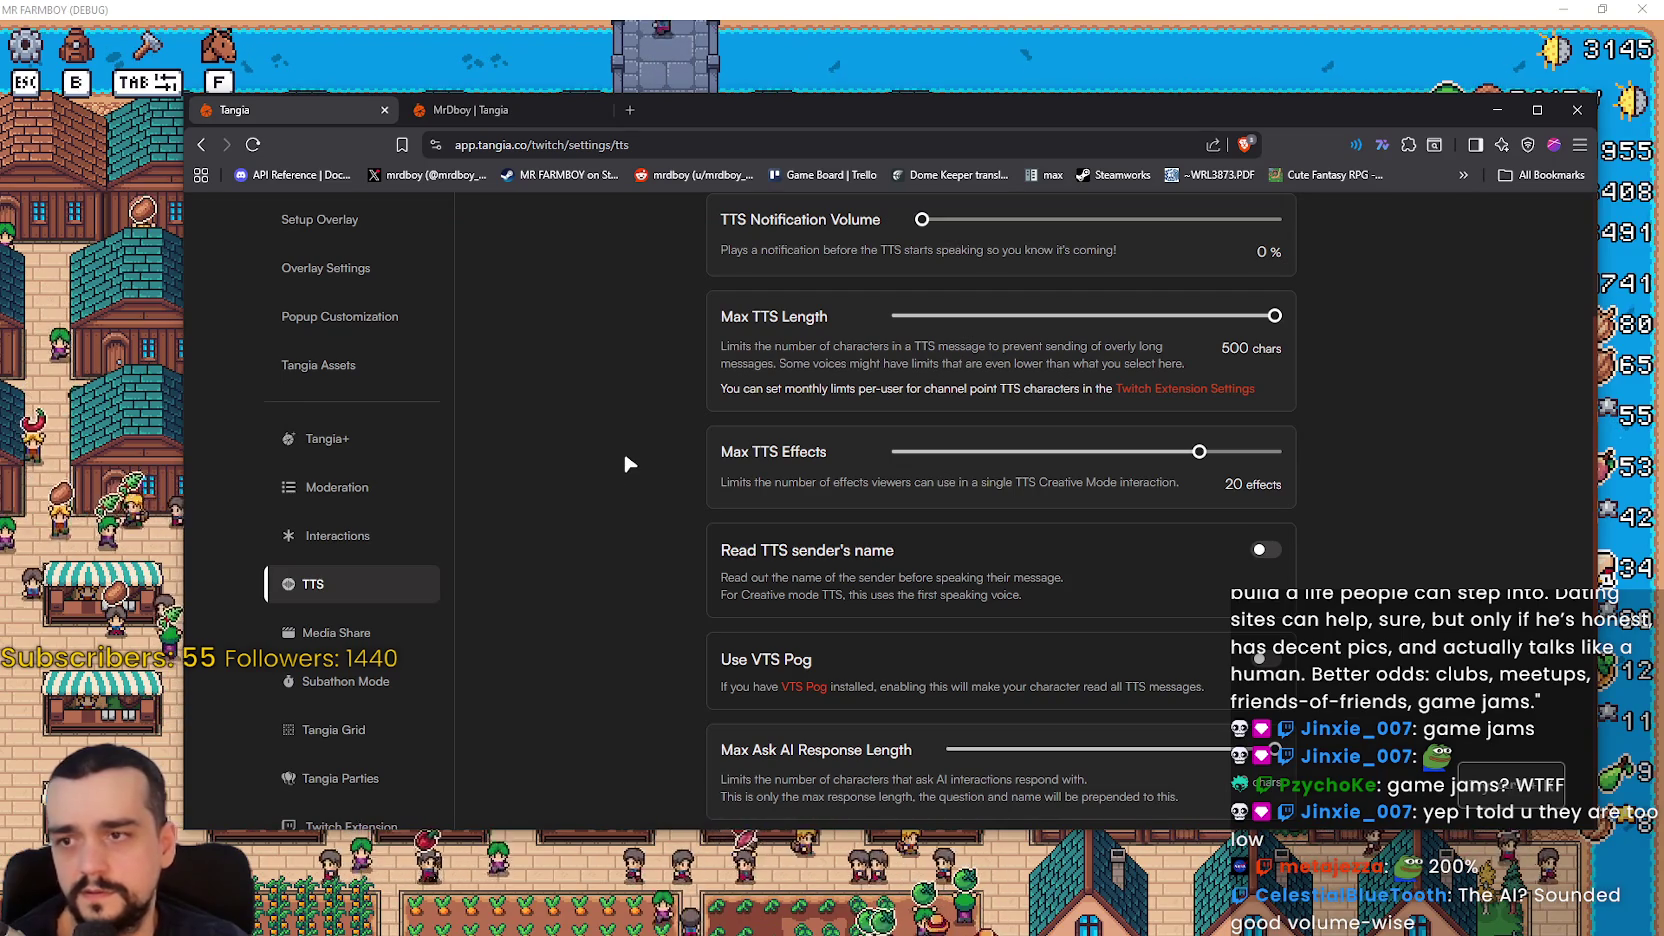
scroll(628, 463, "down", 1)
scroll(625, 463, "down", 2)
scroll(623, 460, "down", 2)
scroll(616, 430, "up", 5)
scroll(620, 438, "up", 3)
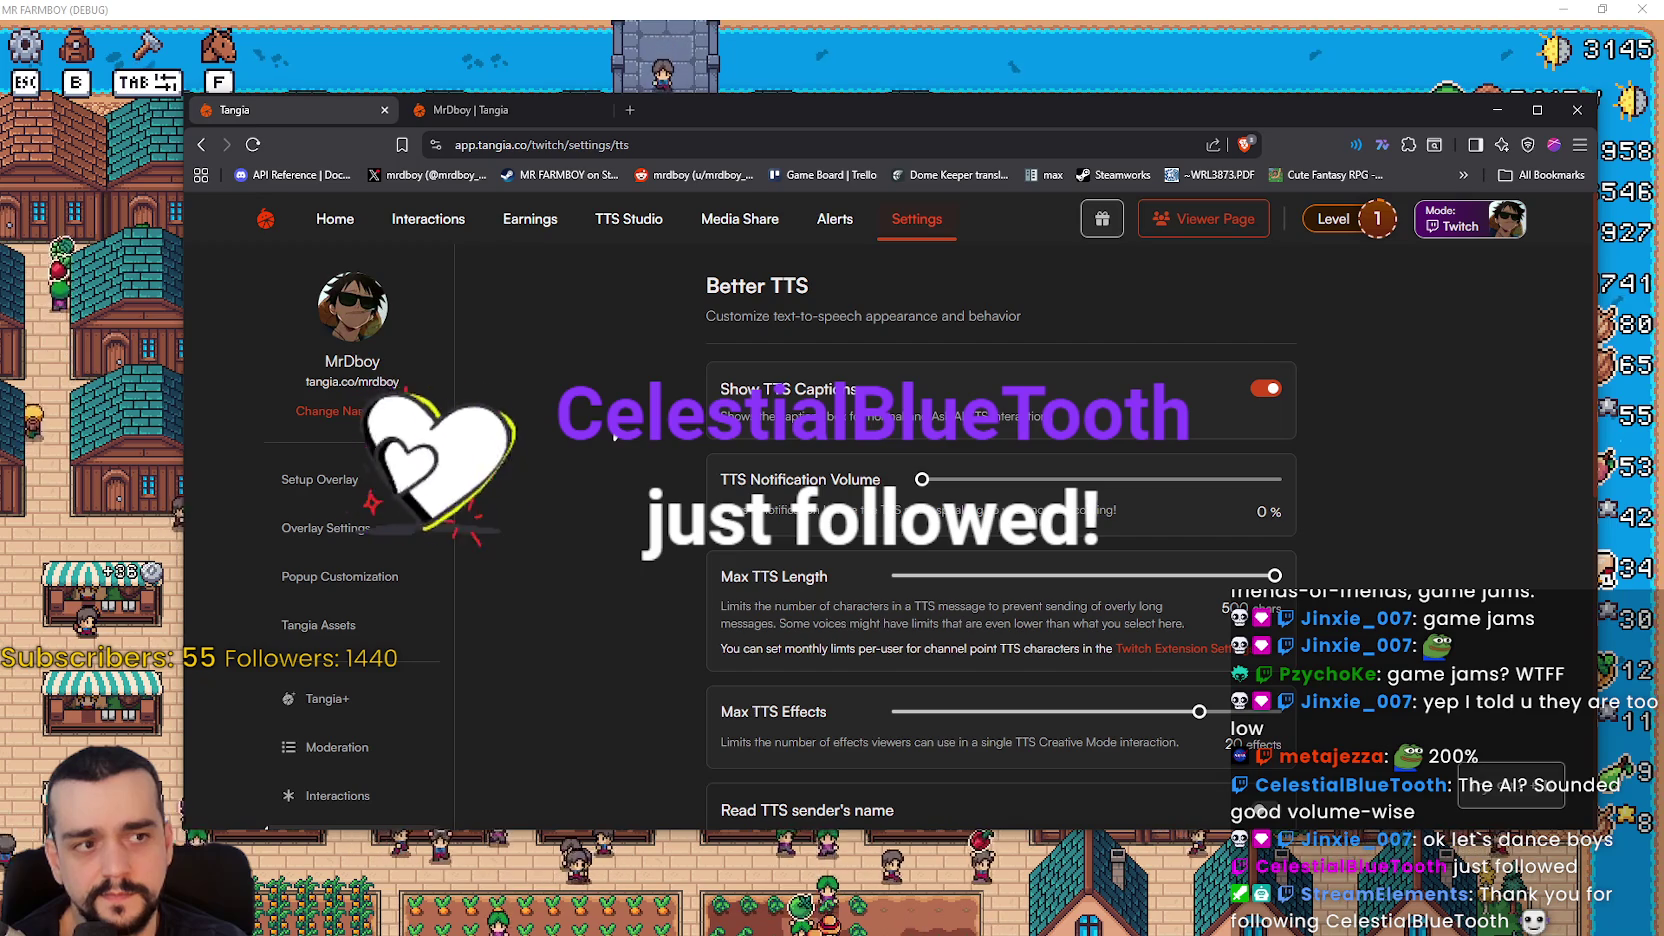
scroll(614, 436, "down", 2)
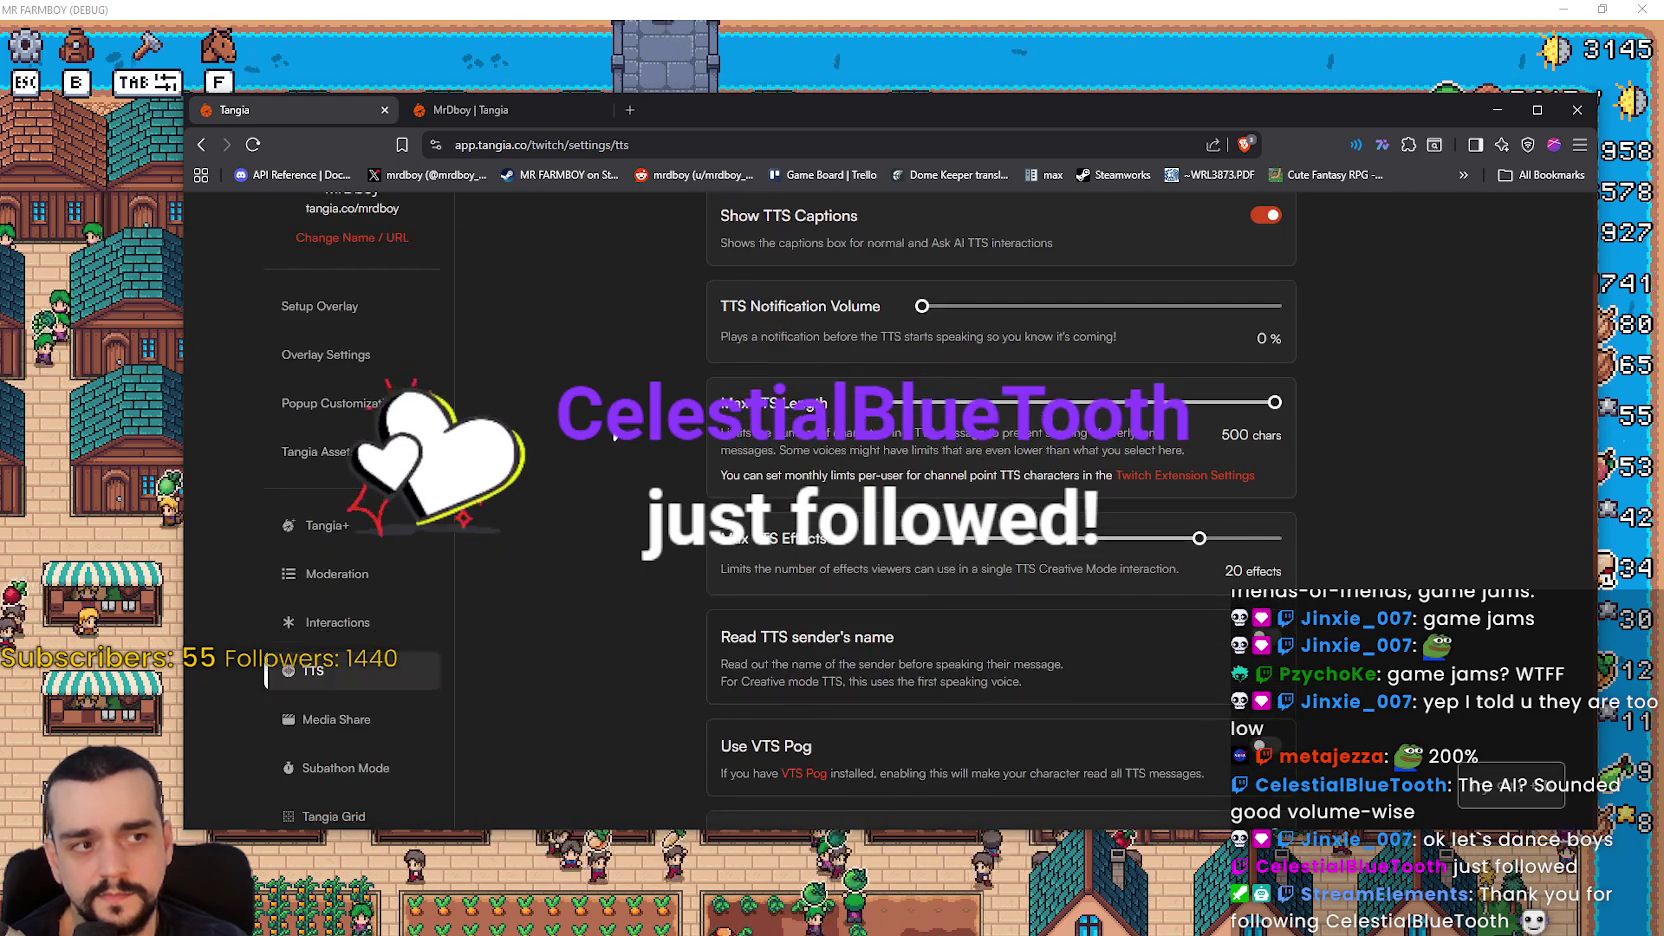
scroll(617, 430, "down", 1)
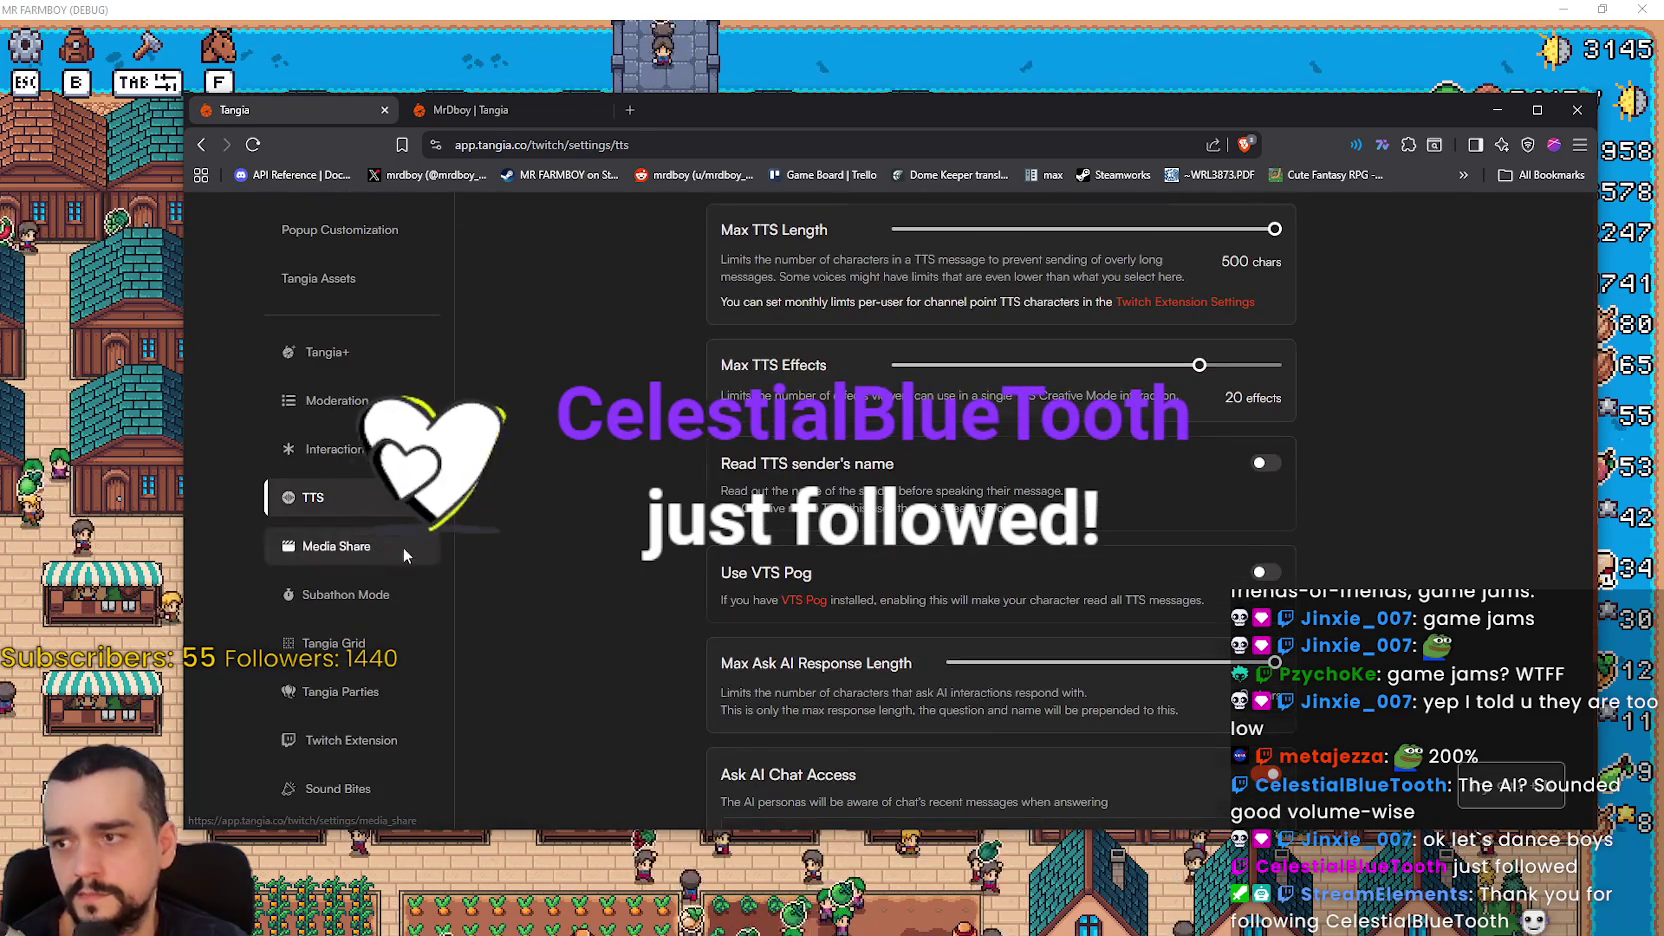
- Review the Media Share settings page
left_click(400, 548)
scroll(563, 514, "down", 2)
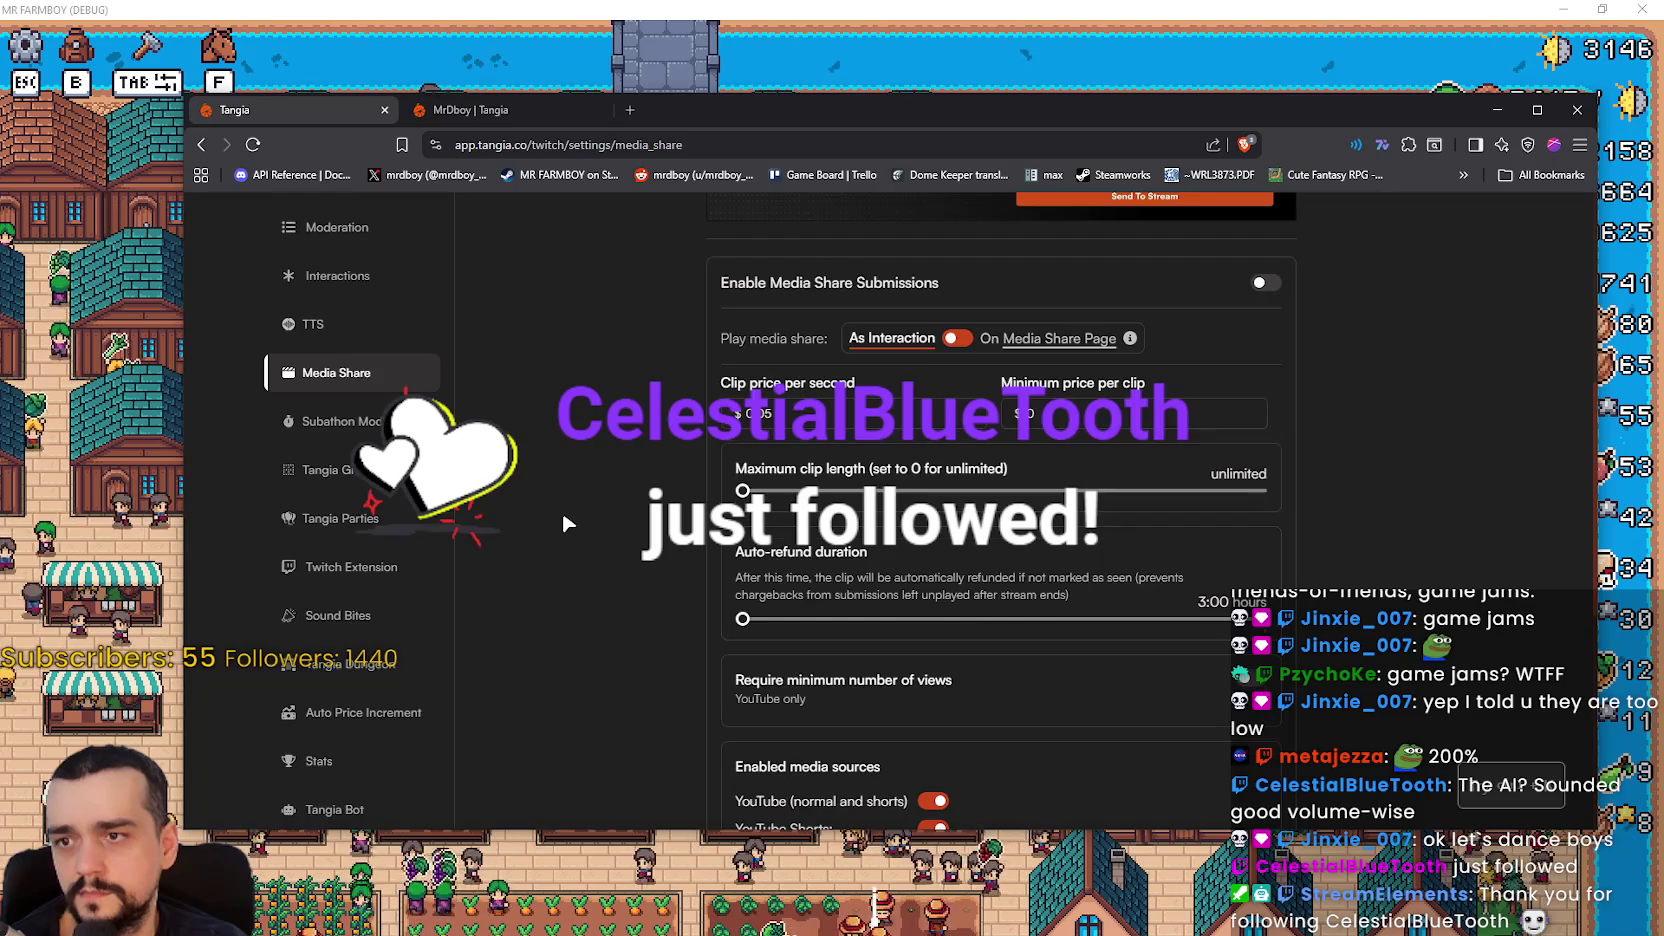
scroll(562, 516, "down", 4)
scroll(562, 515, "down", 3)
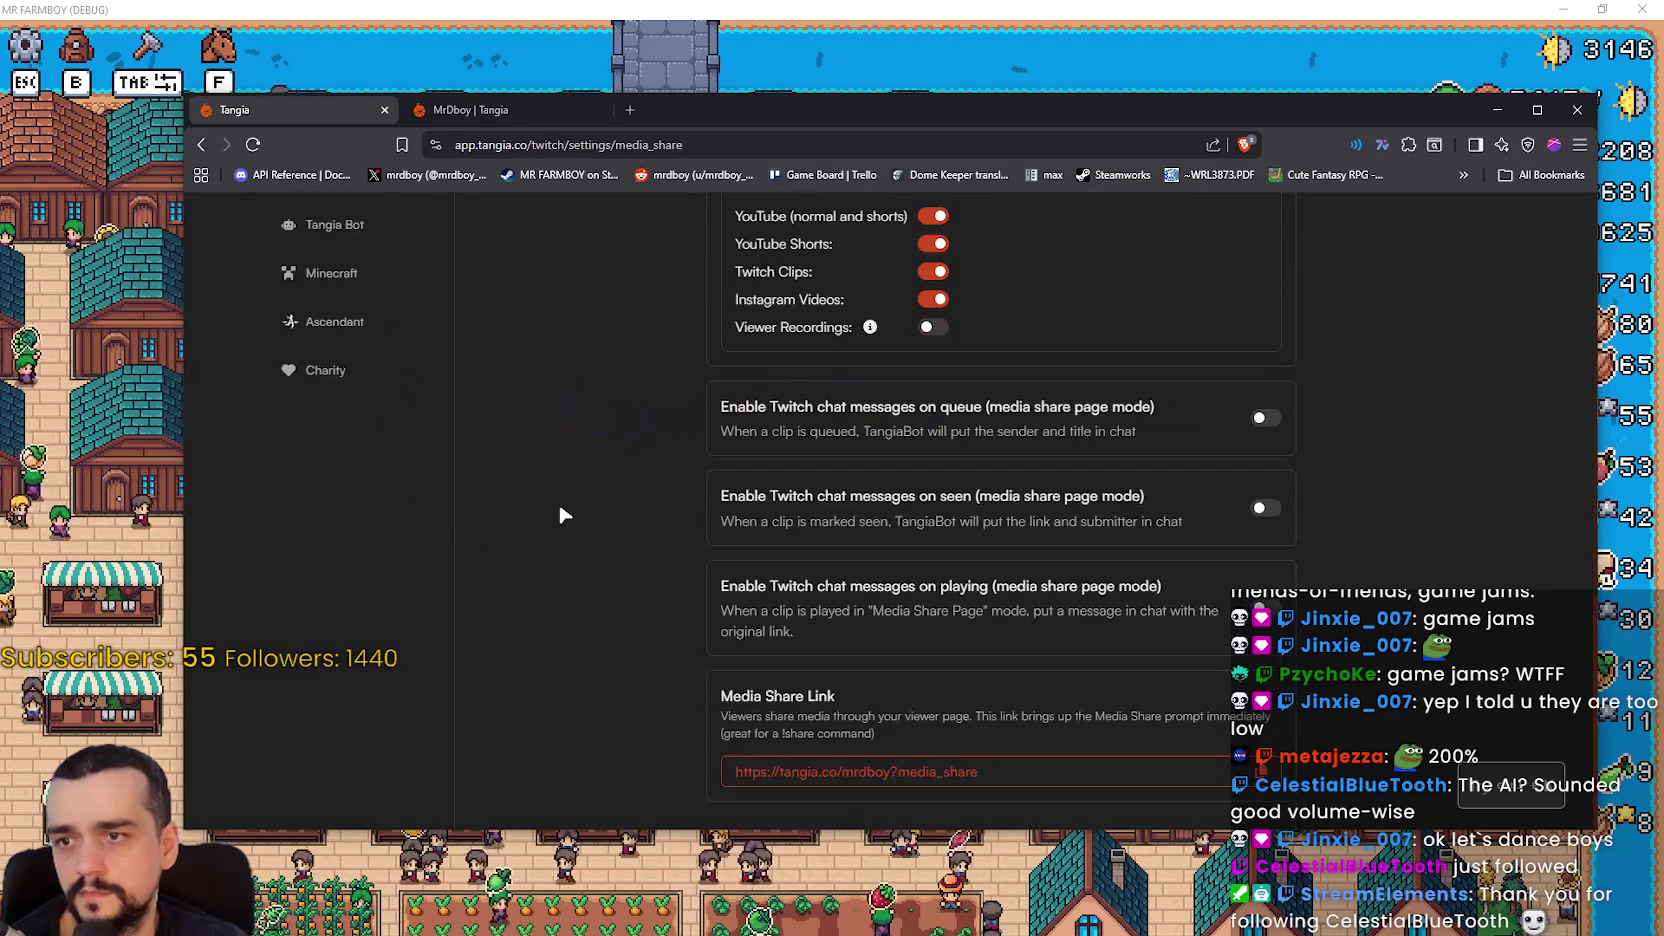
scroll(431, 531, "up", 4)
scroll(364, 489, "up", 2)
scroll(364, 489, "up", 1)
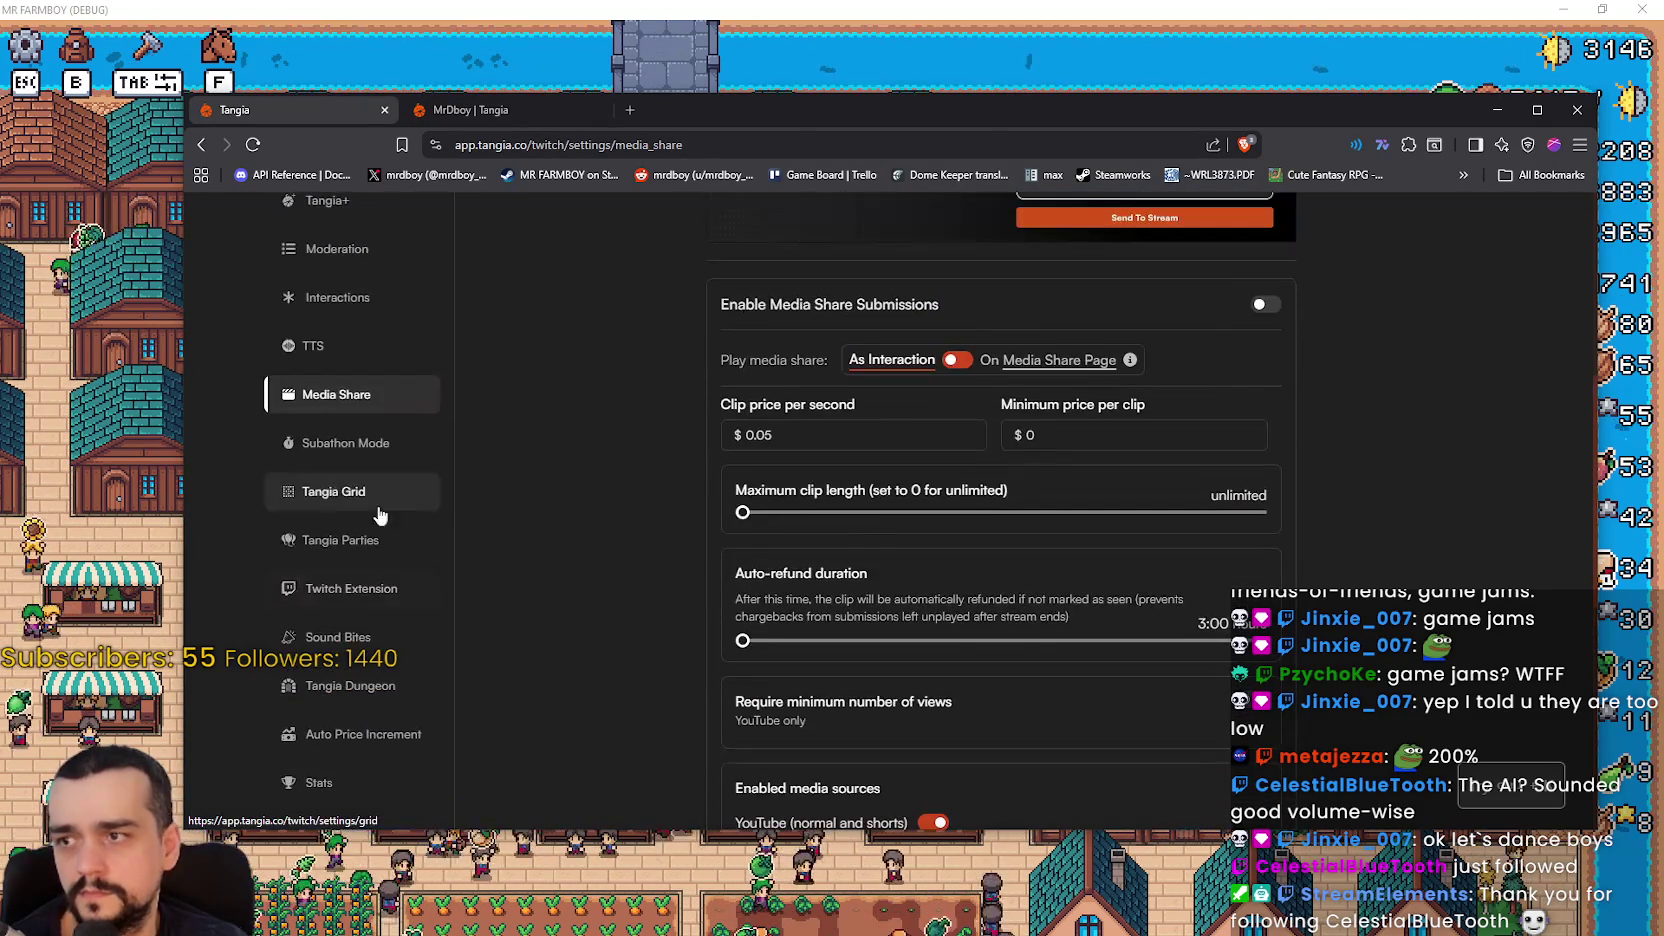
- Review the Sound Bites settings, then view the fullscreen overlay setup page
left_click(367, 632)
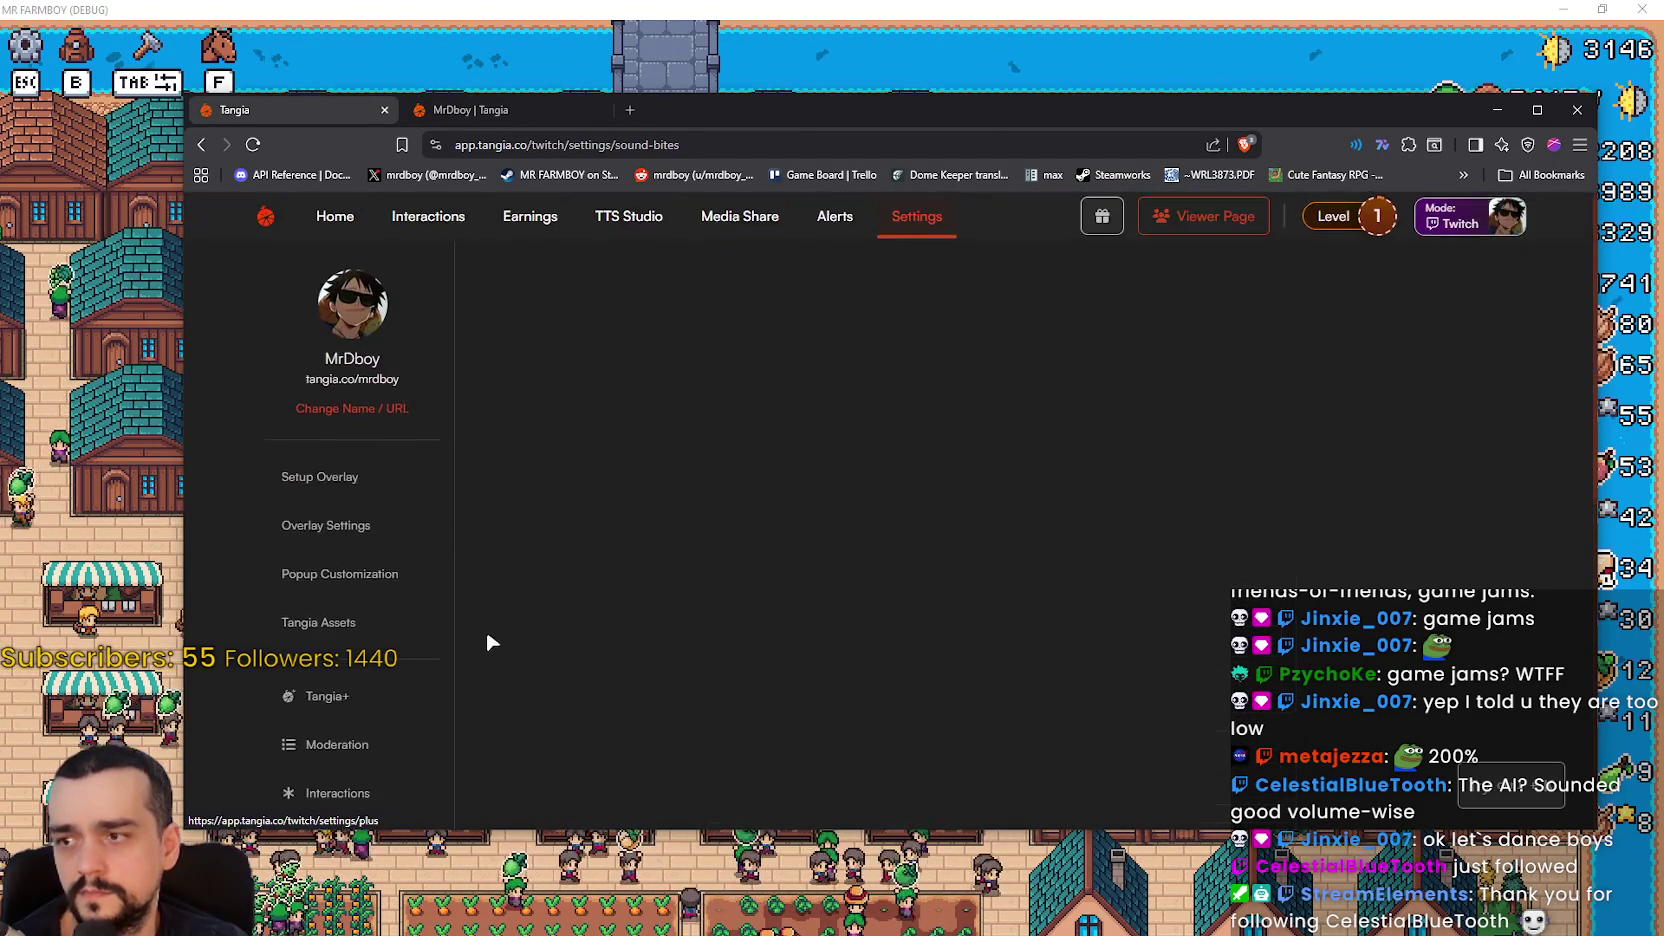
scroll(514, 606, "down", 5)
scroll(520, 590, "up", 2)
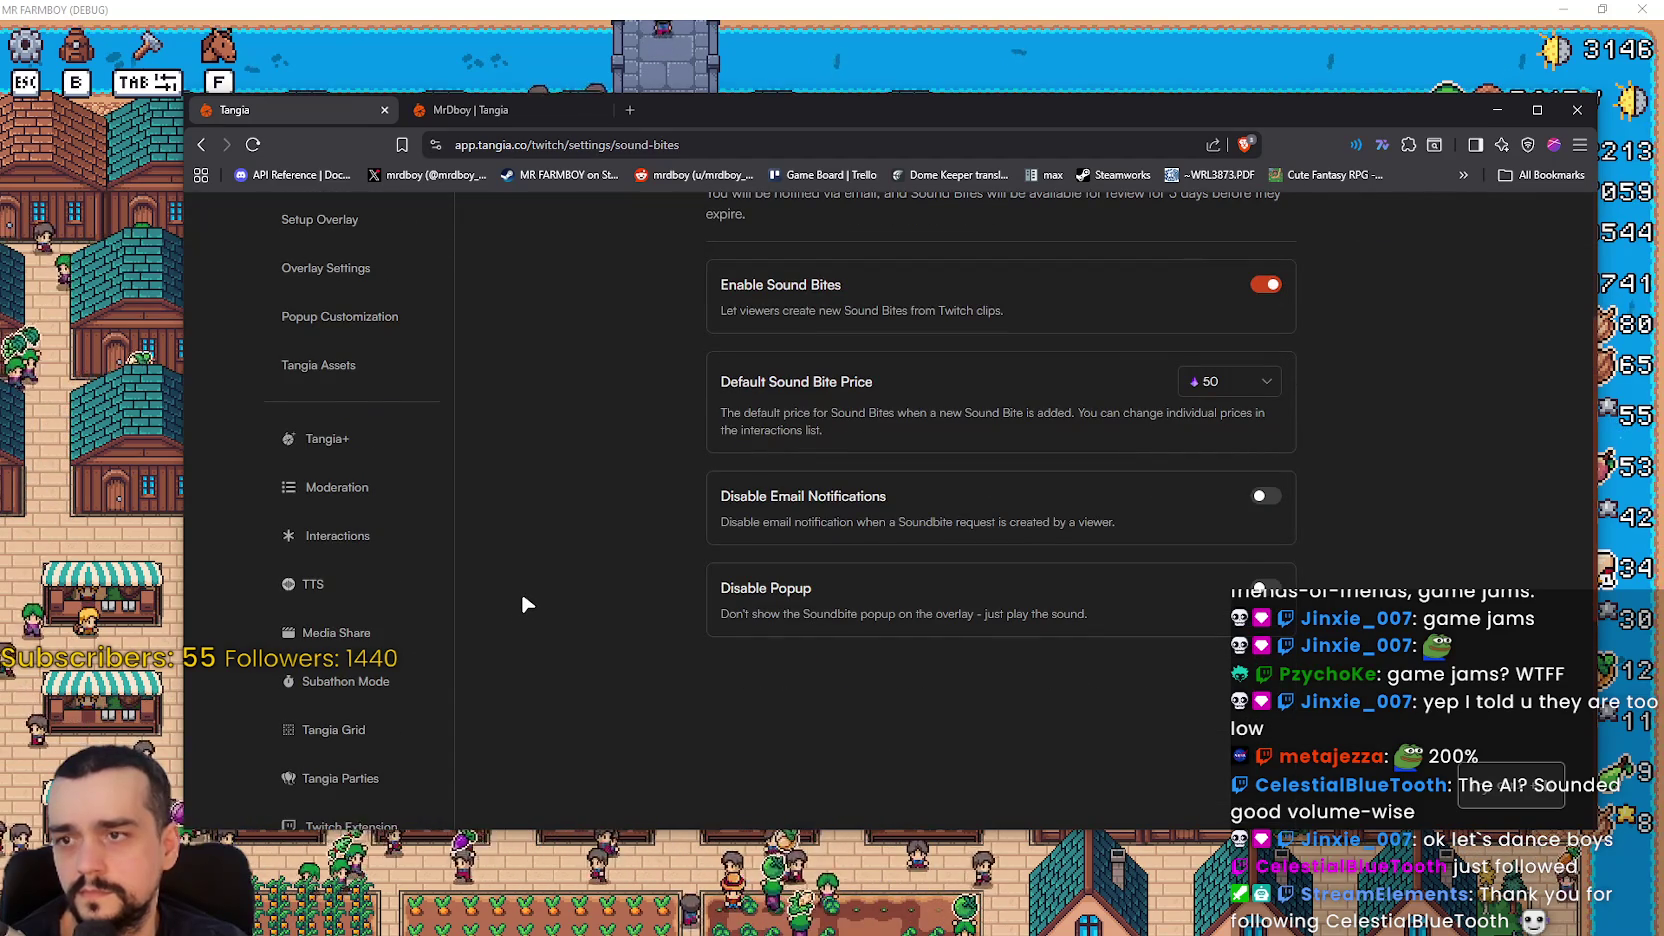
scroll(520, 588, "up", 3)
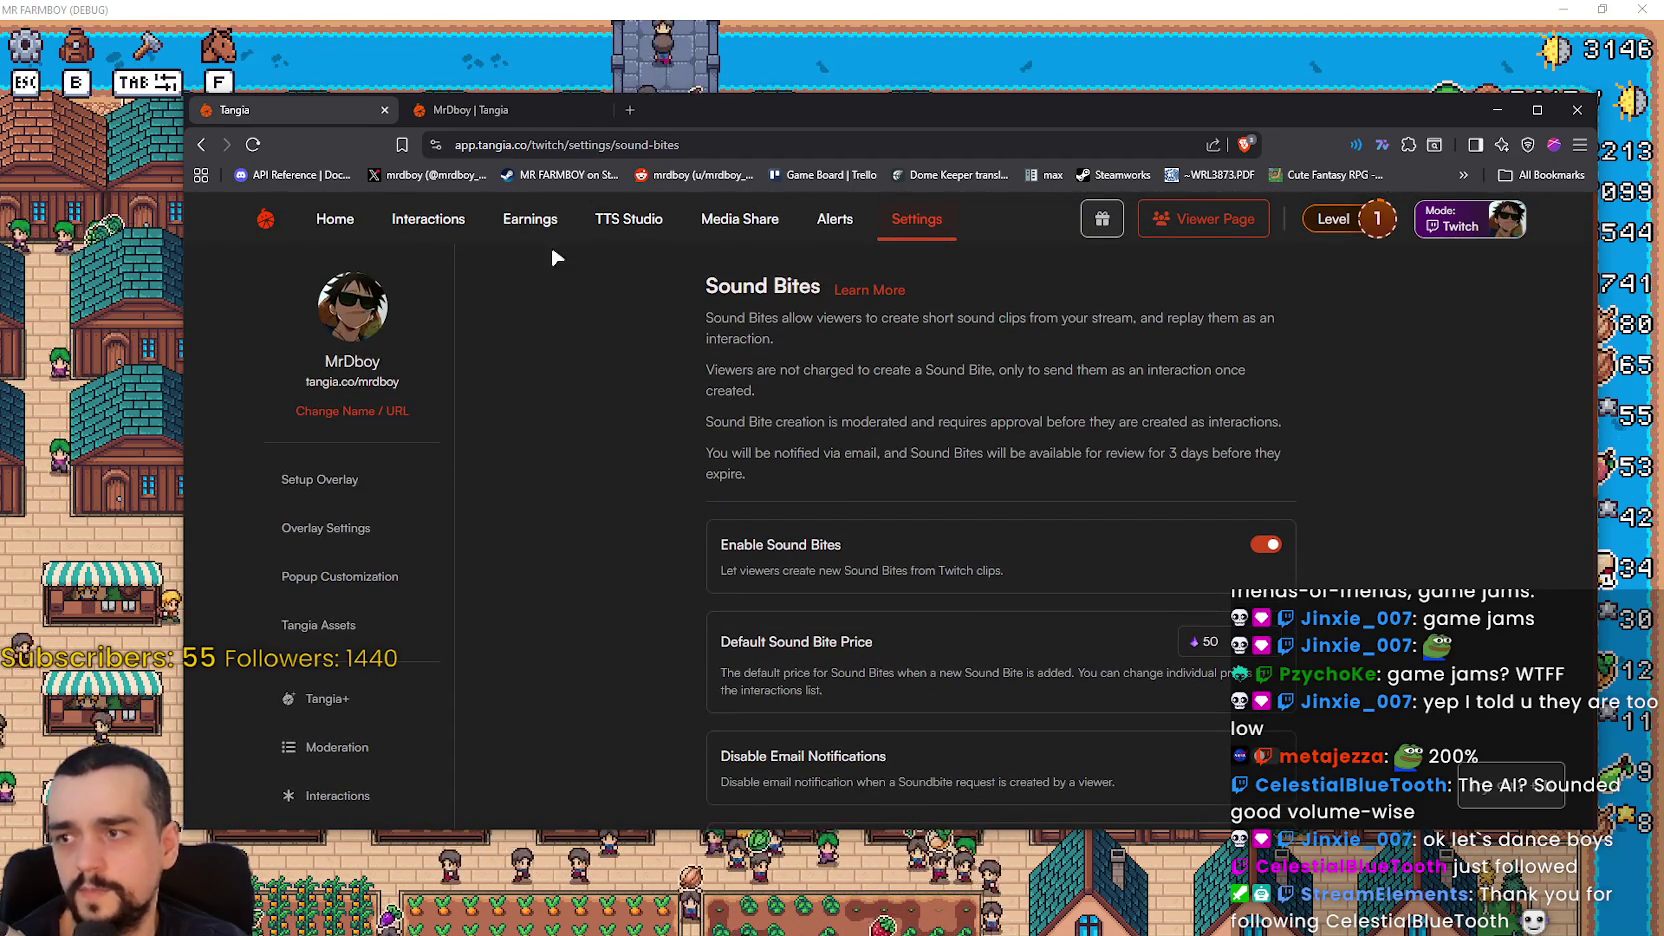
left_click(347, 492)
scroll(505, 530, "down", 3)
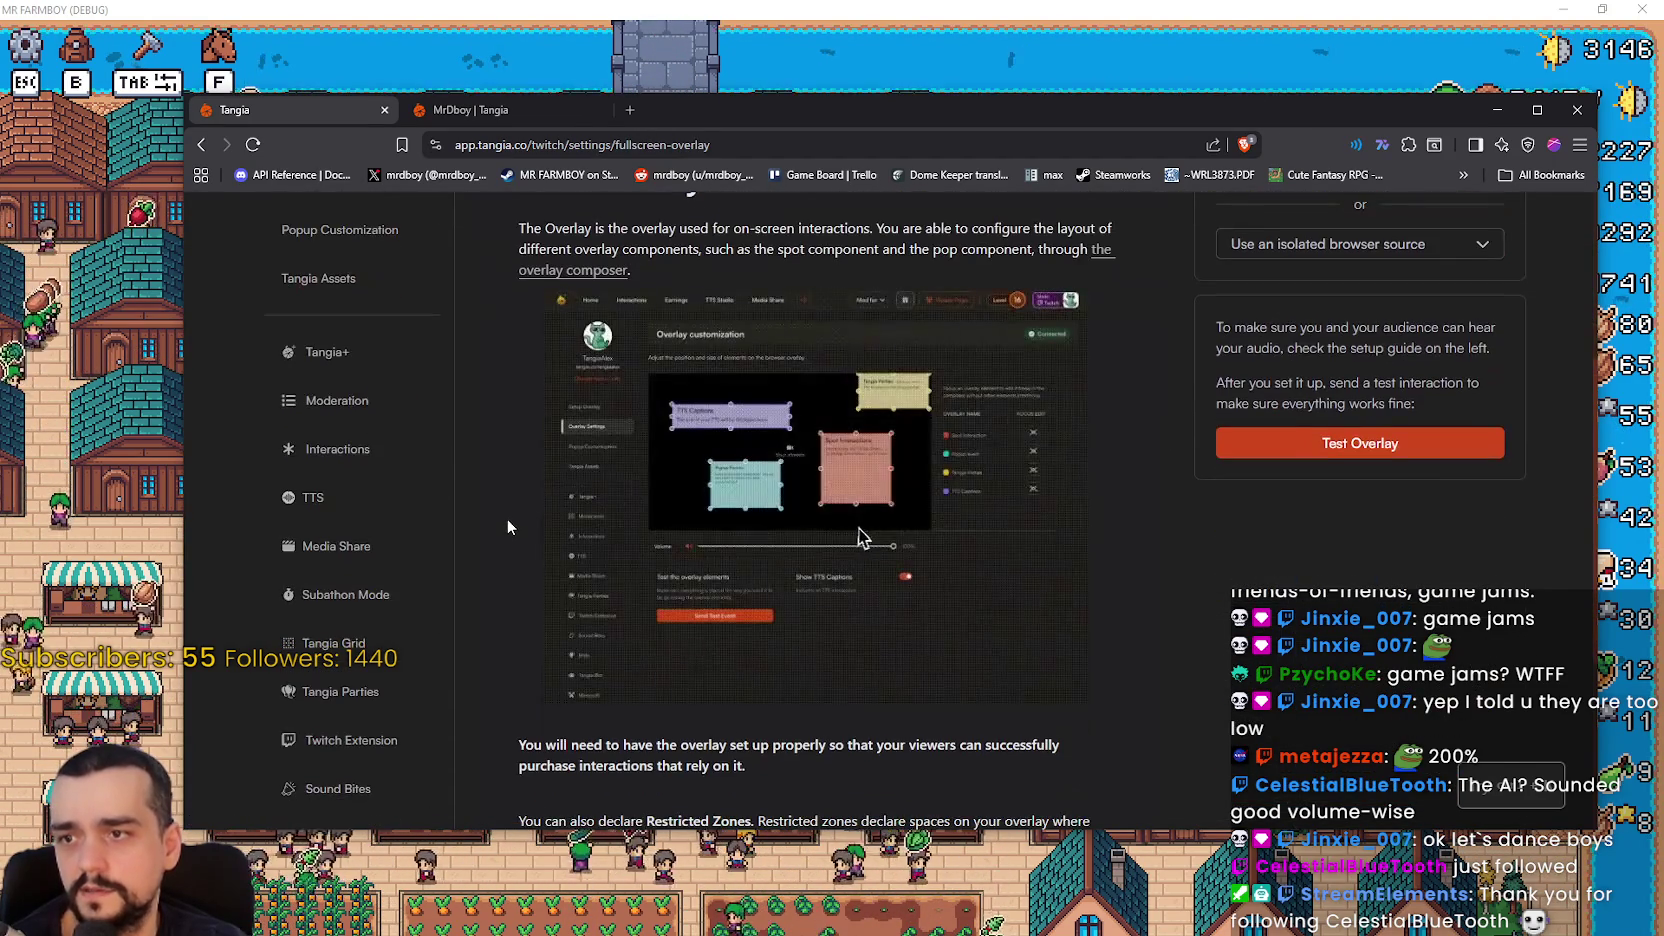
- Visit the Alerts page, then bring up the Interactions list priced at 15 each
scroll(420, 430, "up", 3)
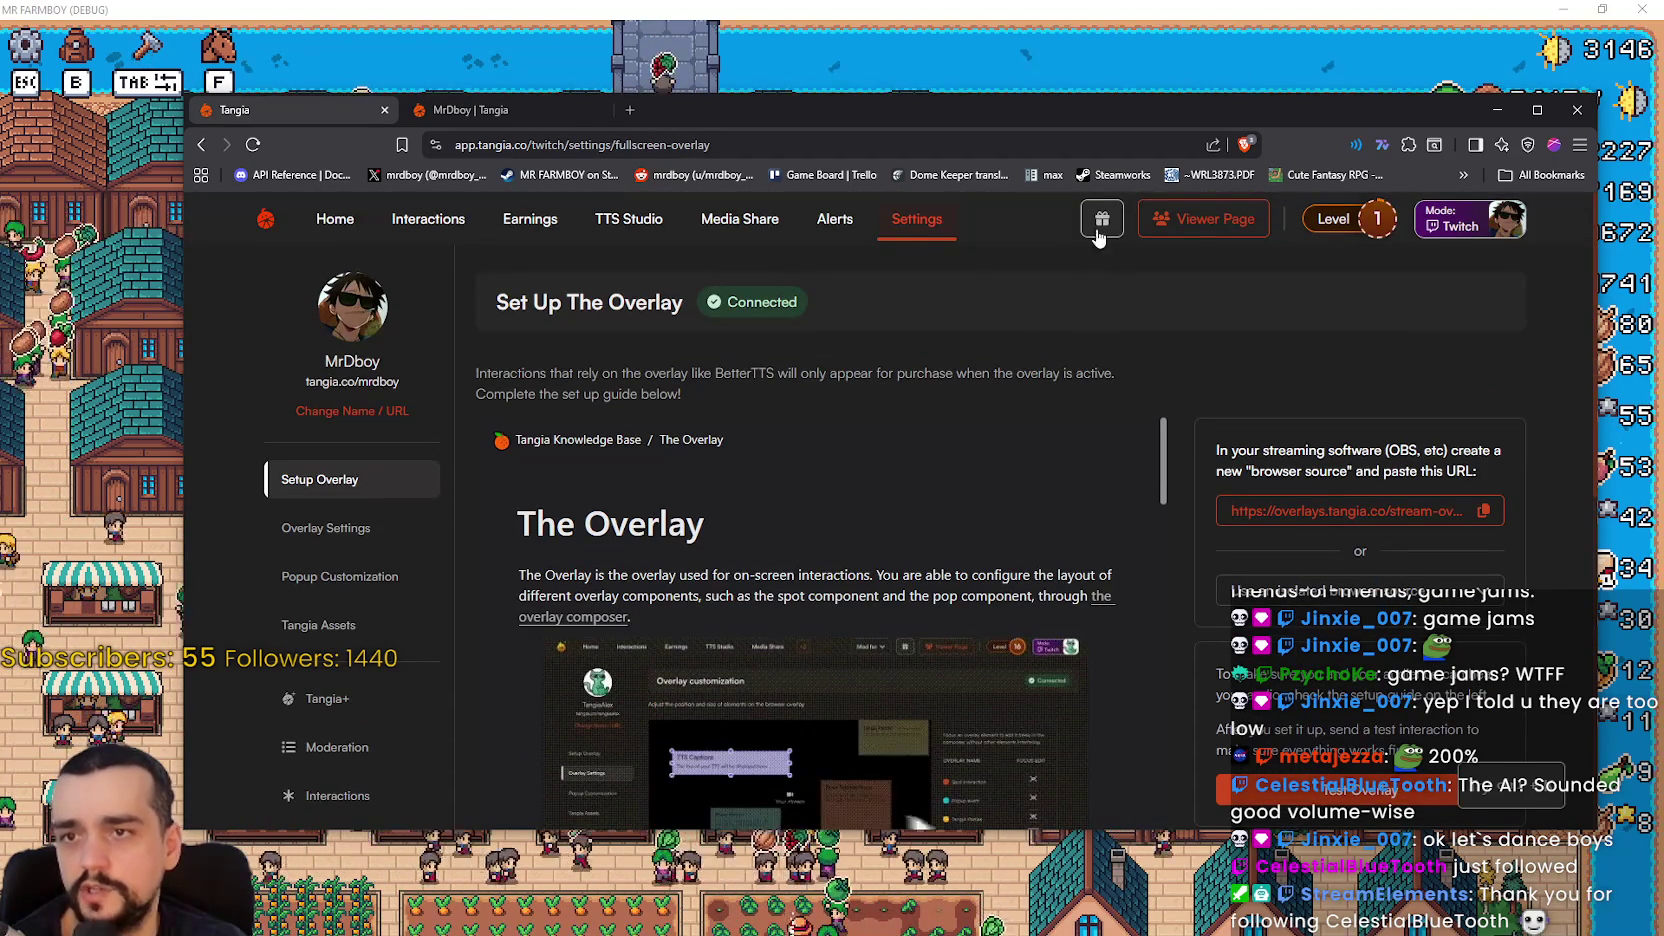
left_click(840, 228)
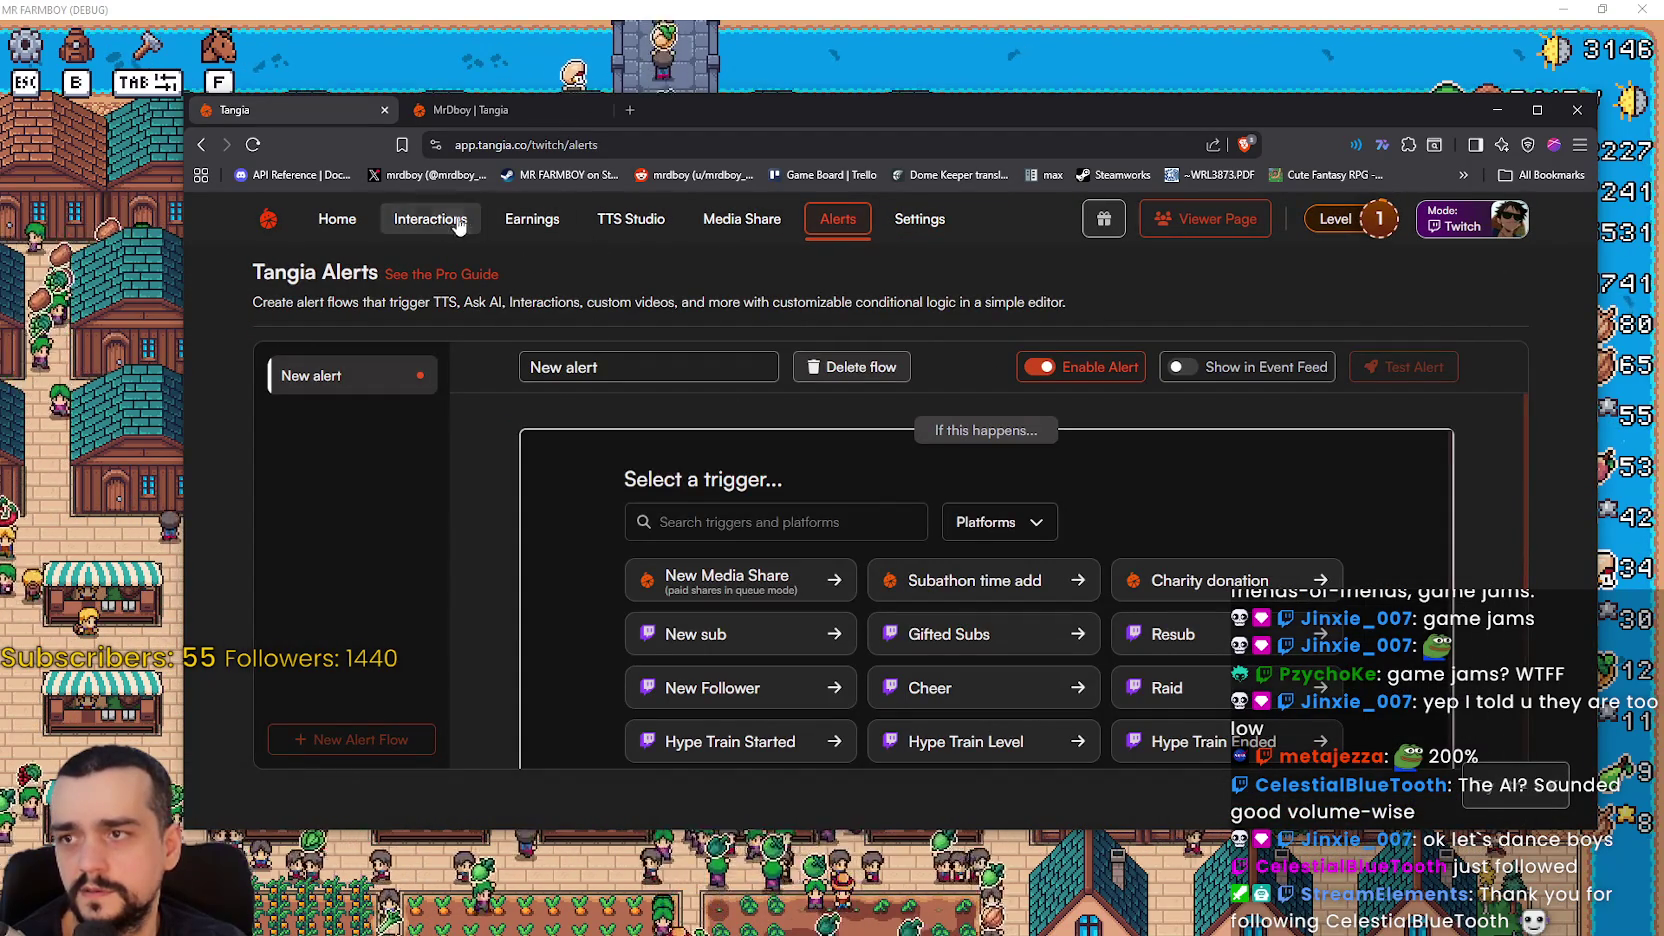
left_click(403, 228)
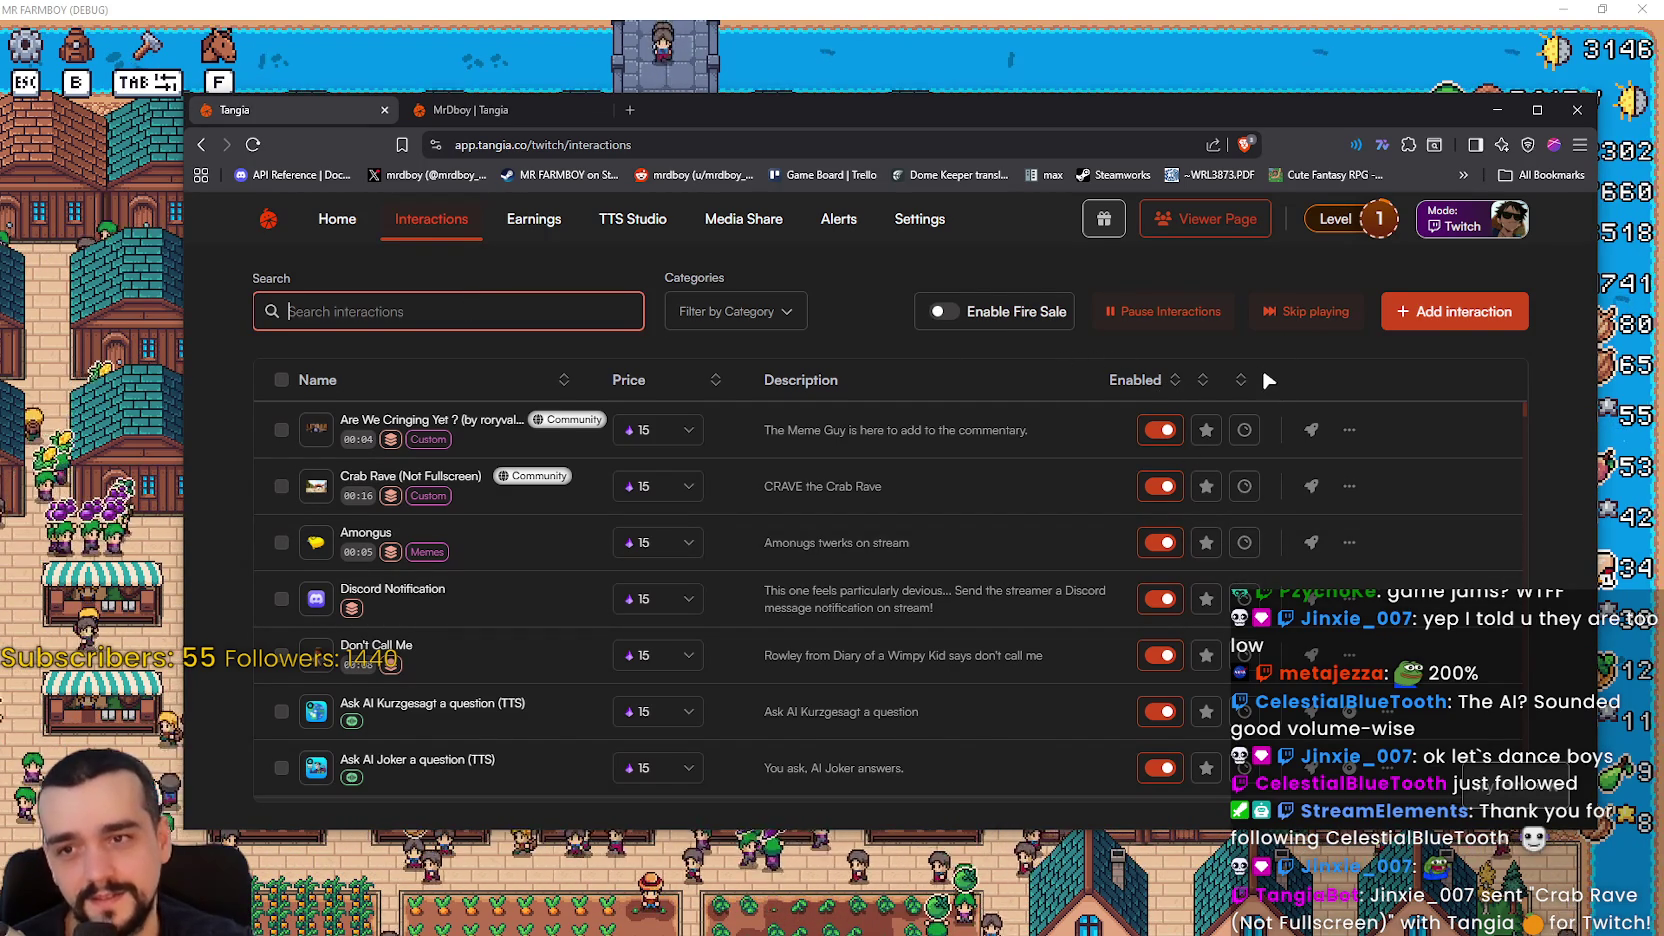
- Filter the interactions list by 'TTS' and check the TTS Creative Mode actions menu
type("T")
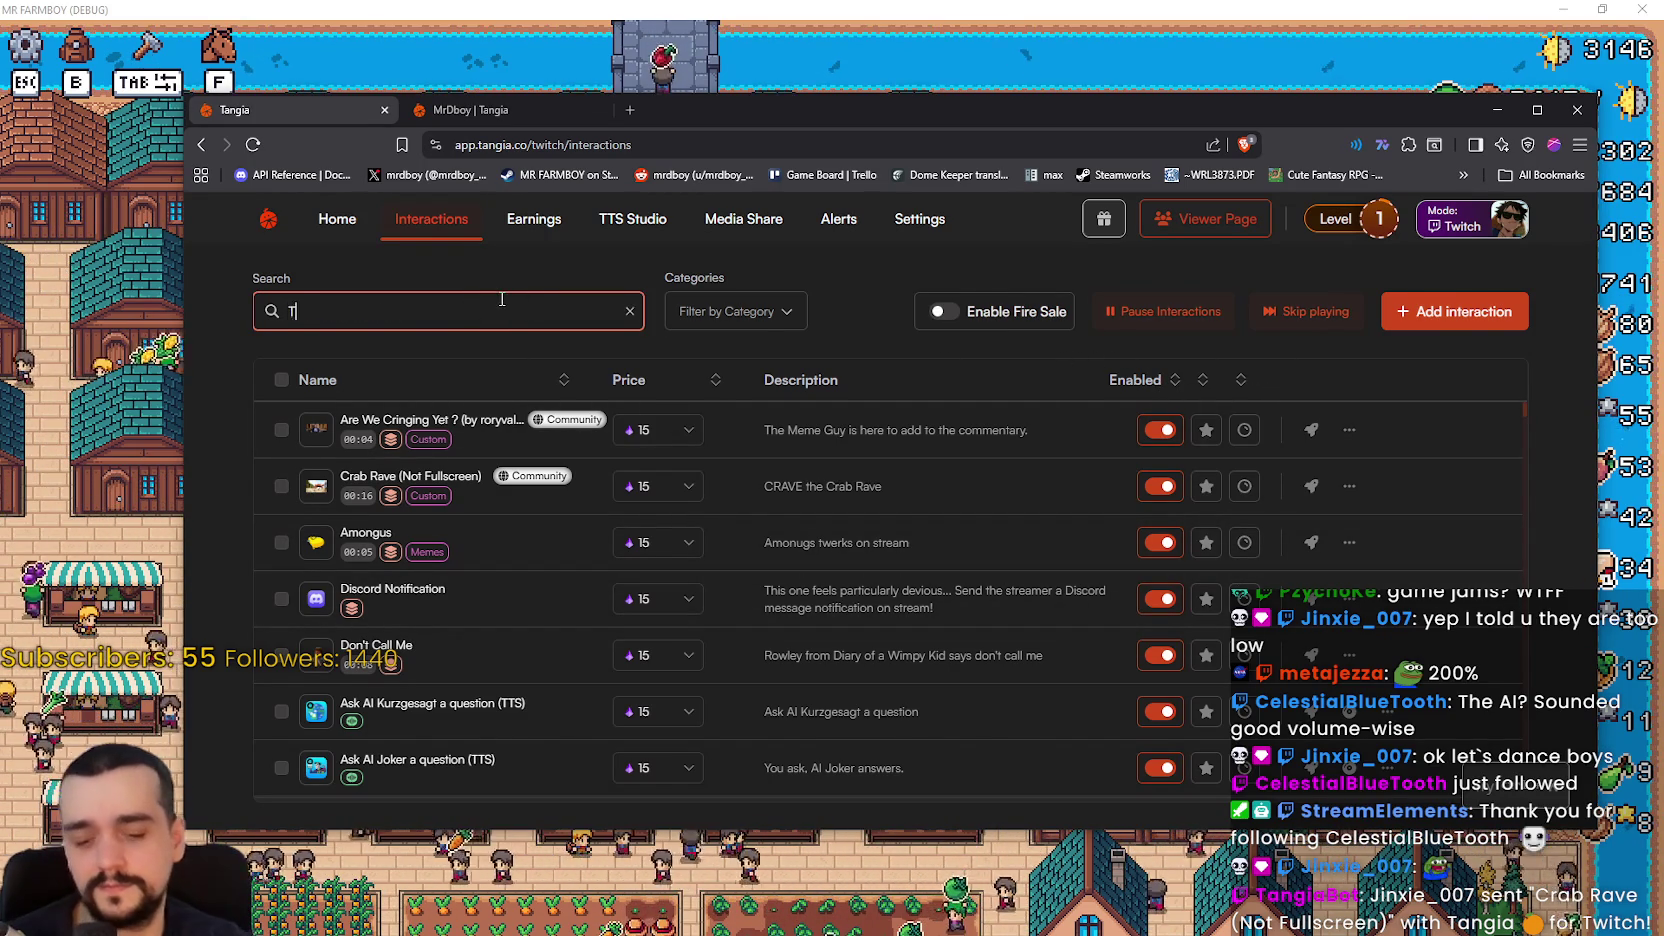
type("S")
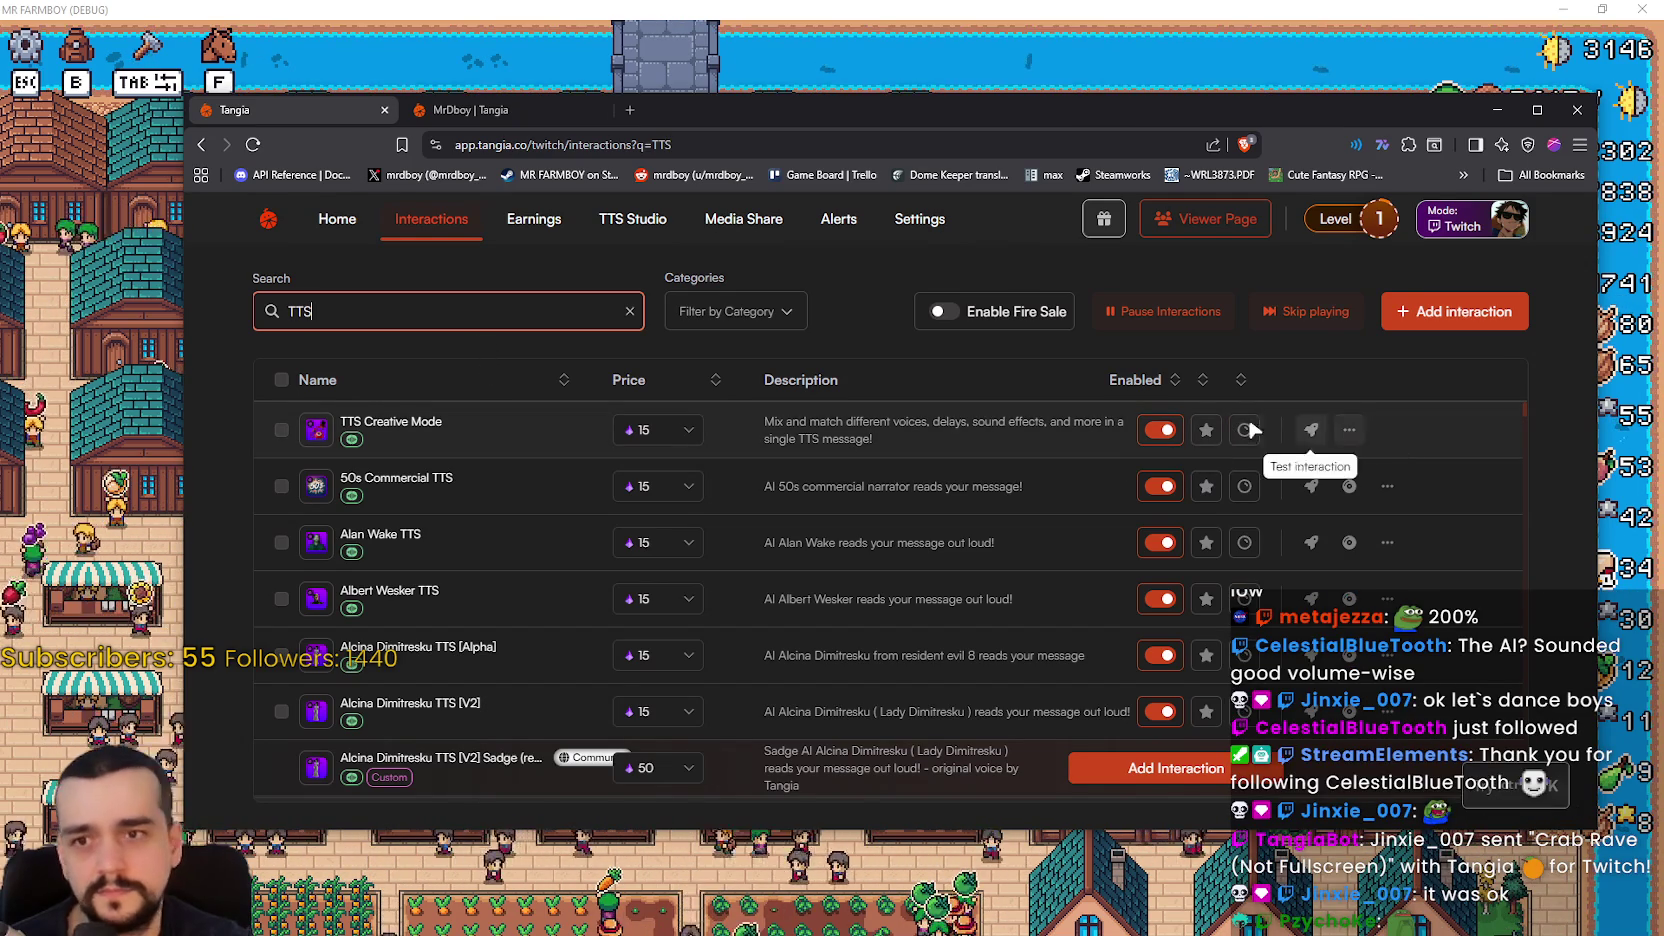
left_click(1350, 430)
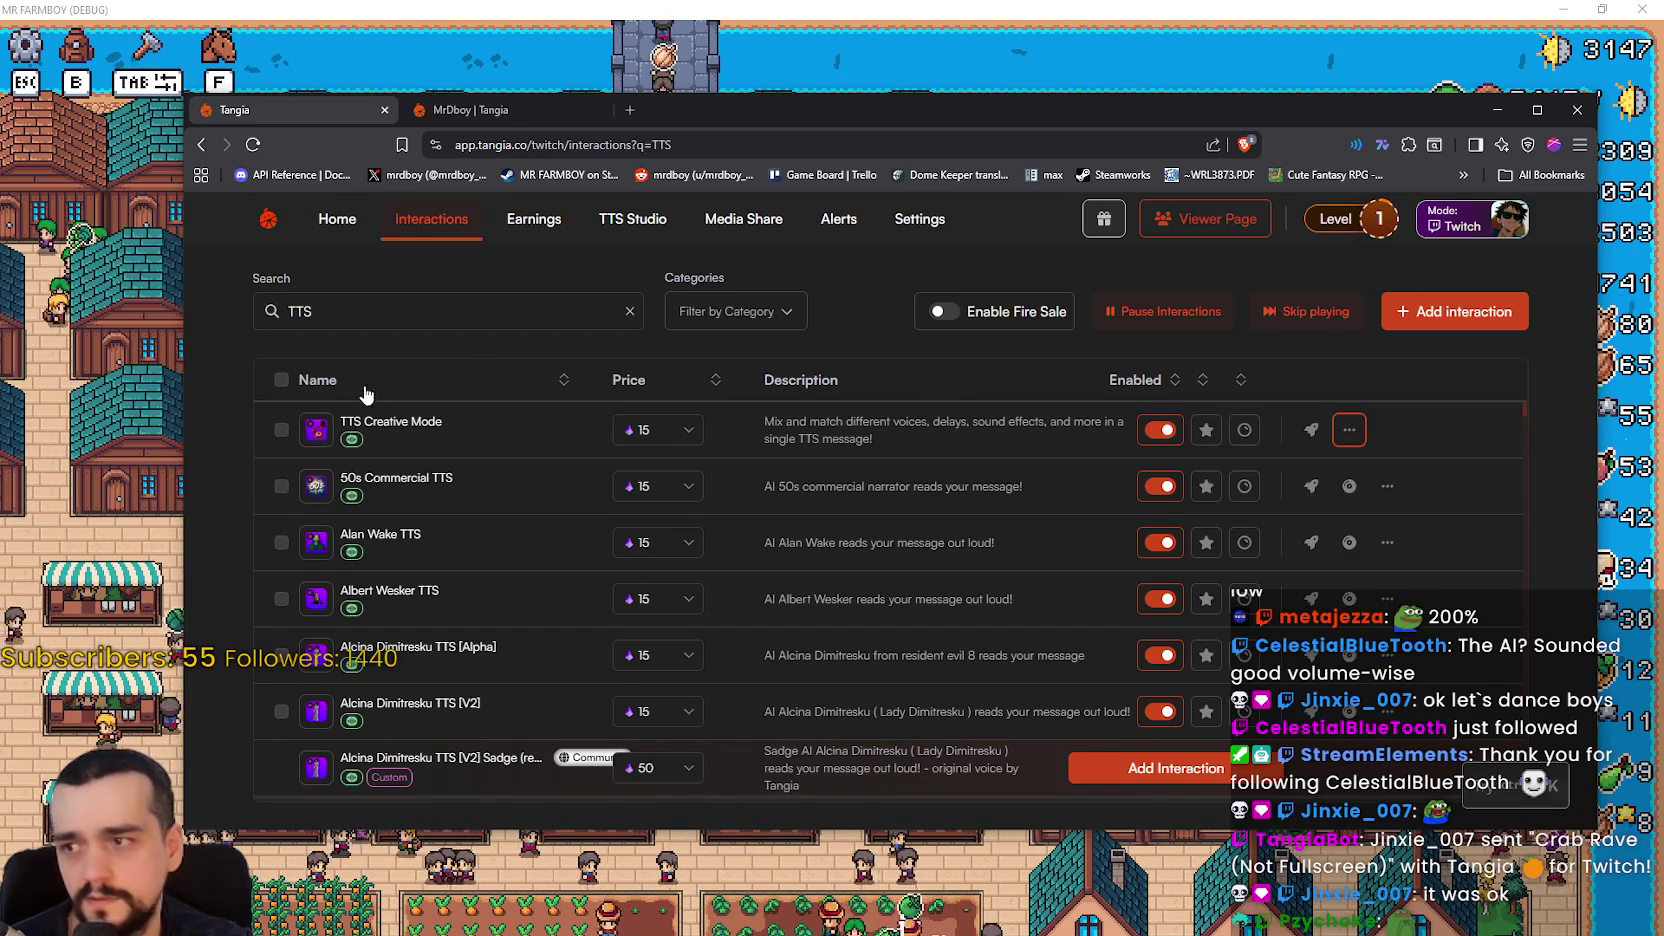
- Select all 258 filtered TTS interactions and scroll through the list
left_click(281, 380)
scroll(560, 470, "down", 5)
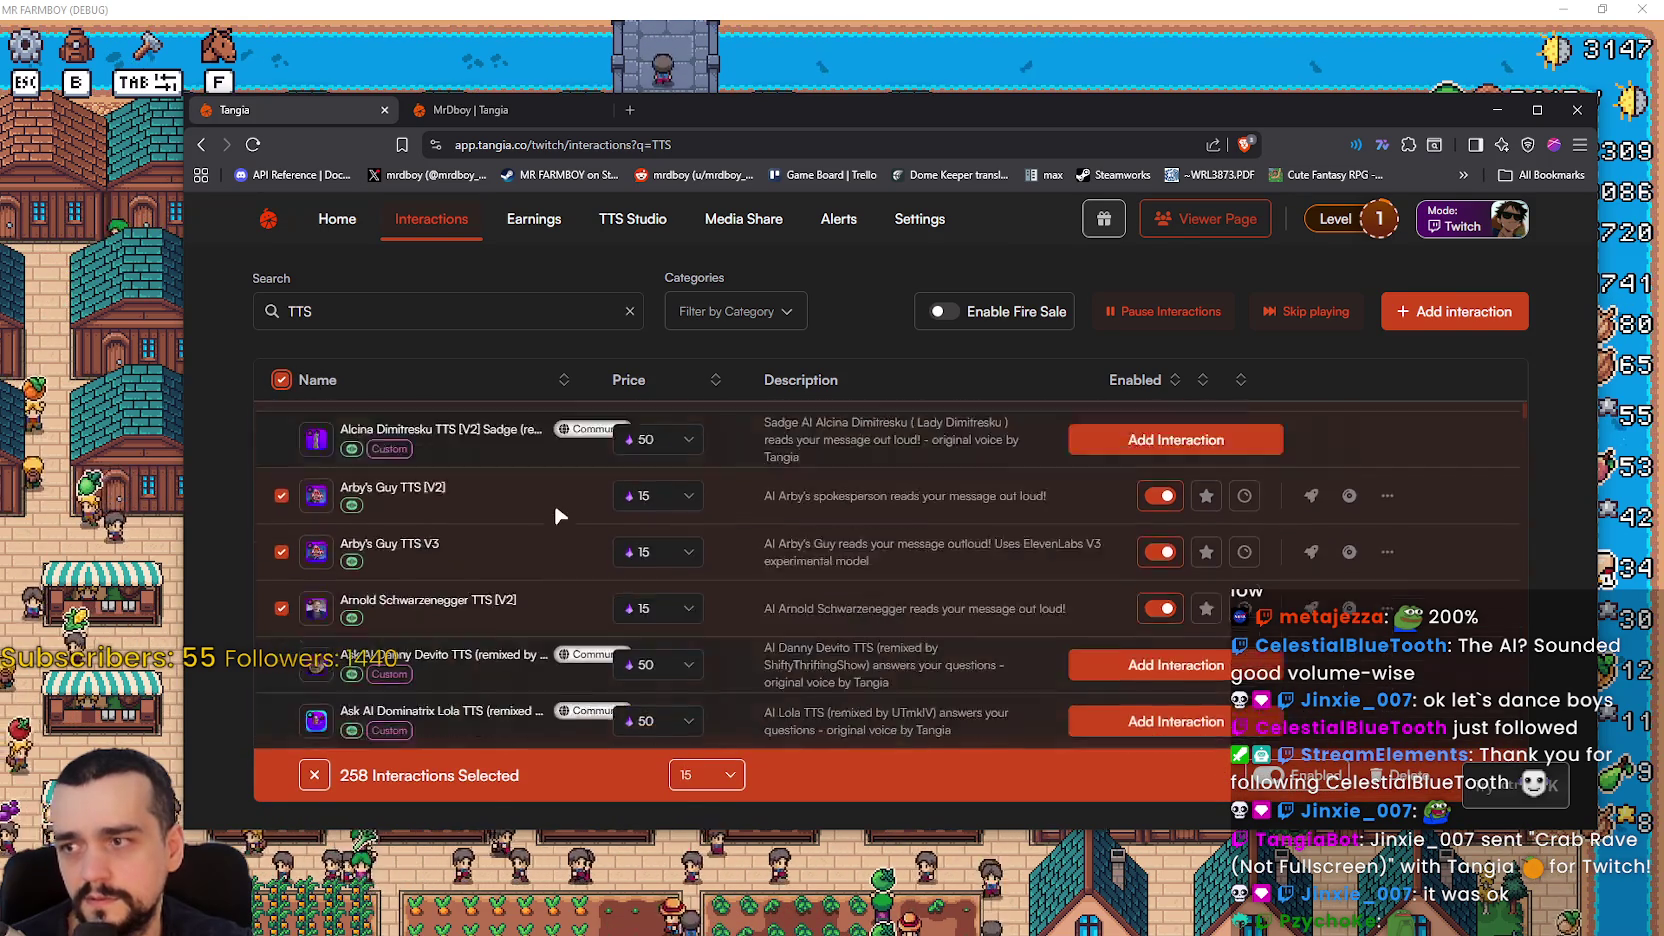
scroll(559, 495, "up", 3)
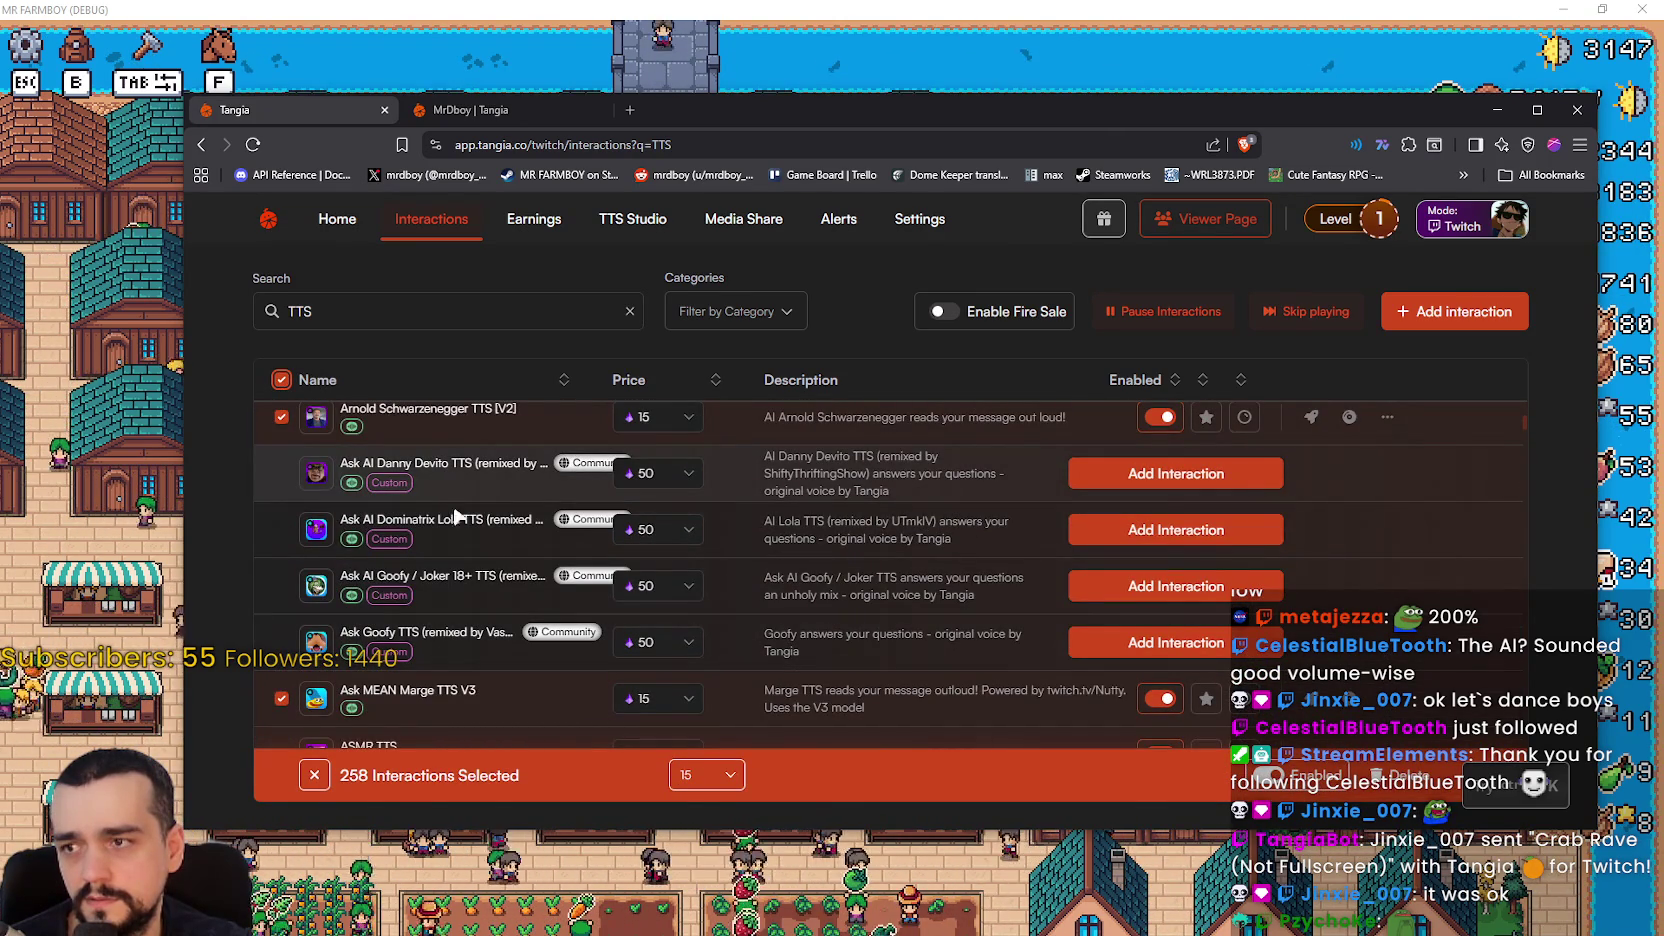
scroll(490, 604, "down", 3)
scroll(492, 612, "up", 4)
scroll(495, 617, "up", 5)
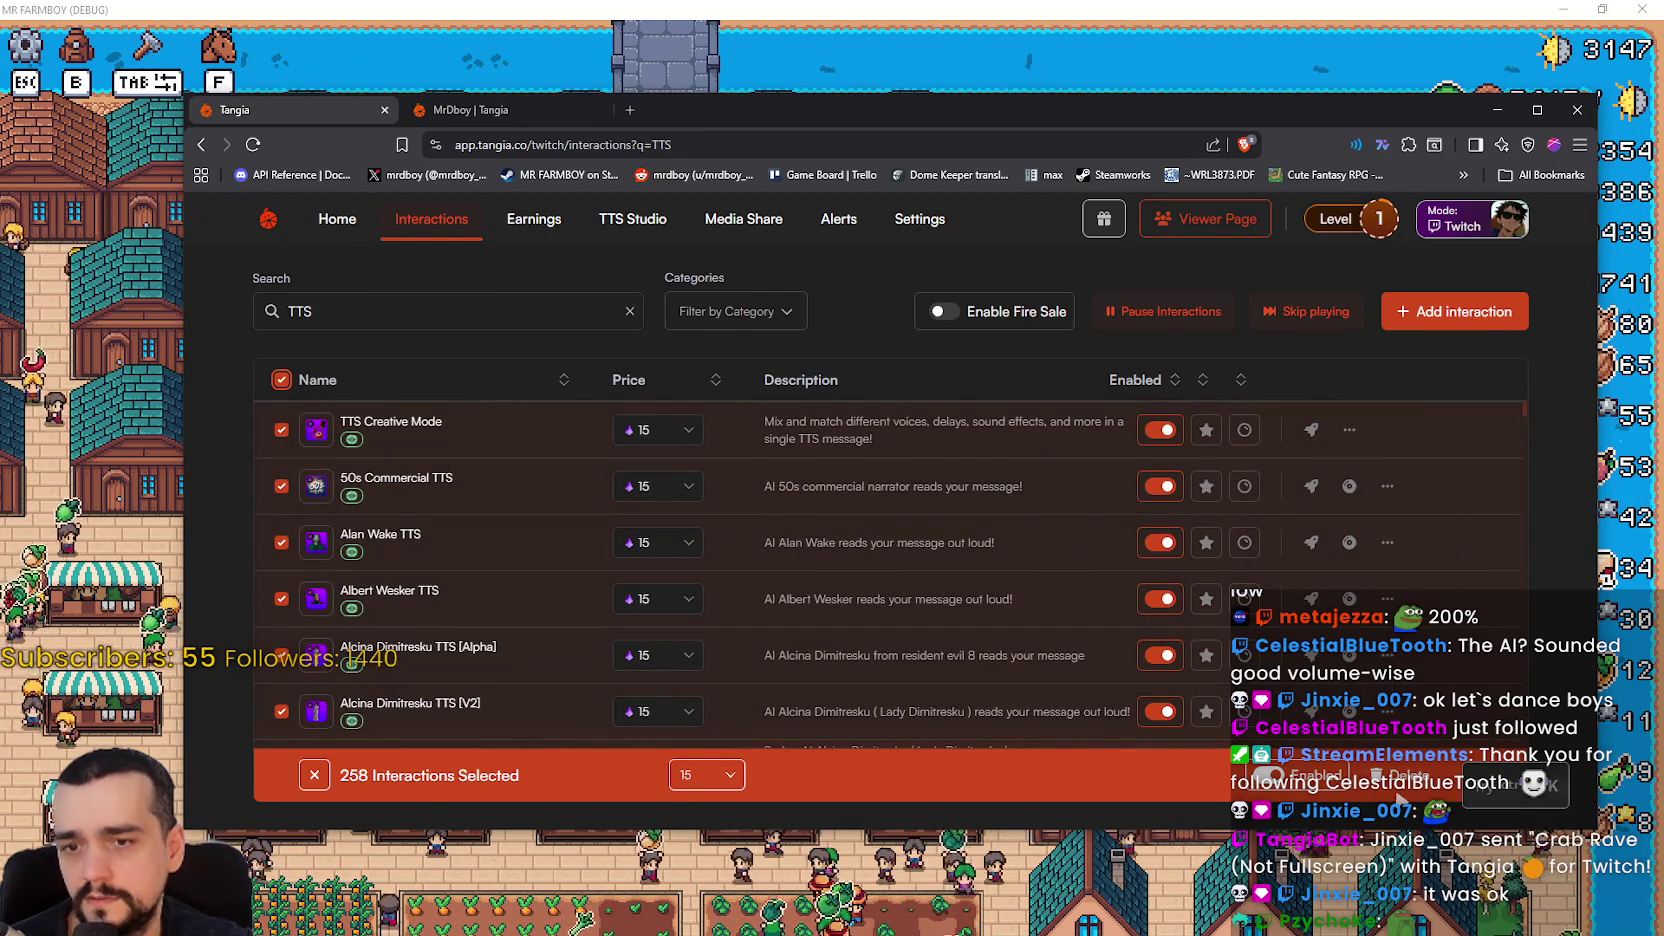
left_click(1349, 430)
- Override TTS Creative Mode's volume to 100% and save it
left_click(1225, 470)
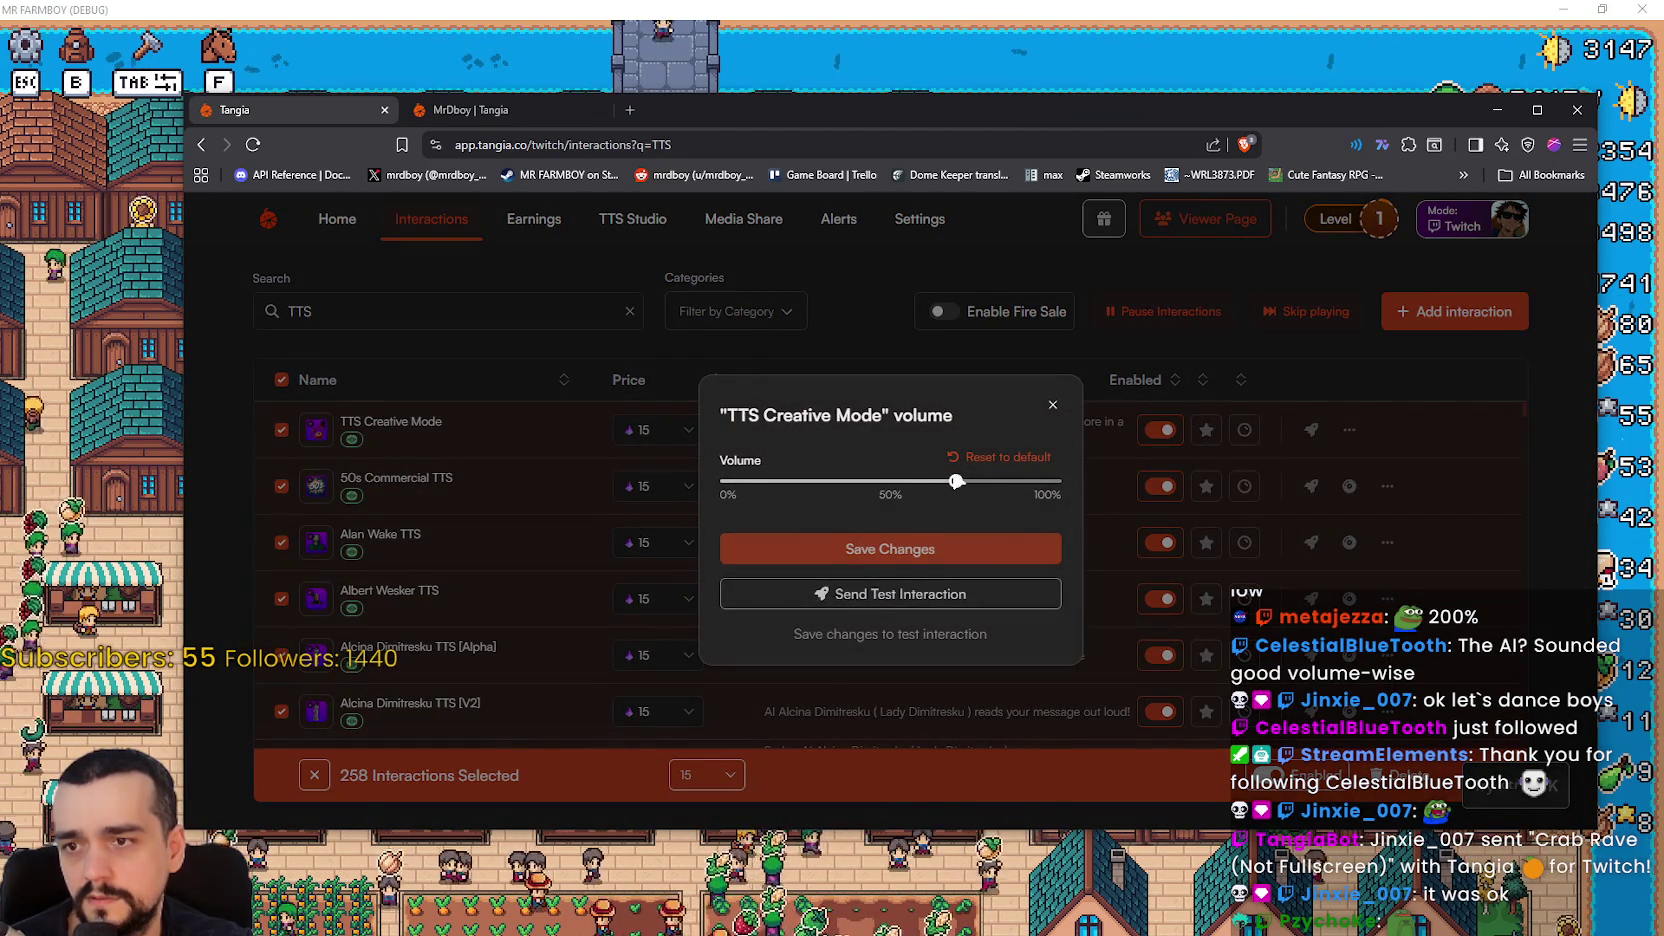
left_click_drag(960, 484, 1033, 486)
left_click(957, 565)
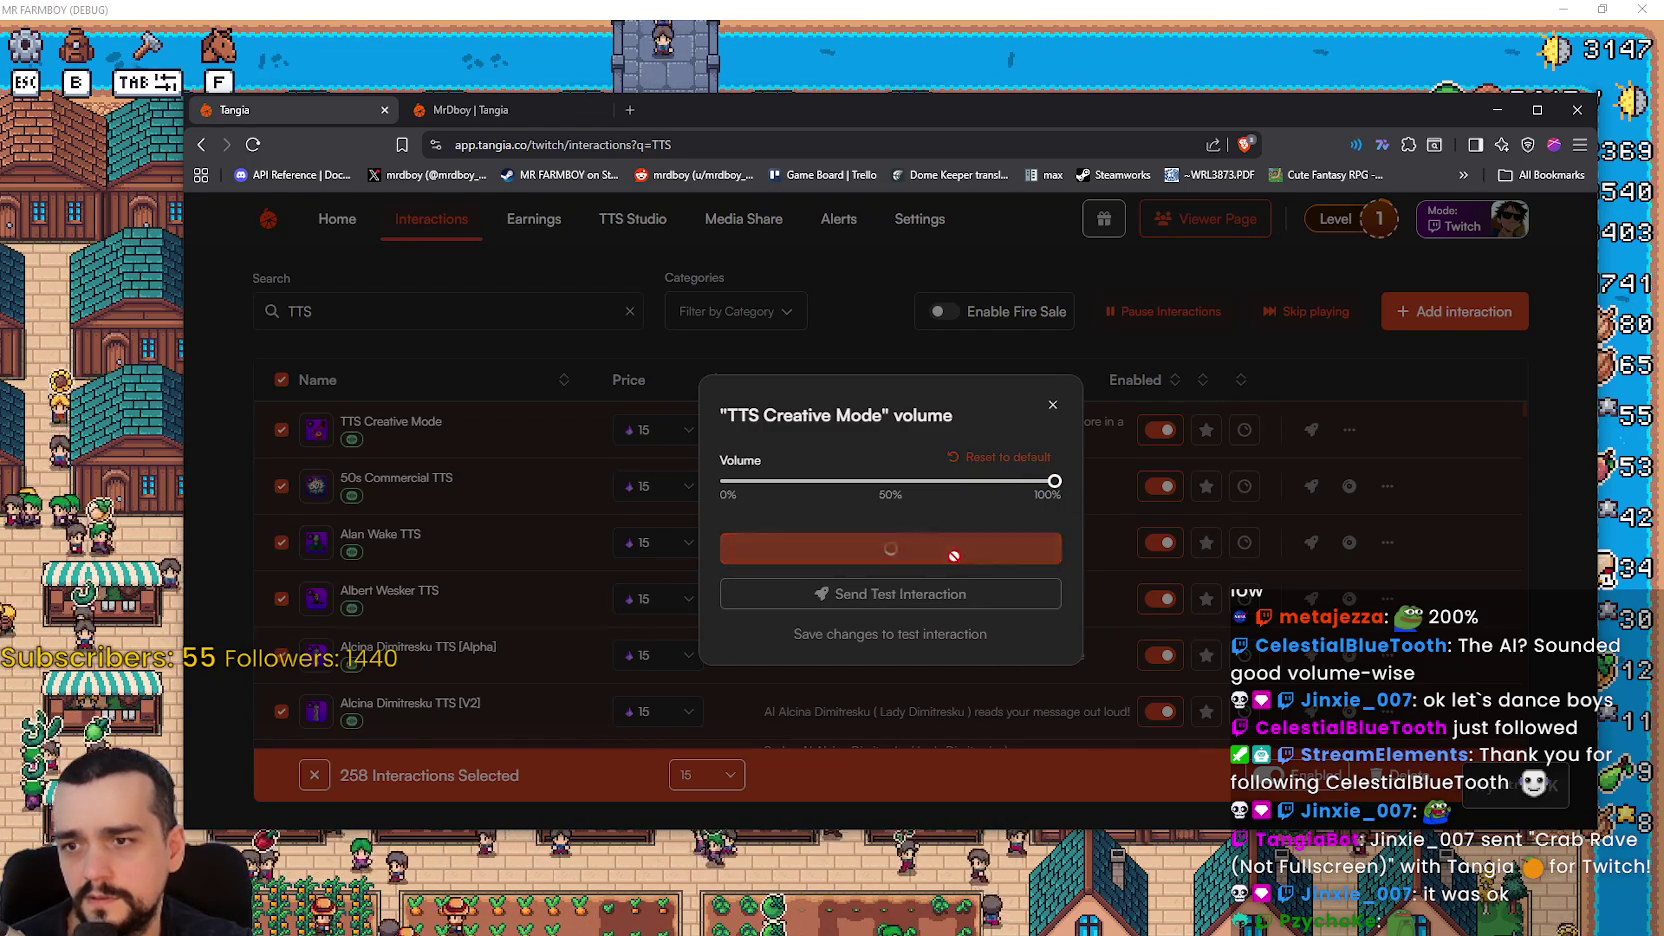
left_click(1054, 400)
- Override 50s Commercial TTS volume to 100%, save, and scroll through the list
left_click(1386, 486)
left_click(1348, 528)
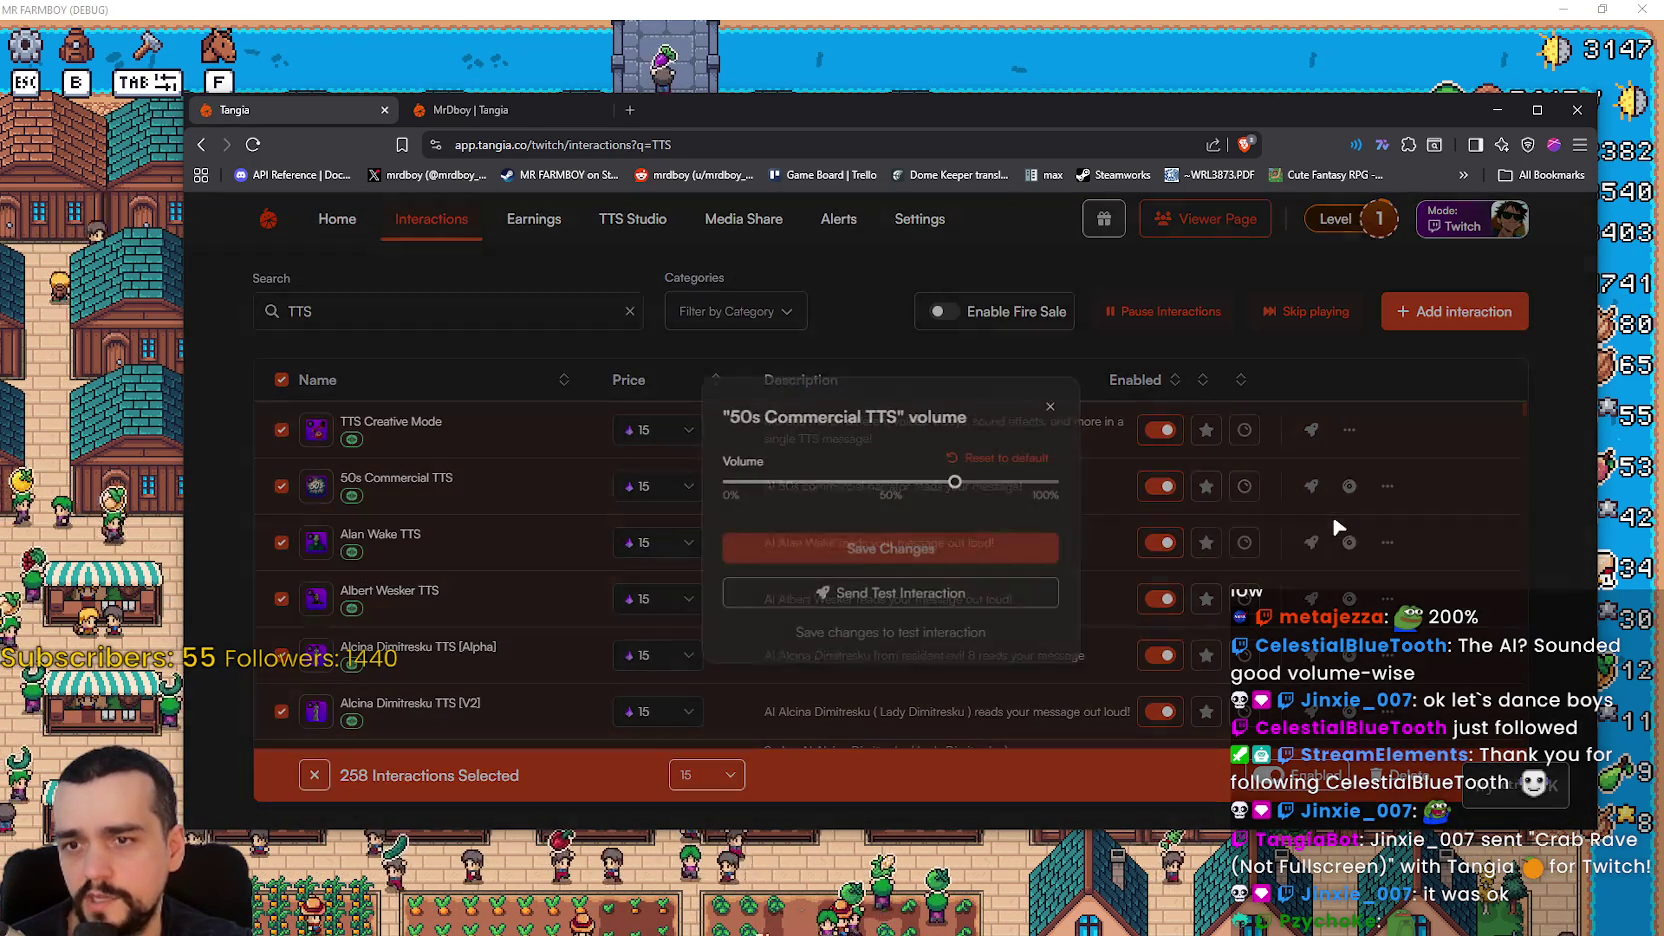
left_click_drag(962, 488, 1197, 498)
left_click(982, 565)
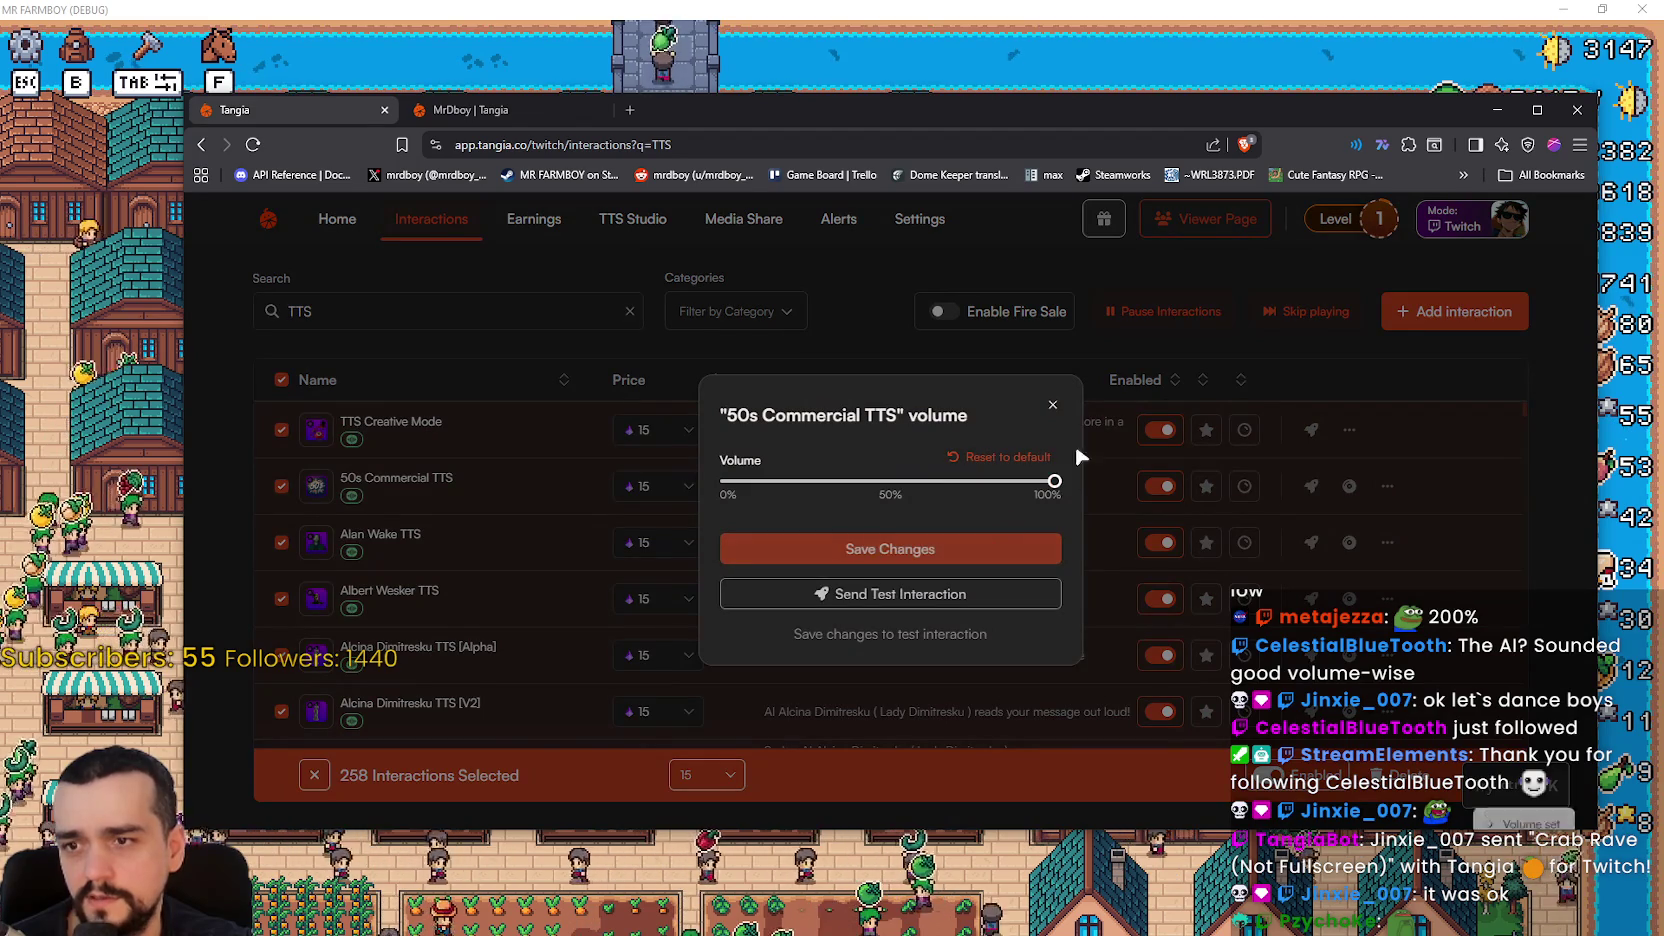
left_click(1052, 404)
scroll(1476, 436, "down", 10)
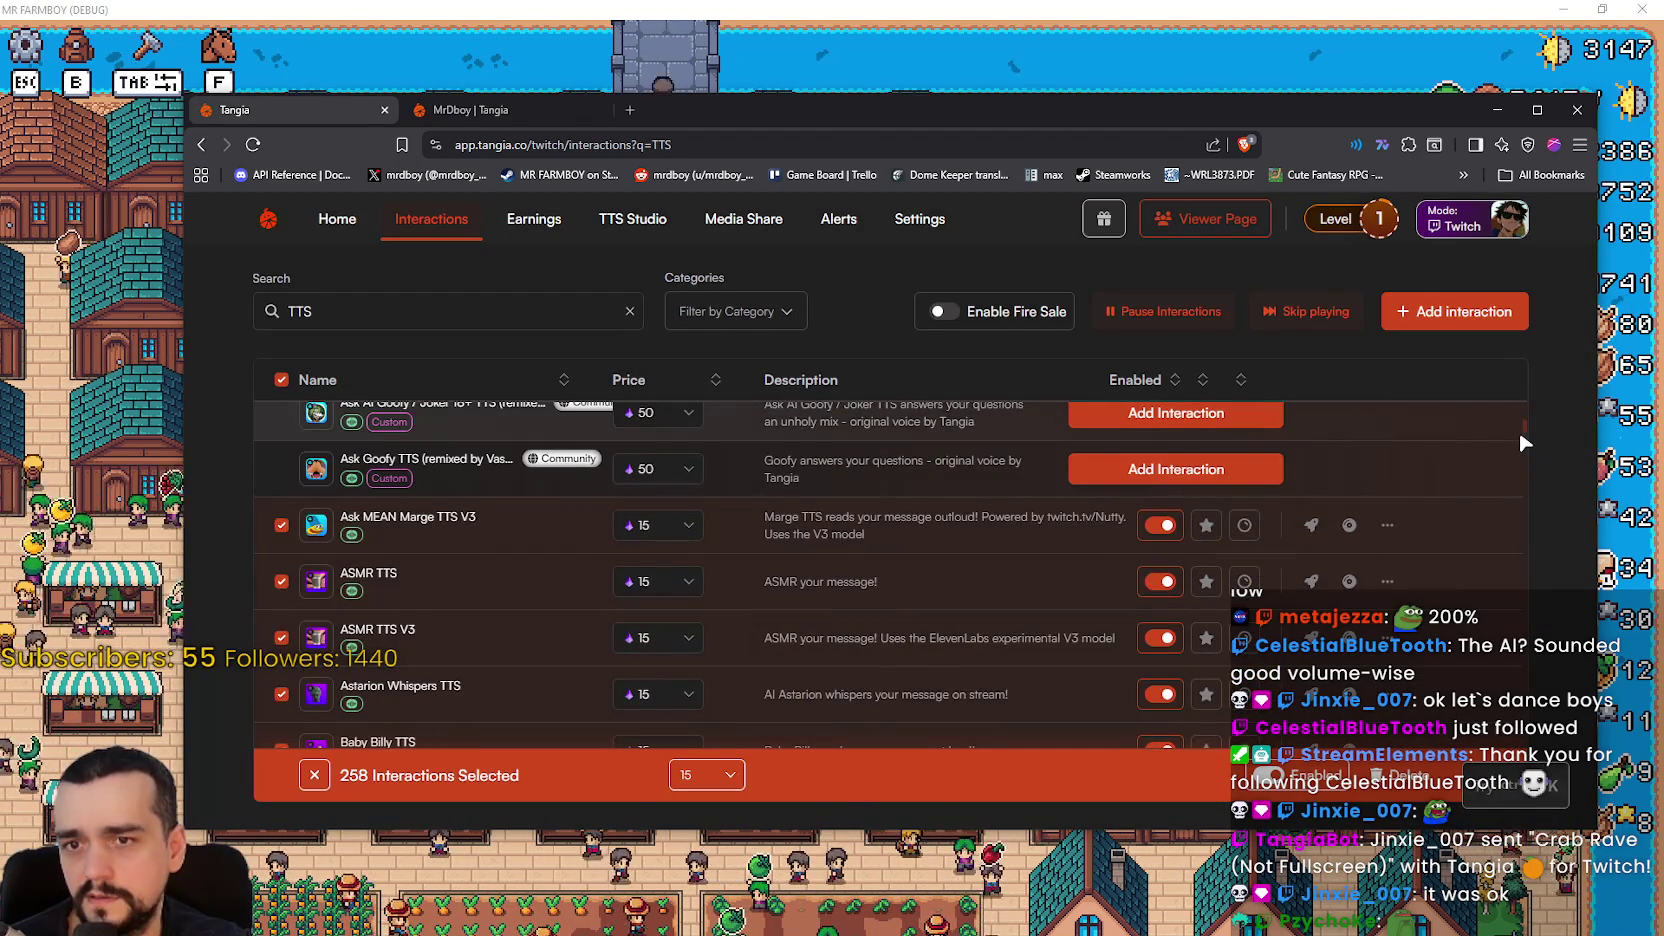
scroll(1524, 439, "down", 5)
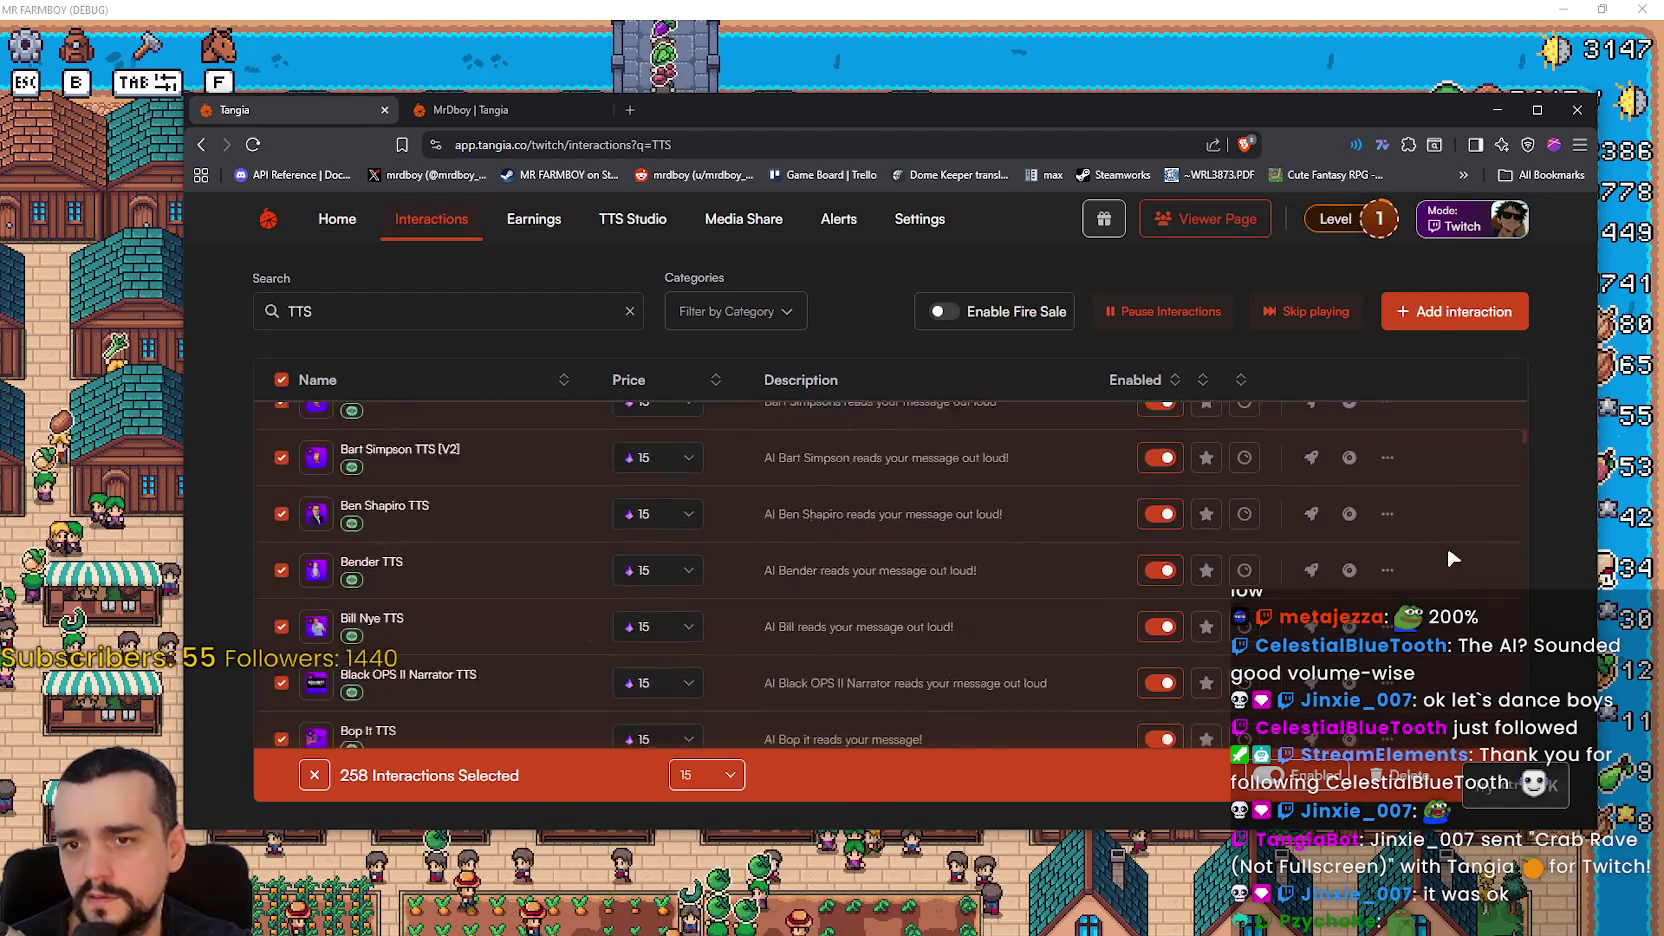
scroll(1392, 564, "down", 8)
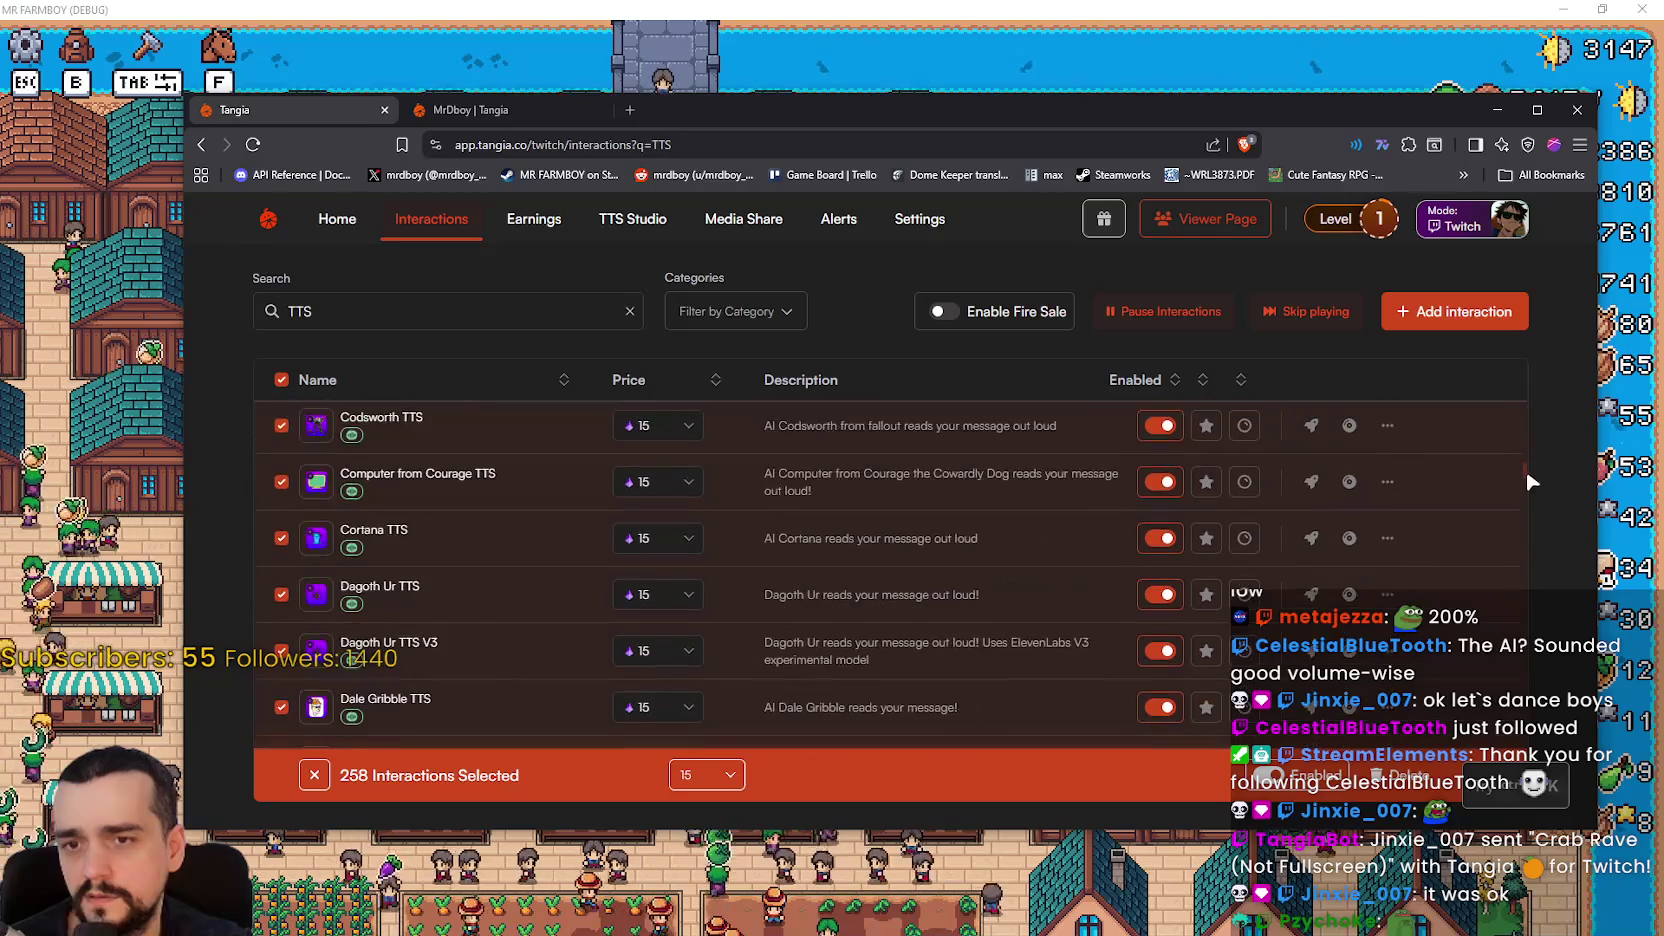
scroll(1462, 566, "up", 12)
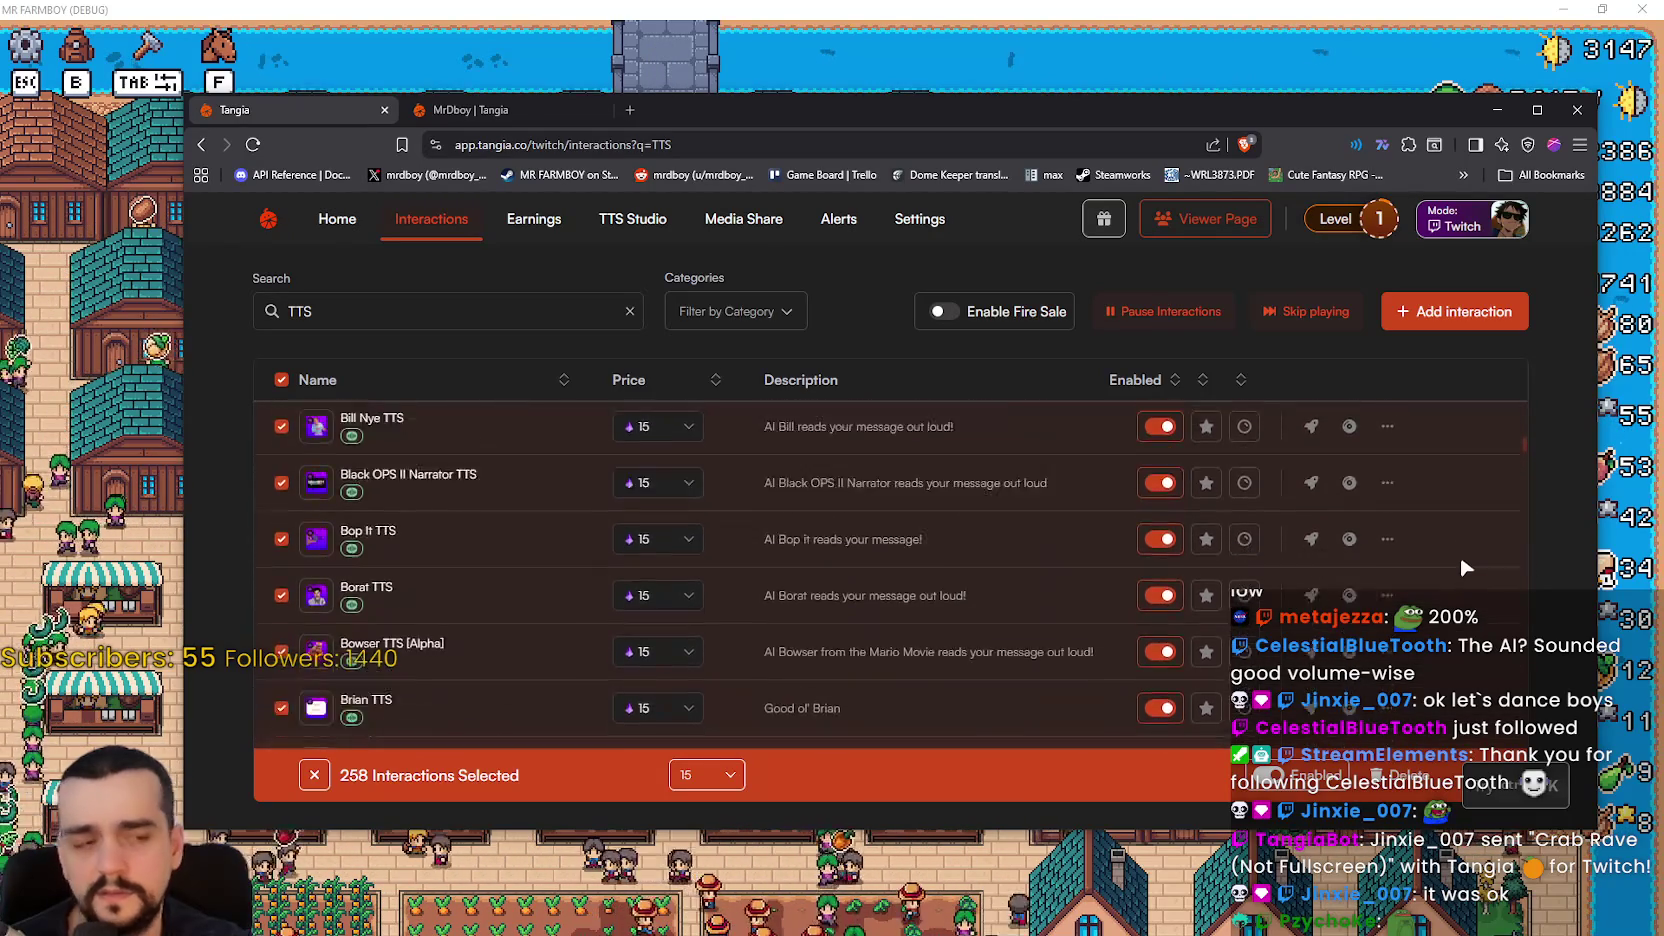
scroll(1464, 547, "up", 10)
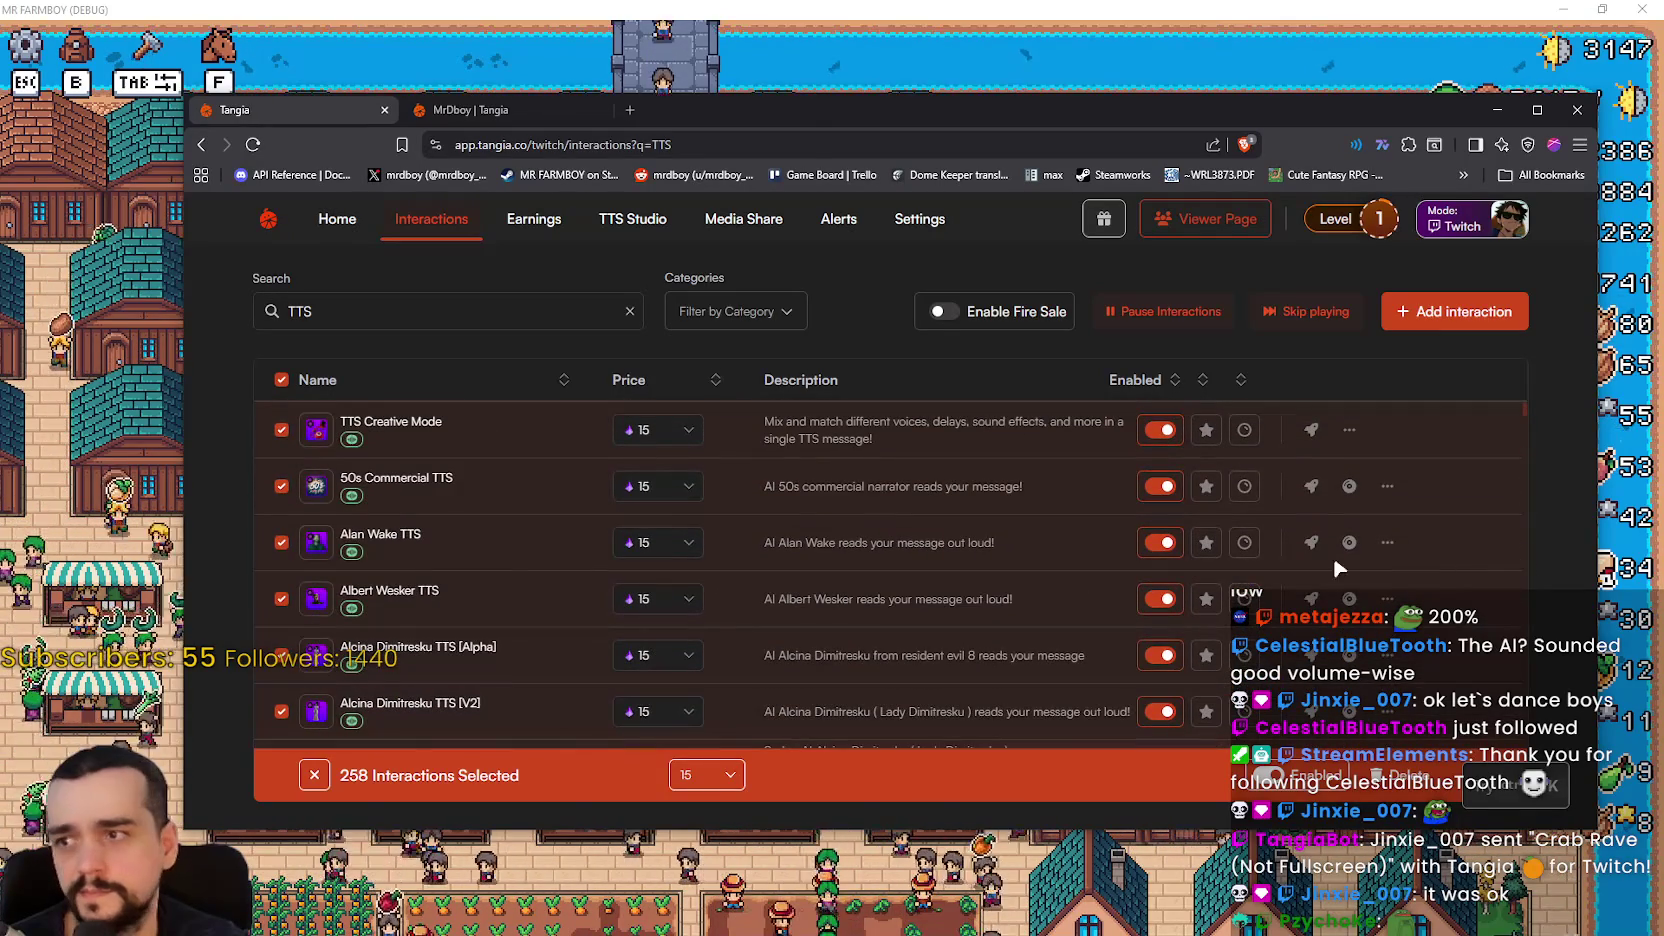
scroll(368, 540, "down", 5)
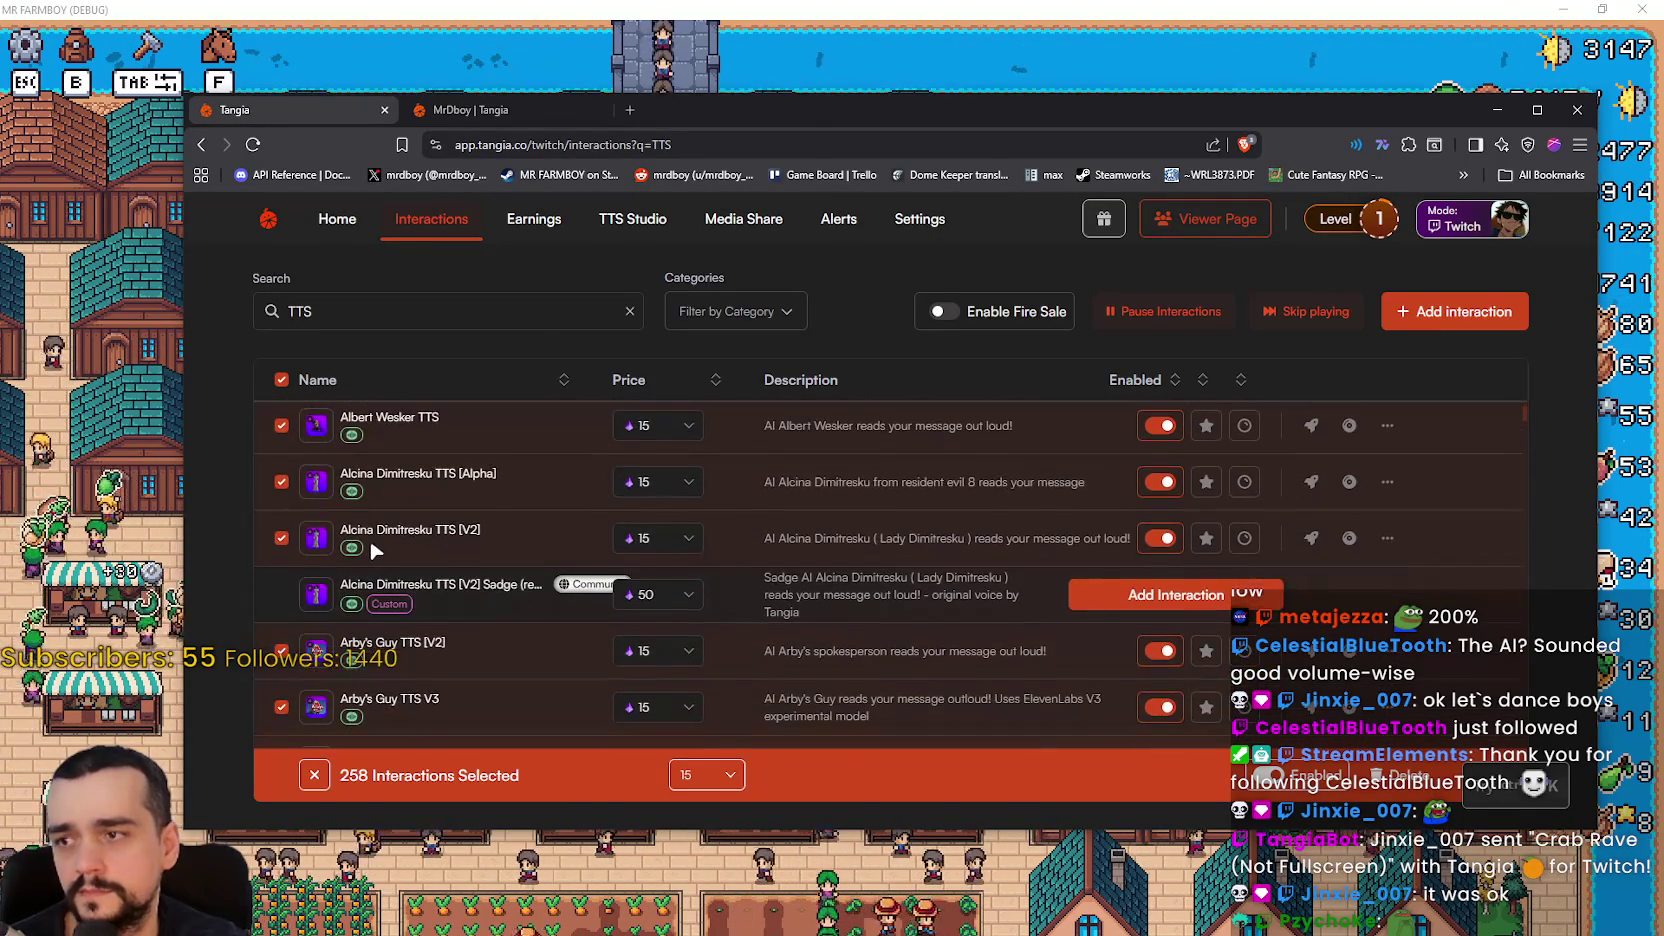
scroll(384, 530, "down", 8)
scroll(389, 512, "up", 8)
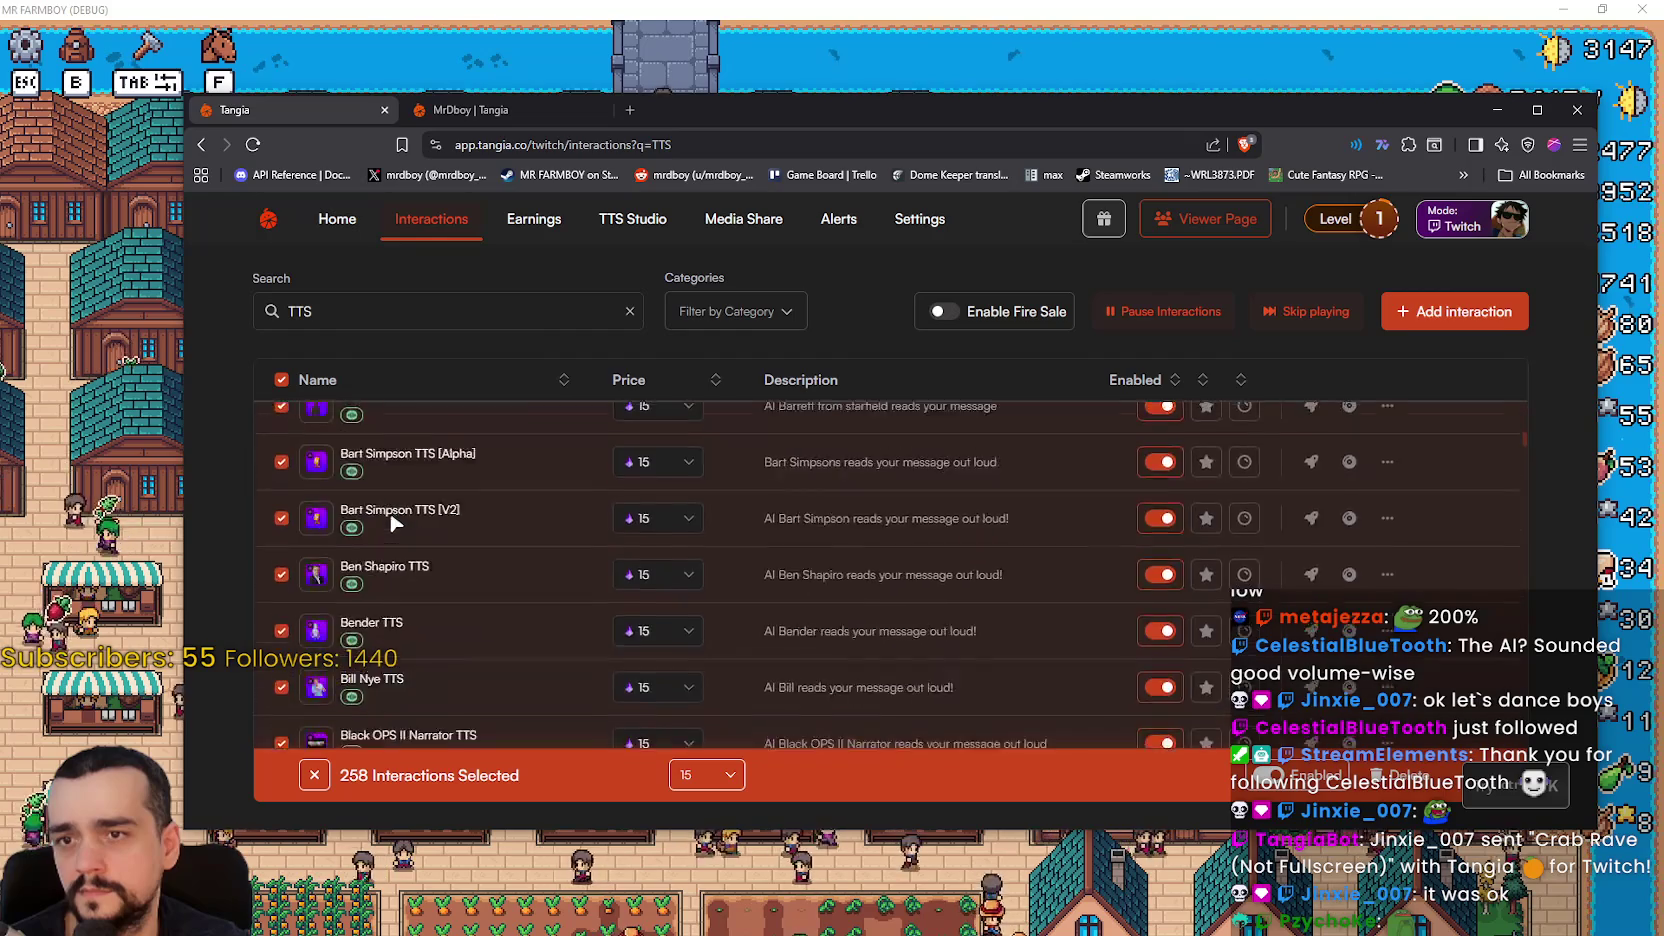
scroll(395, 515, "up", 5)
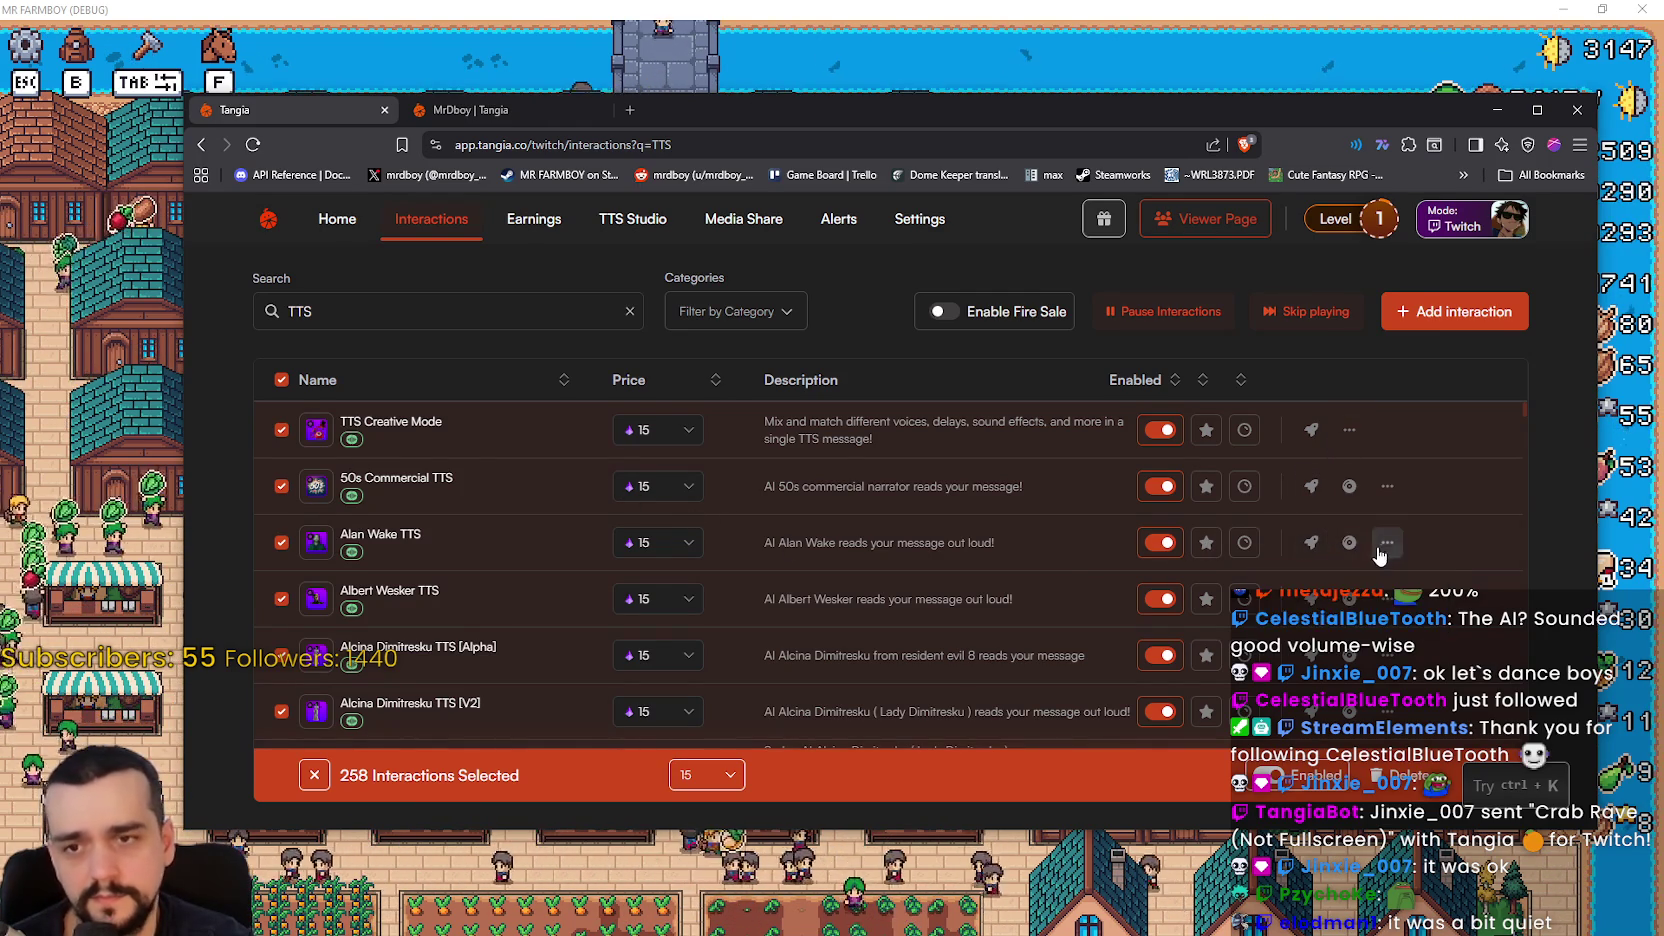
- Override Alan Wake TTS volume to 100% and save it
left_click(1288, 583)
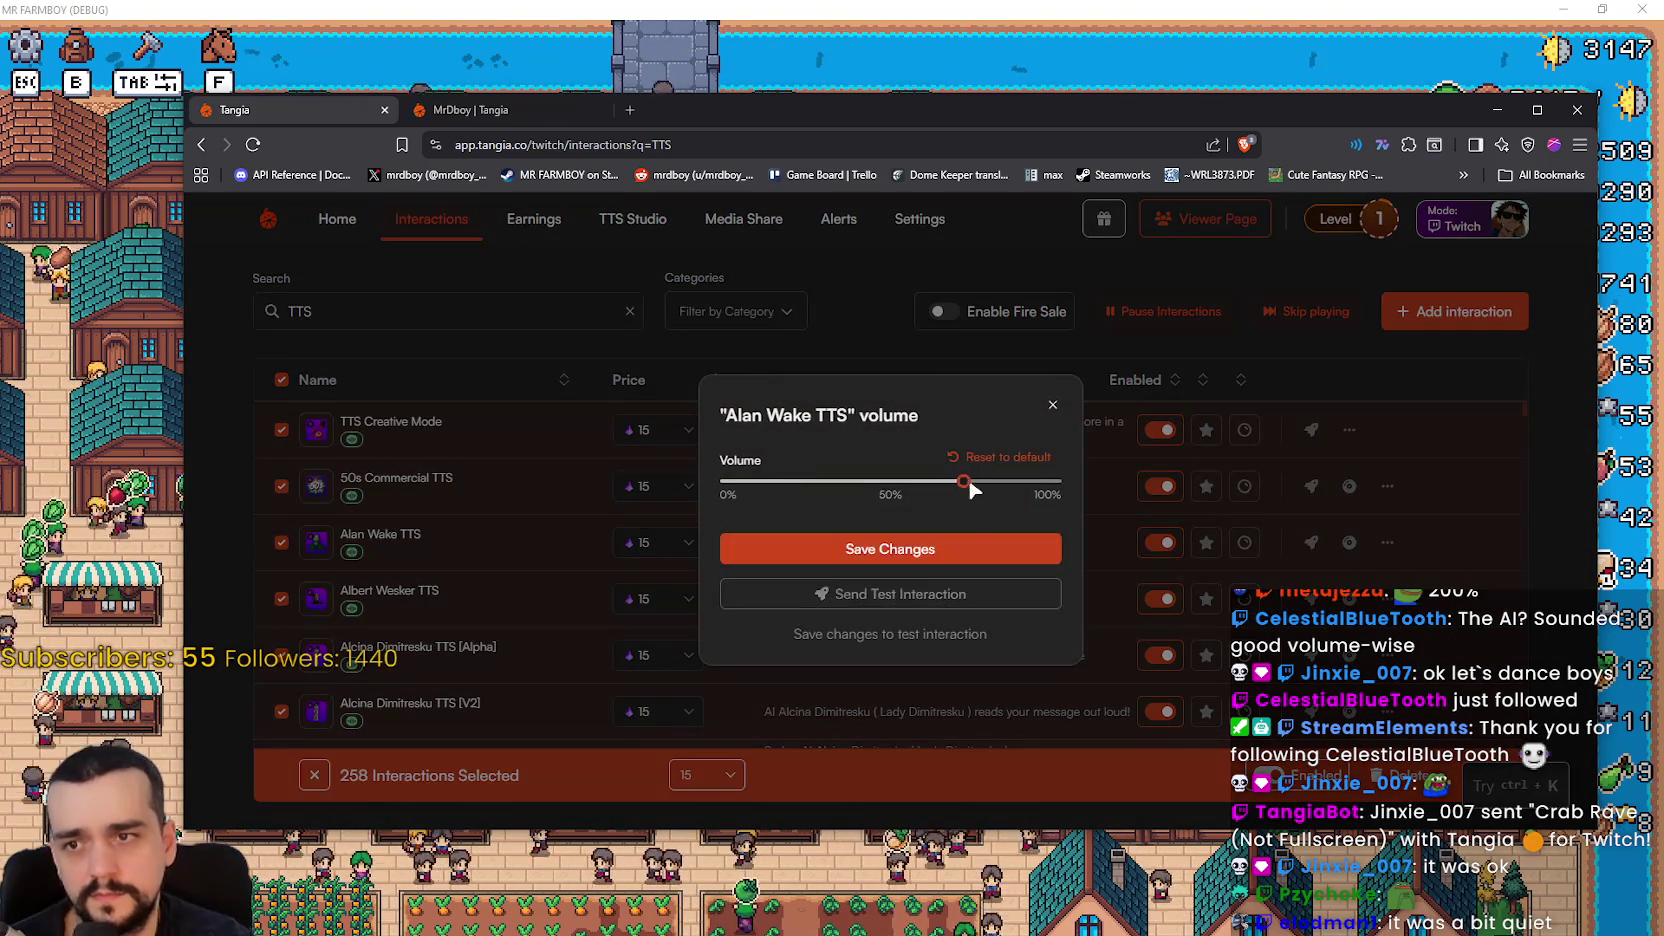
left_click(937, 556)
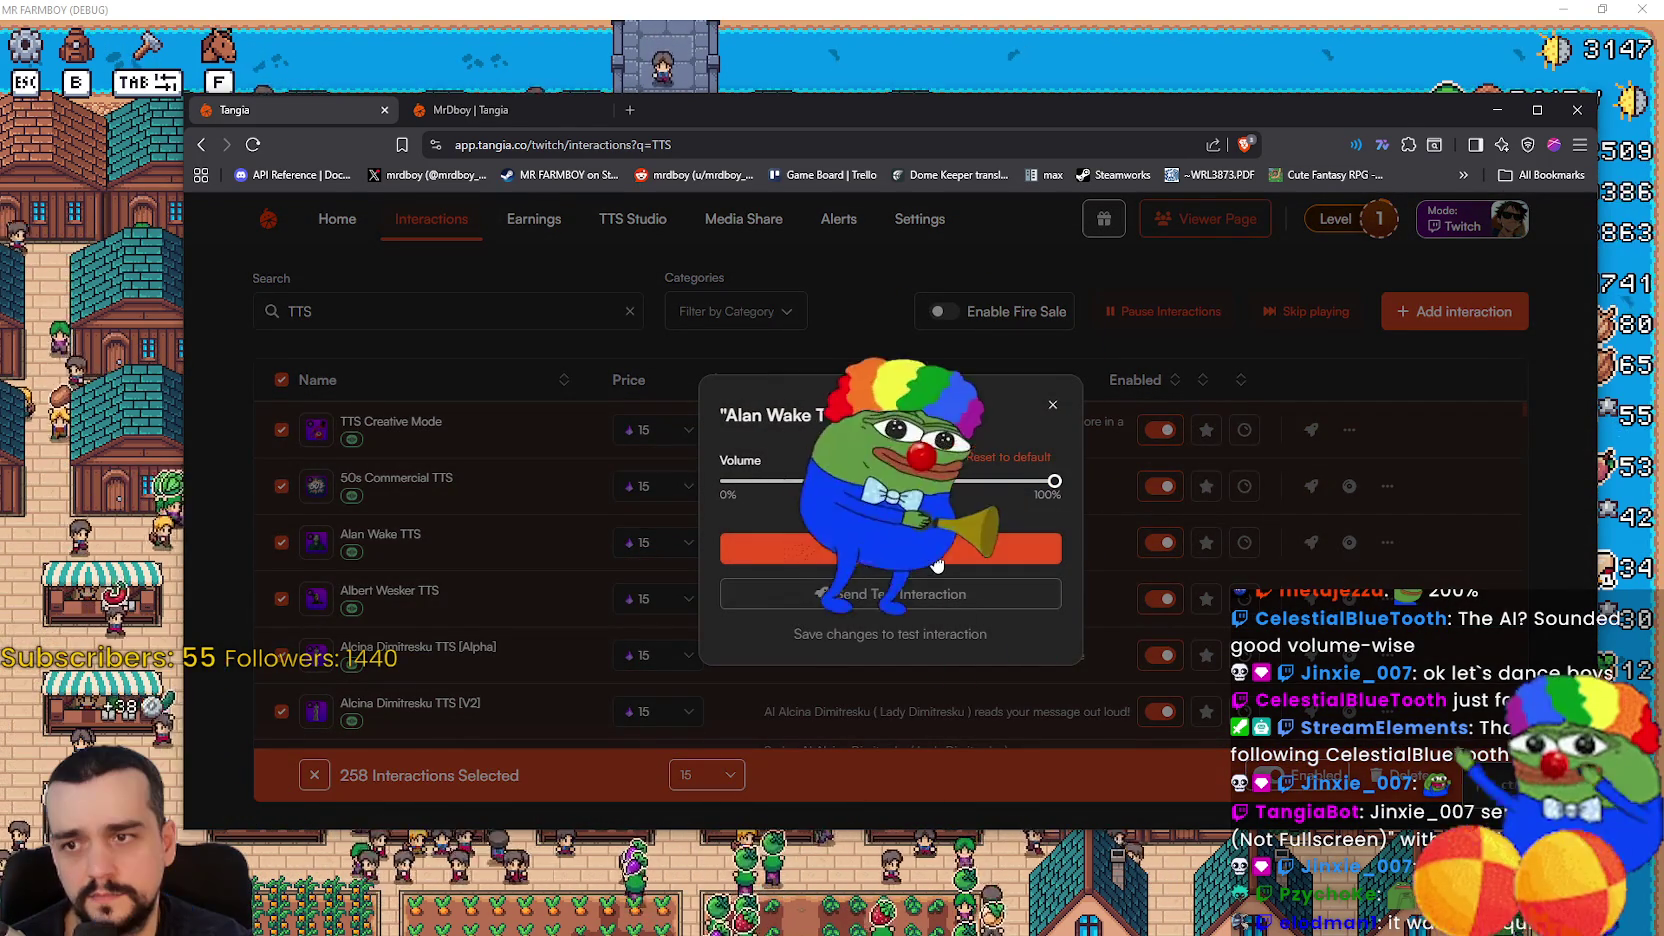
left_click(937, 553)
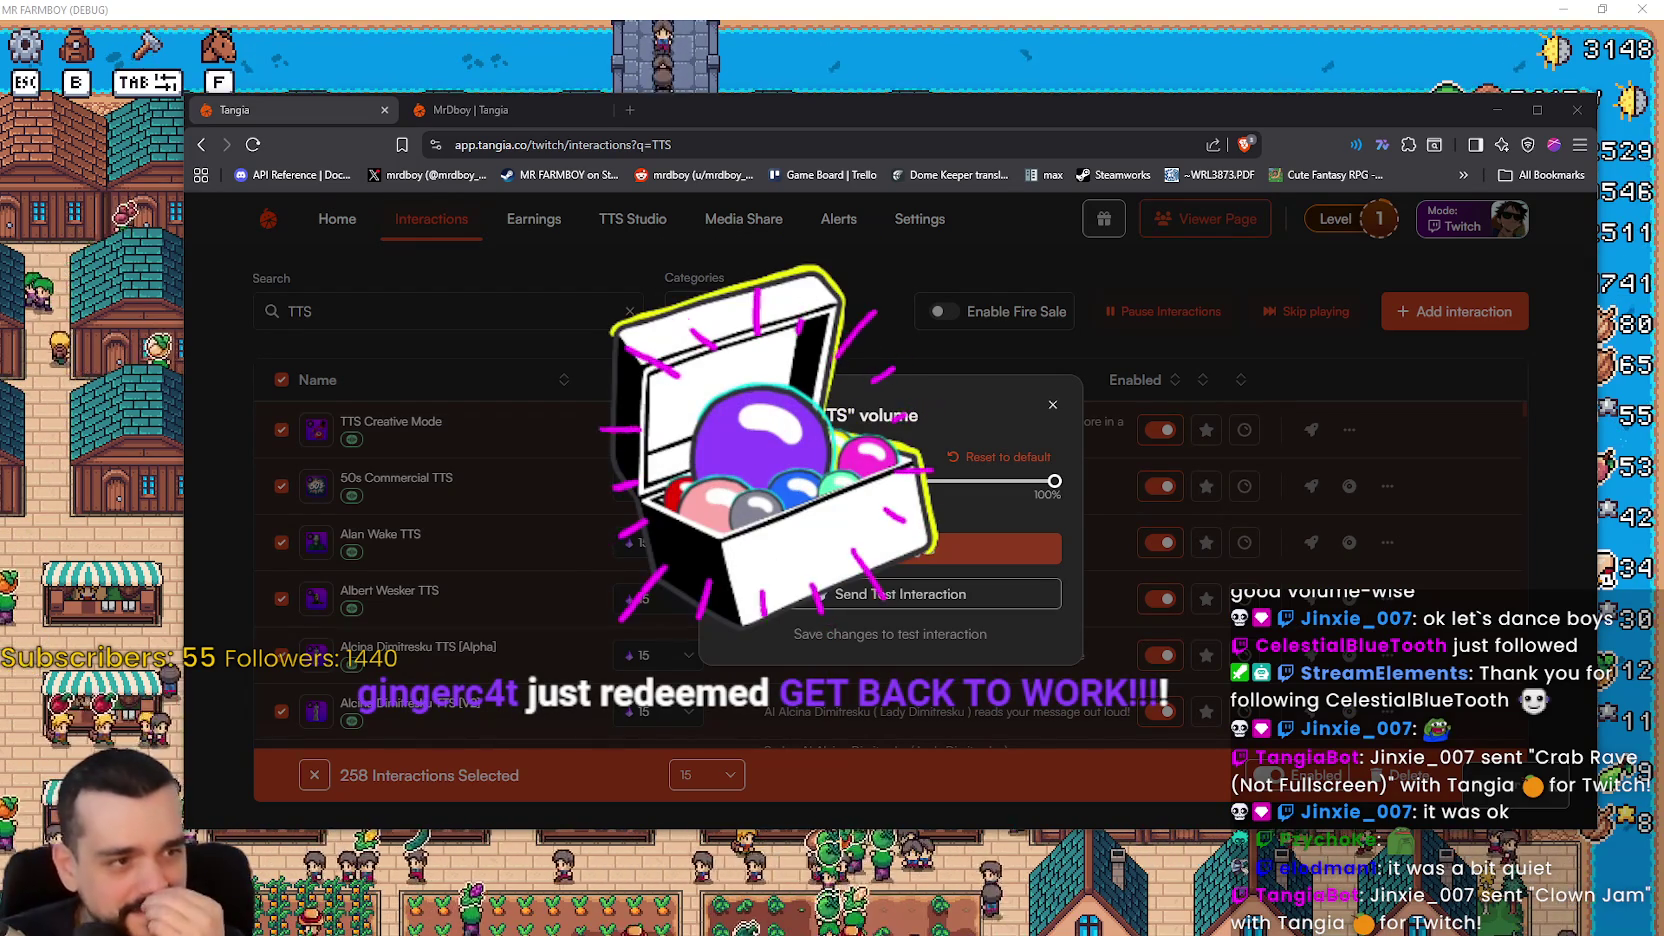
left_click(1034, 334)
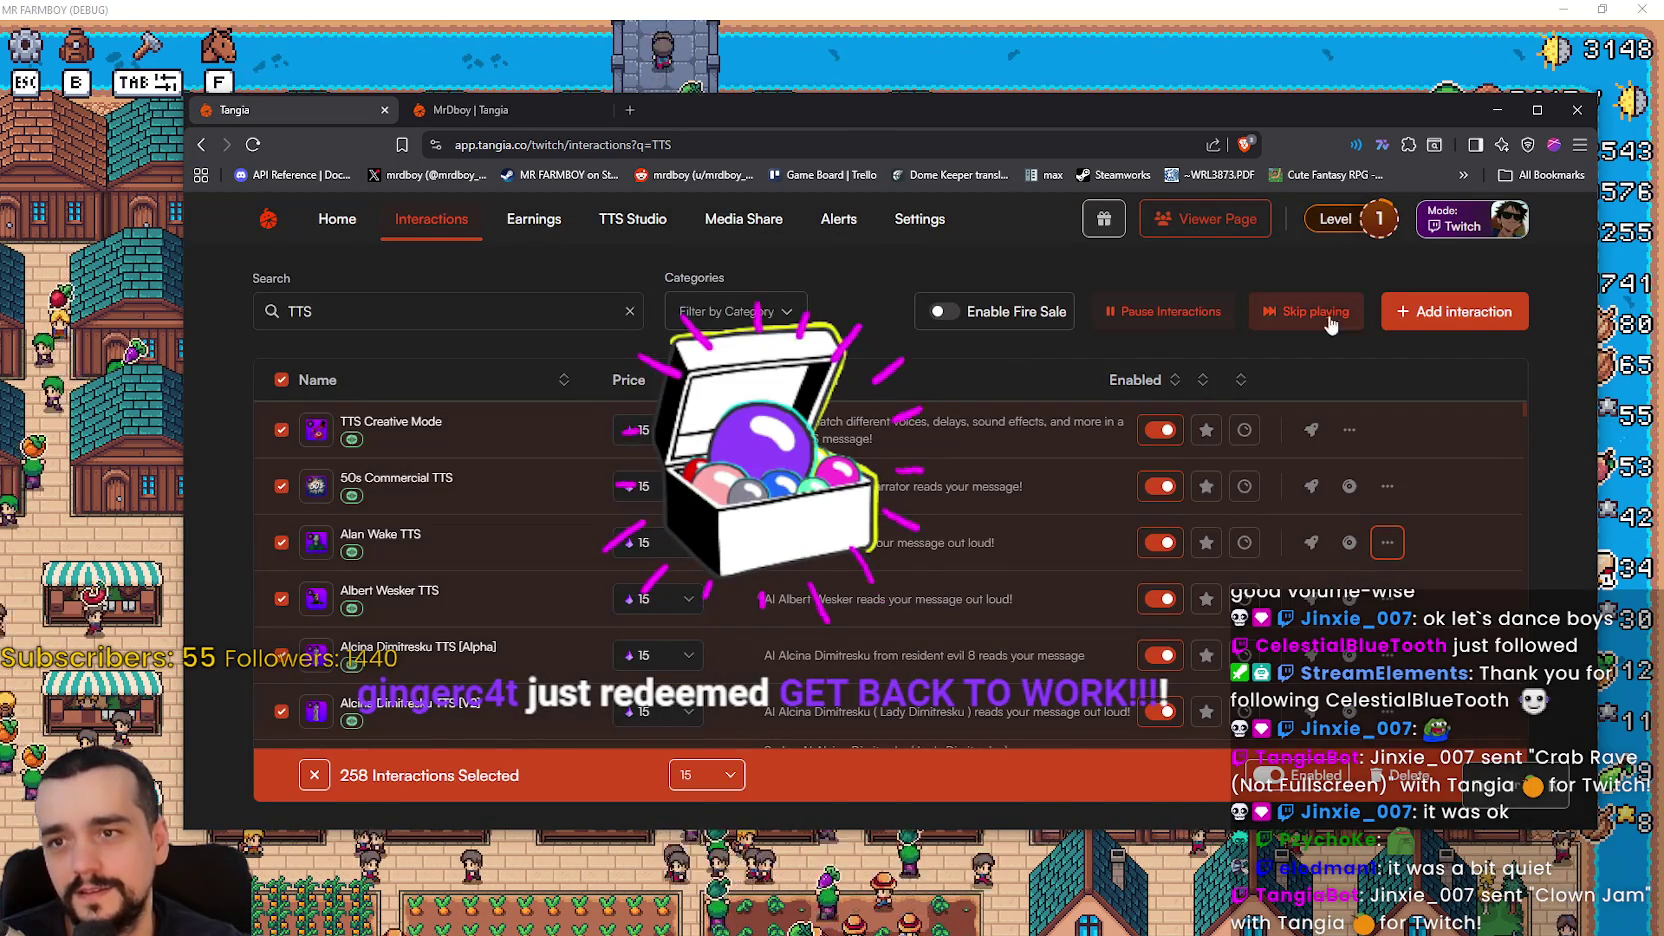
- Minimize the Tangia browser to reveal the MR FARMBOY town
scroll(1347, 515, "down", 3)
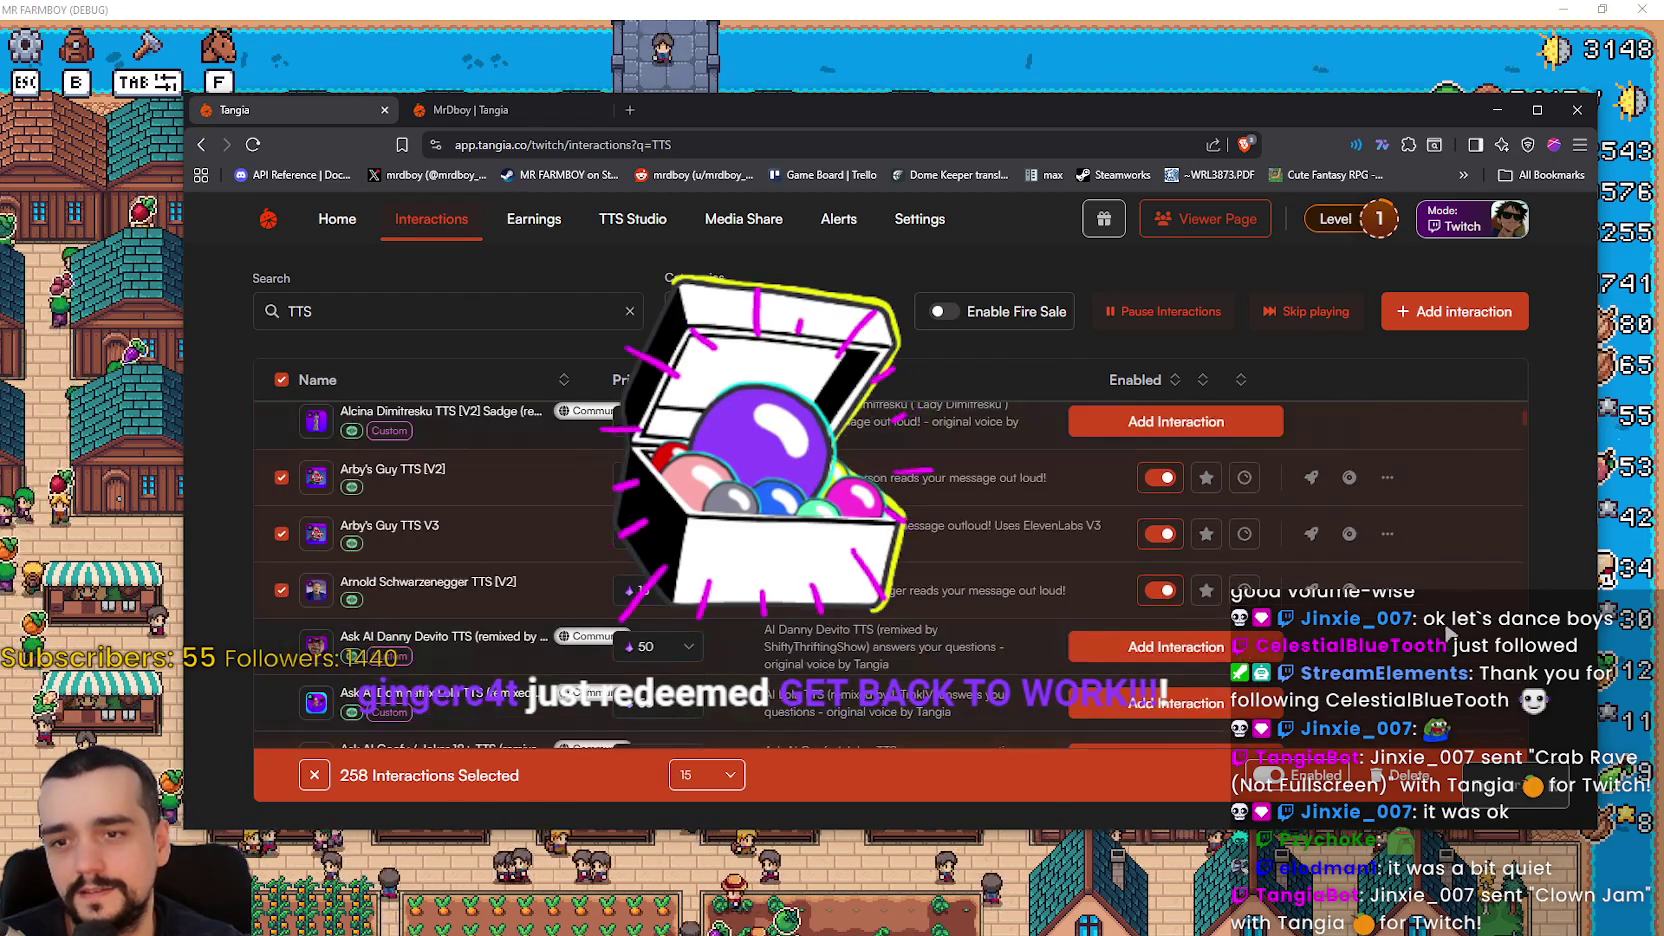
scroll(1347, 515, "up", 2)
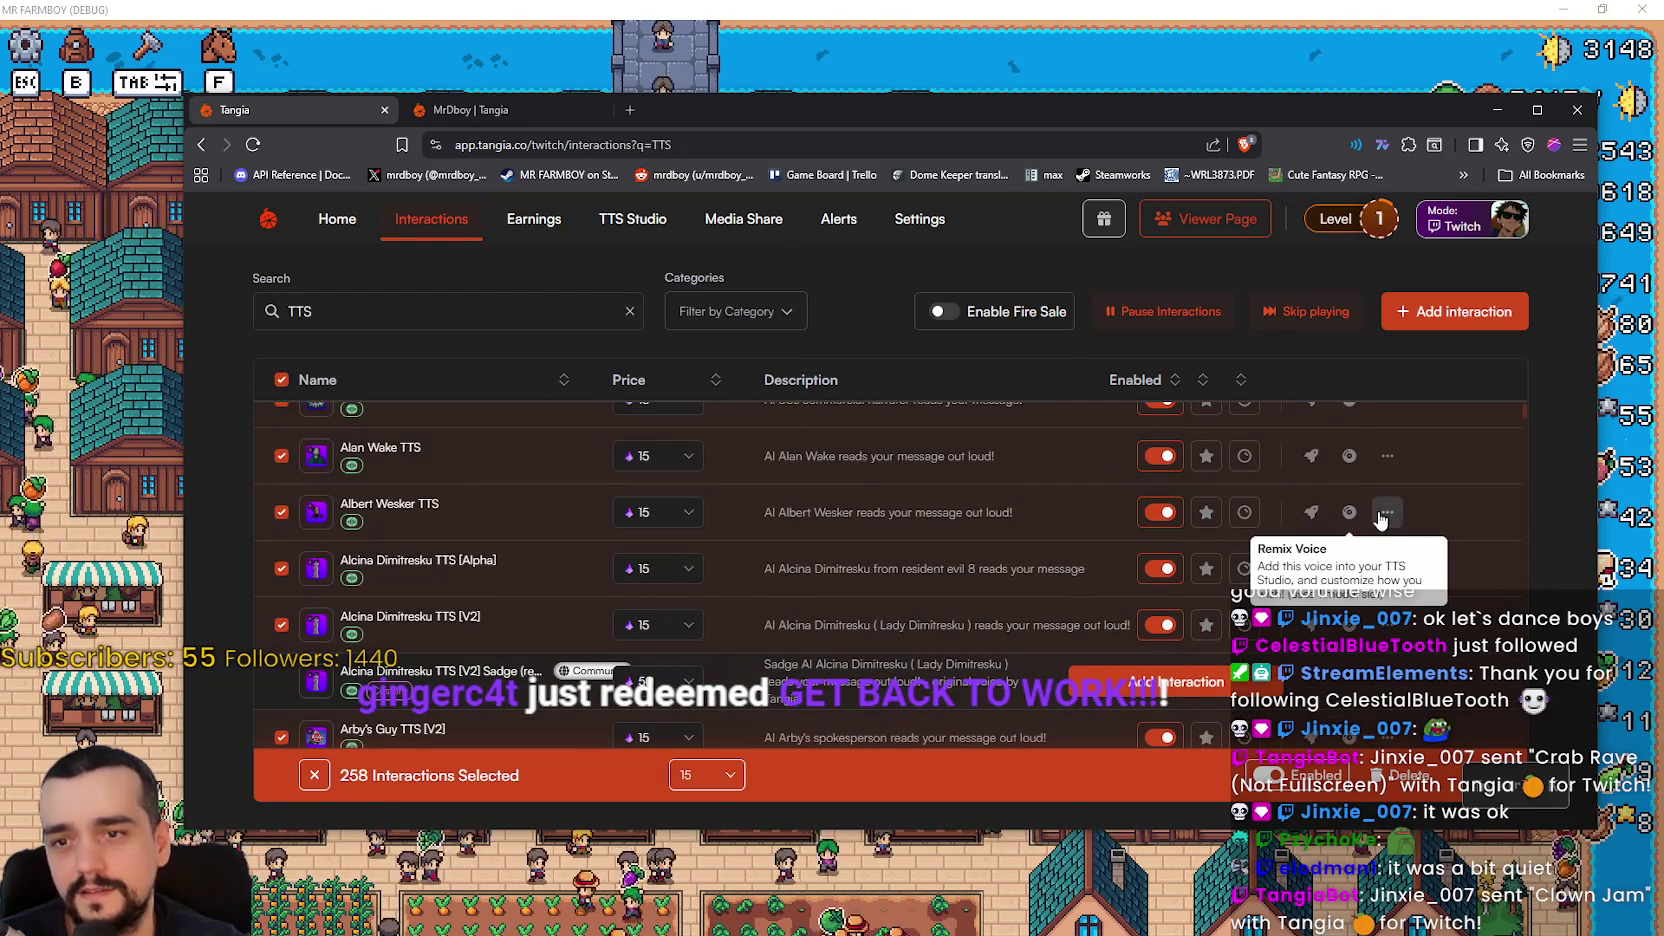
scroll(1350, 530, "down", 4)
scroll(1350, 540, "up", 4)
scroll(1352, 570, "down", 4)
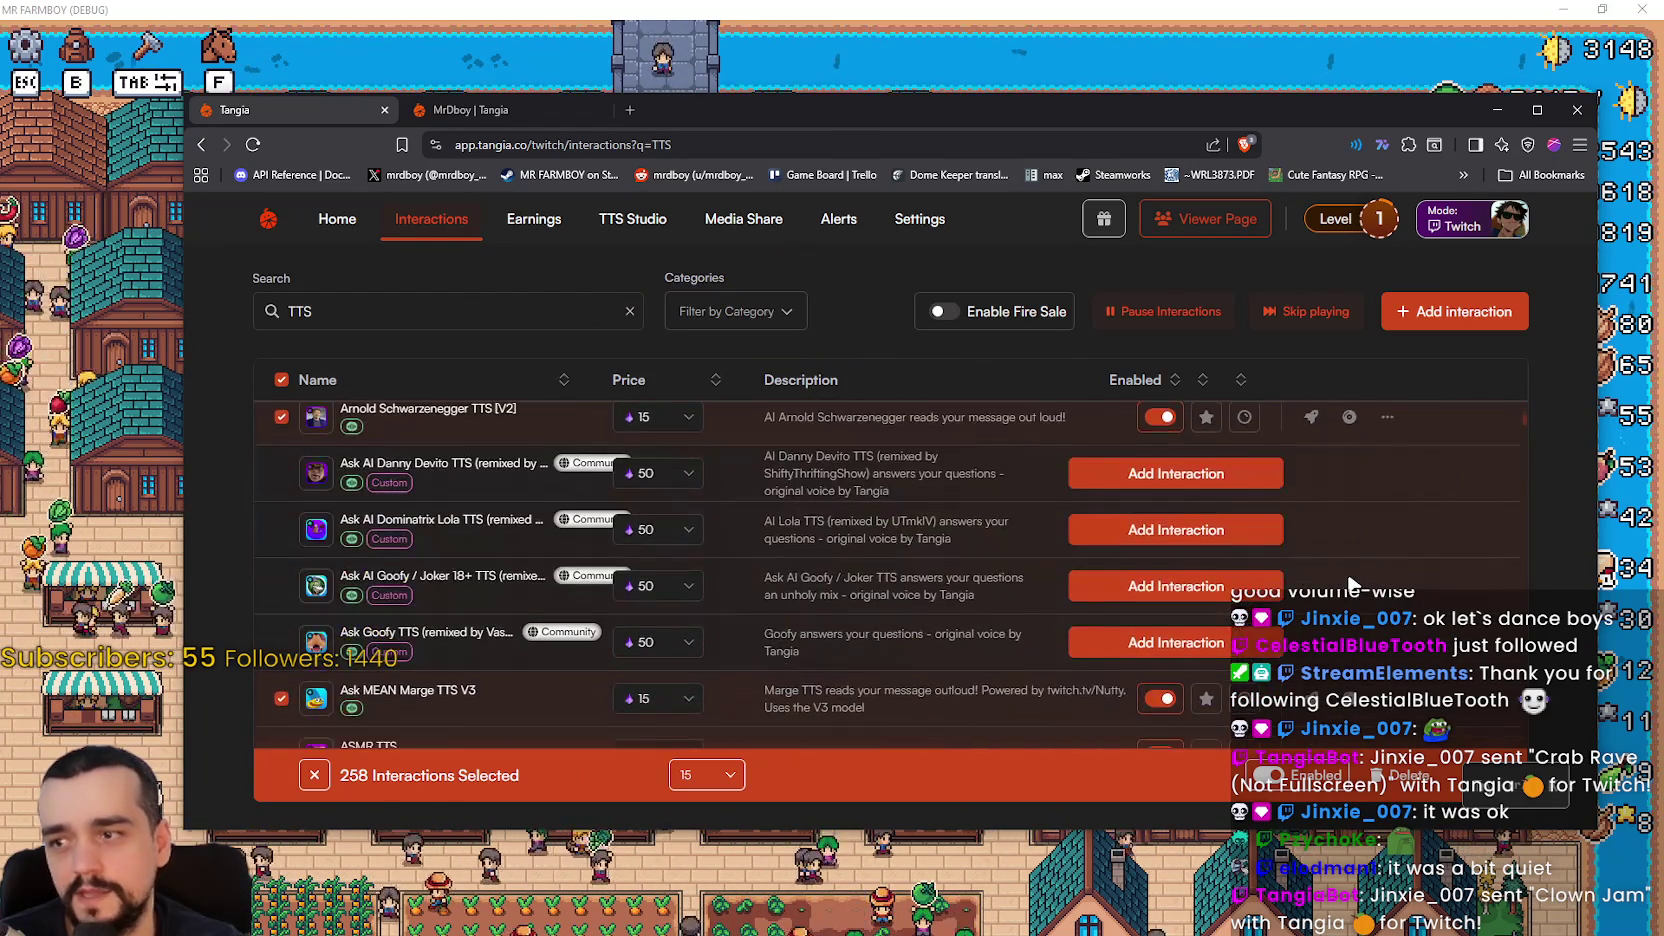
scroll(1352, 583, "up", 5)
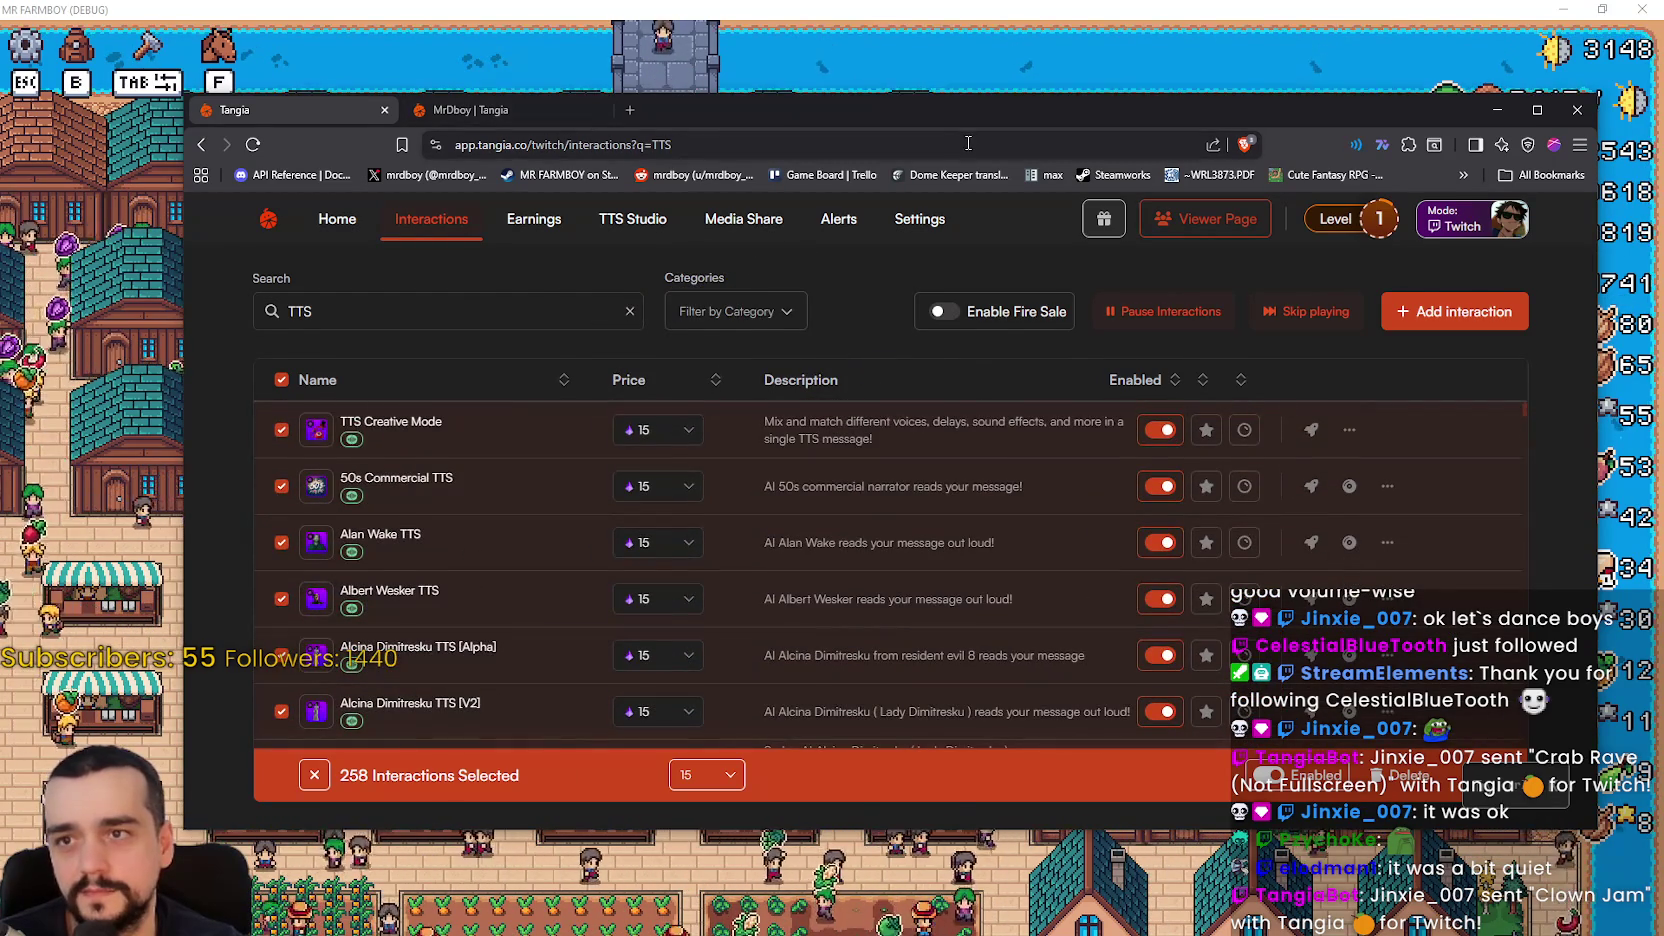
left_click_drag(959, 120, 1018, 131)
left_click(1556, 121)
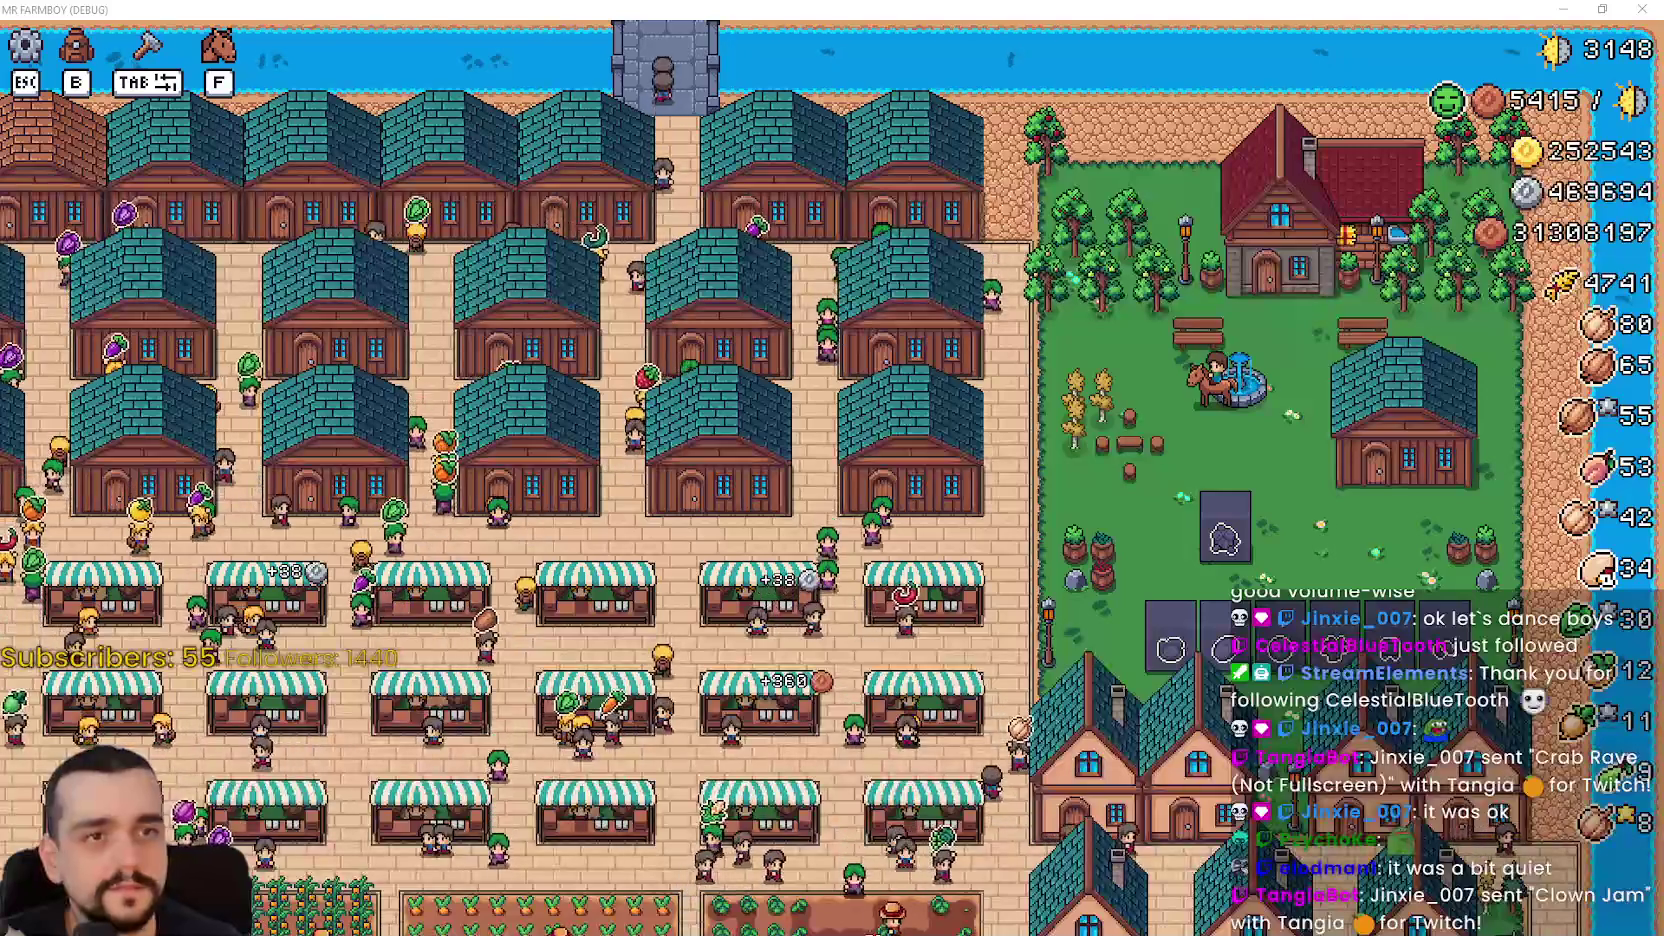
- Open Casa del Jugador's horse and farm tools advancements, then return to the editor at script line 829
scroll(1228, 462, "up", 3)
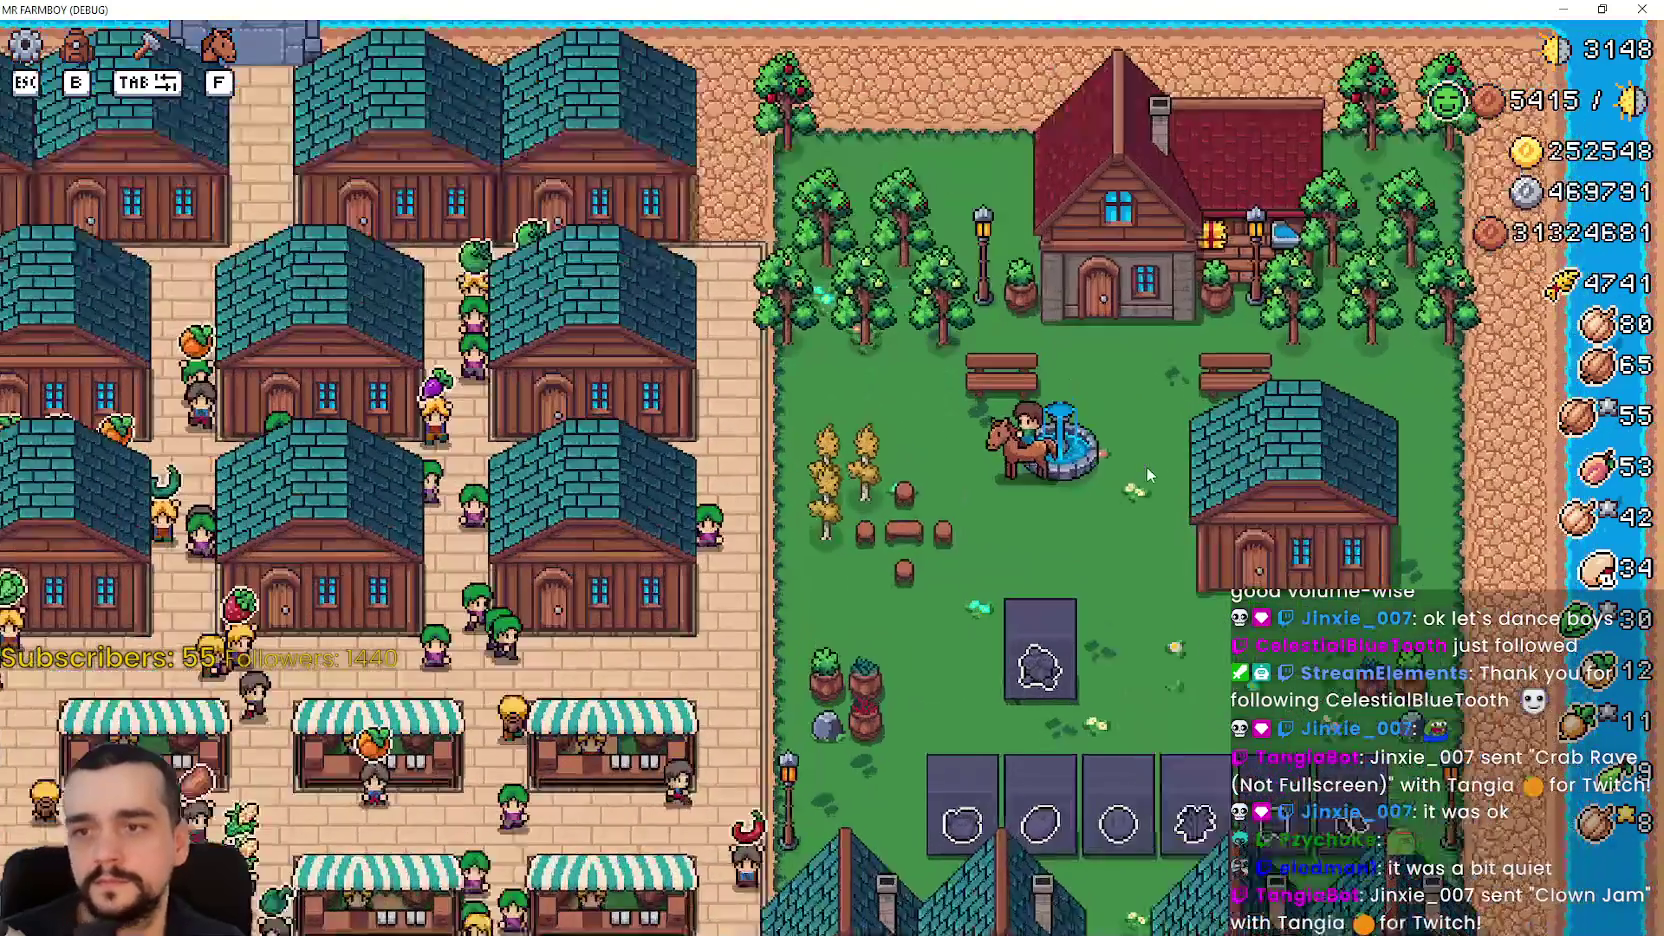
left_click(1228, 462)
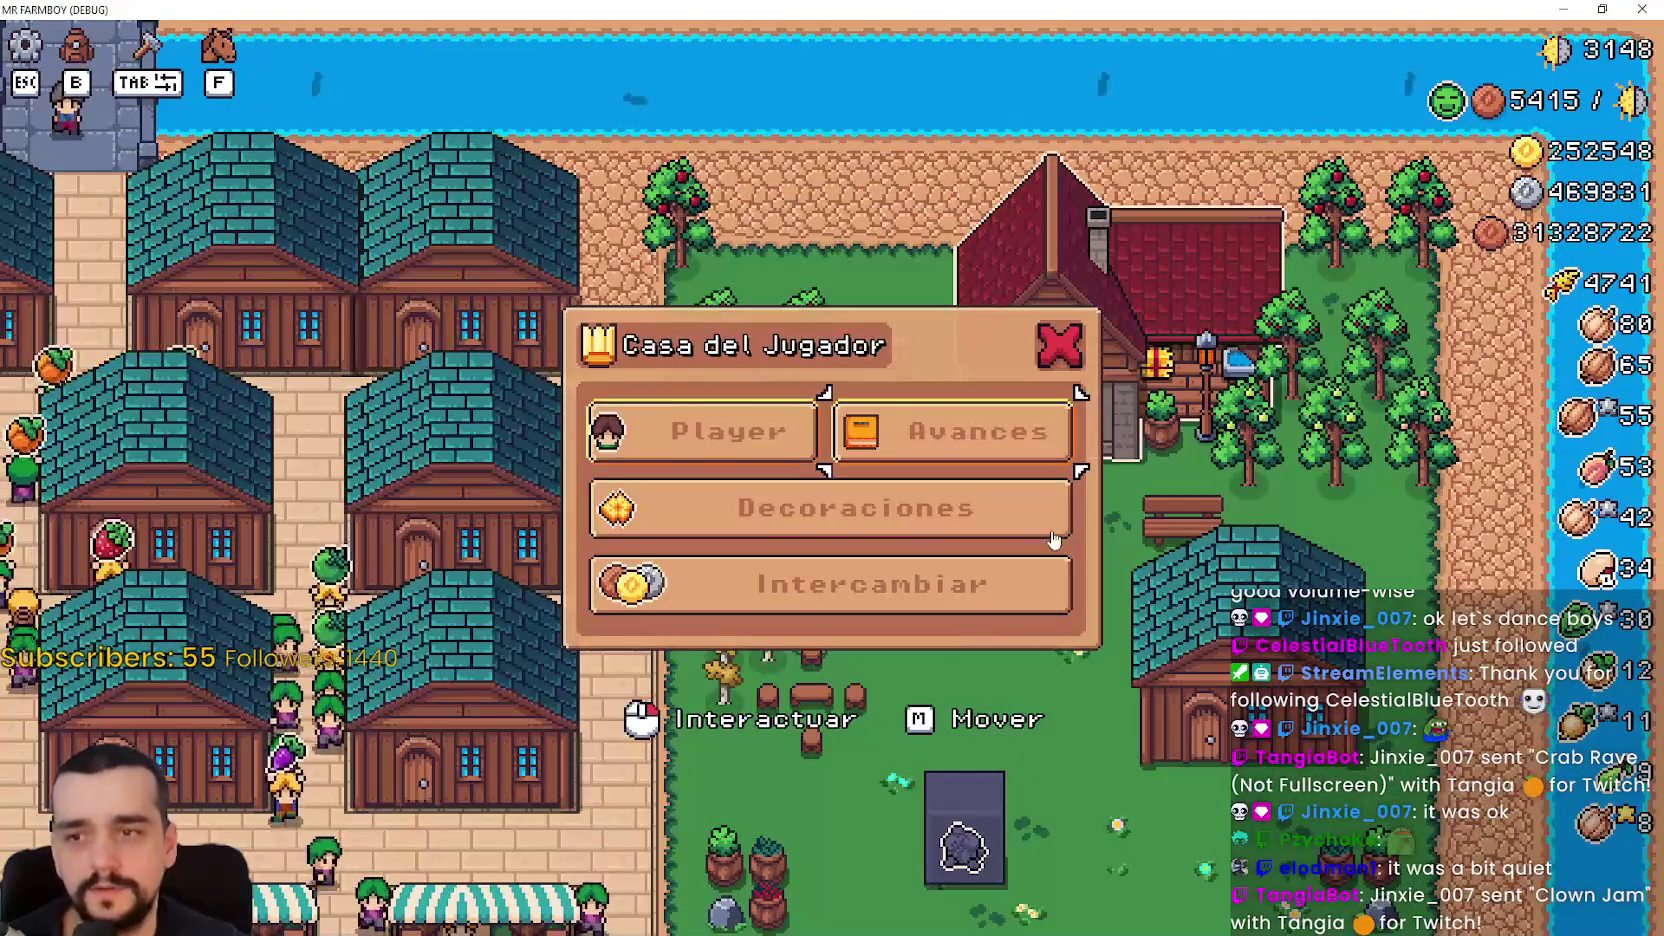
key("alt+Tab")
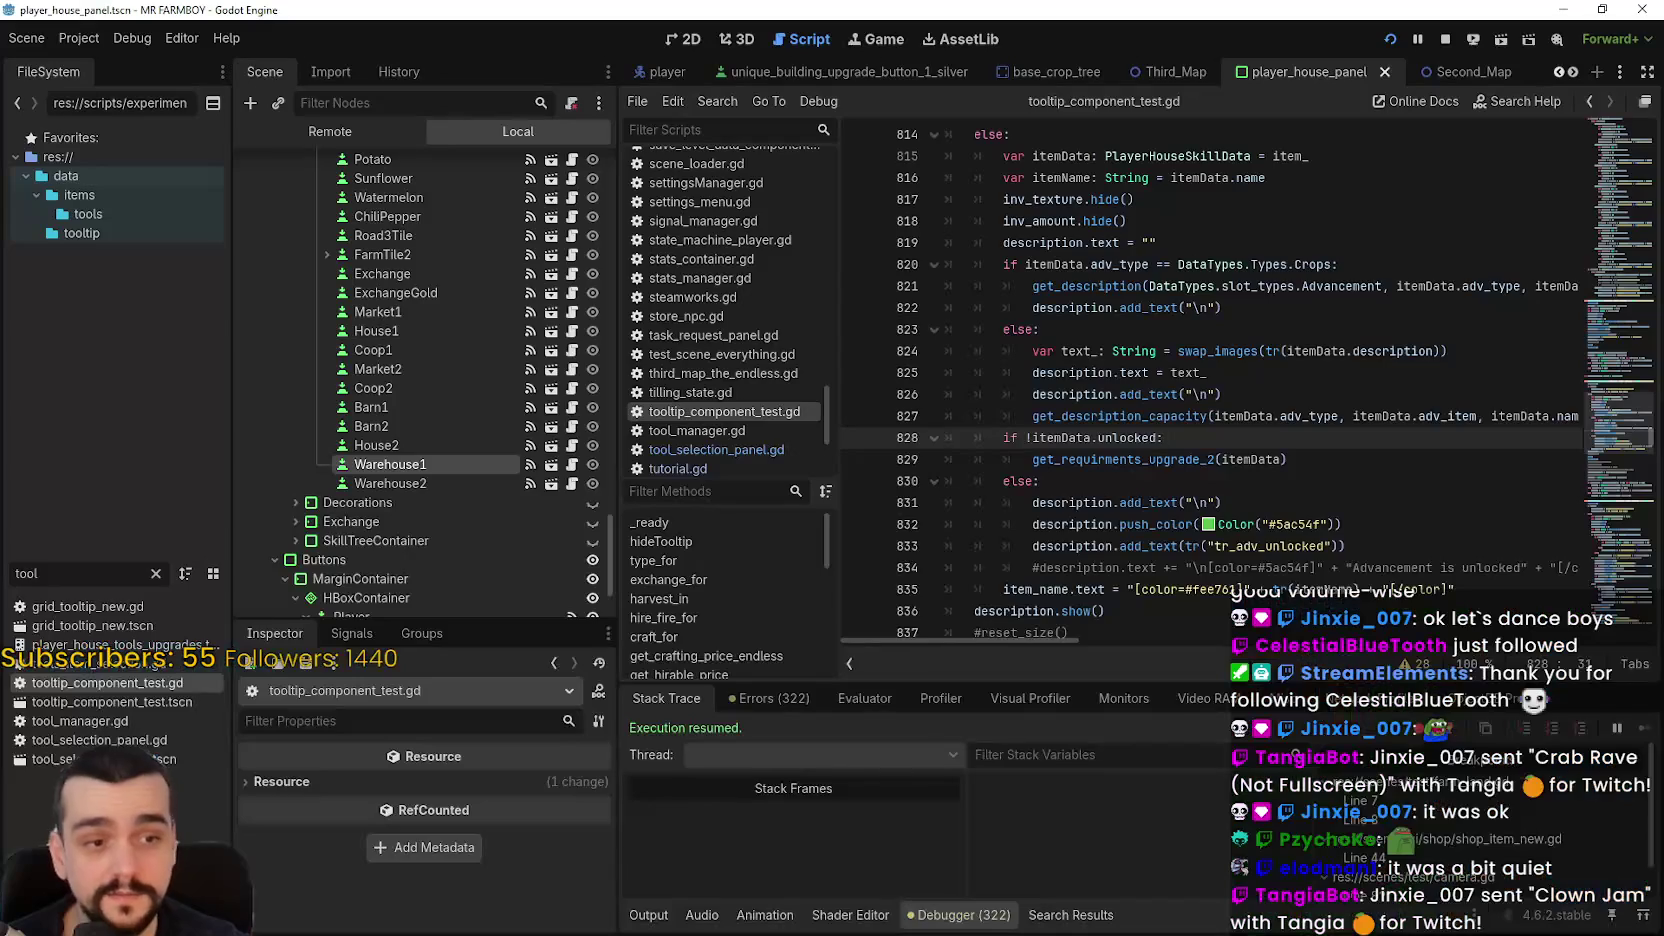
left_click(1295, 468)
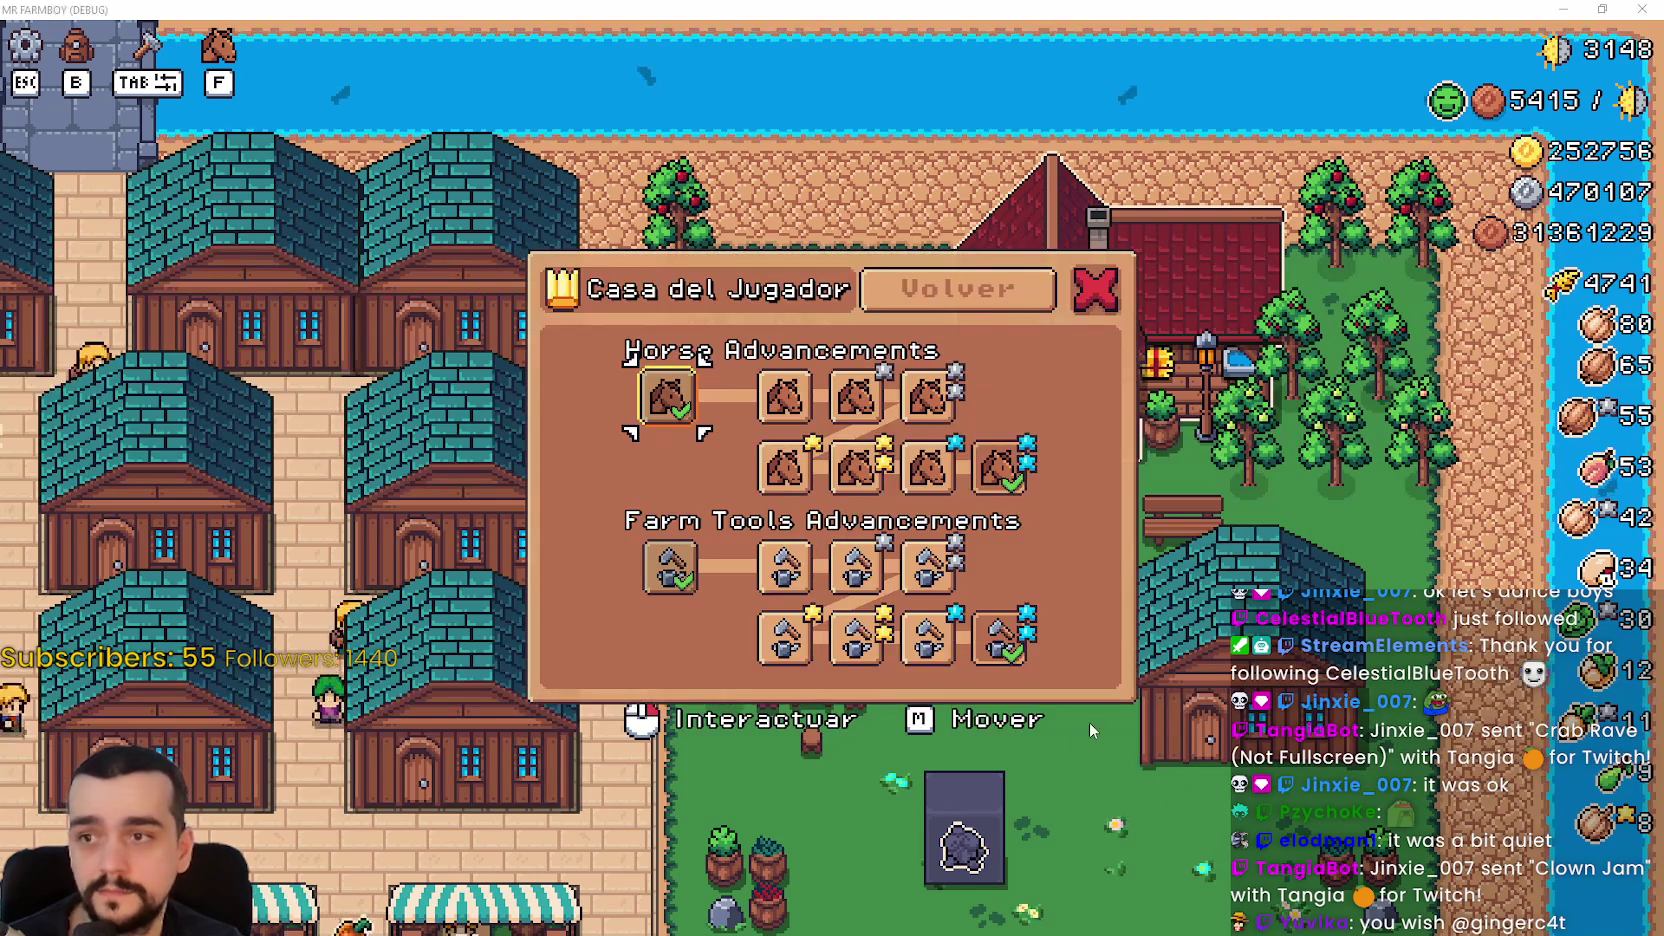
key("alt+Tab")
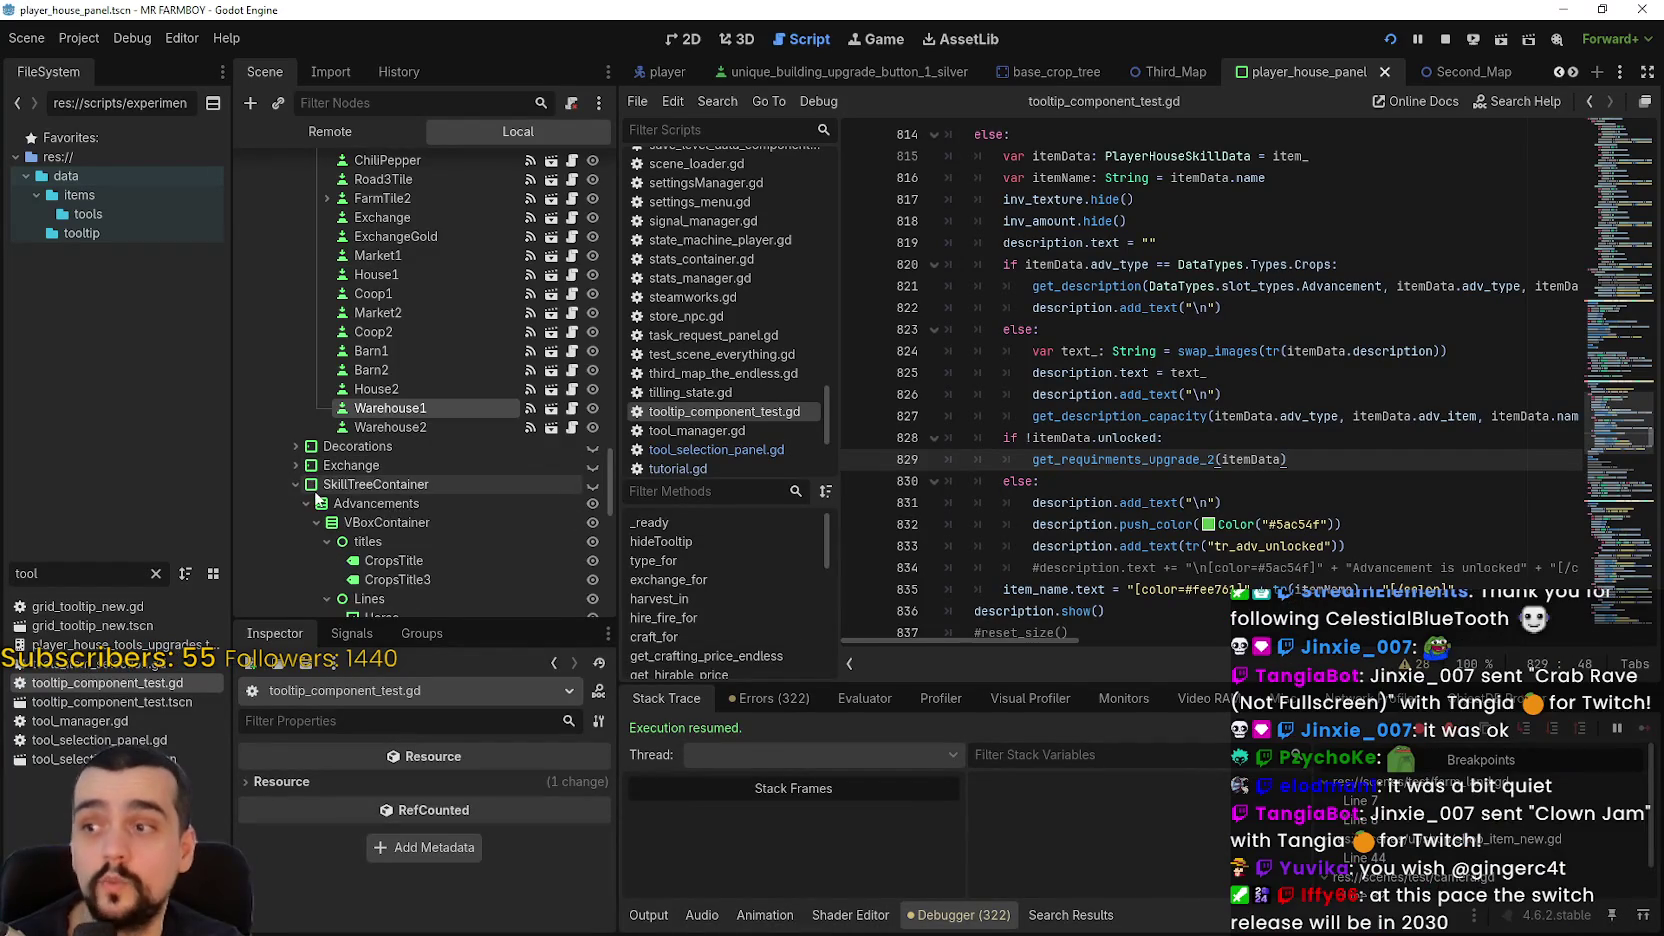
- Set the CropsTitle label text to tr_player_house_horse_adv
scroll(330, 480, "down", 3)
left_click(400, 410)
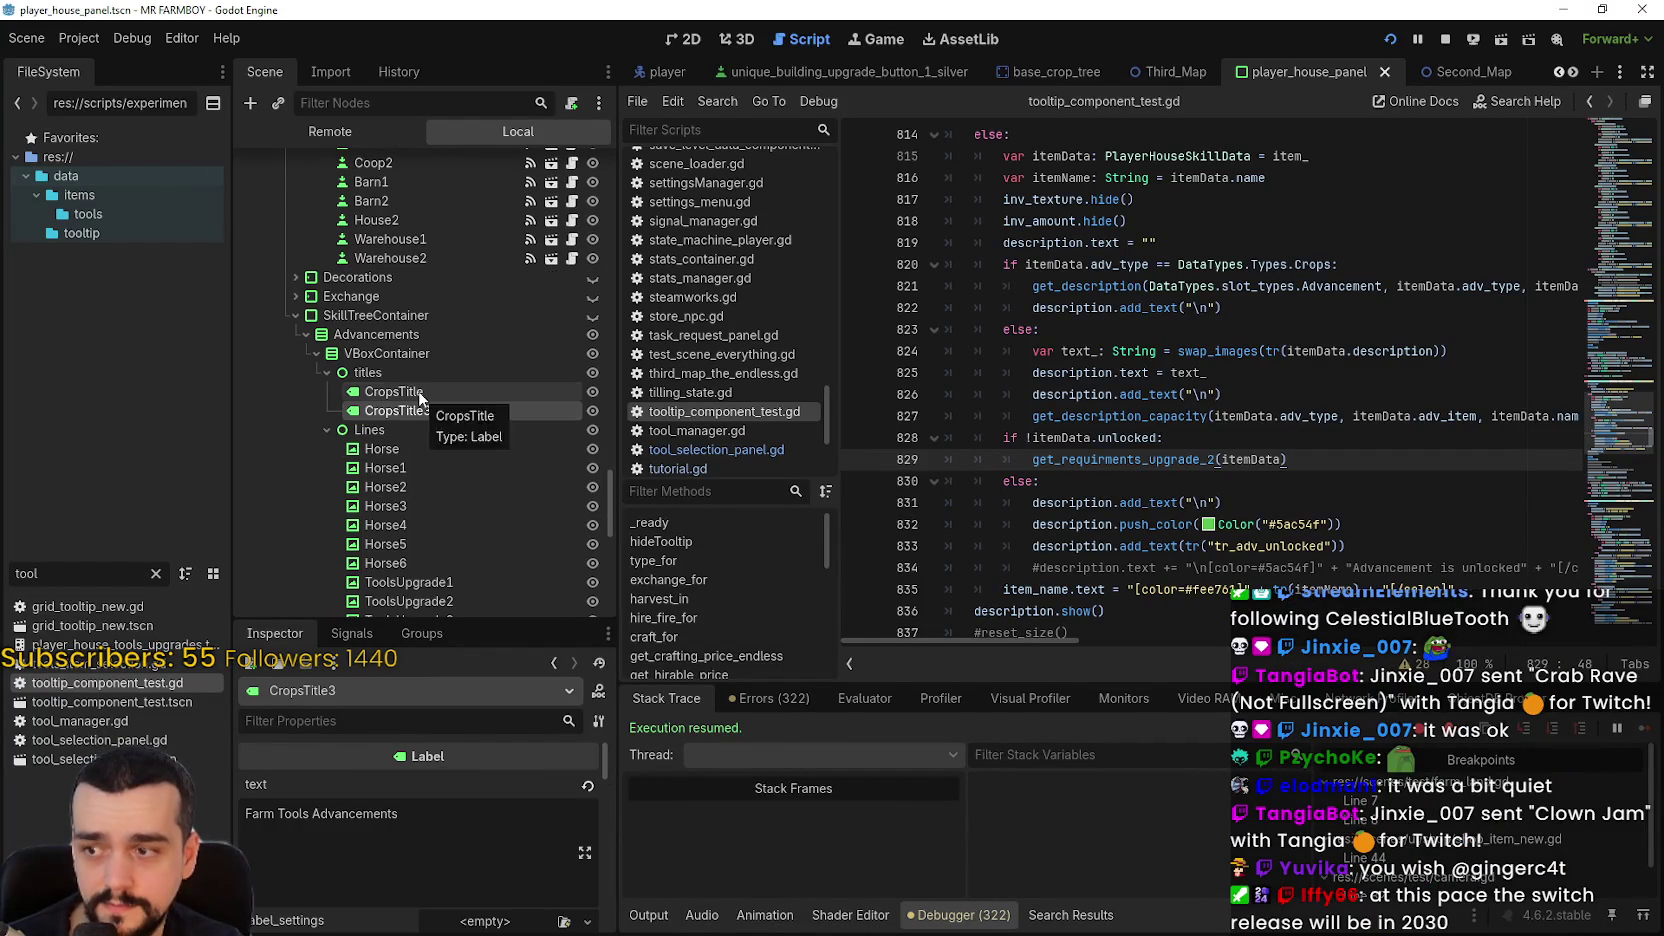
left_click(420, 394)
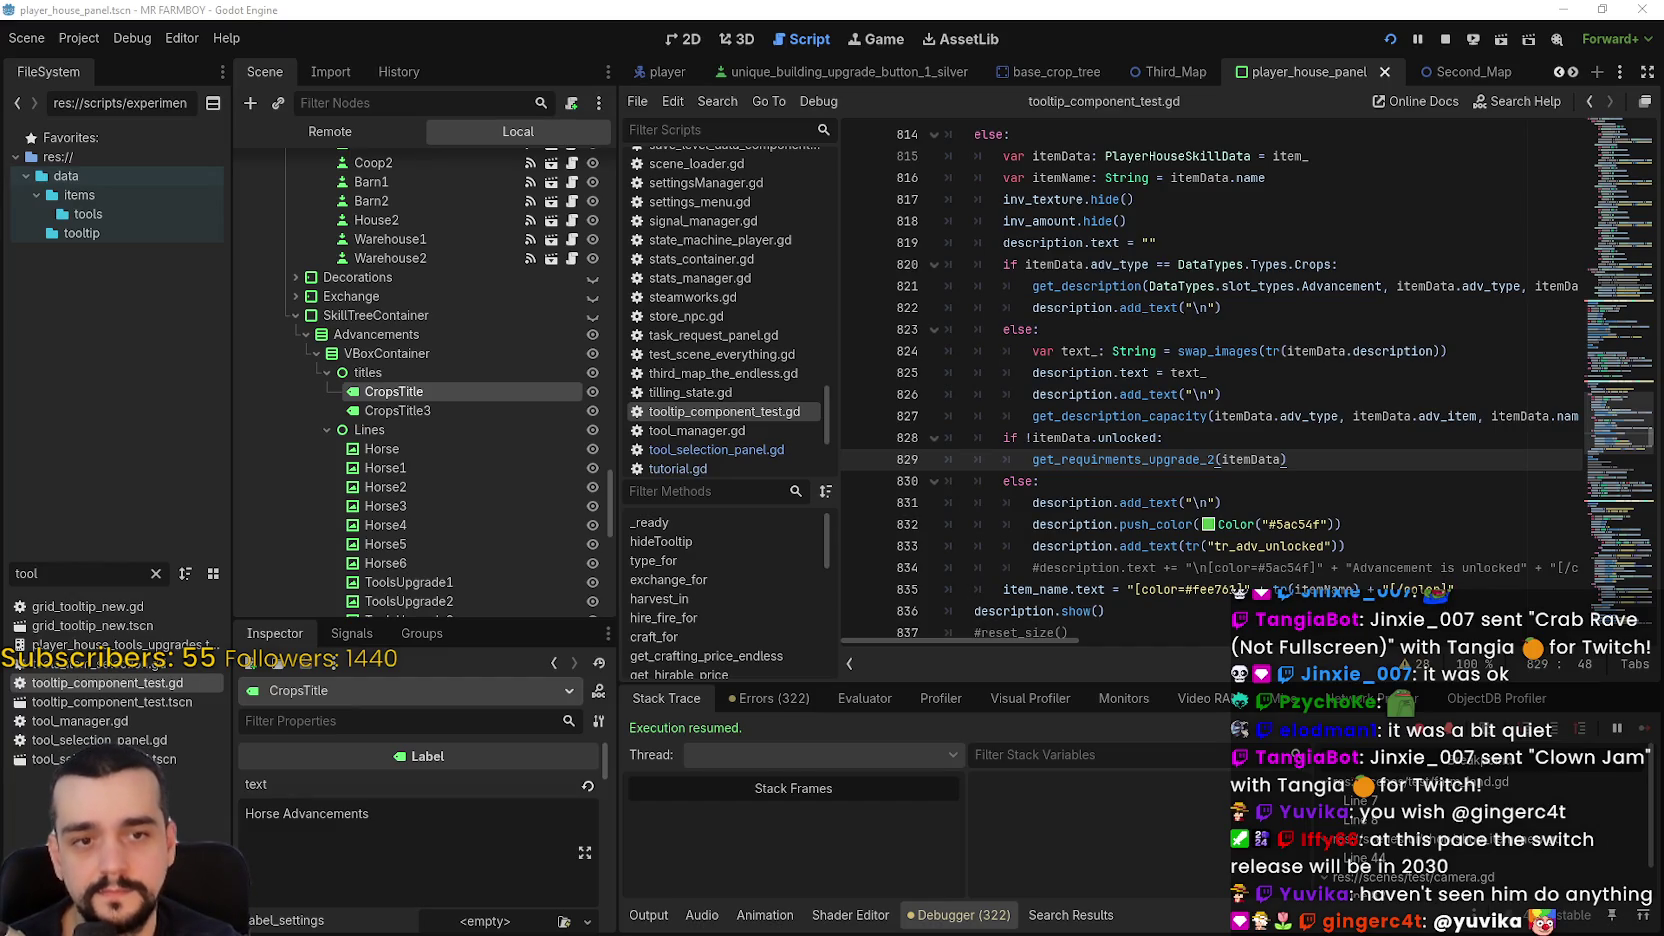
left_click(342, 813)
key("ctrl+a")
type("tr_player_house_horse_adv")
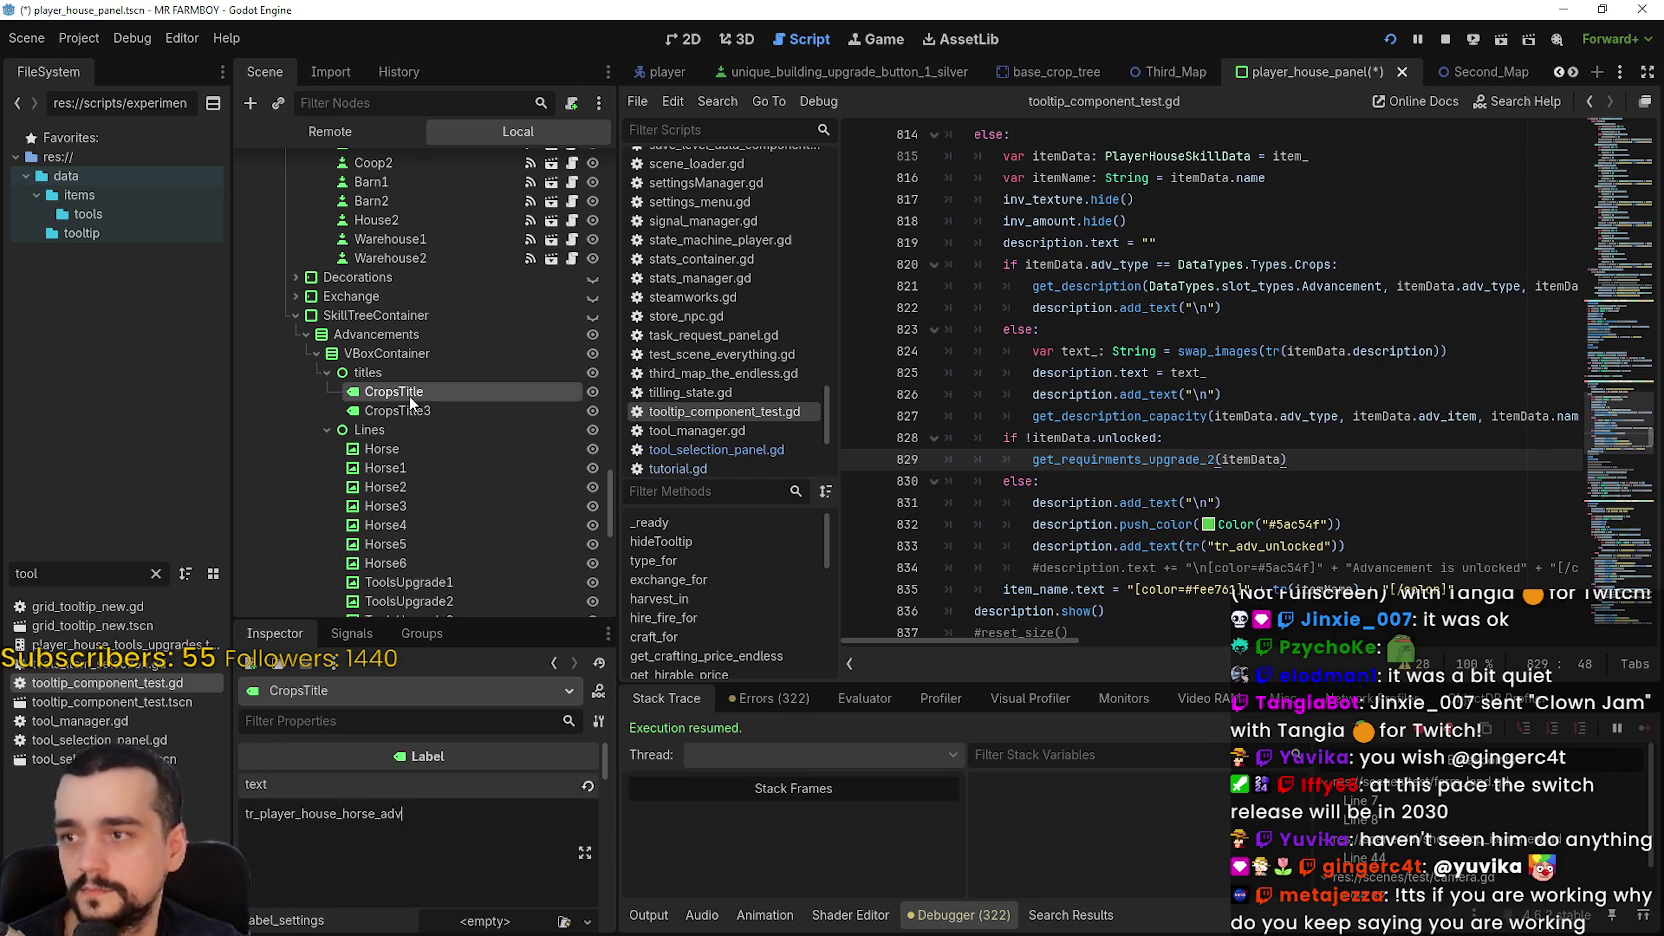
- Set CropsTitle3 text to tr_player_house_tools_adv and save the player house scene
left_click(400, 410)
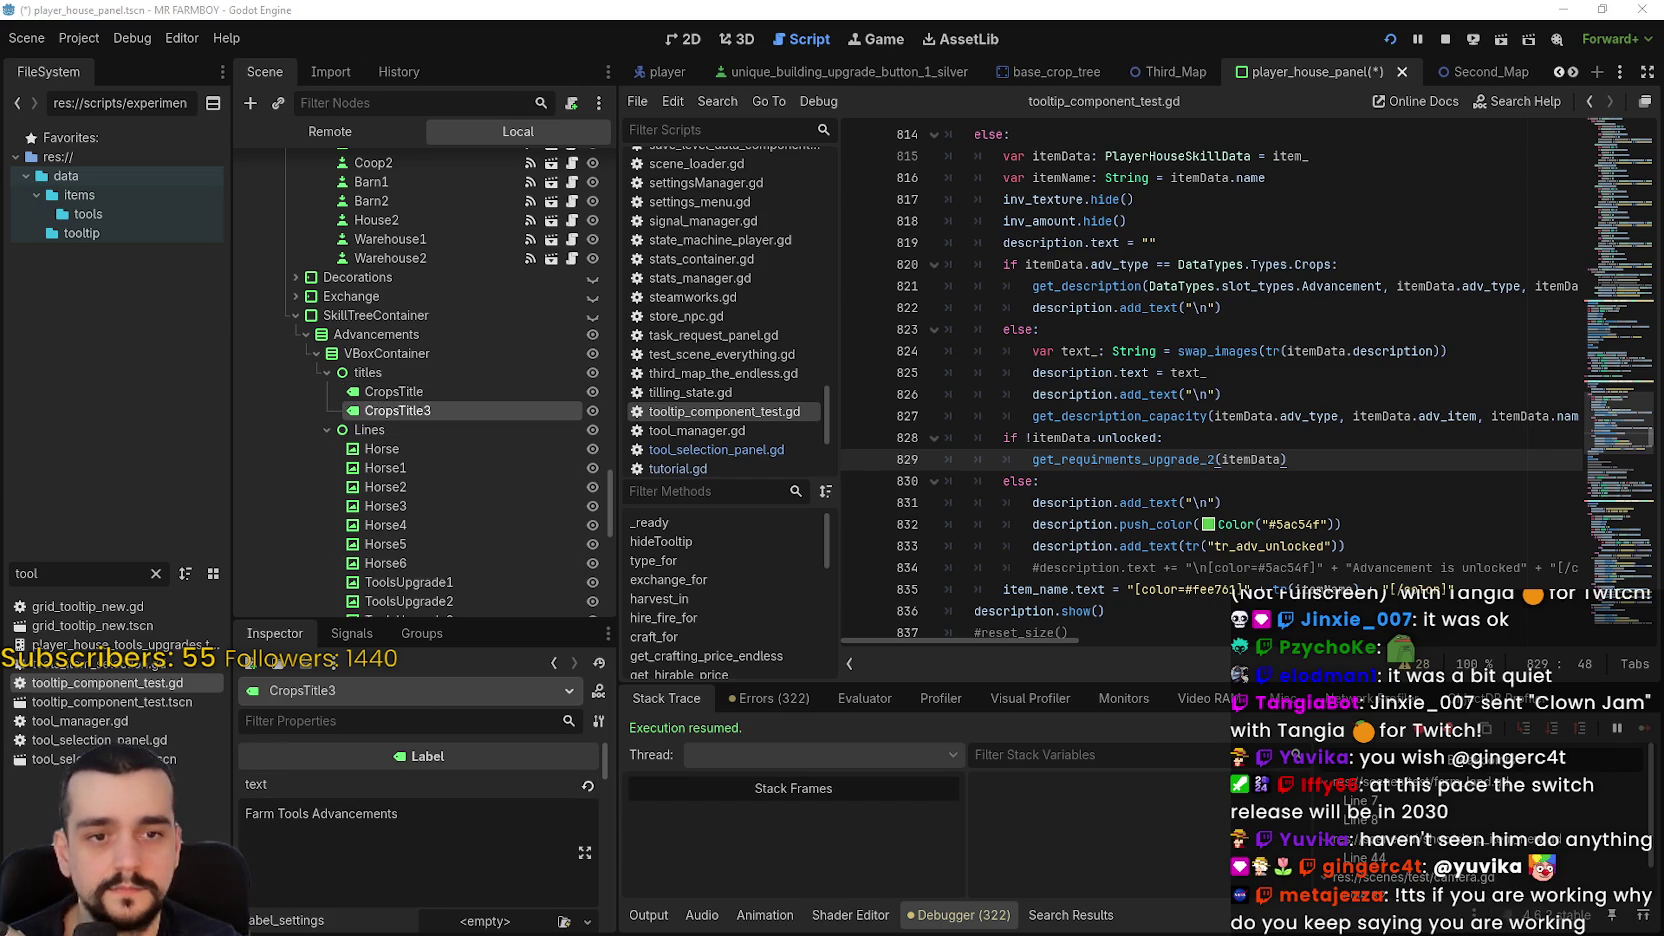
left_click(332, 803)
key("ctrl+a")
type("tr_player_house_tools_adv")
key("ctrl+s")
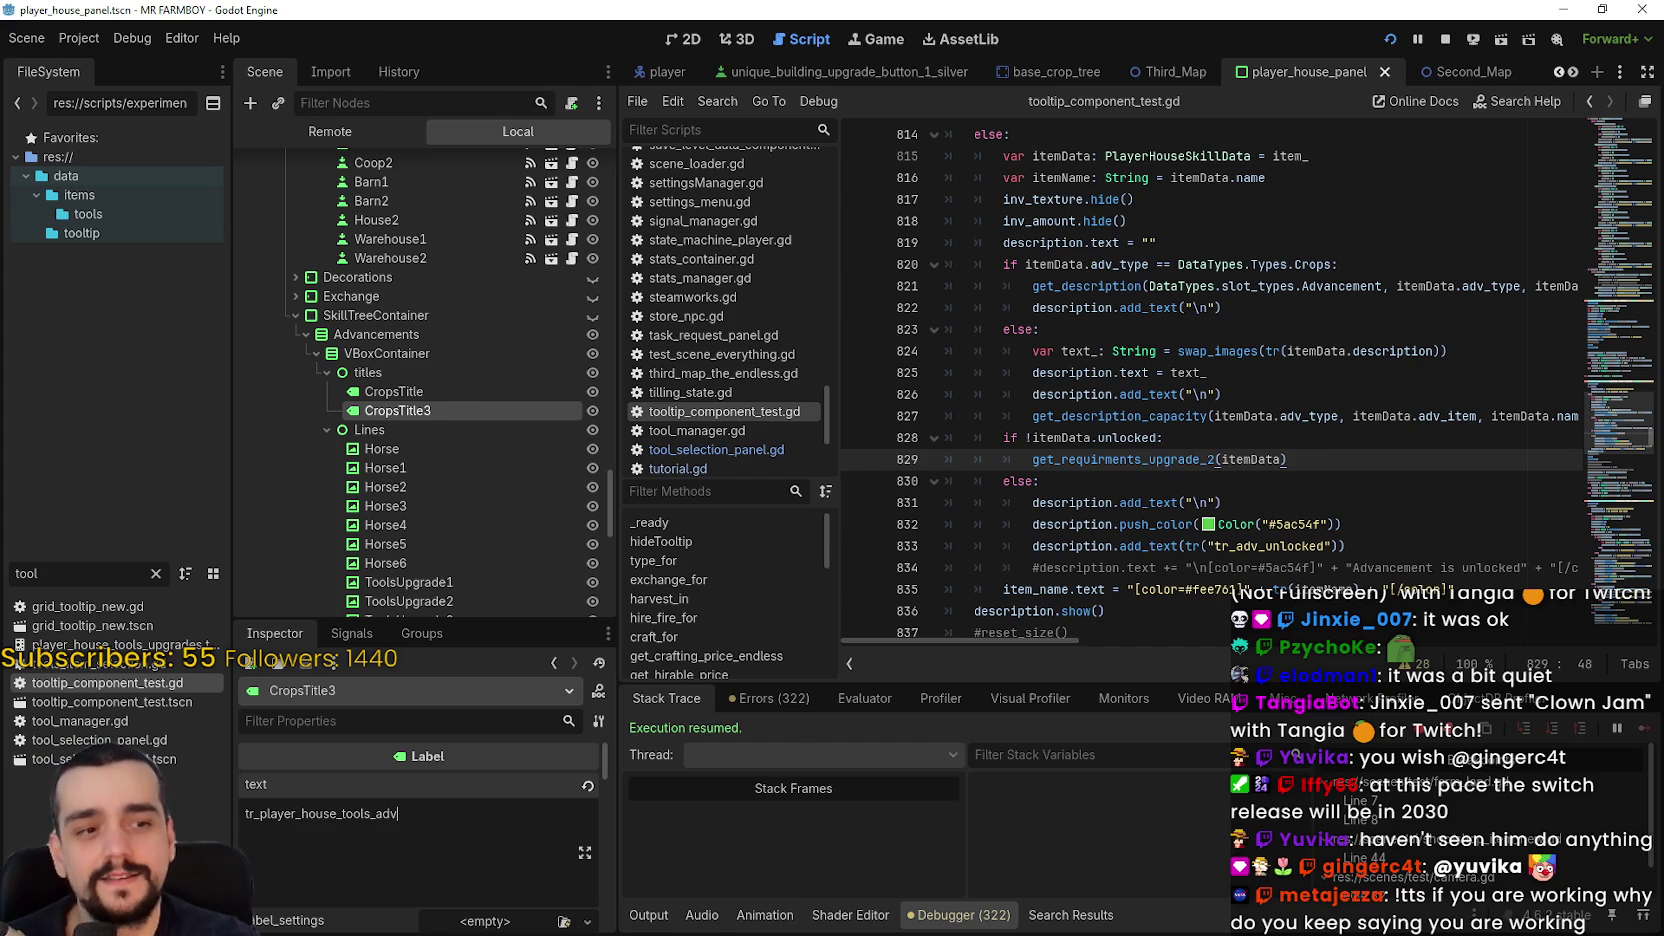
key("alt+Tab")
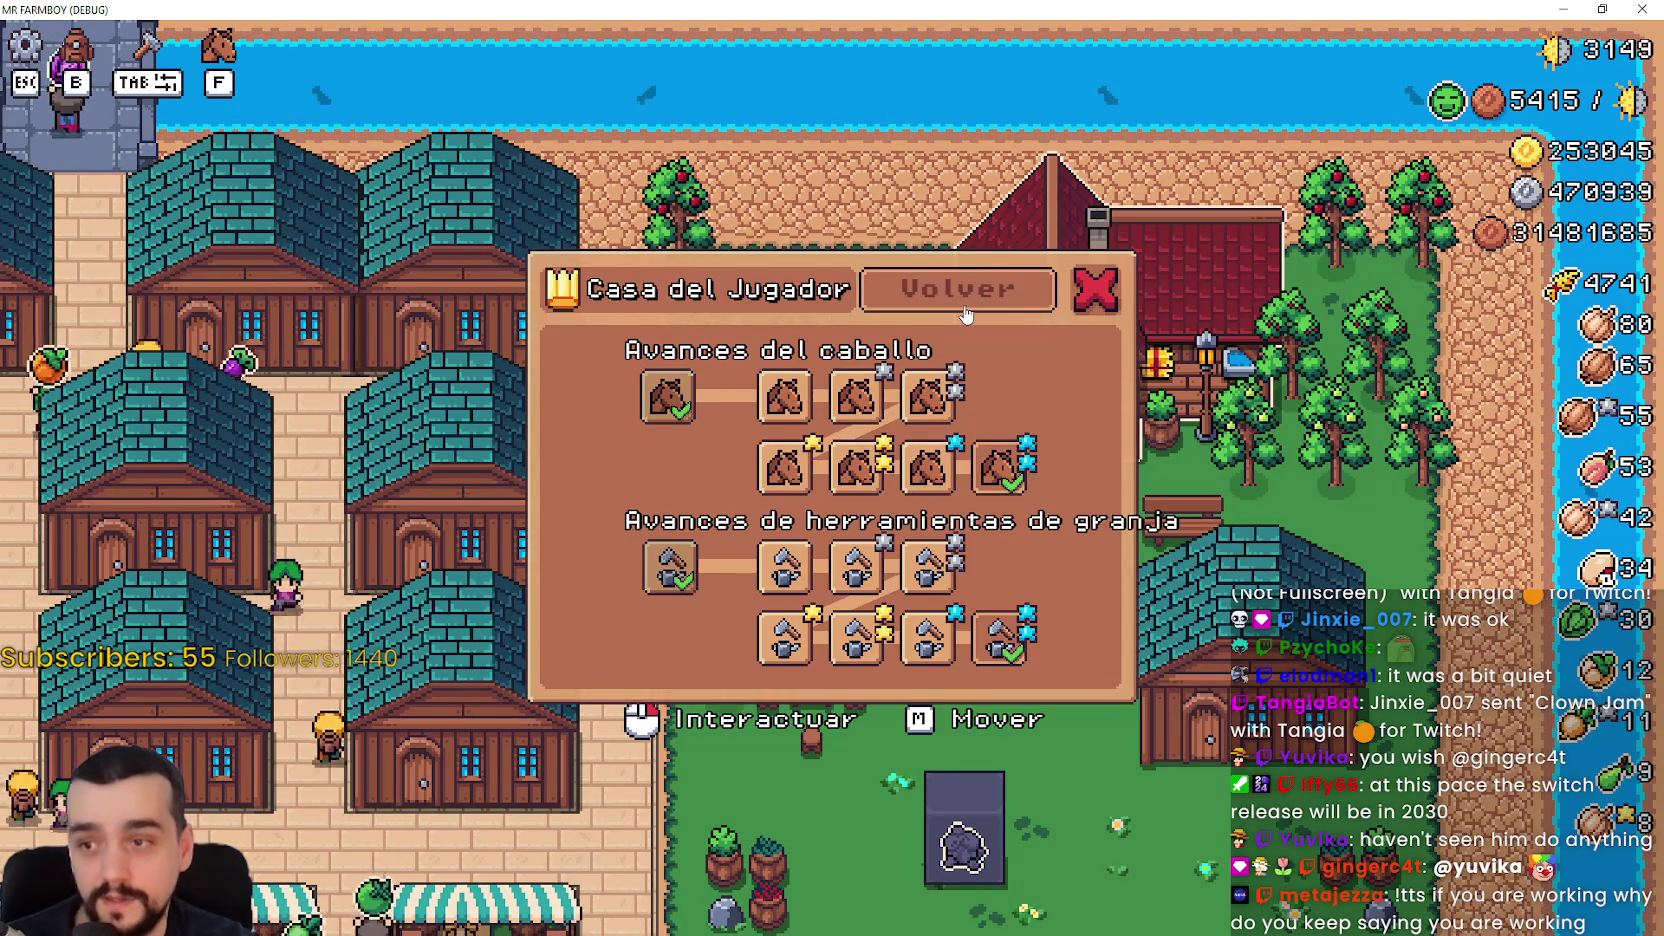
- Reopen the horse and farm tool upgrades to see the Spanish titles, then return to the editor
left_click(965, 315)
left_click(900, 428)
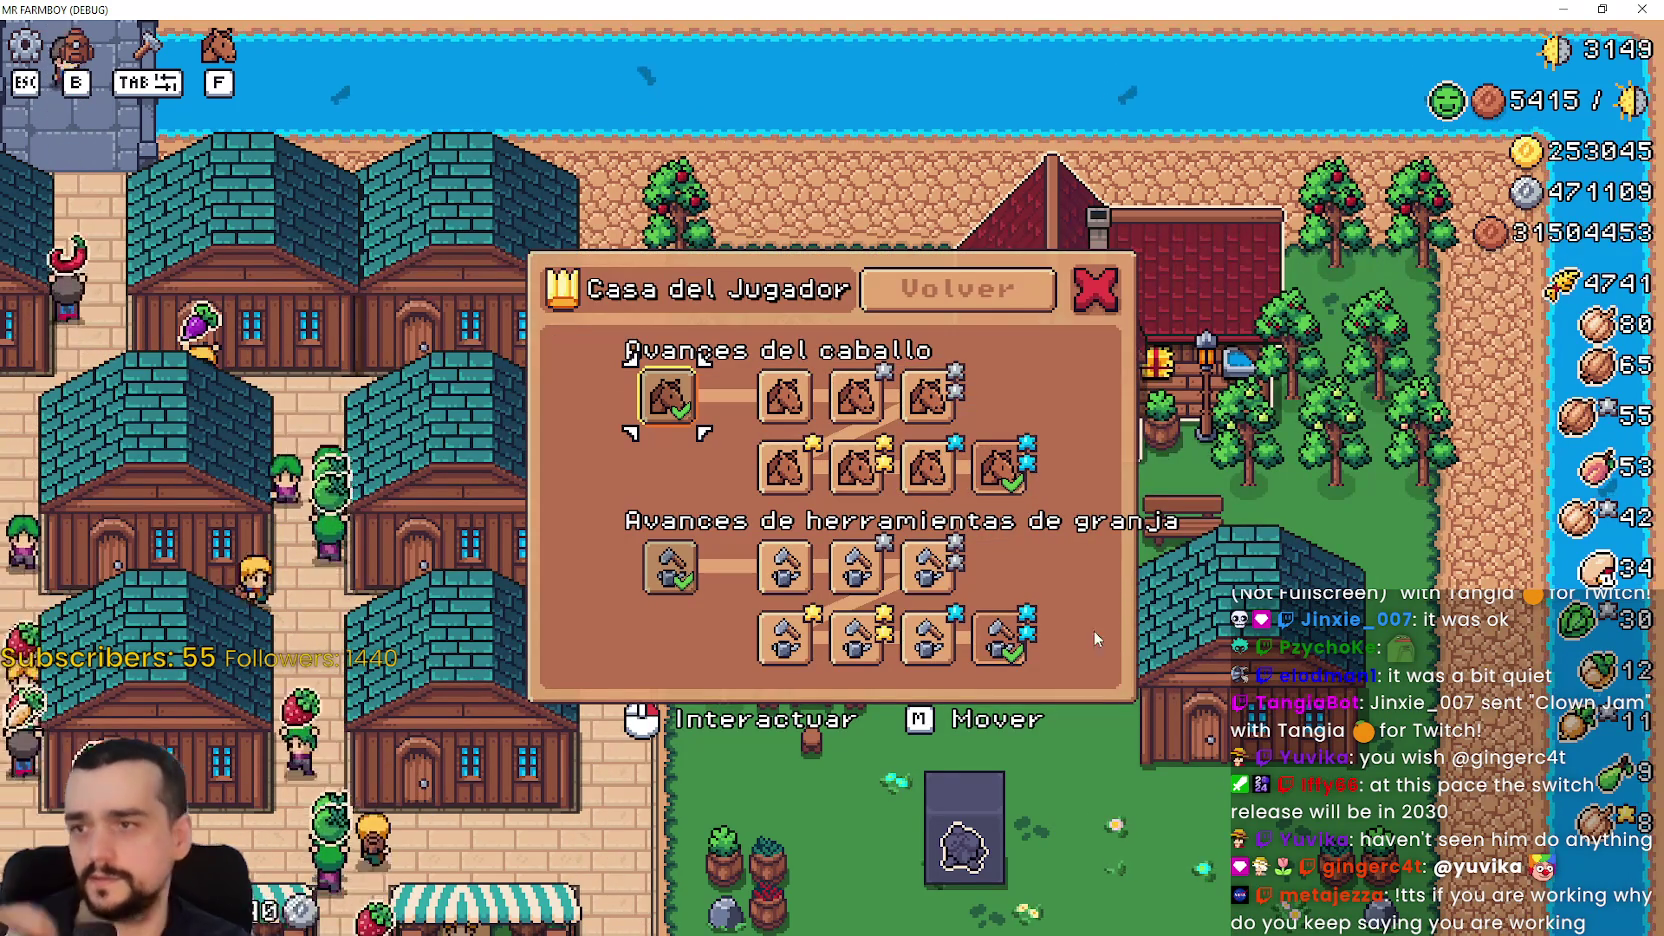
left_click(1018, 297)
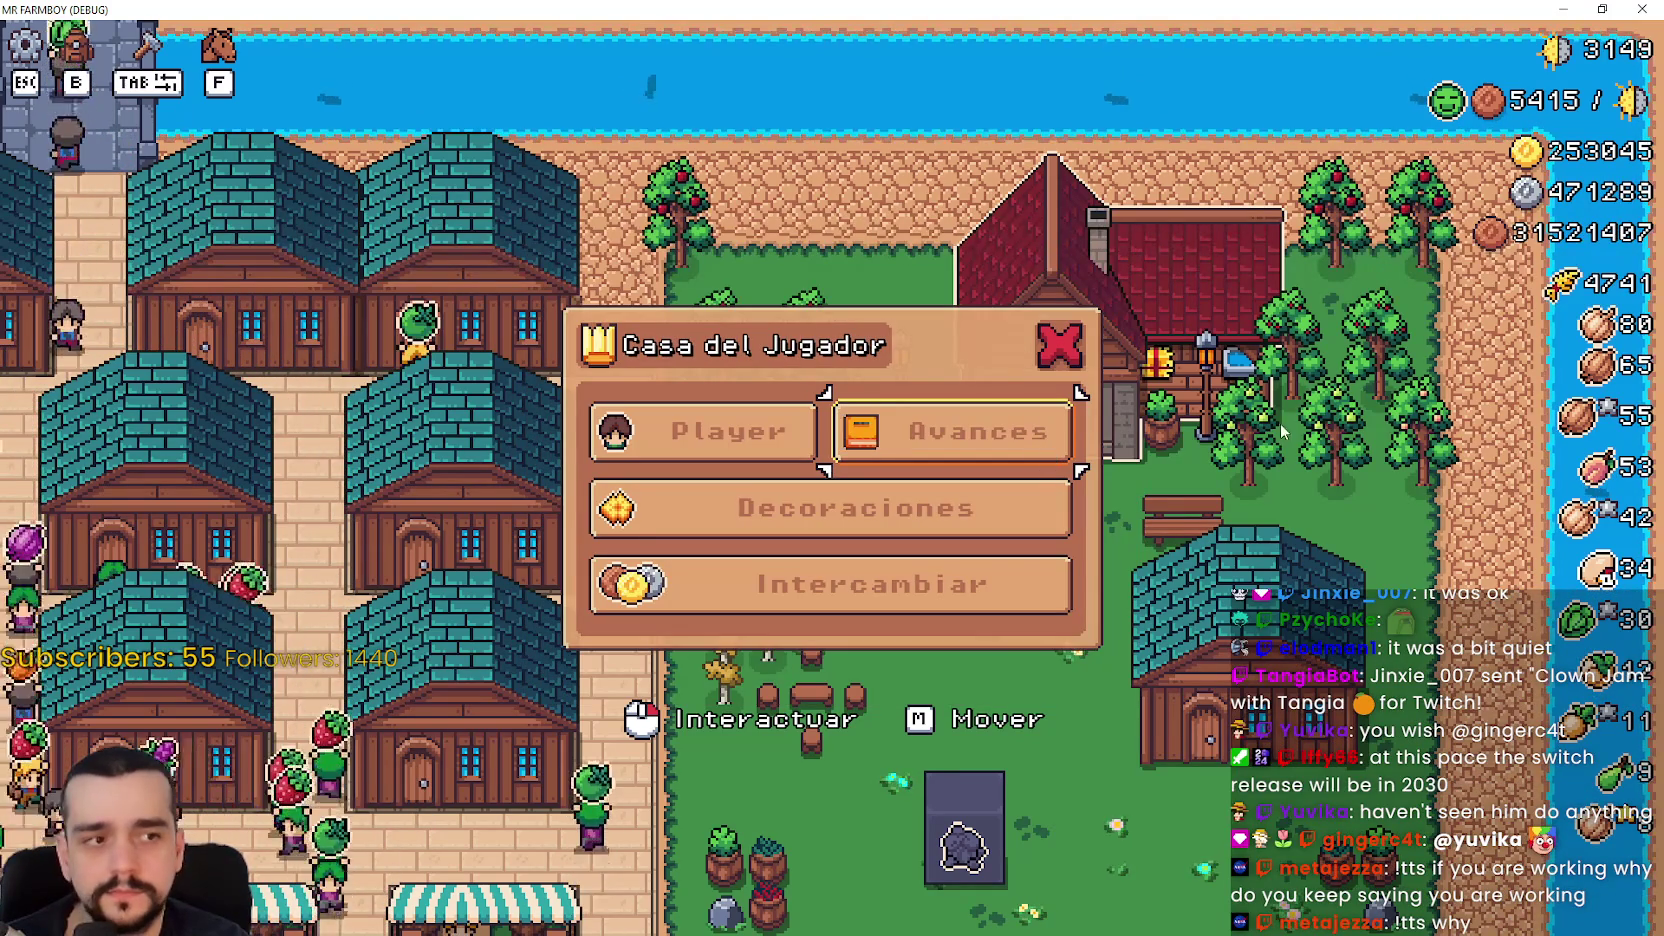
key("alt+Tab")
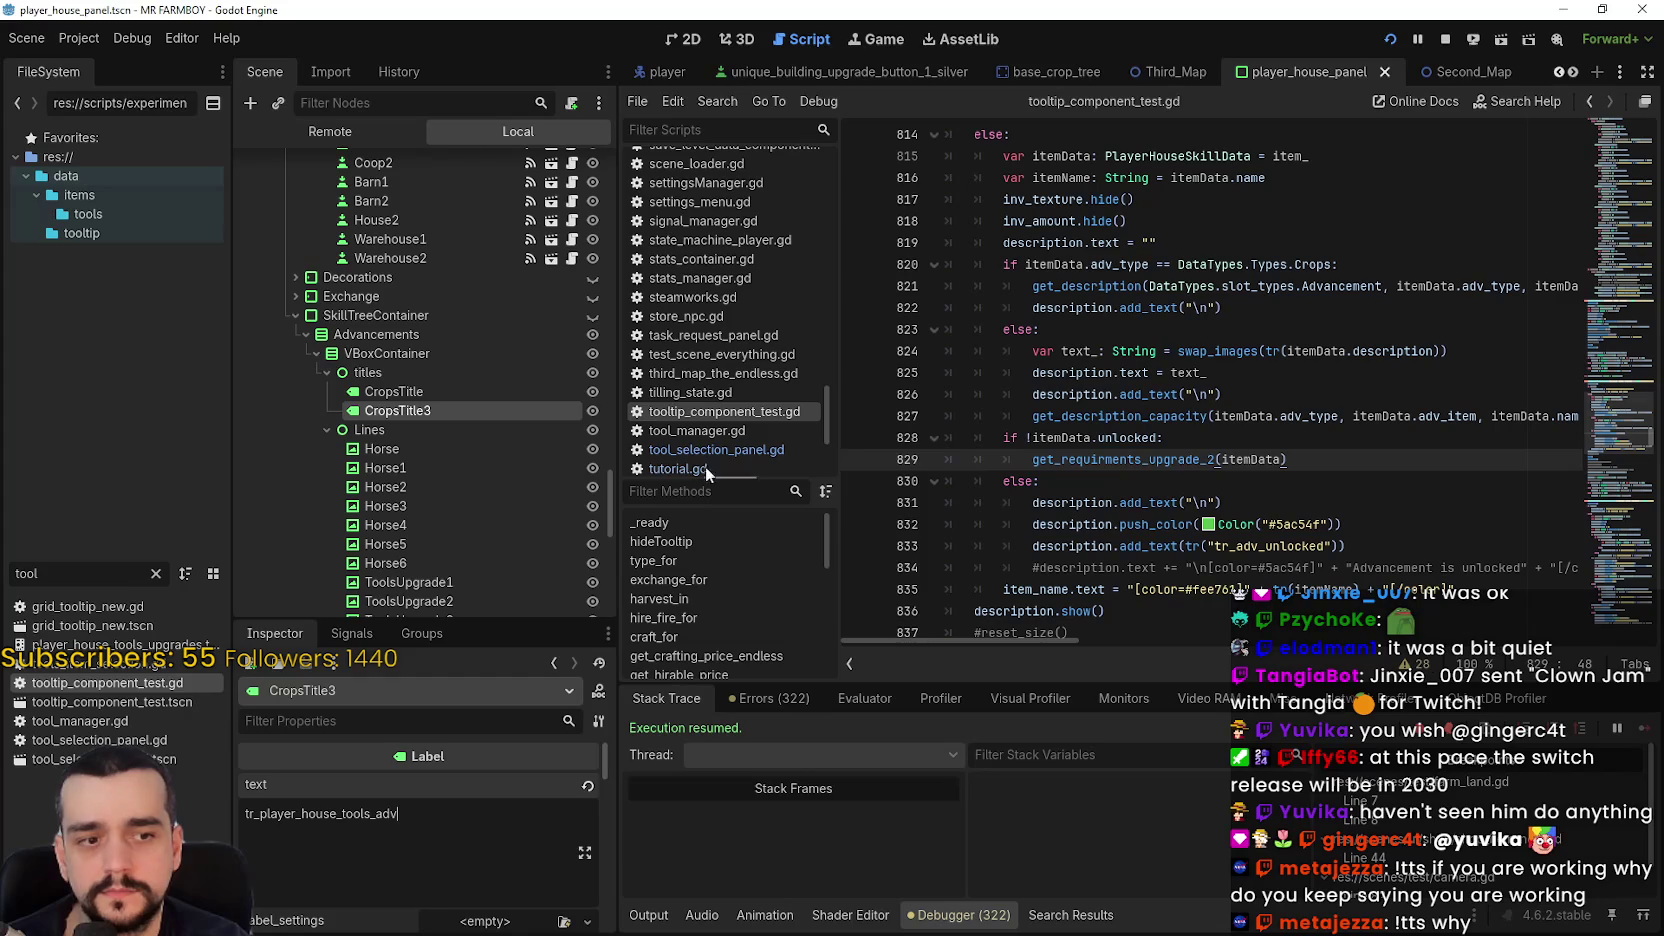
- Back in the game, view the horse and farm tool upgrades, then open the full Avances tree
scroll(424, 484, "down", 2)
scroll(422, 417, "up", 2)
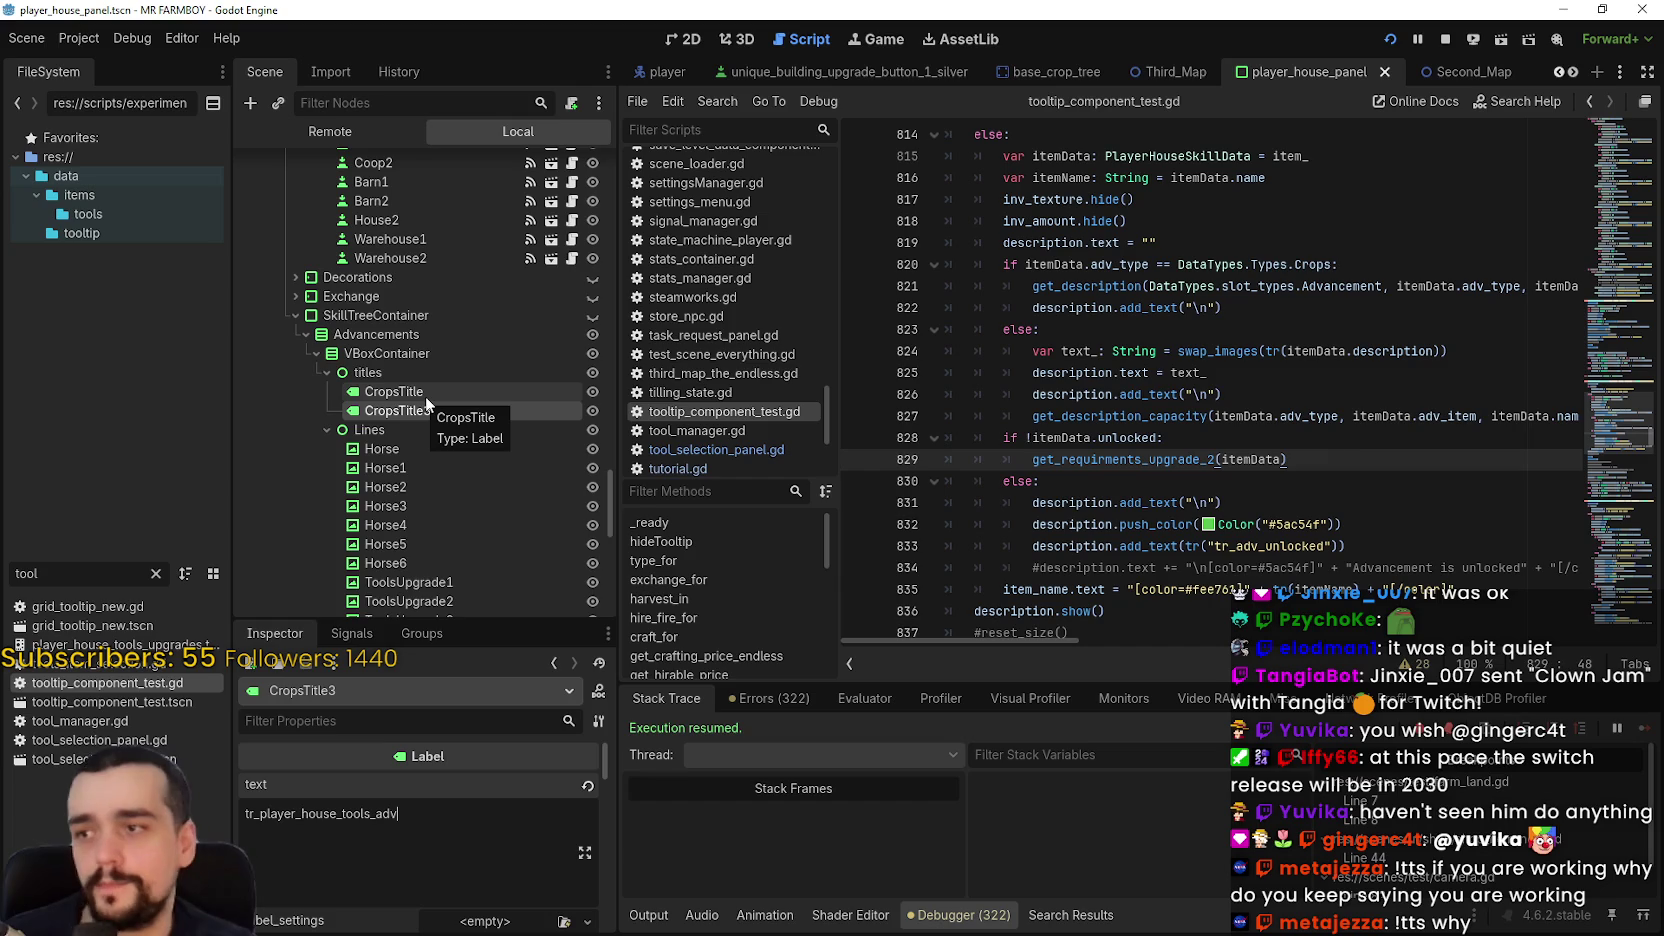
scroll(413, 476, "down", 5)
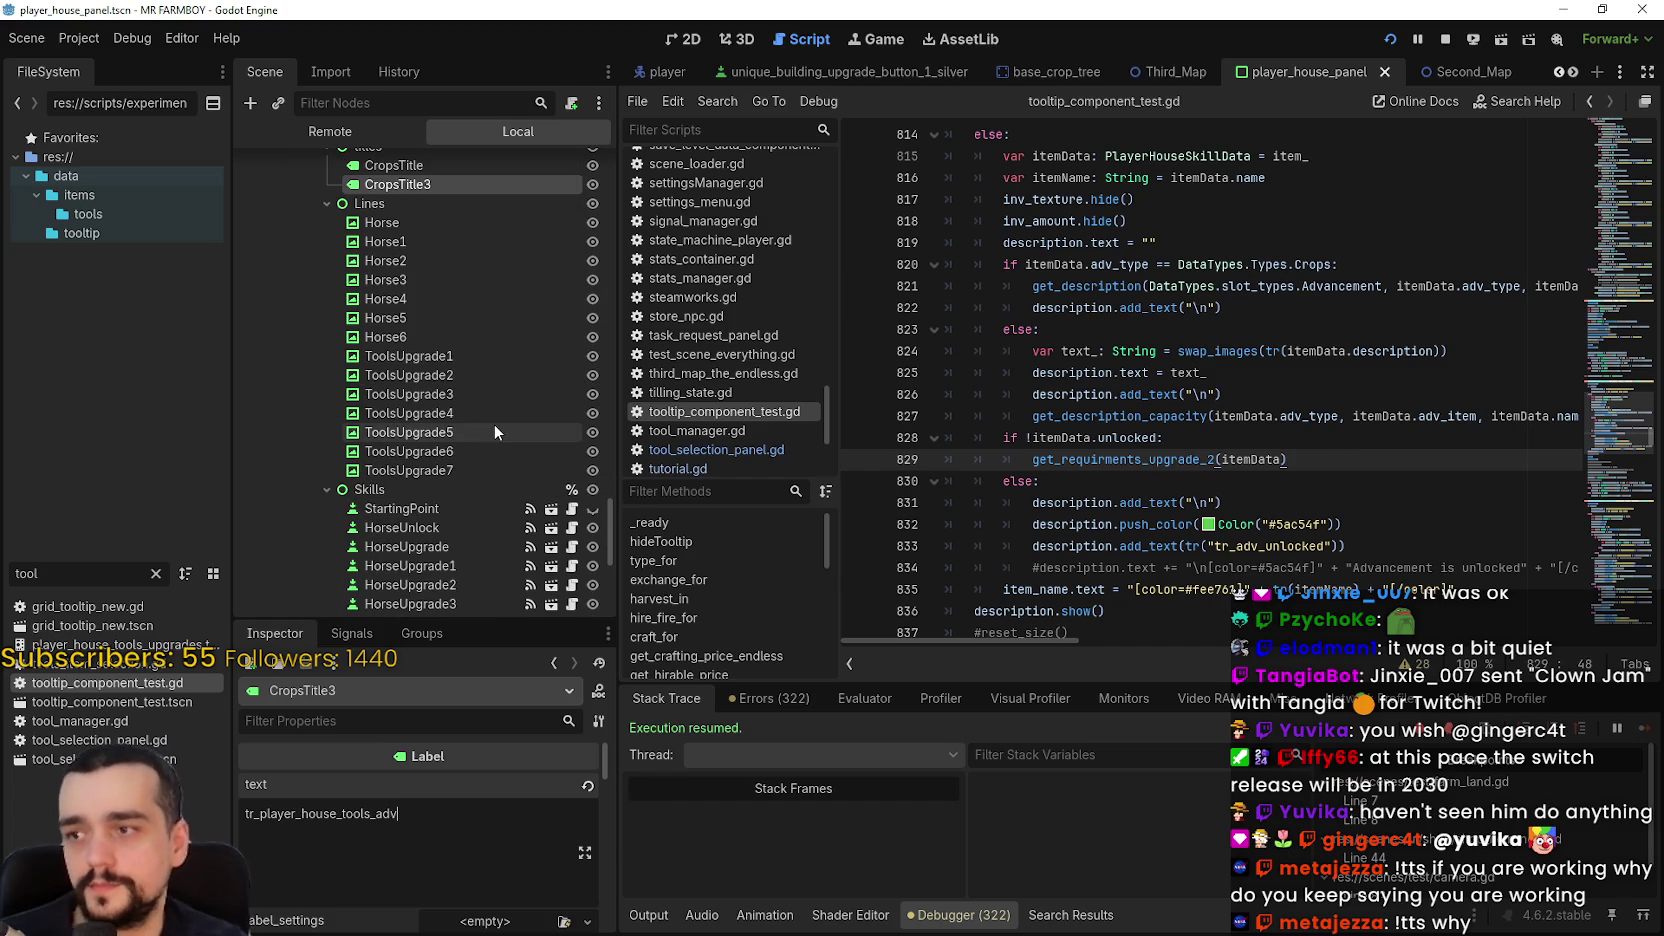
key("alt+Tab")
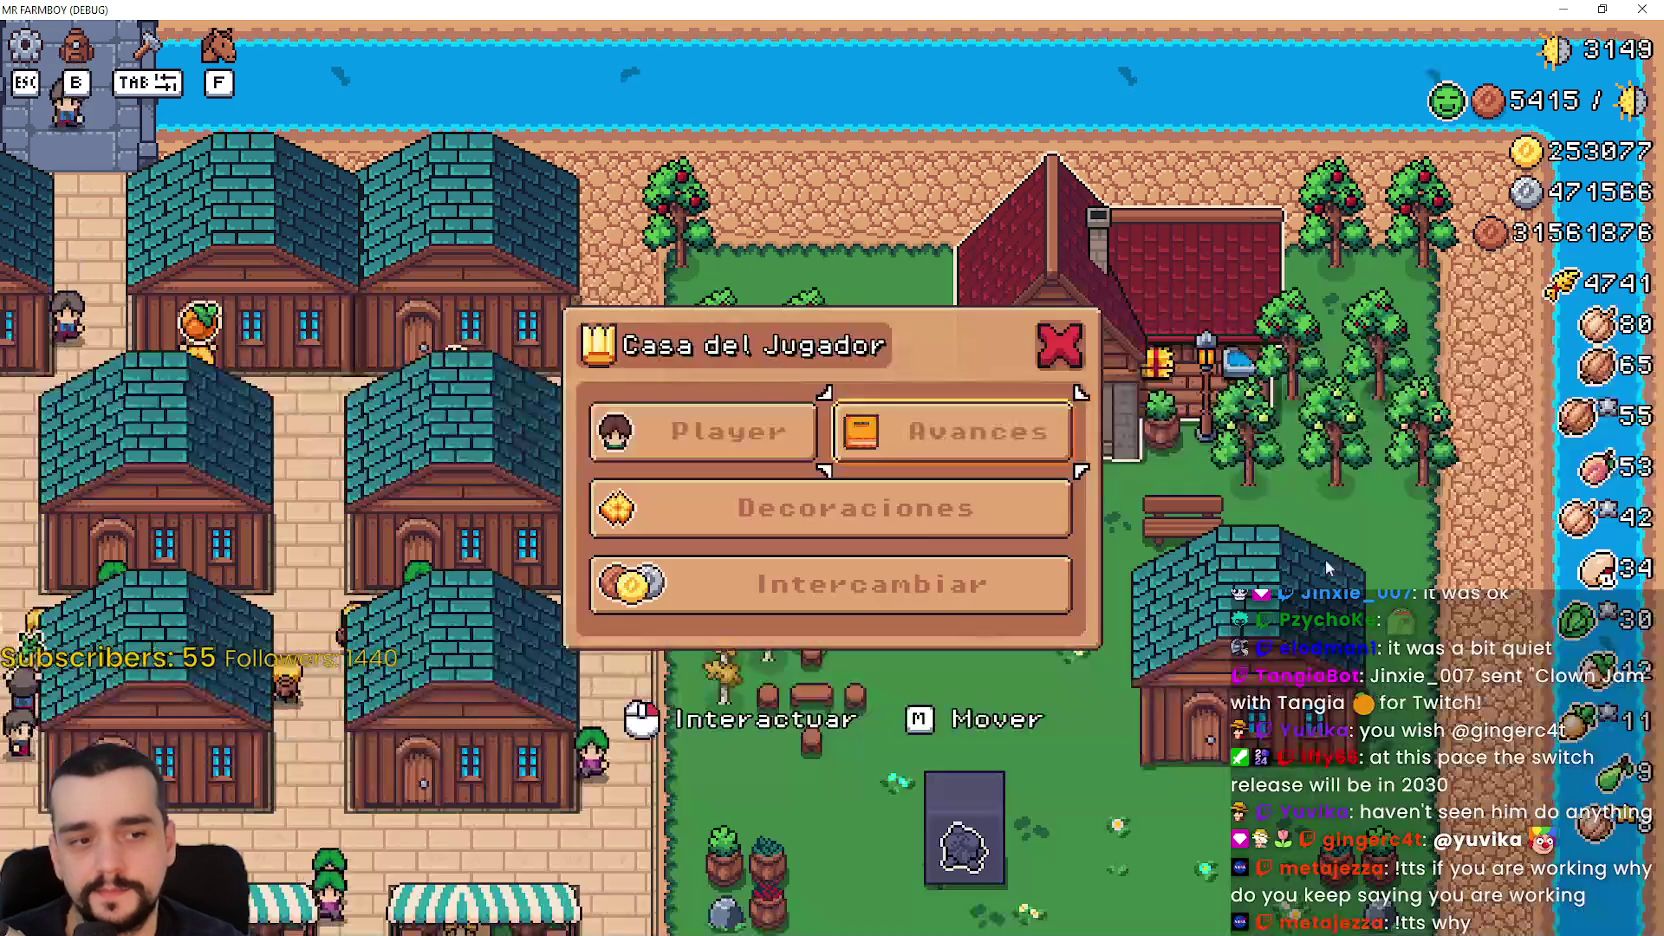
left_click(760, 430)
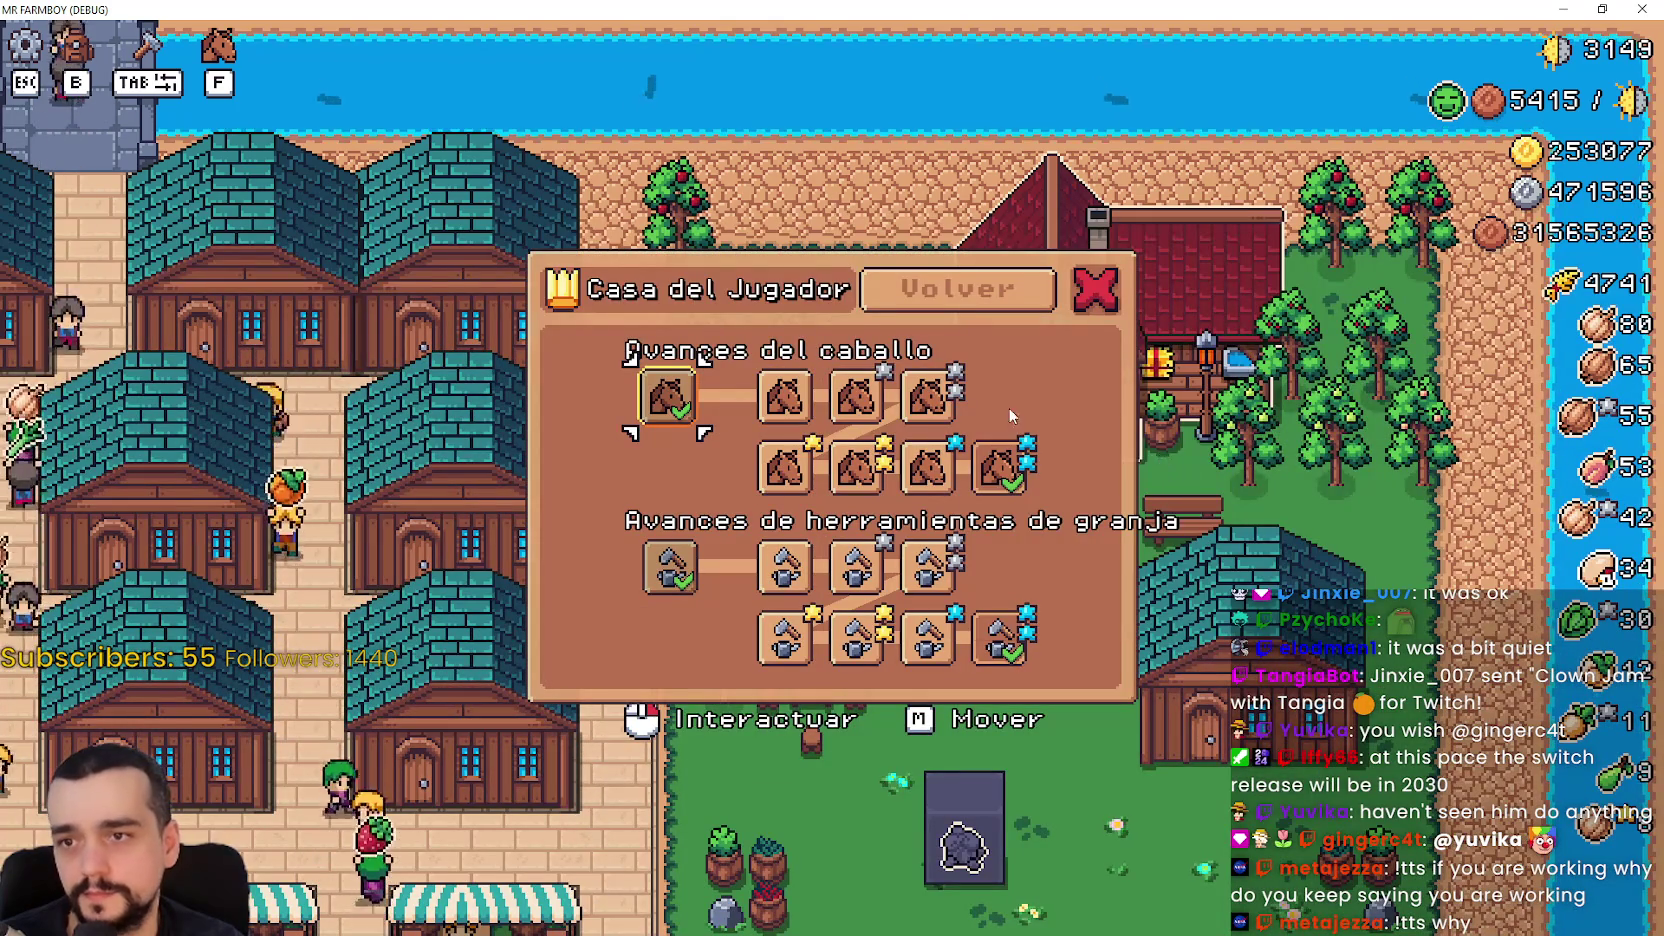
left_click(885, 288)
left_click(862, 432)
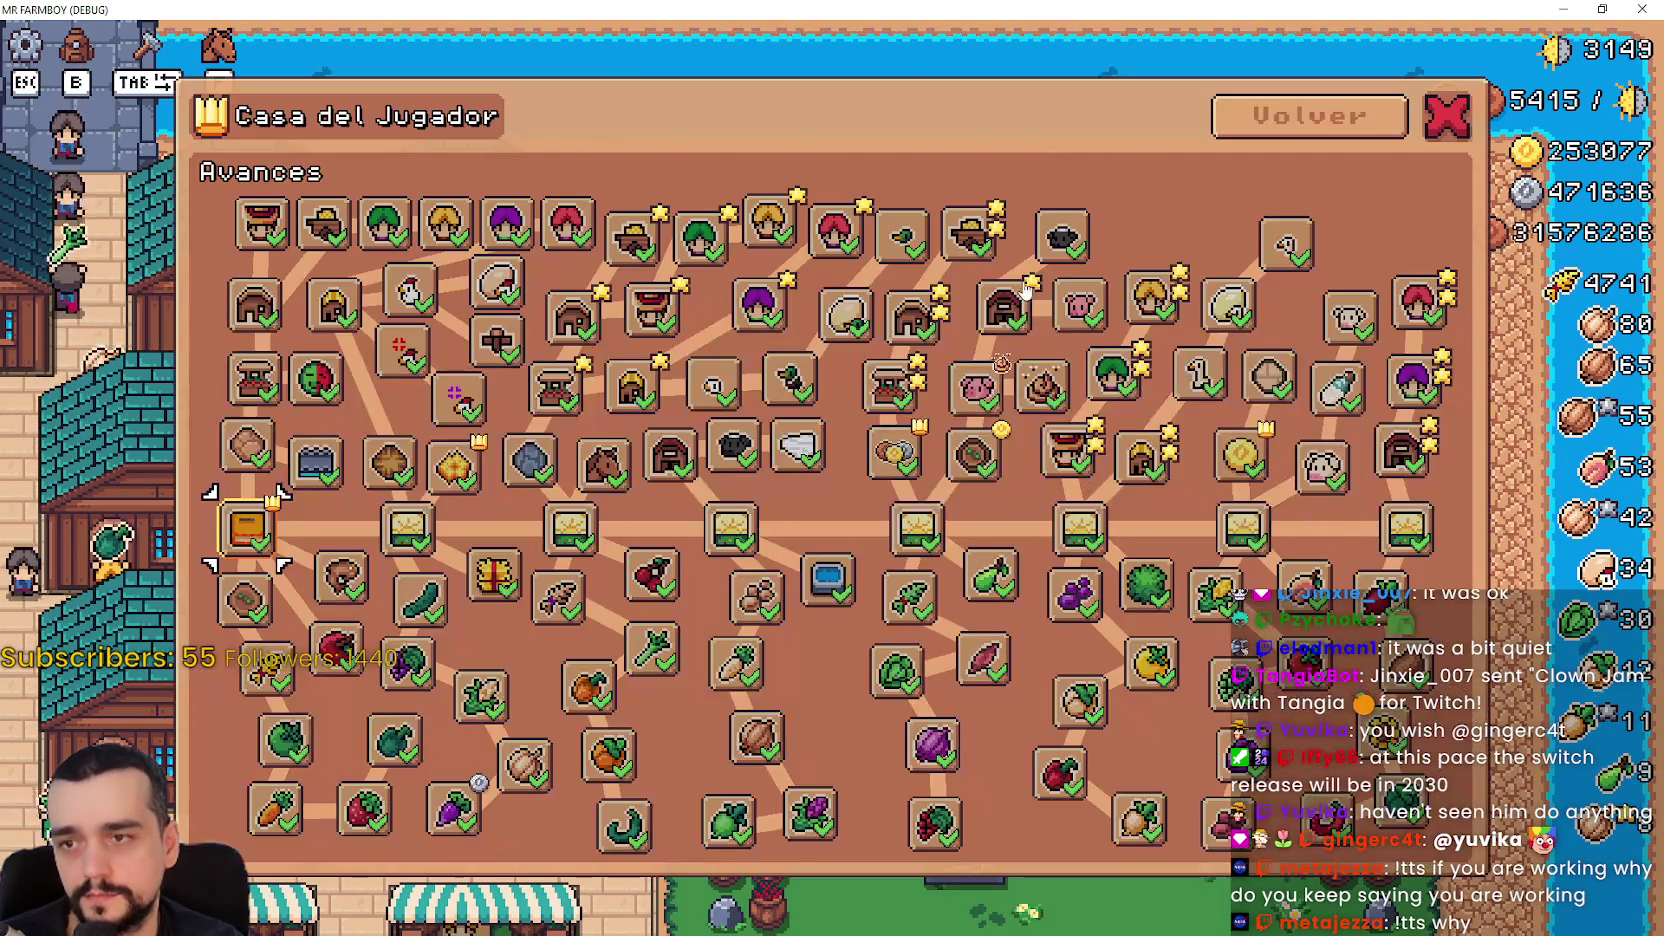
- Switch from the full advancements tree to the horse/farm tool upgrades, then go to line 830 in the editor
left_click(1307, 111)
left_click(703, 432)
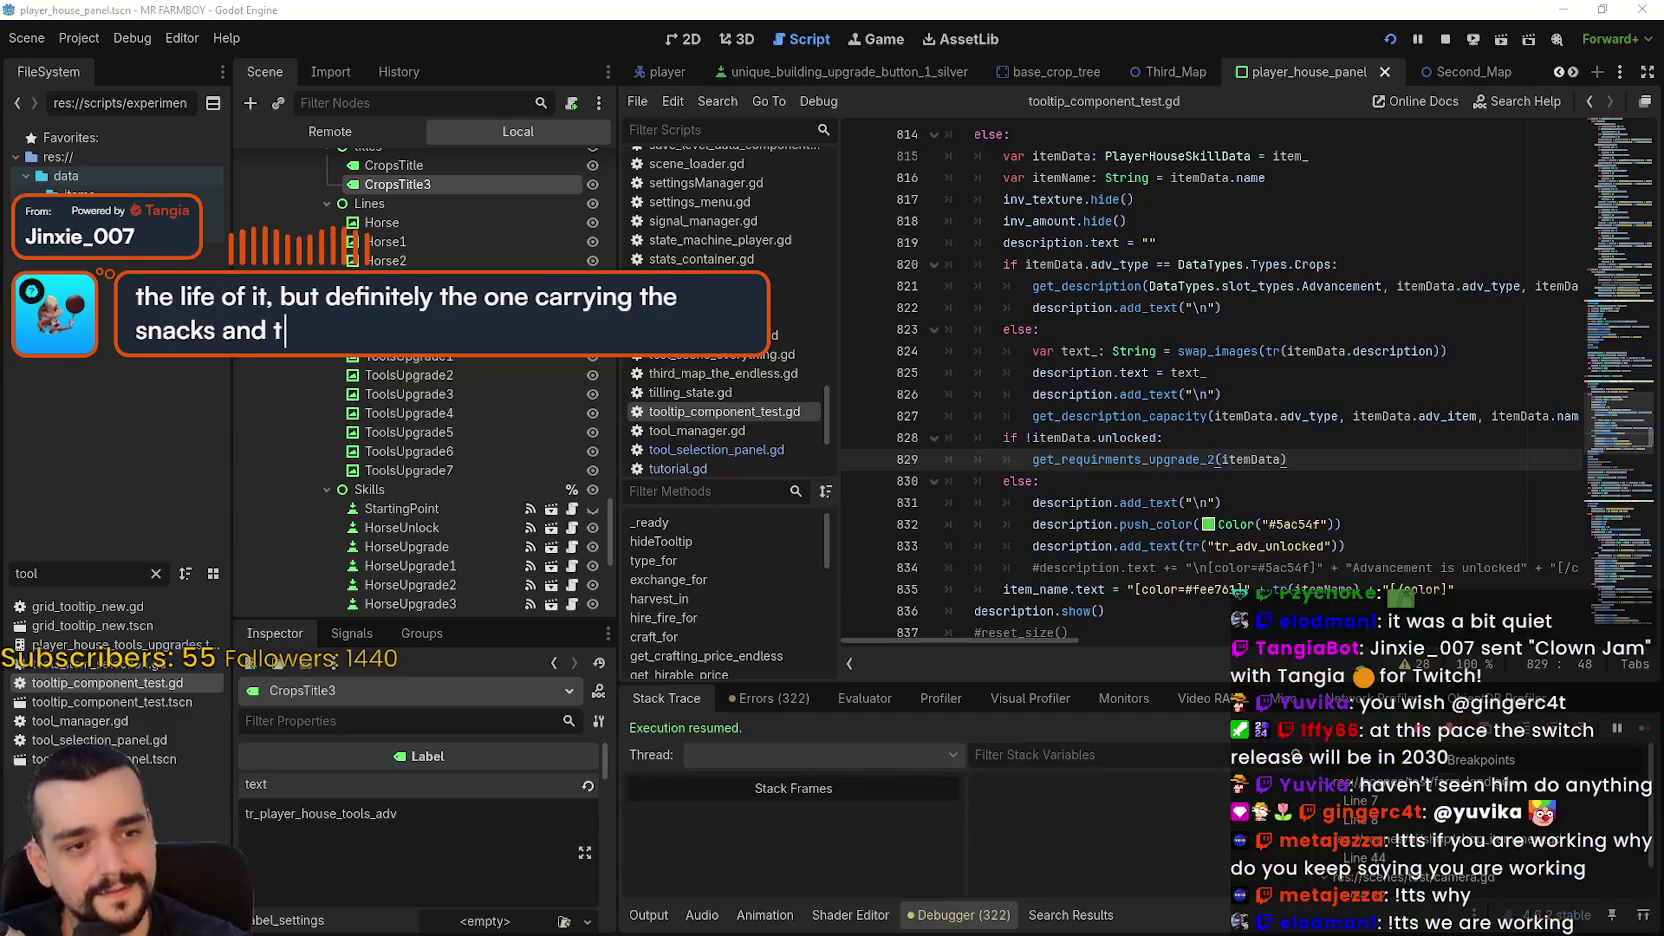
key("alt+Tab")
left_click(1095, 502)
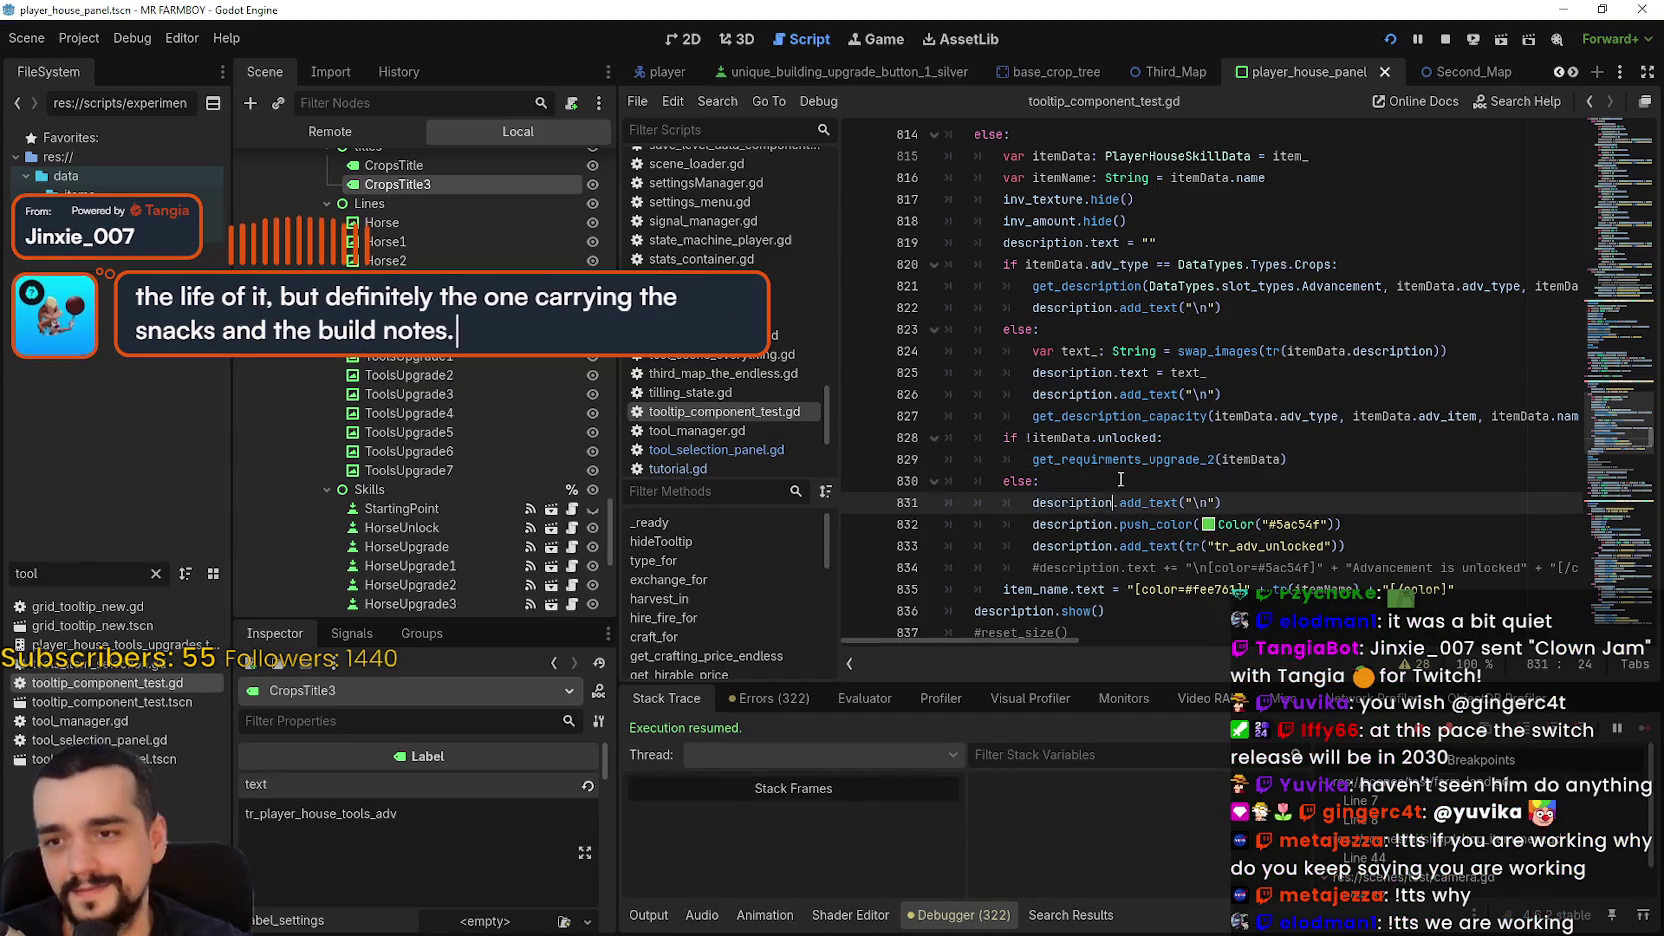
left_click(1119, 480)
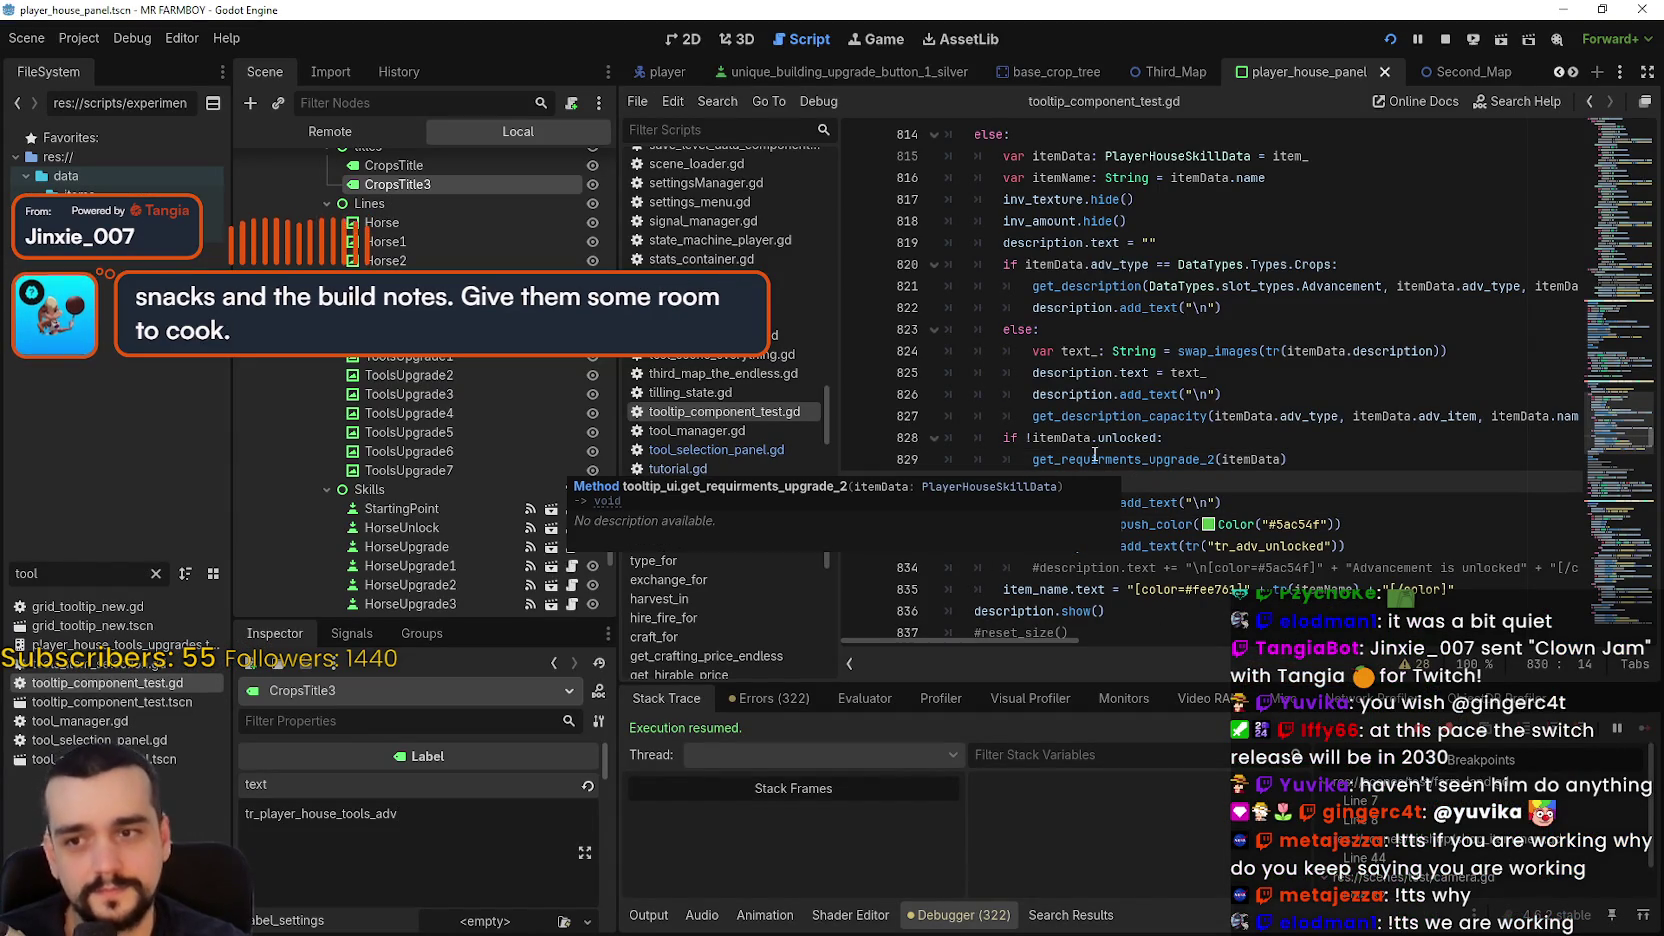
left_click(1113, 415)
left_click(1121, 328)
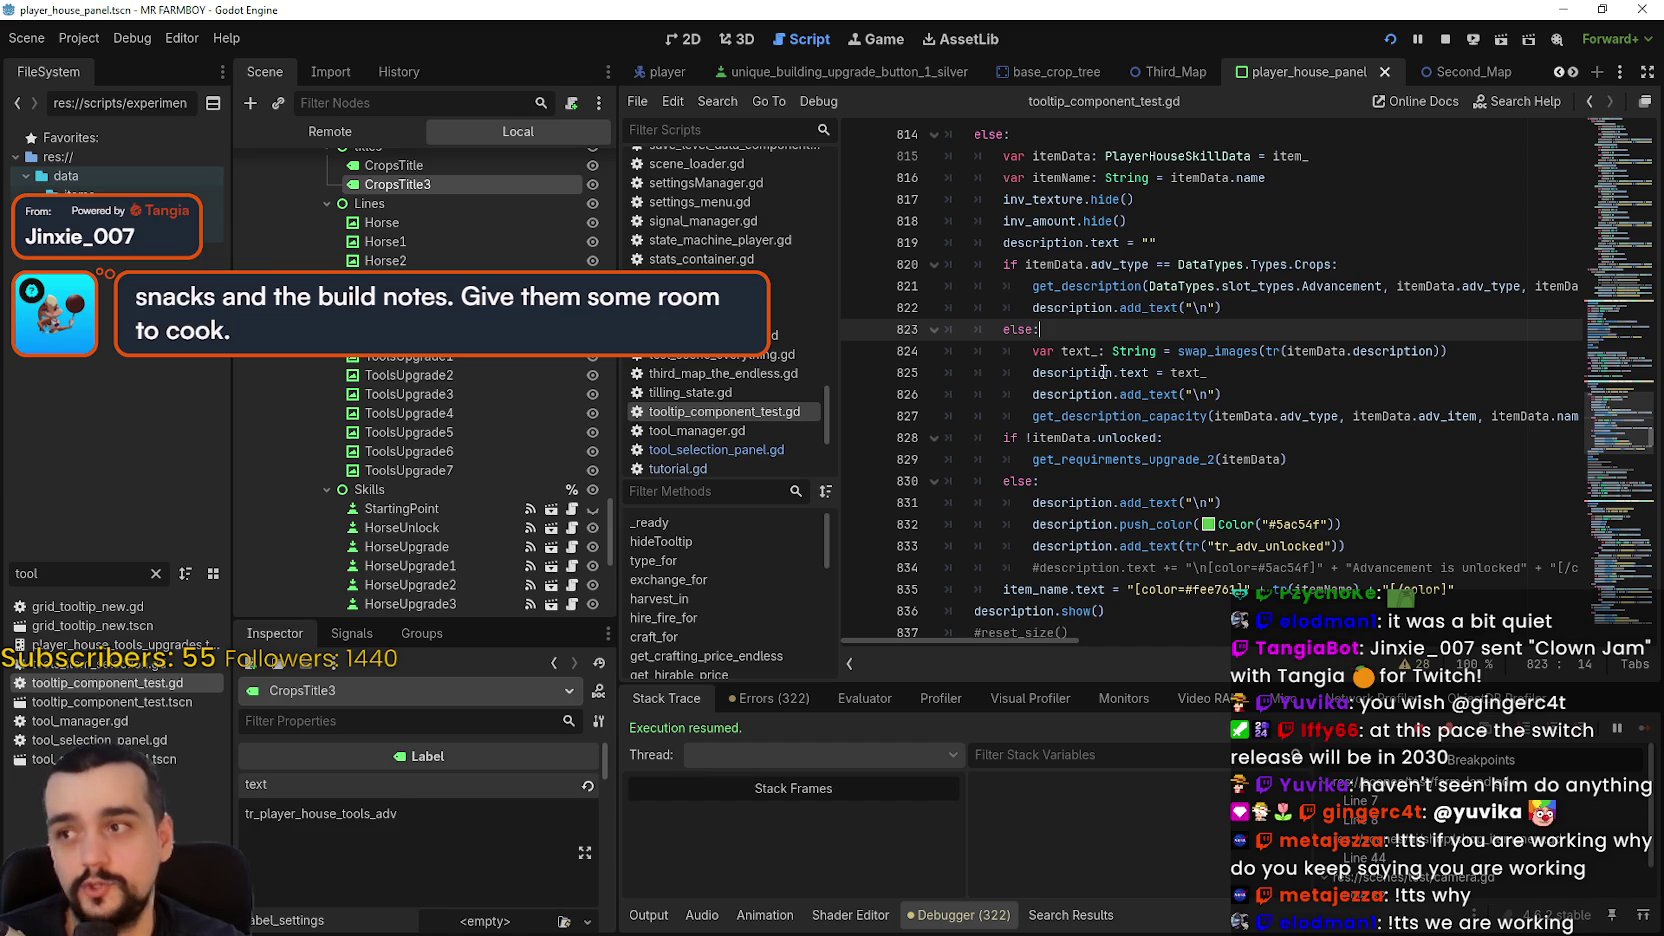
mouse_move(1147, 390)
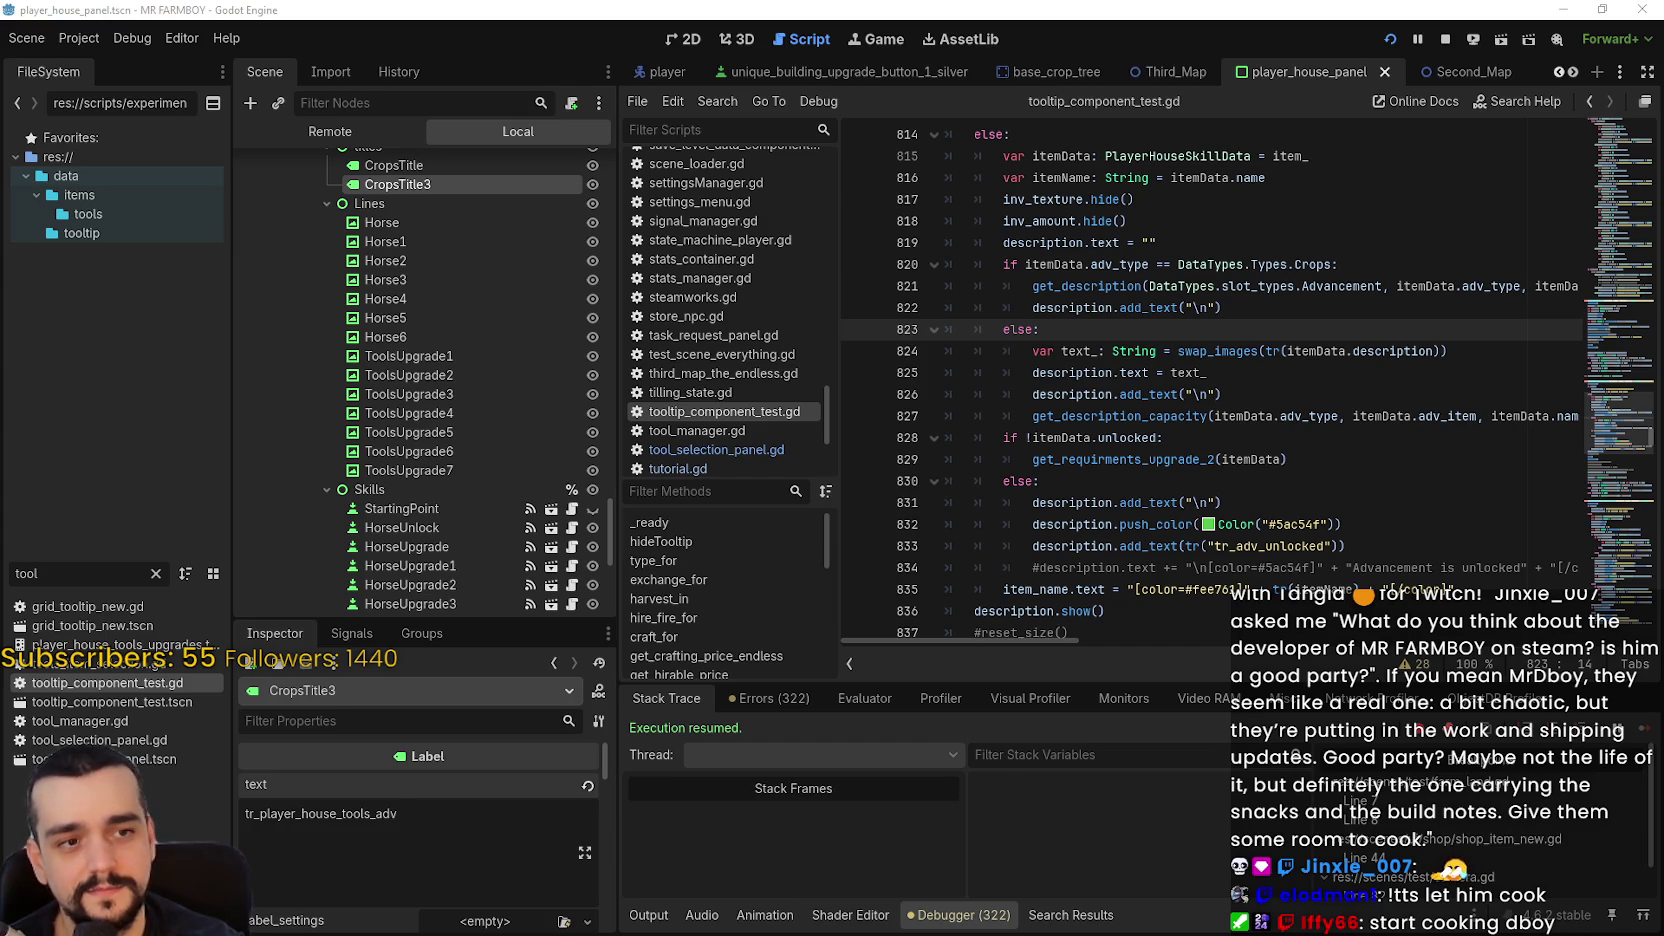
left_click(1305, 437)
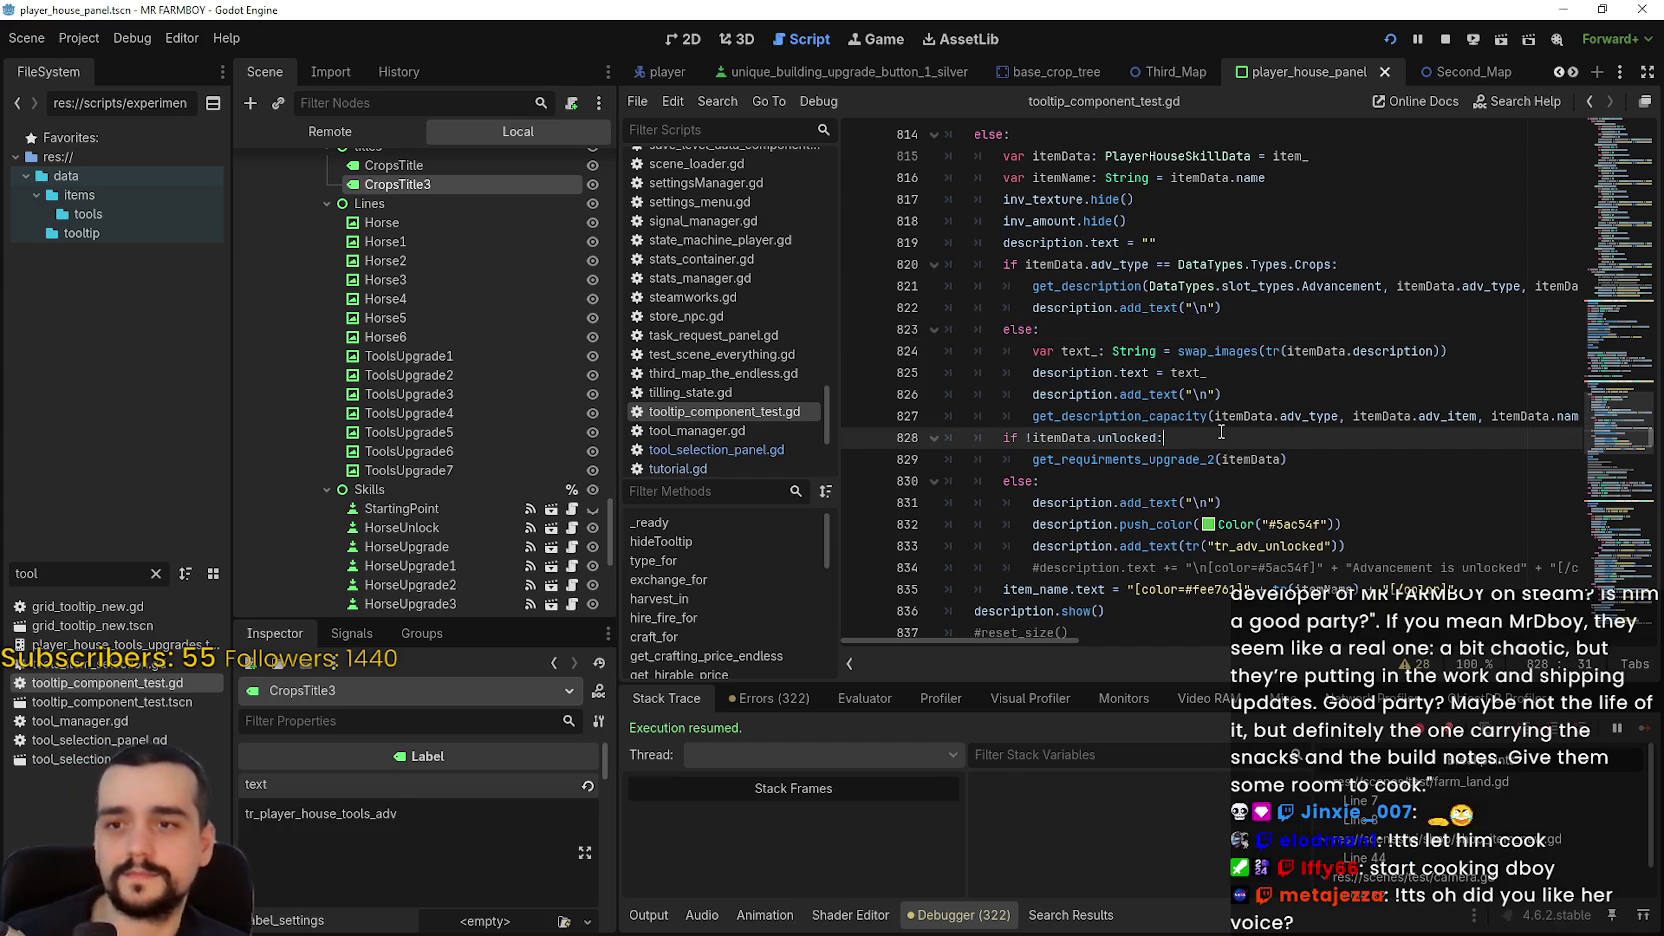
- Scroll through the tooltip script and briefly glance at the running game
scroll(1304, 394, "down", 1)
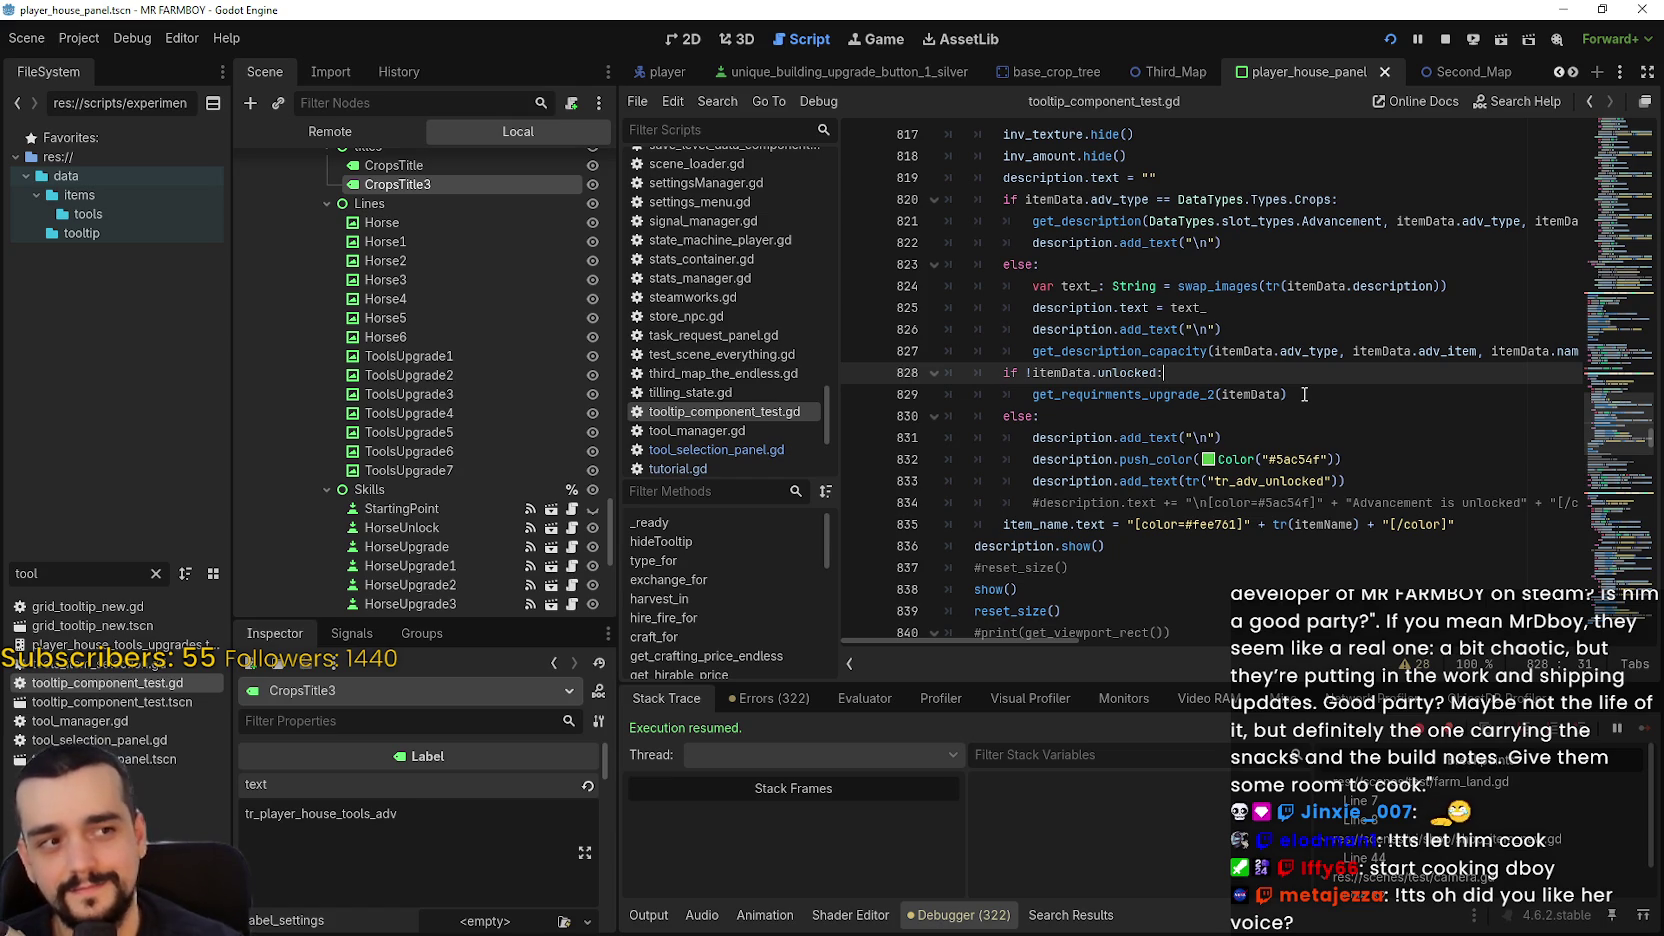
scroll(517, 471, "down", 1)
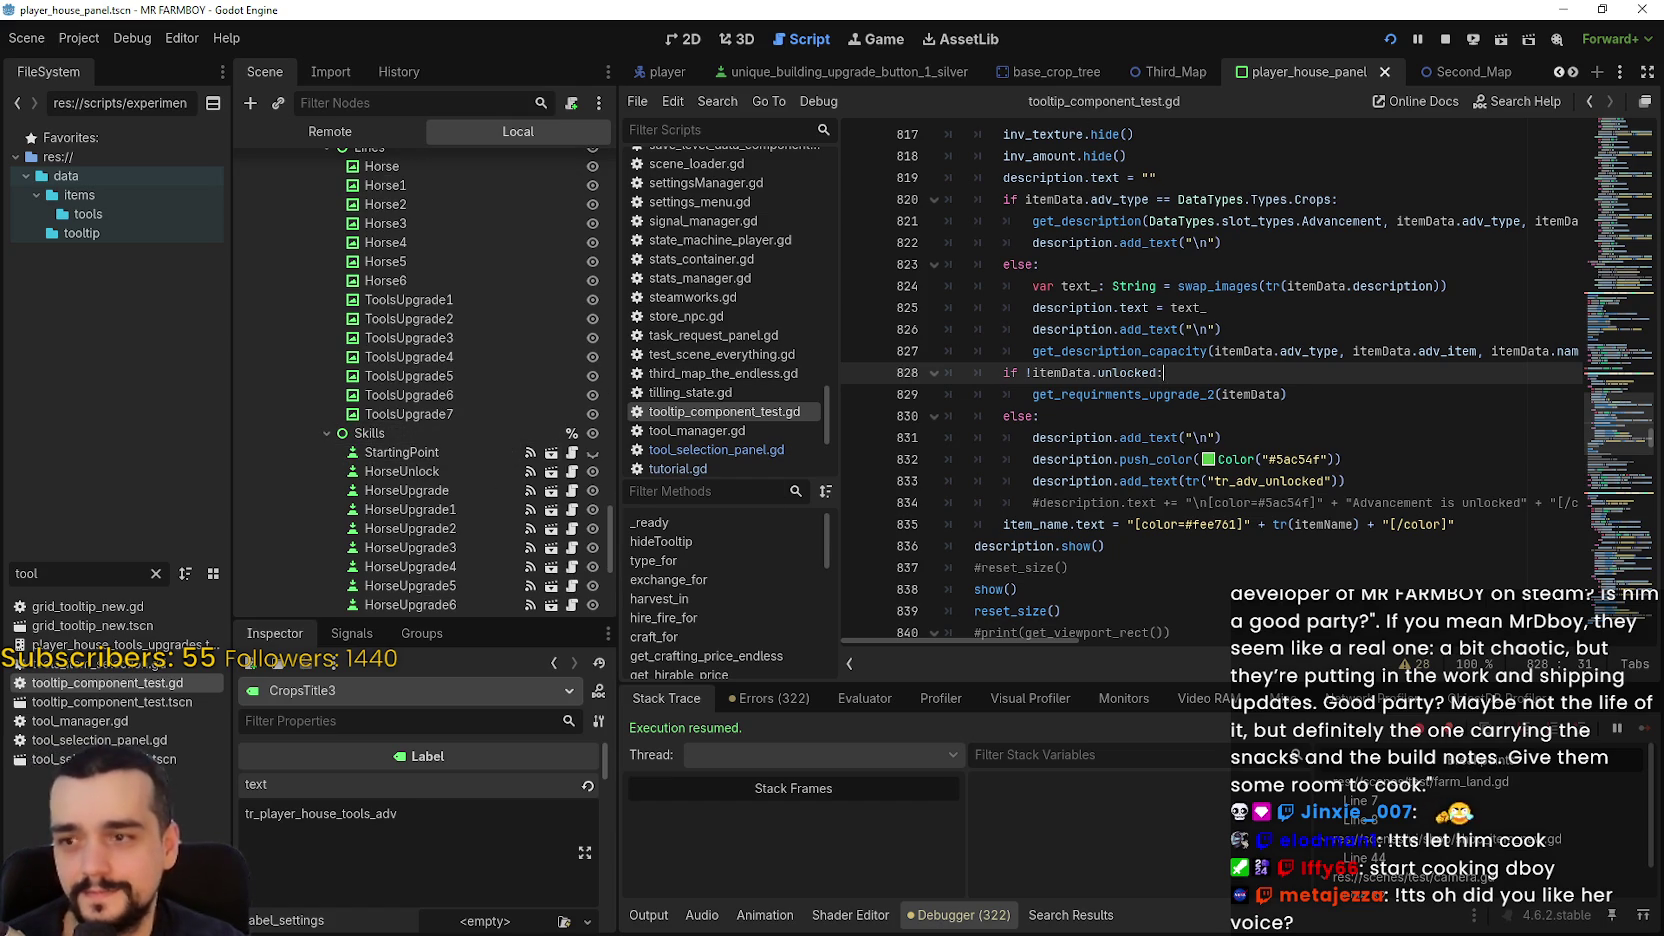
key("alt+Tab")
key("alt+Tab")
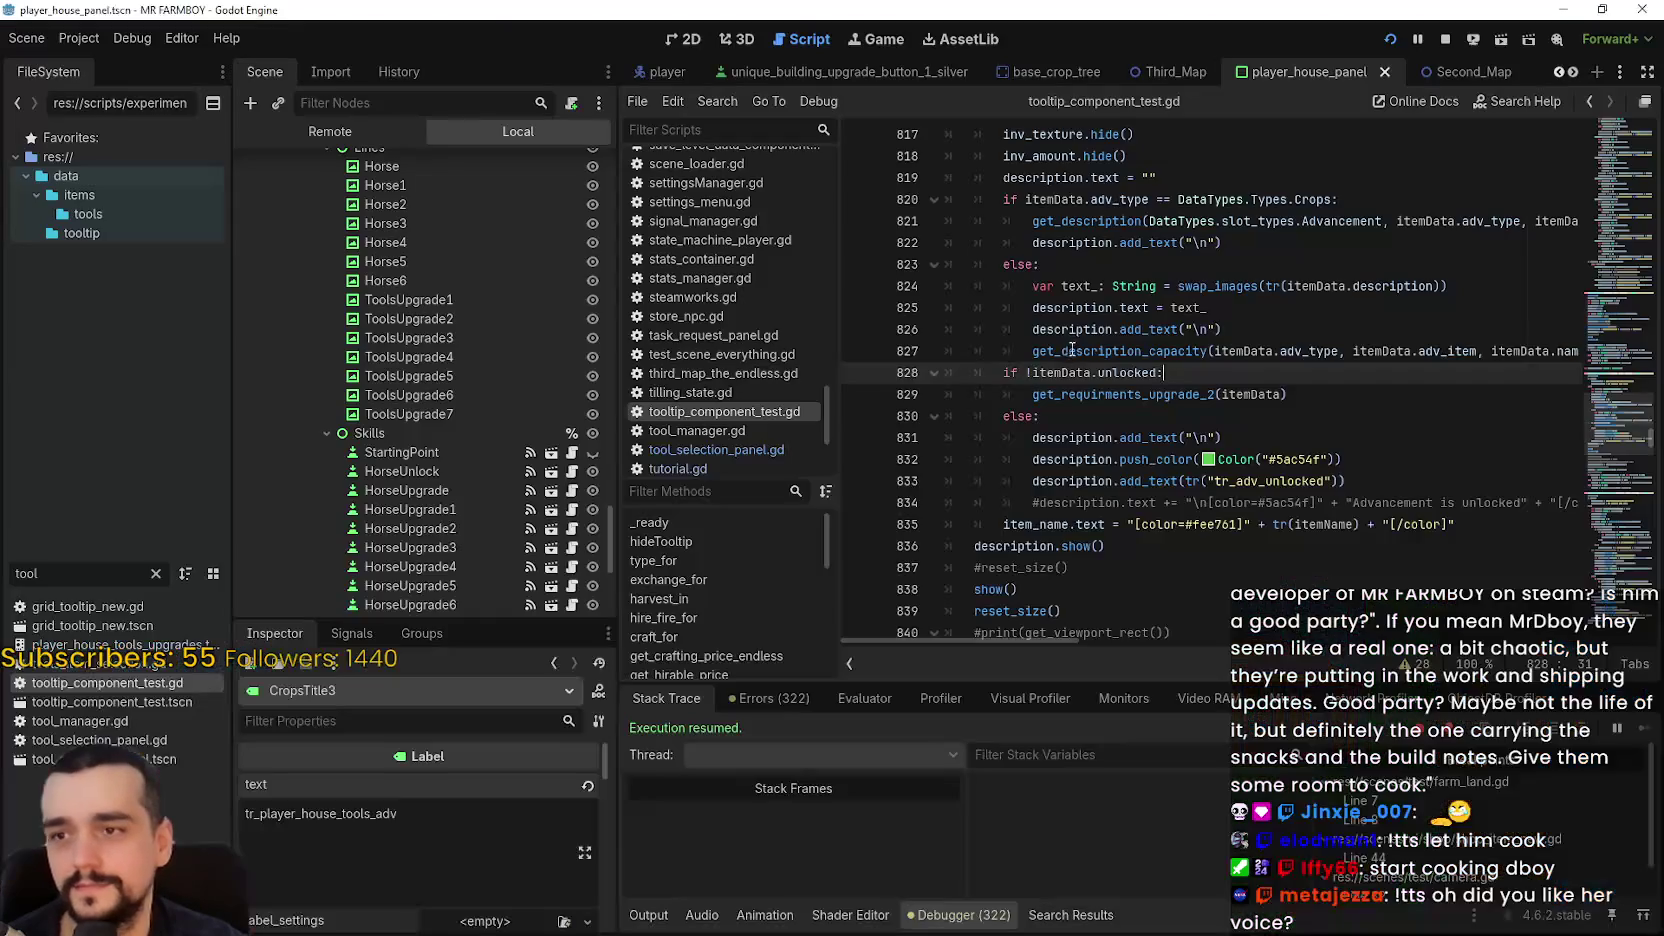
scroll(453, 340, "up", 1)
scroll(448, 393, "up", 3)
- Select CropsTitle and CropsTitle3 together in the Scene tree and switch to the 2D view
left_click(436, 281)
left_click(425, 294, "shift")
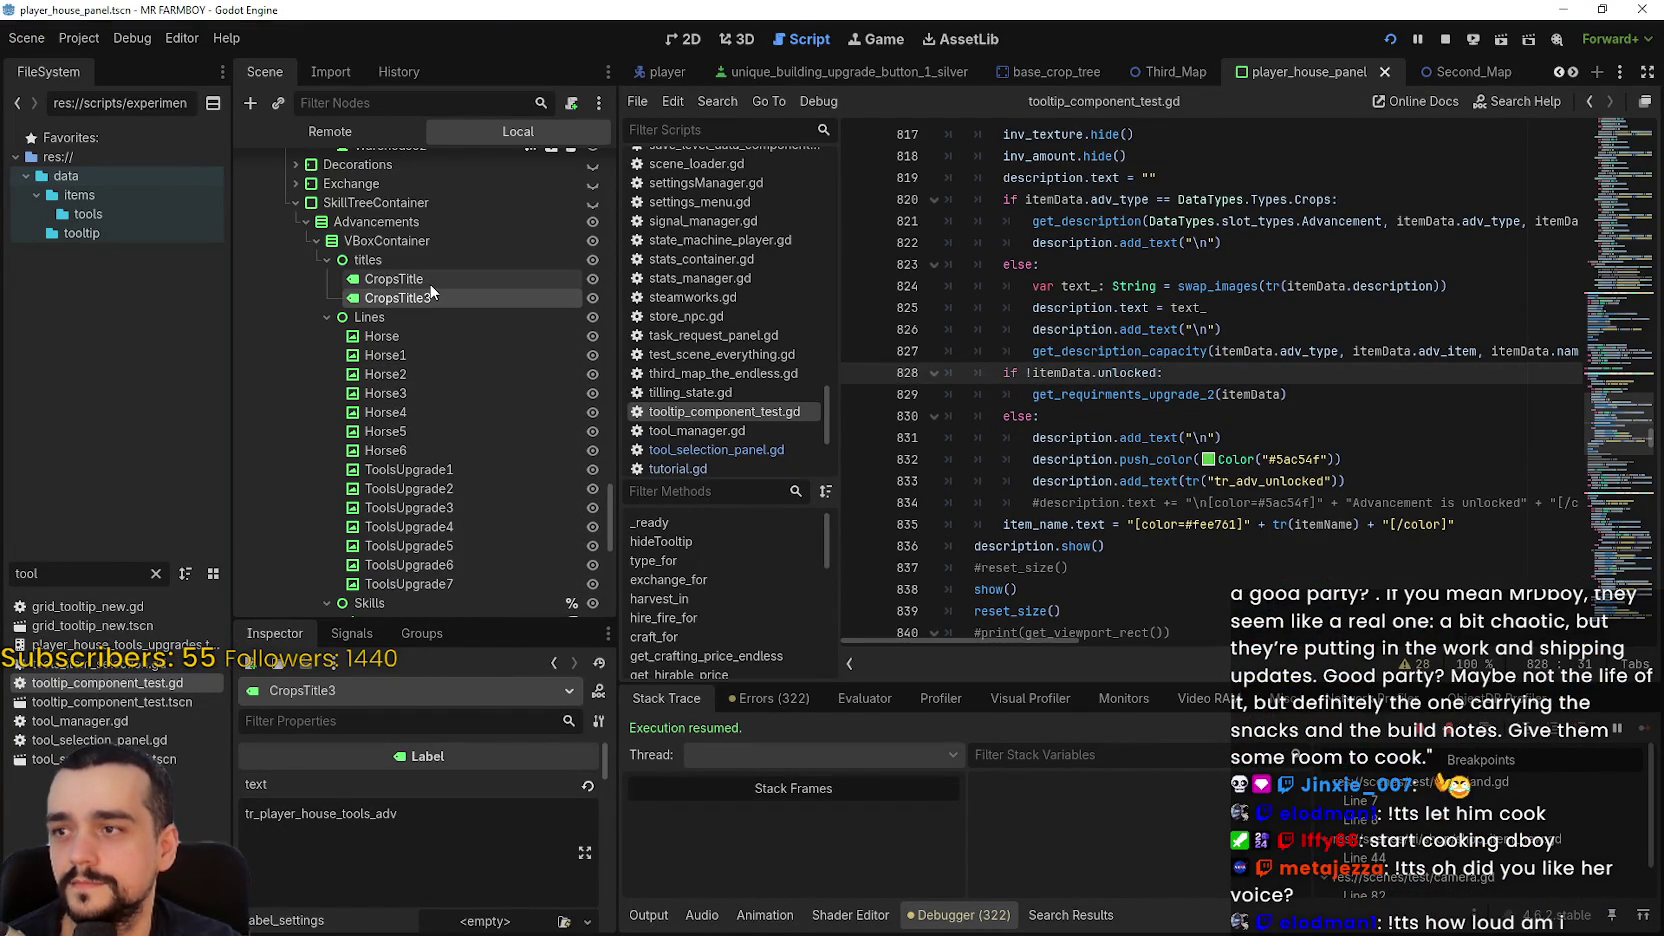
left_click(440, 297, "shift")
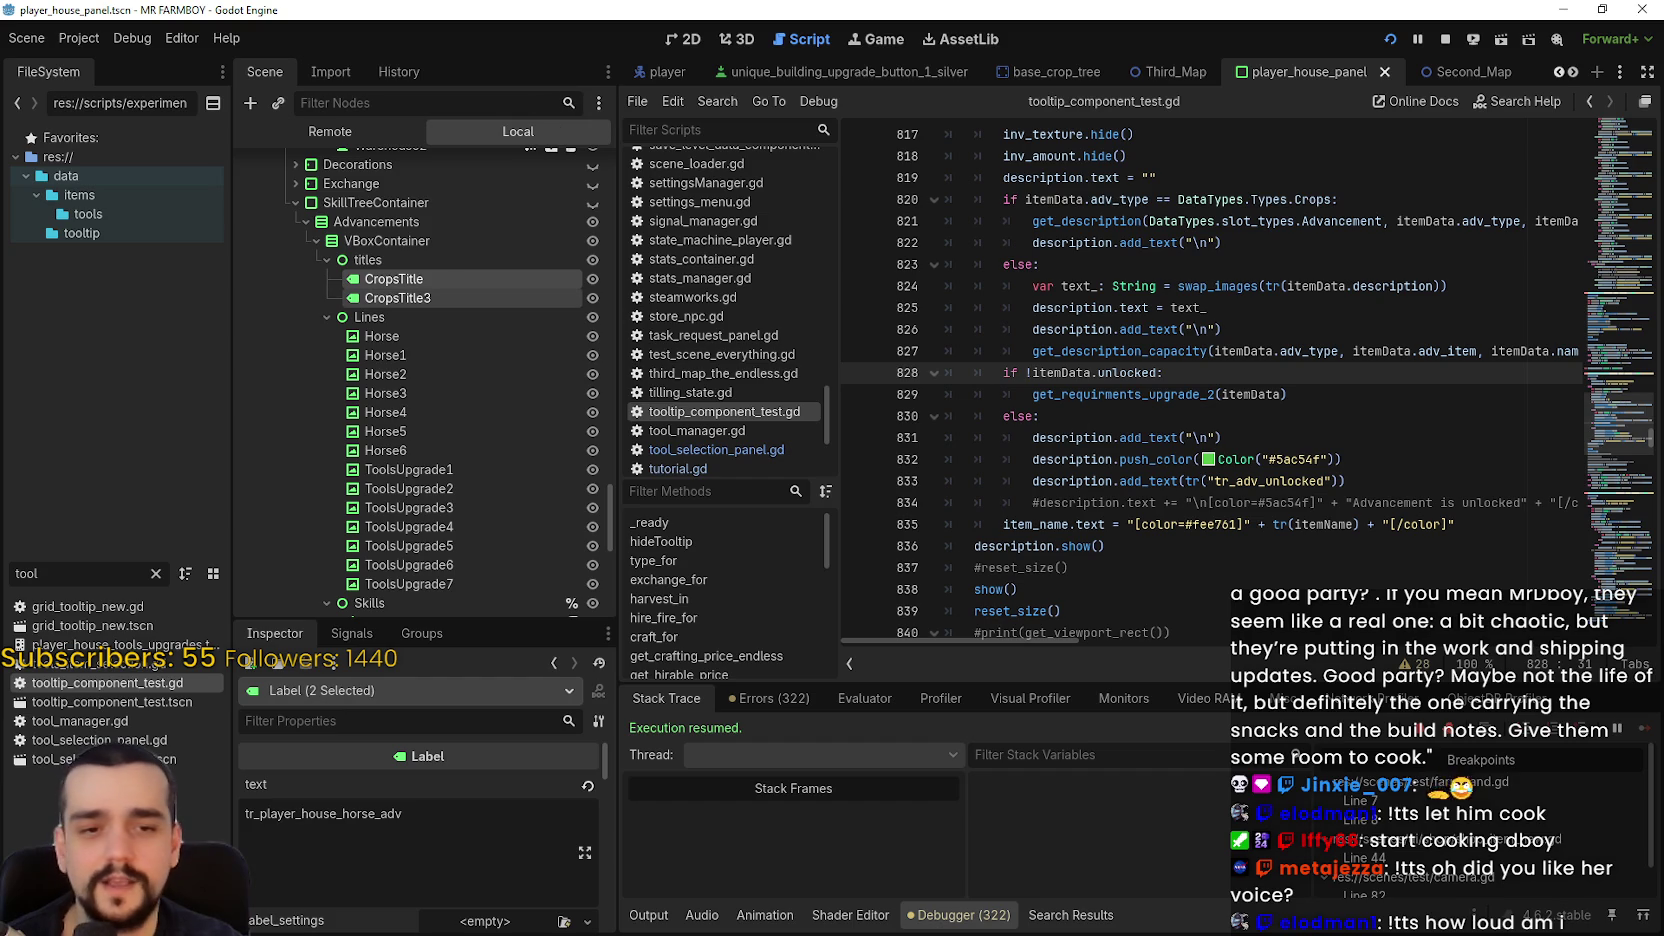
left_click(705, 47)
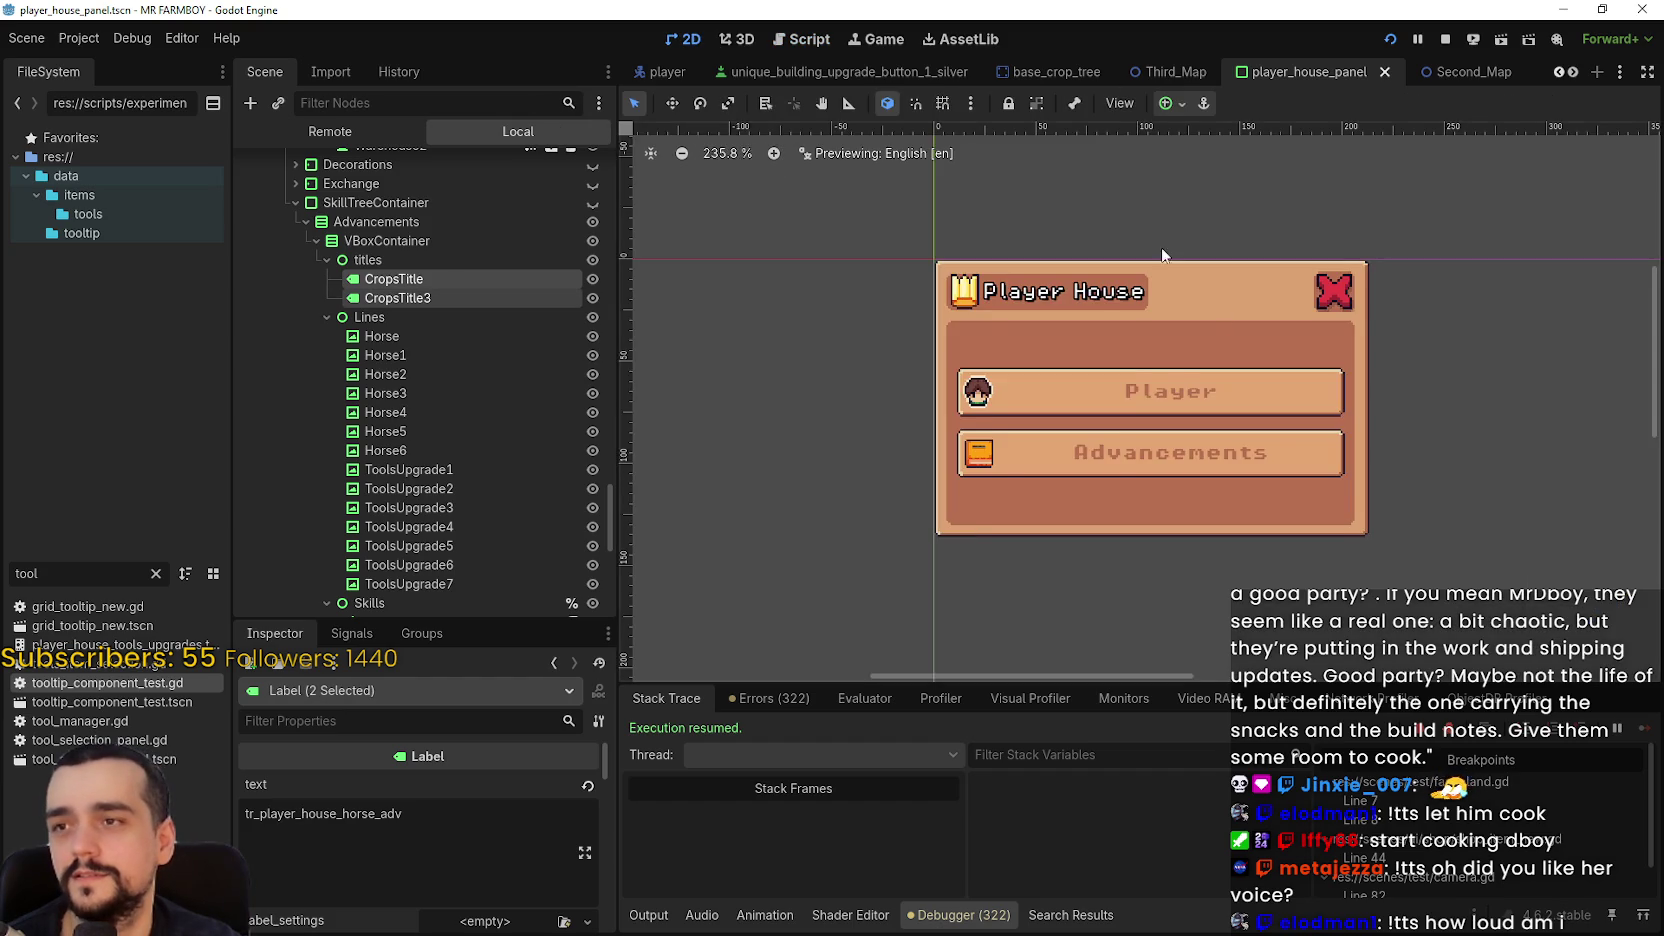
- Shrink the running game window and try dragging the title labels with the move tool
key("alt+Tab")
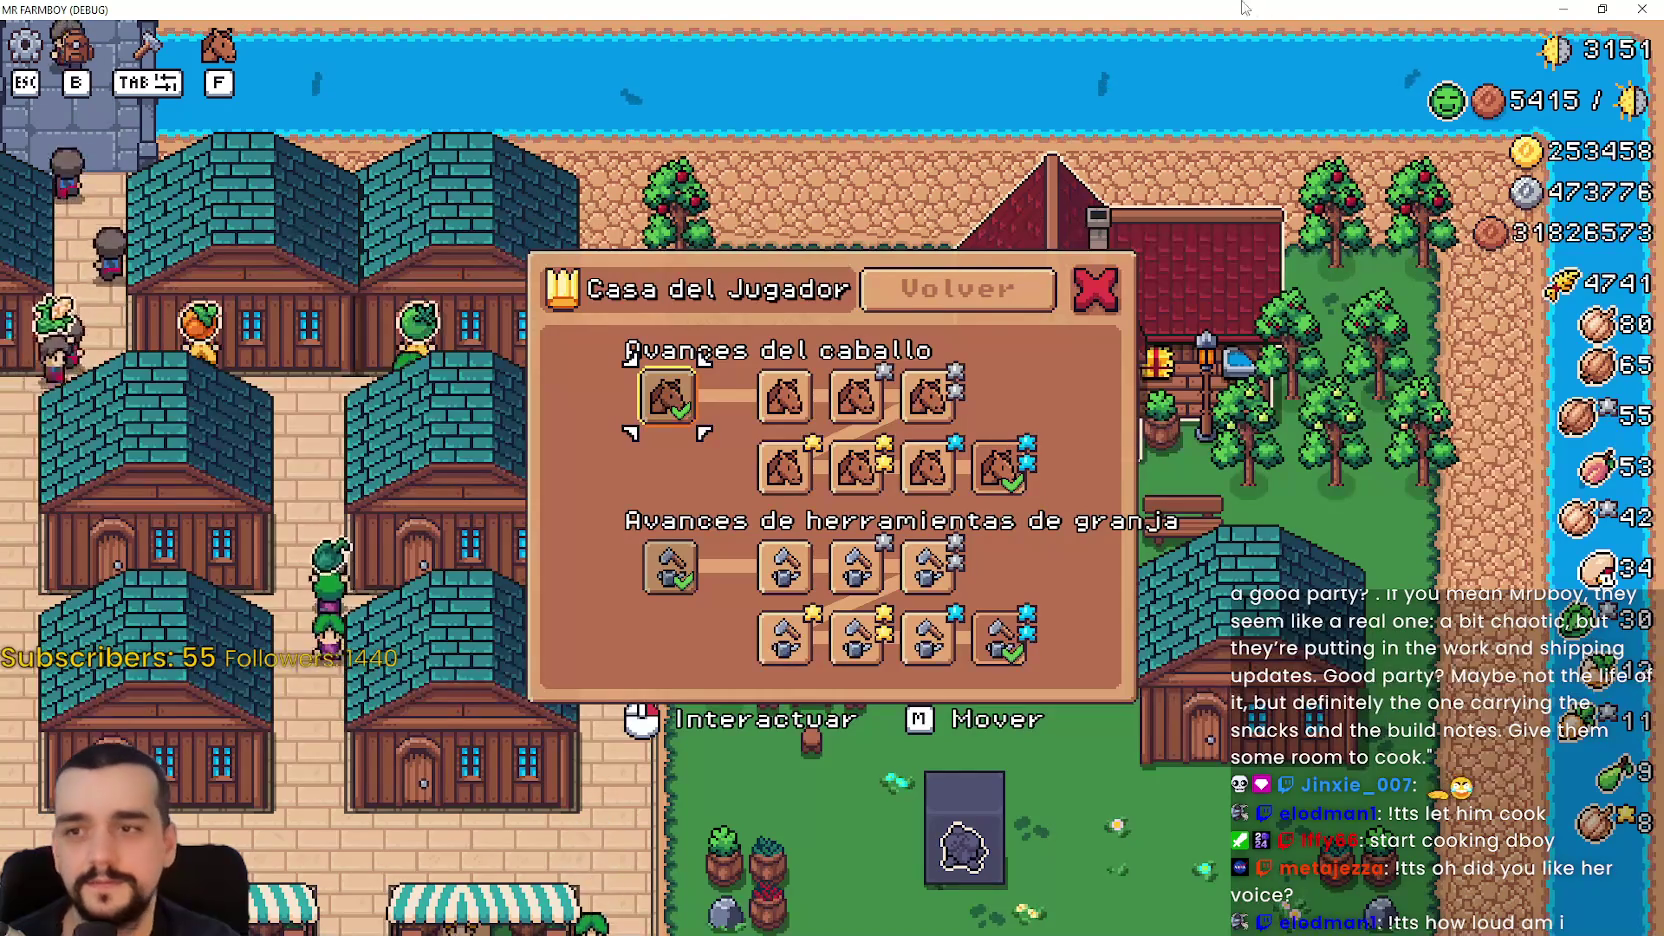
key("super+Down")
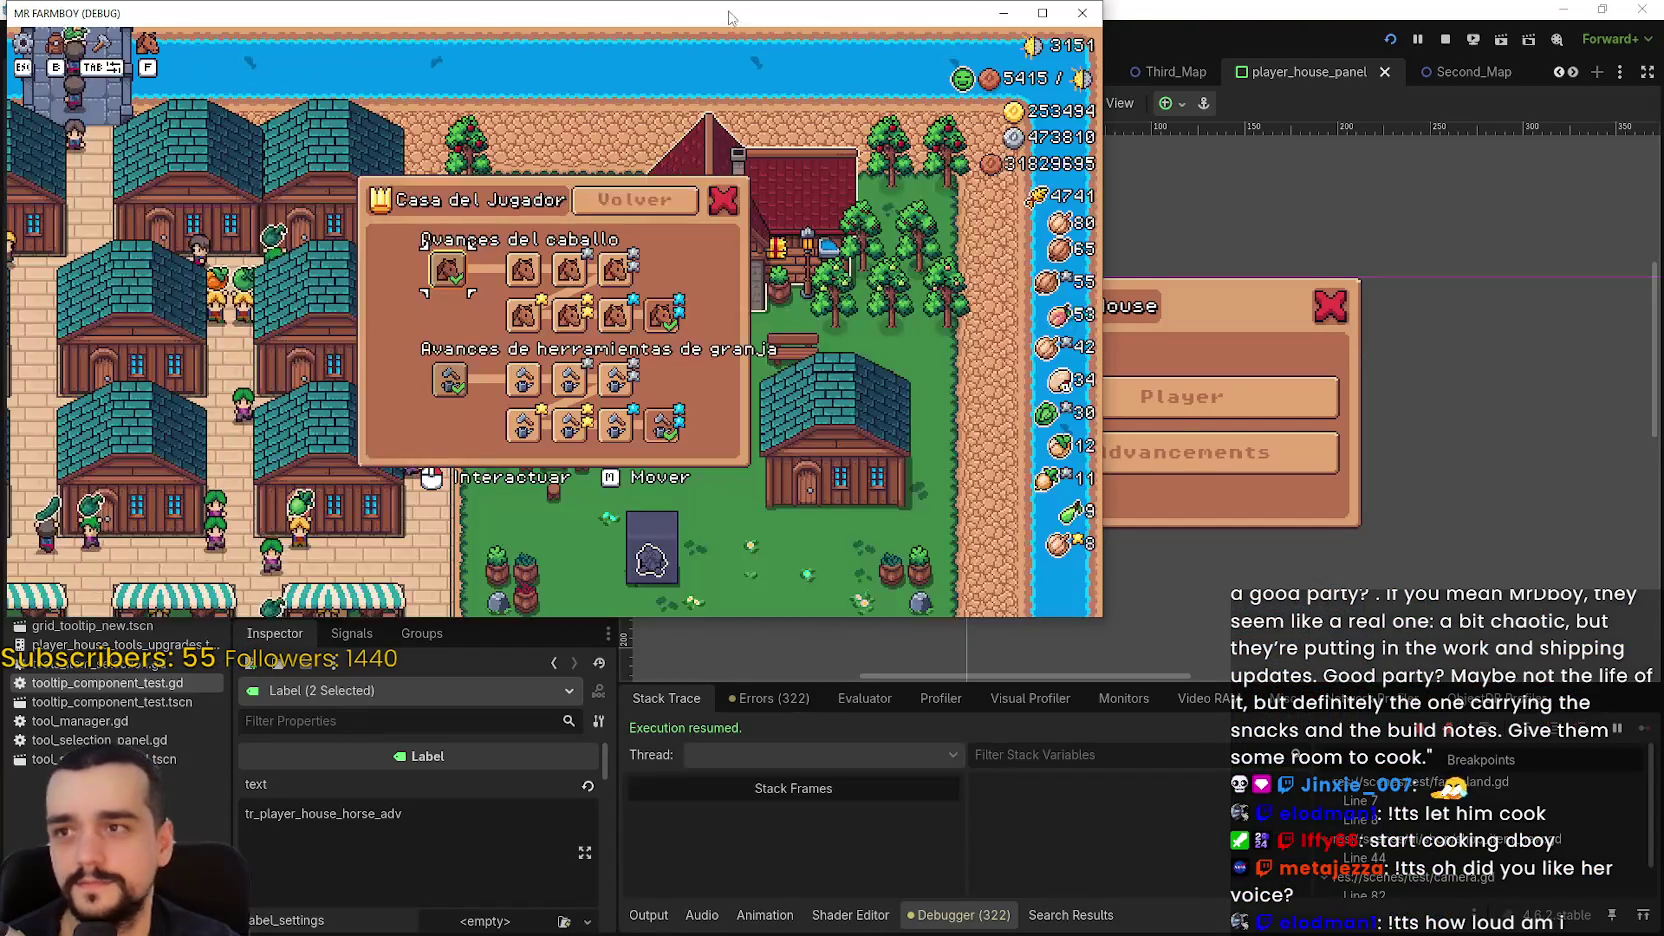
key("alt+Tab")
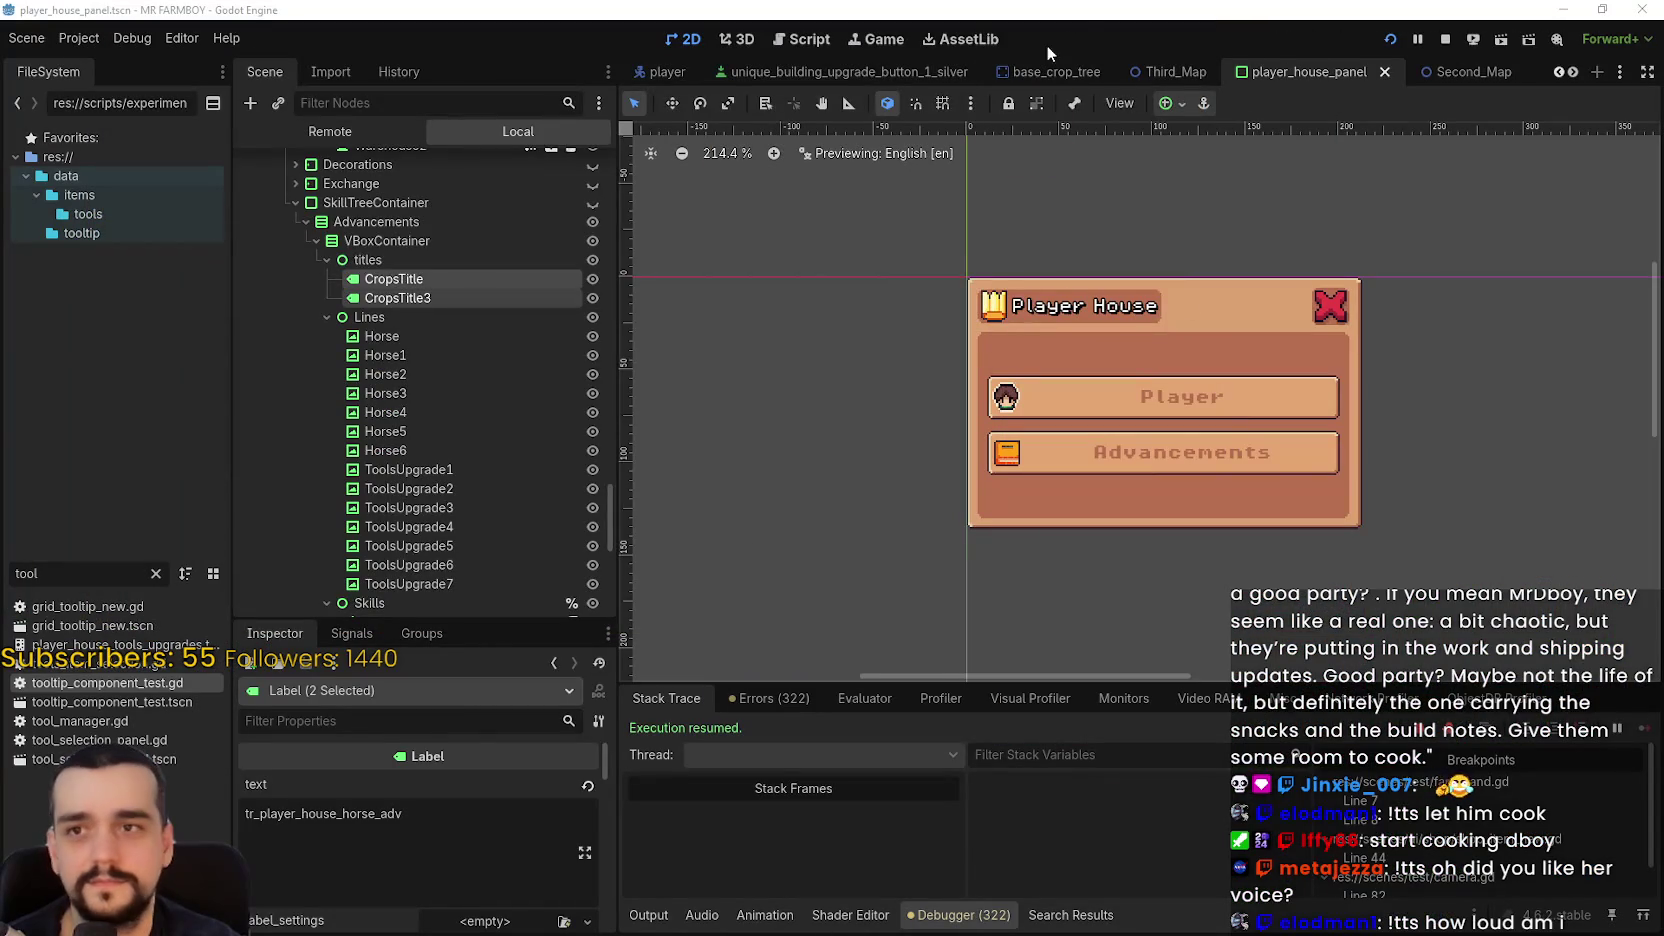
left_click(672, 103)
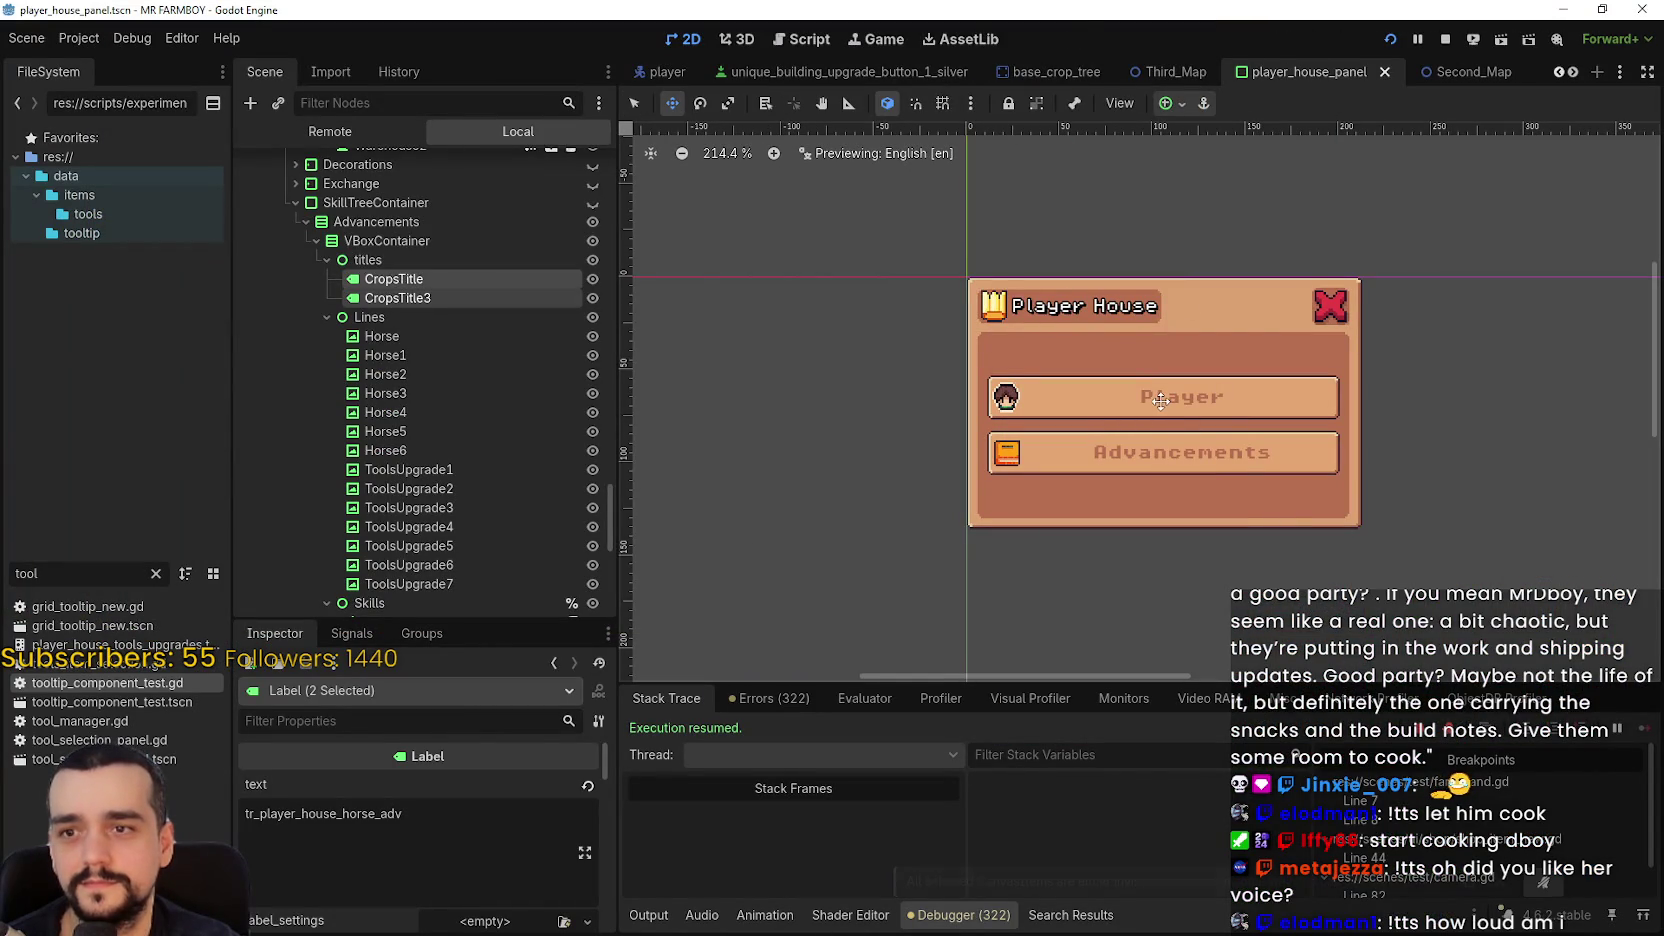
left_click_drag(1160, 401, 1221, 263)
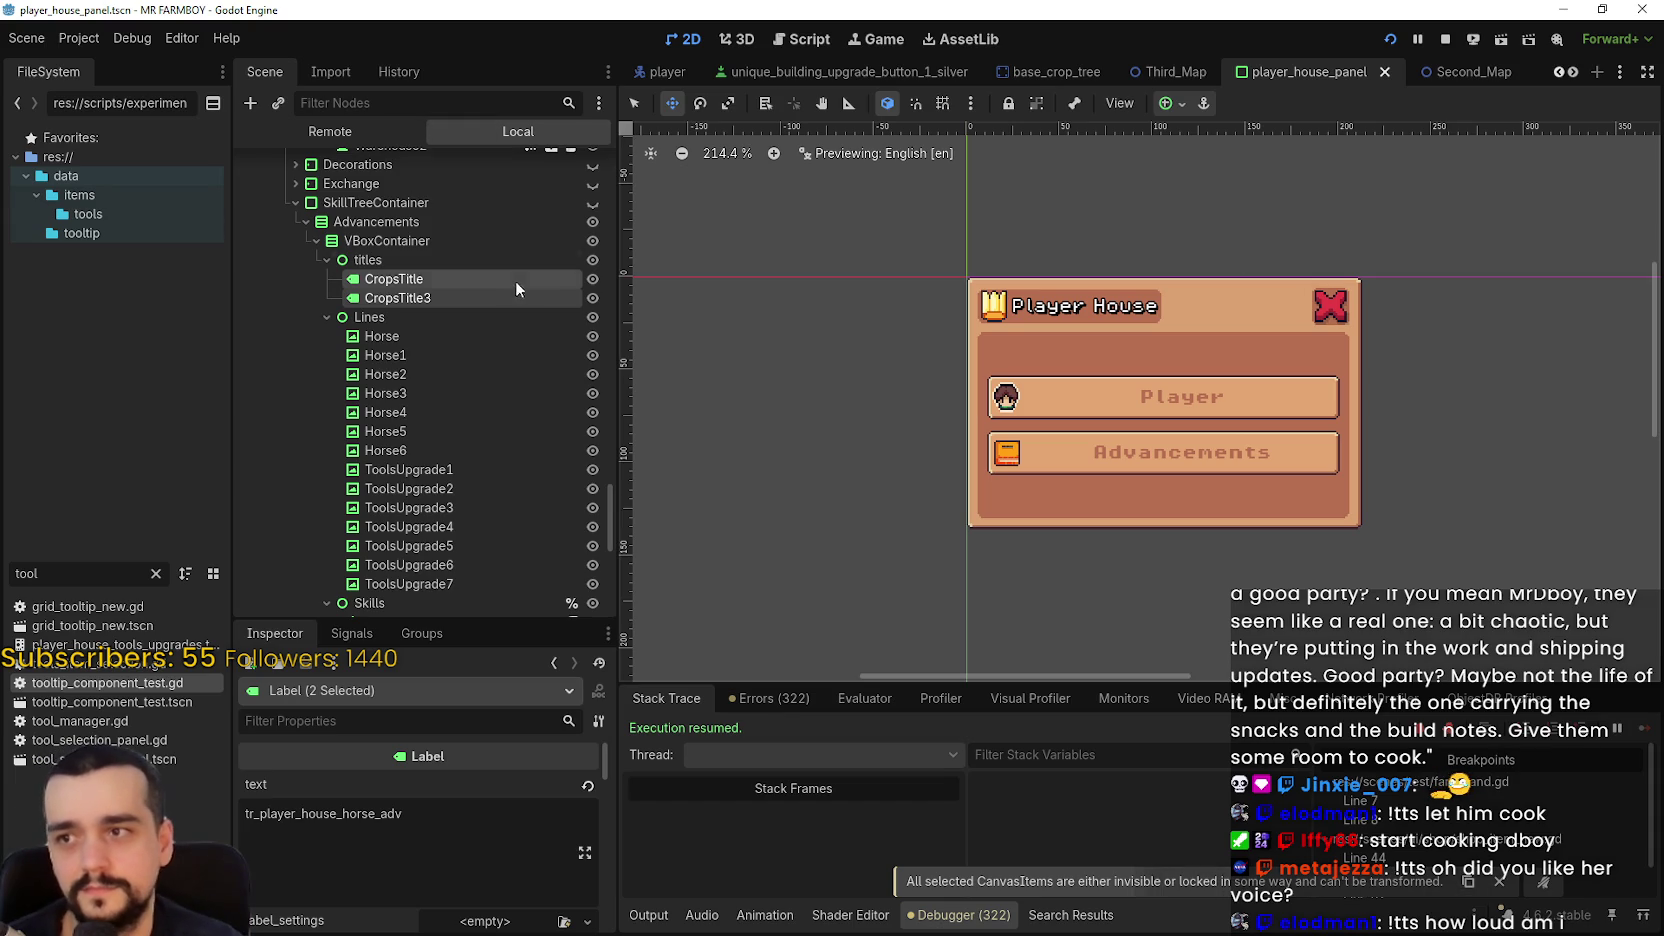
- Toggle SkillTreeContainer visibility so the Horse and Farm Tools advancements appear in the panel
scroll(540, 300, "up", 1)
left_click(589, 258)
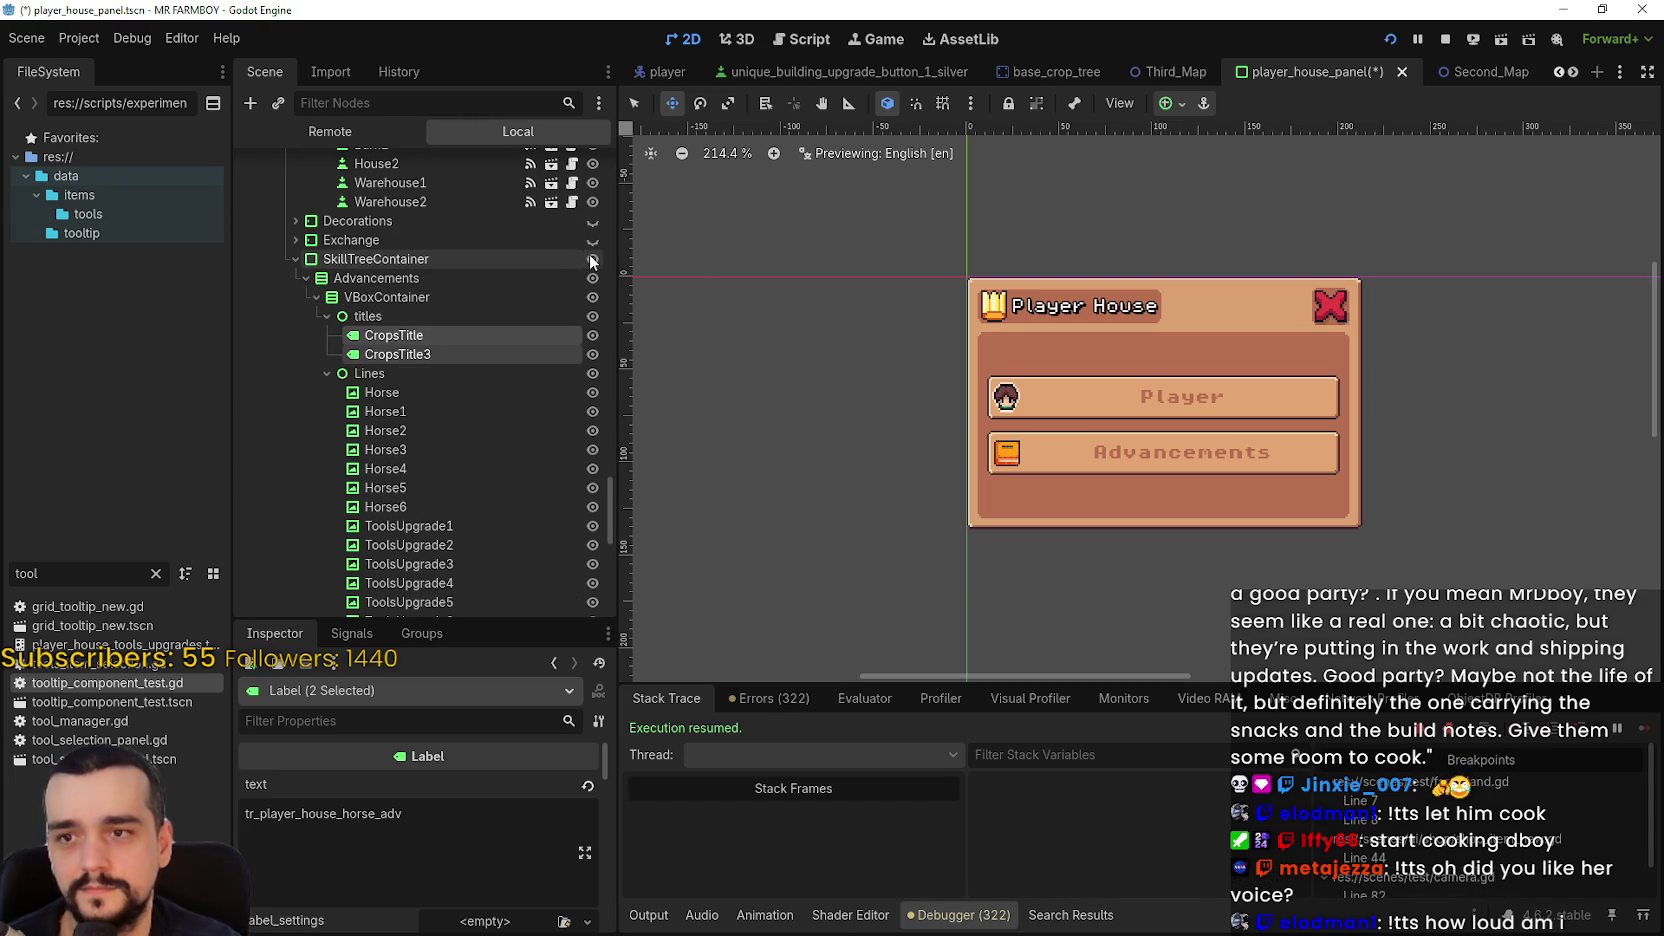
scroll(545, 332, "up", 2)
scroll(403, 340, "up", 10)
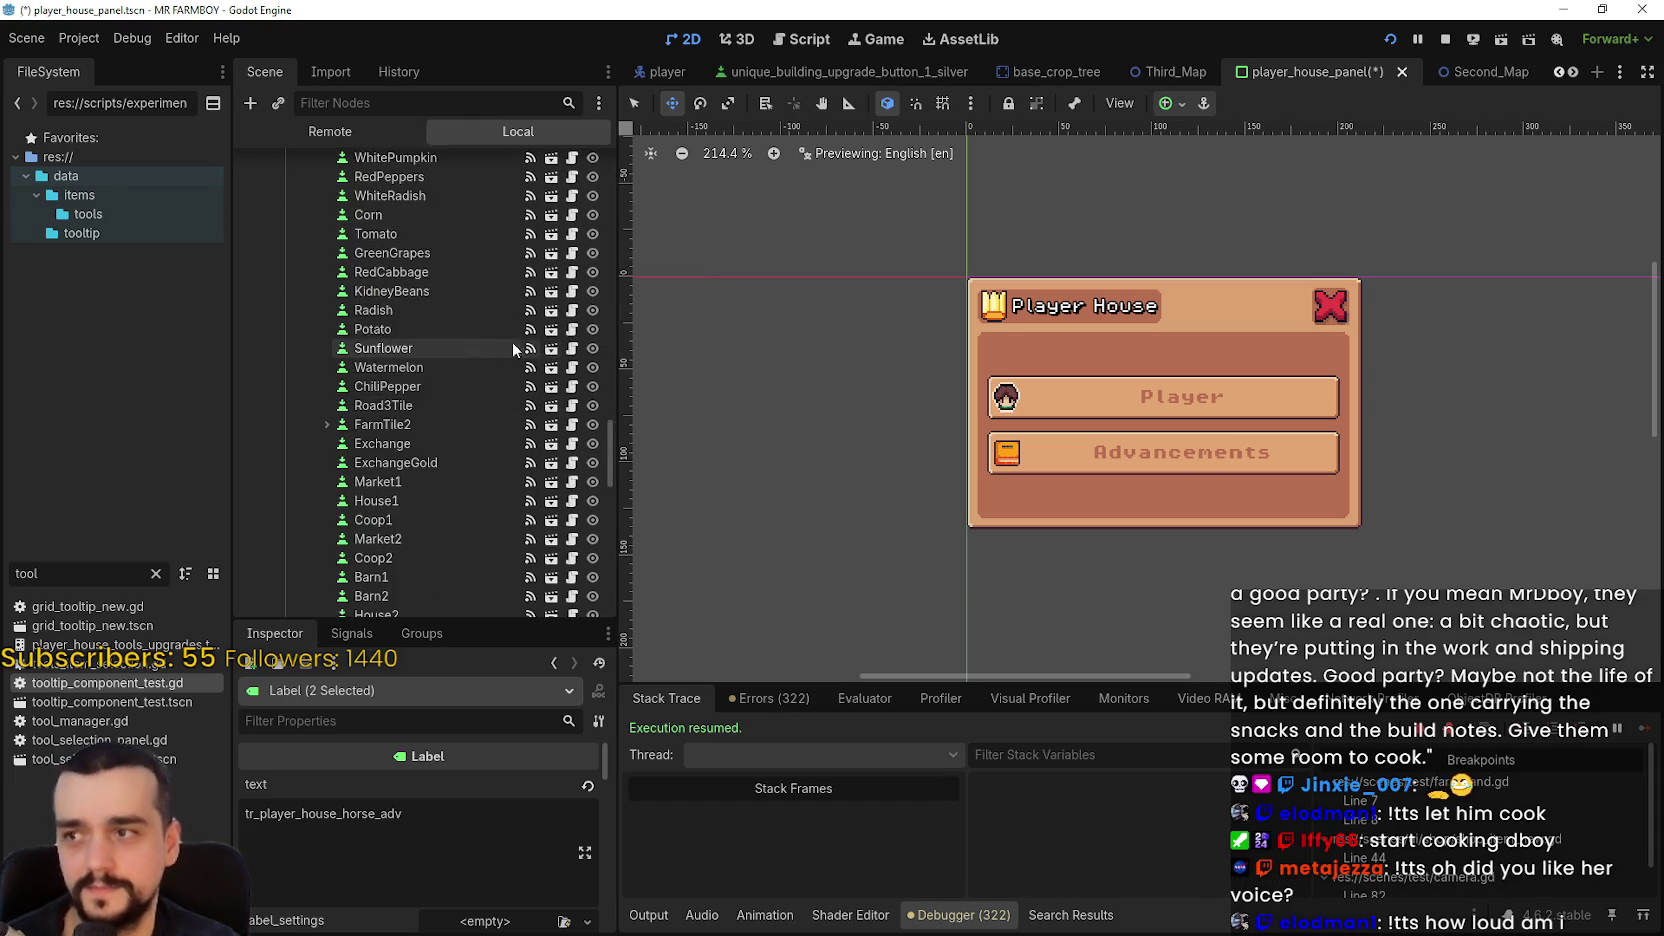
scroll(402, 341, "up", 10)
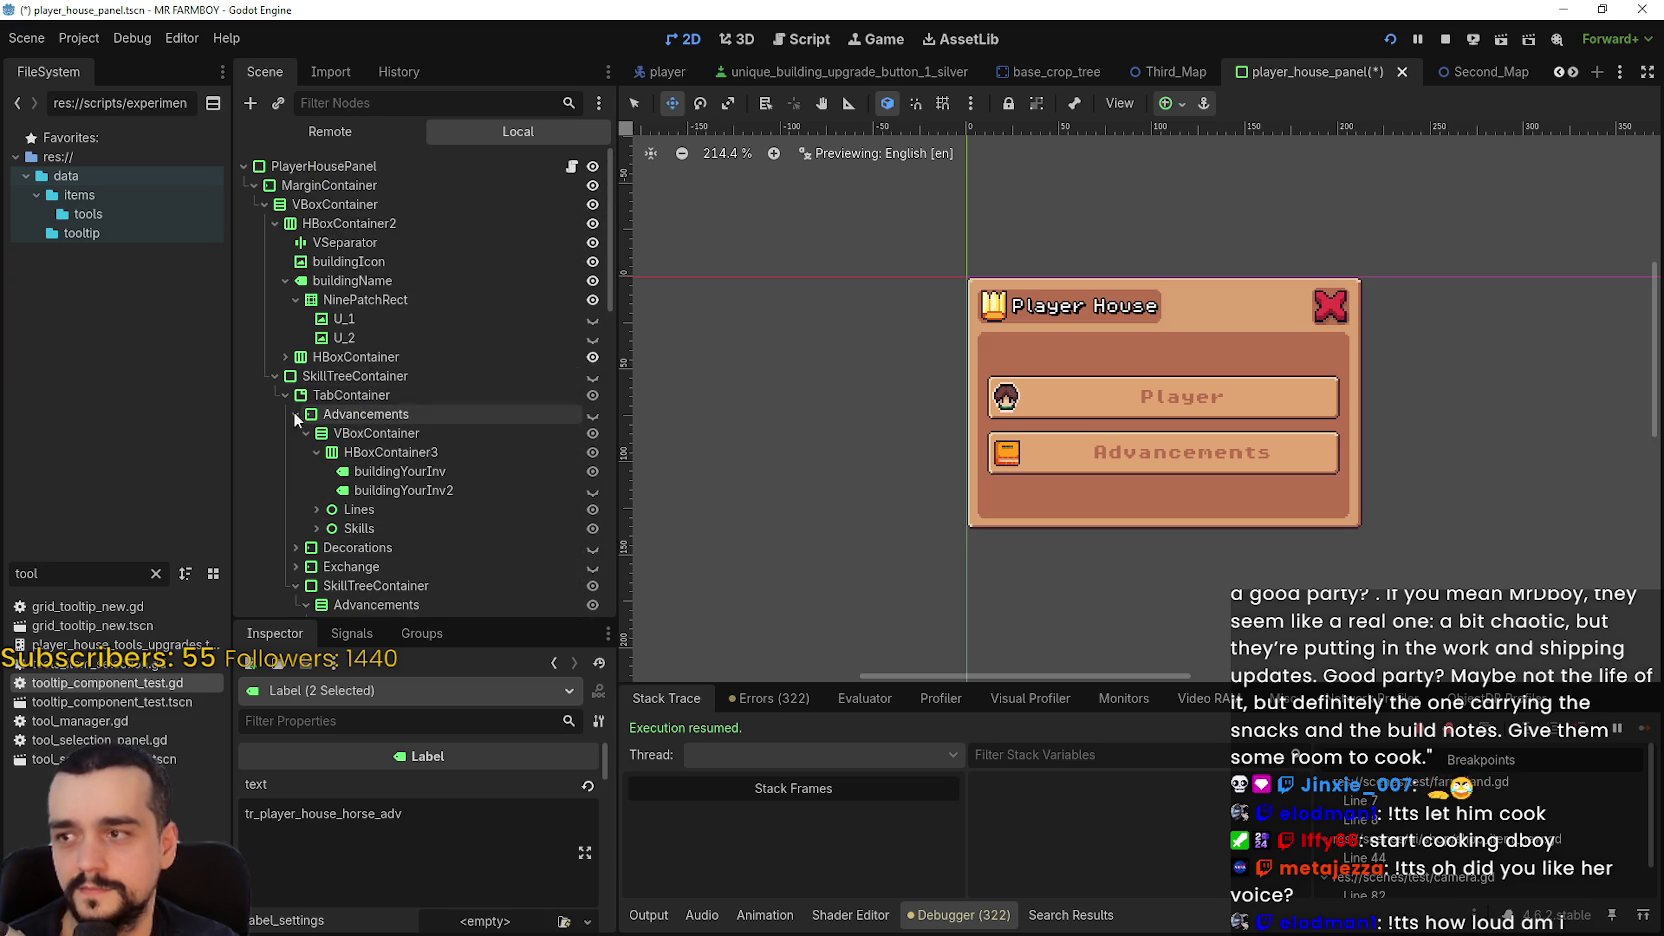
left_click(594, 377)
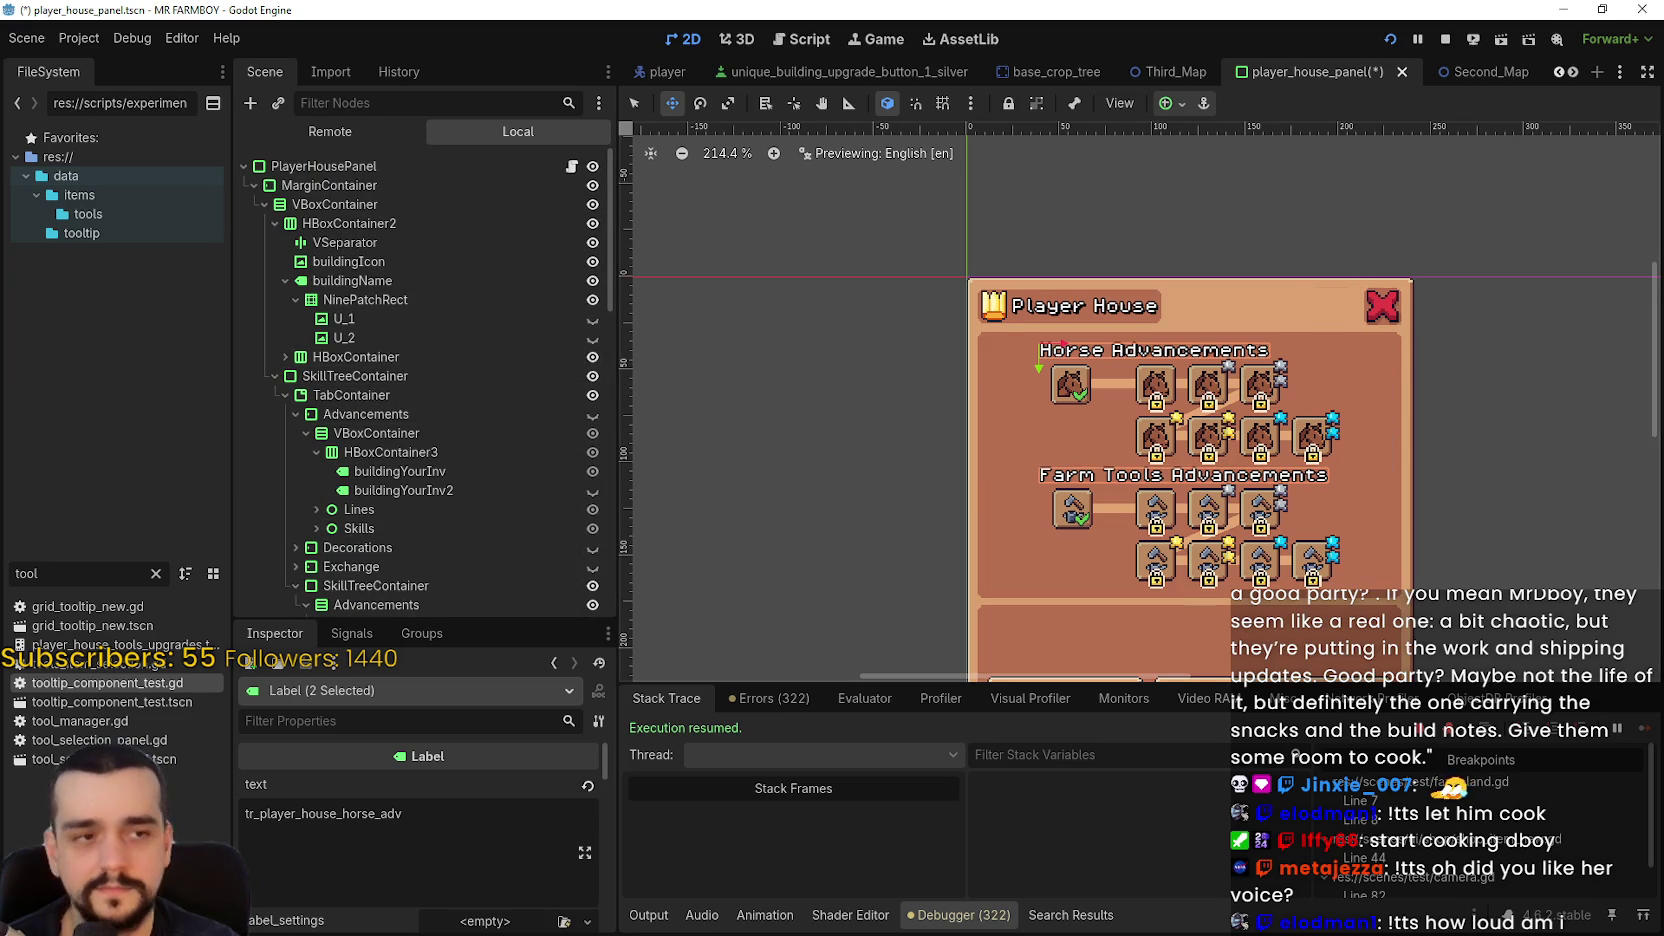
scroll(1100, 355, "up", 3)
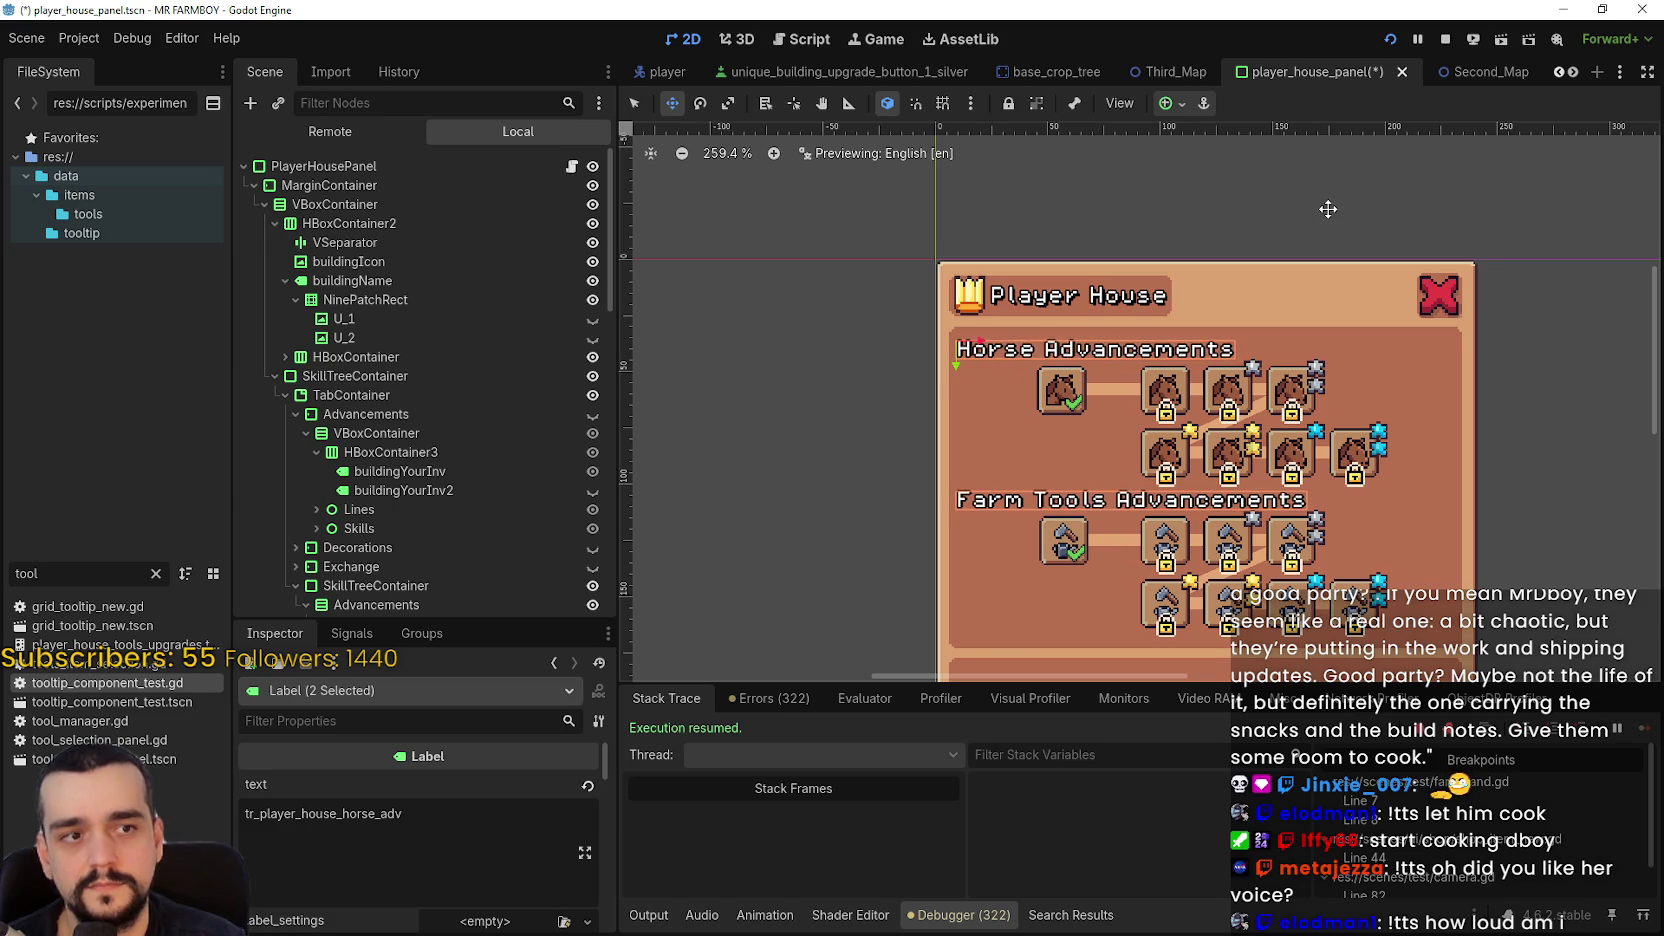
- Save the scene, then make the Exchange page visible and hide the SkillTreeContainer
key("ctrl+s")
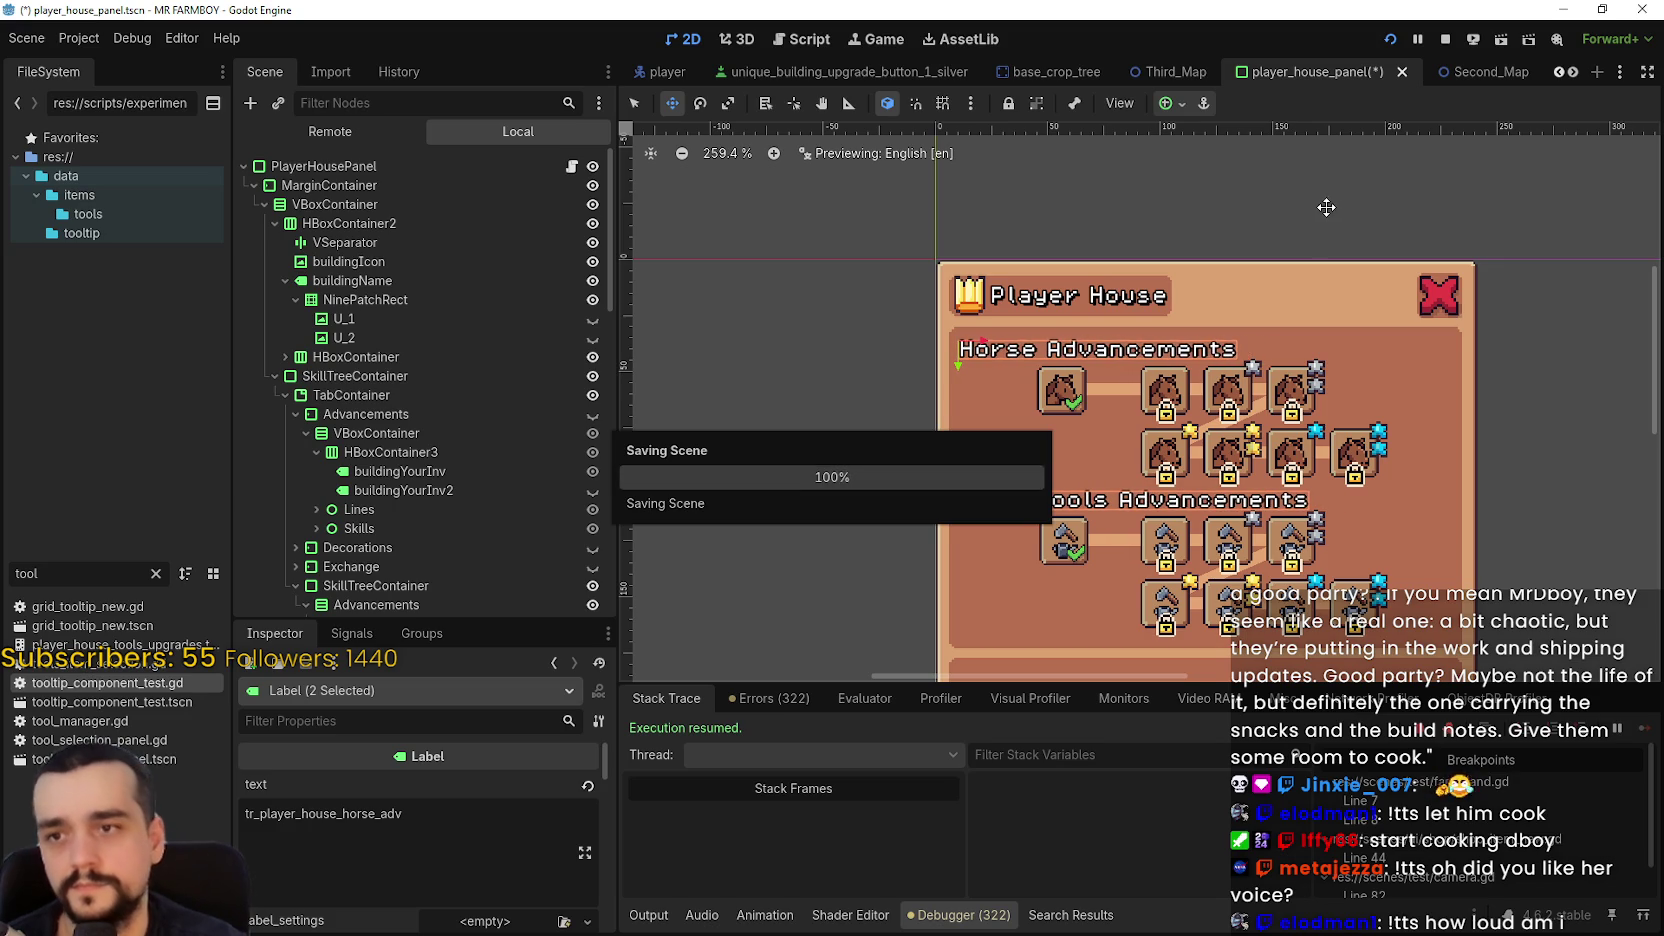
scroll(1380, 370, "down", 2)
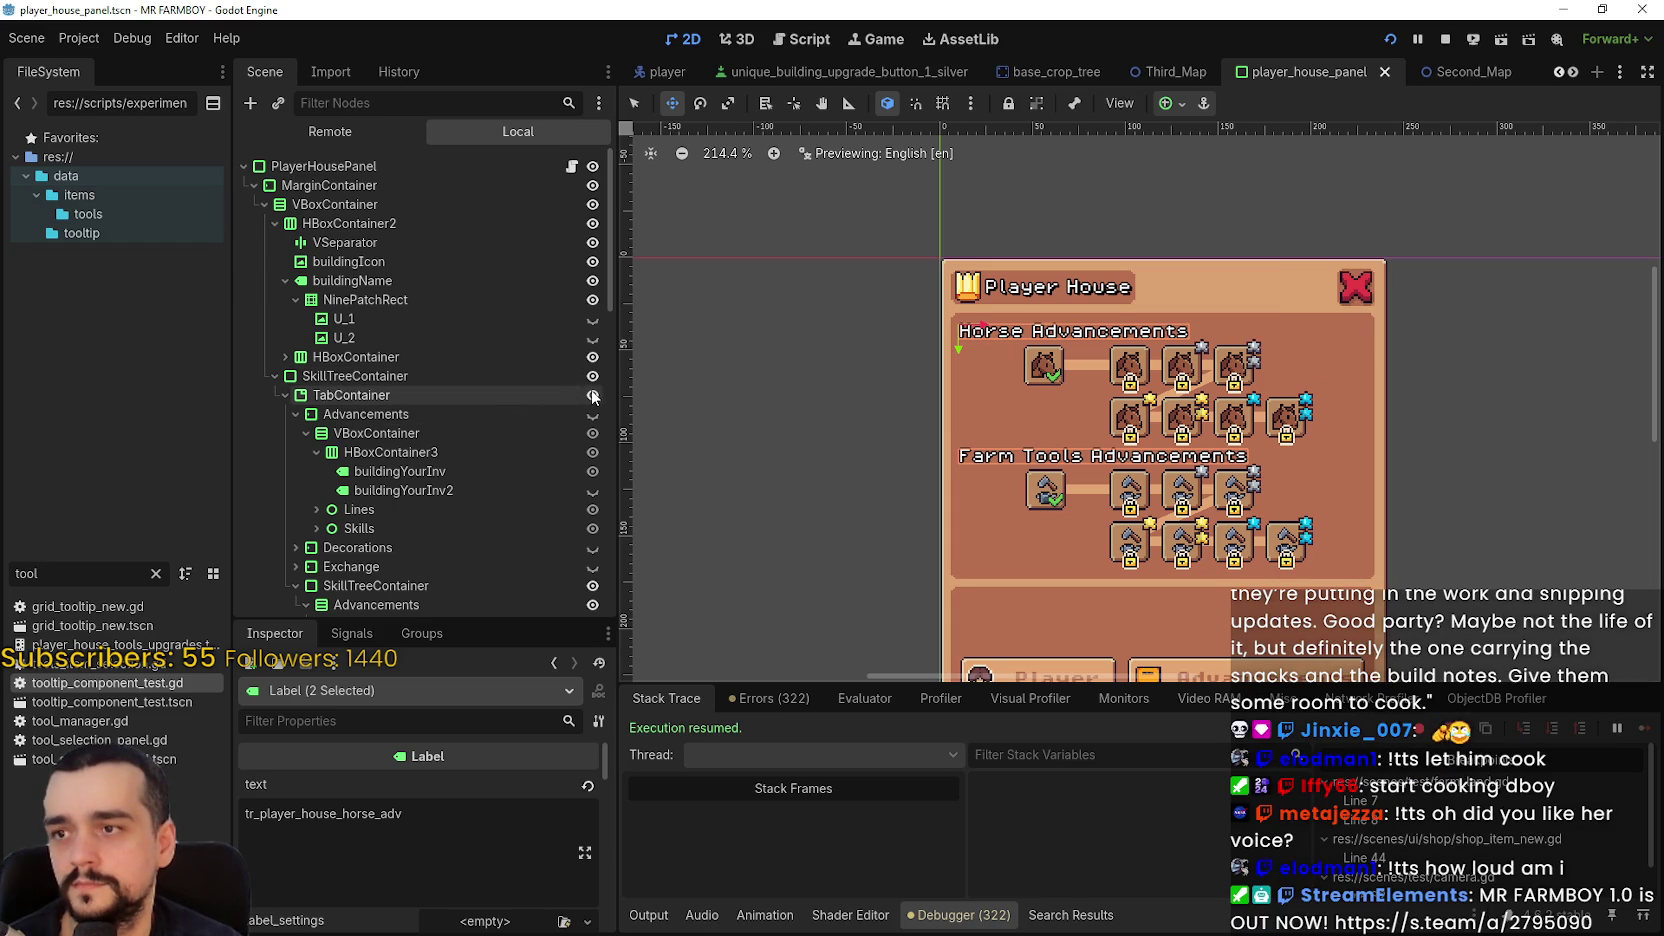
scroll(580, 392, "down", 2)
scroll(467, 386, "down", 5)
scroll(488, 387, "up", 5)
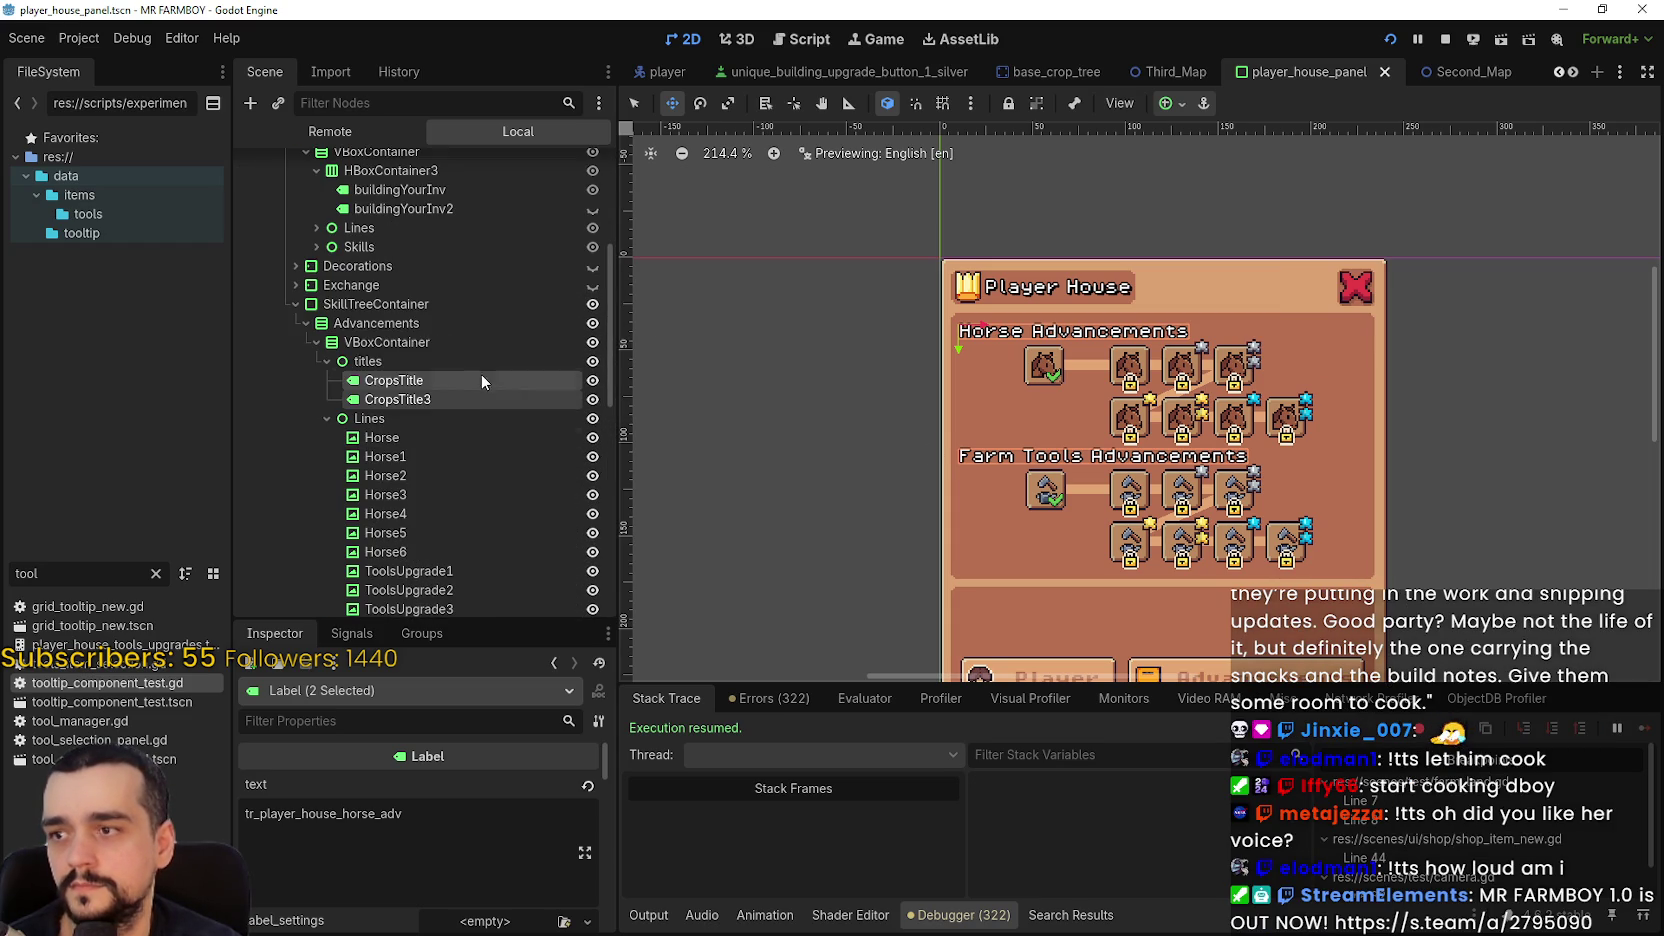
left_click(429, 326)
left_click(469, 306)
left_click(592, 285)
left_click(593, 305)
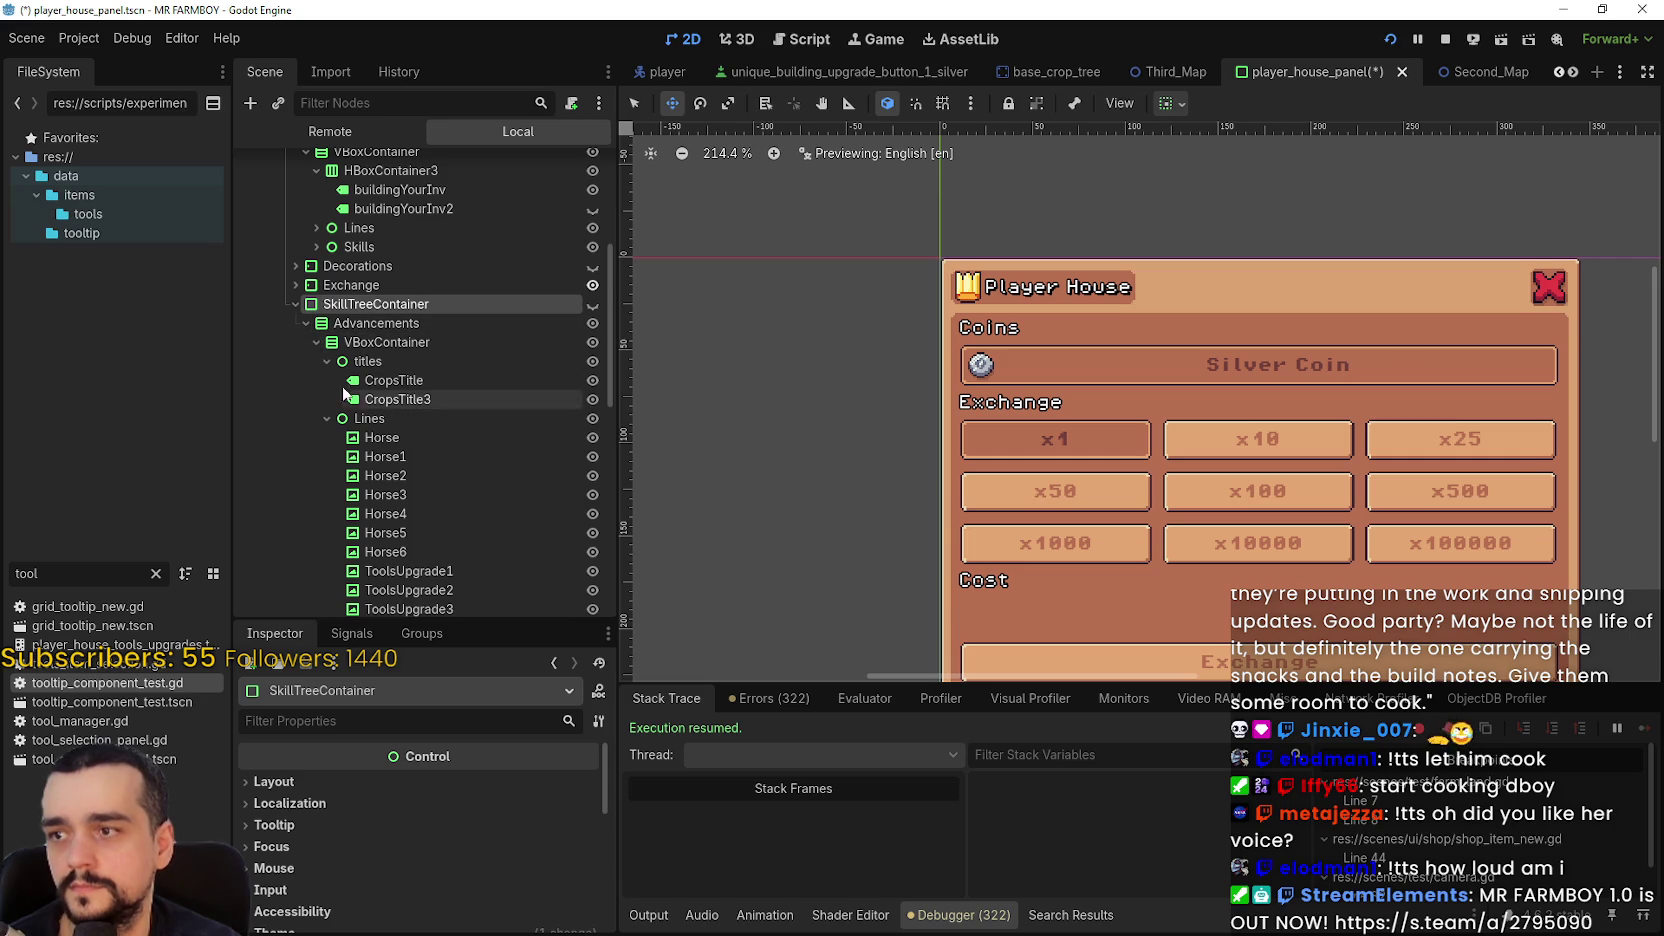
- Collapse the tree nodes, show the Advancements page, hide the outer SkillTreeContainer, and save
left_click(306, 323)
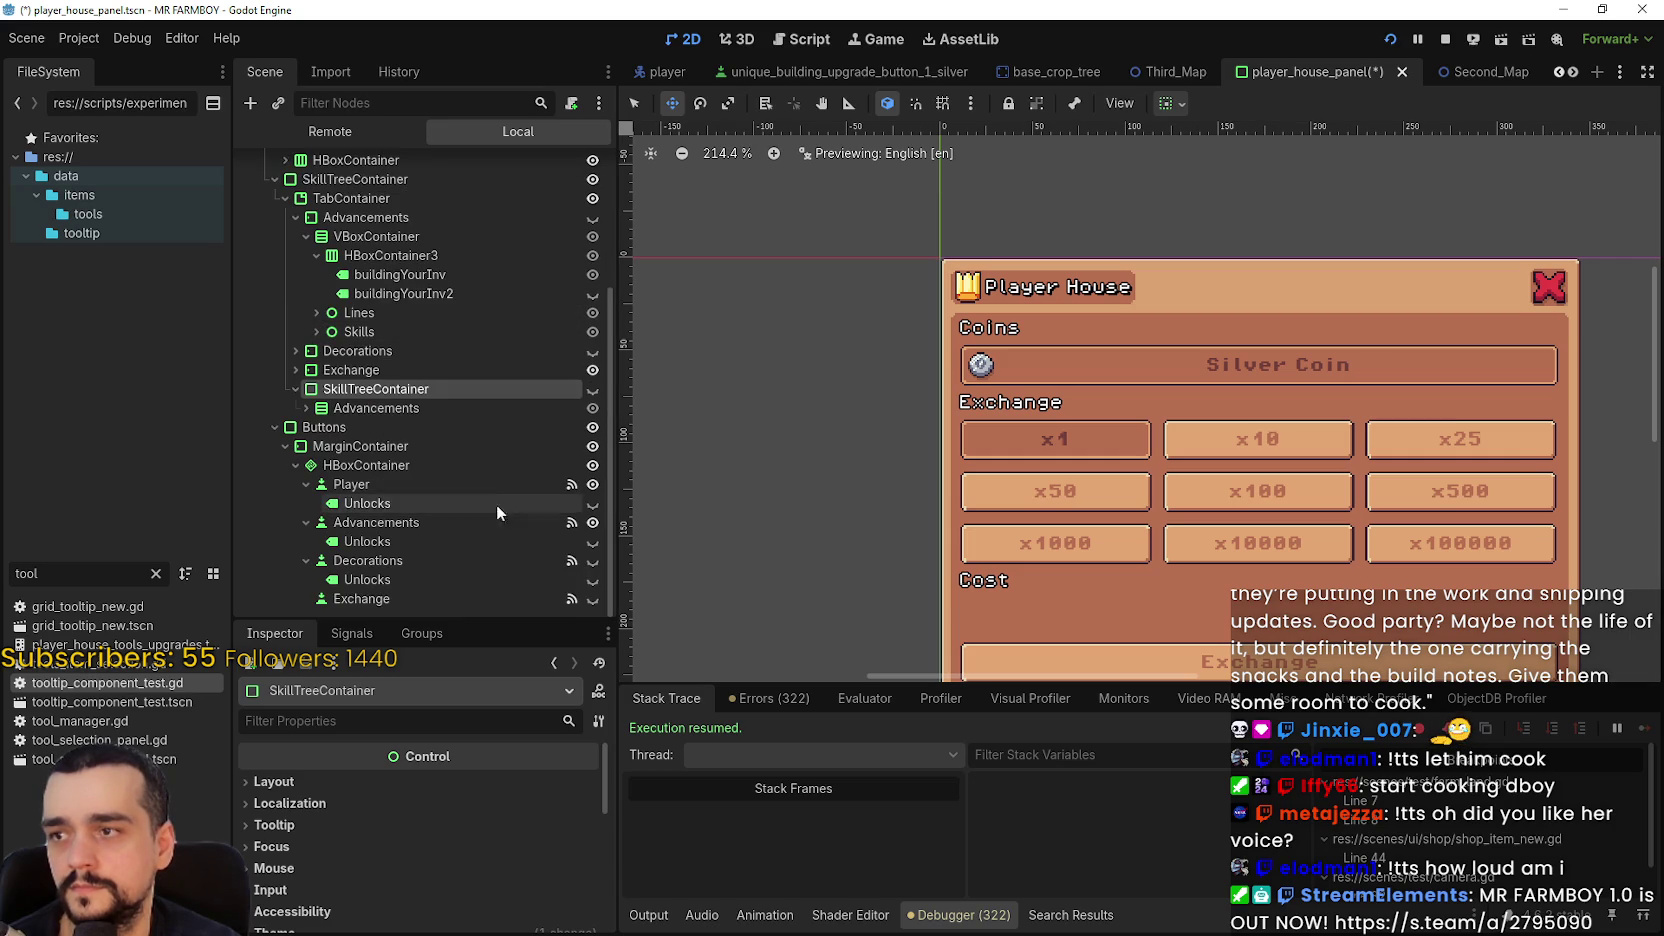
left_click(294, 390)
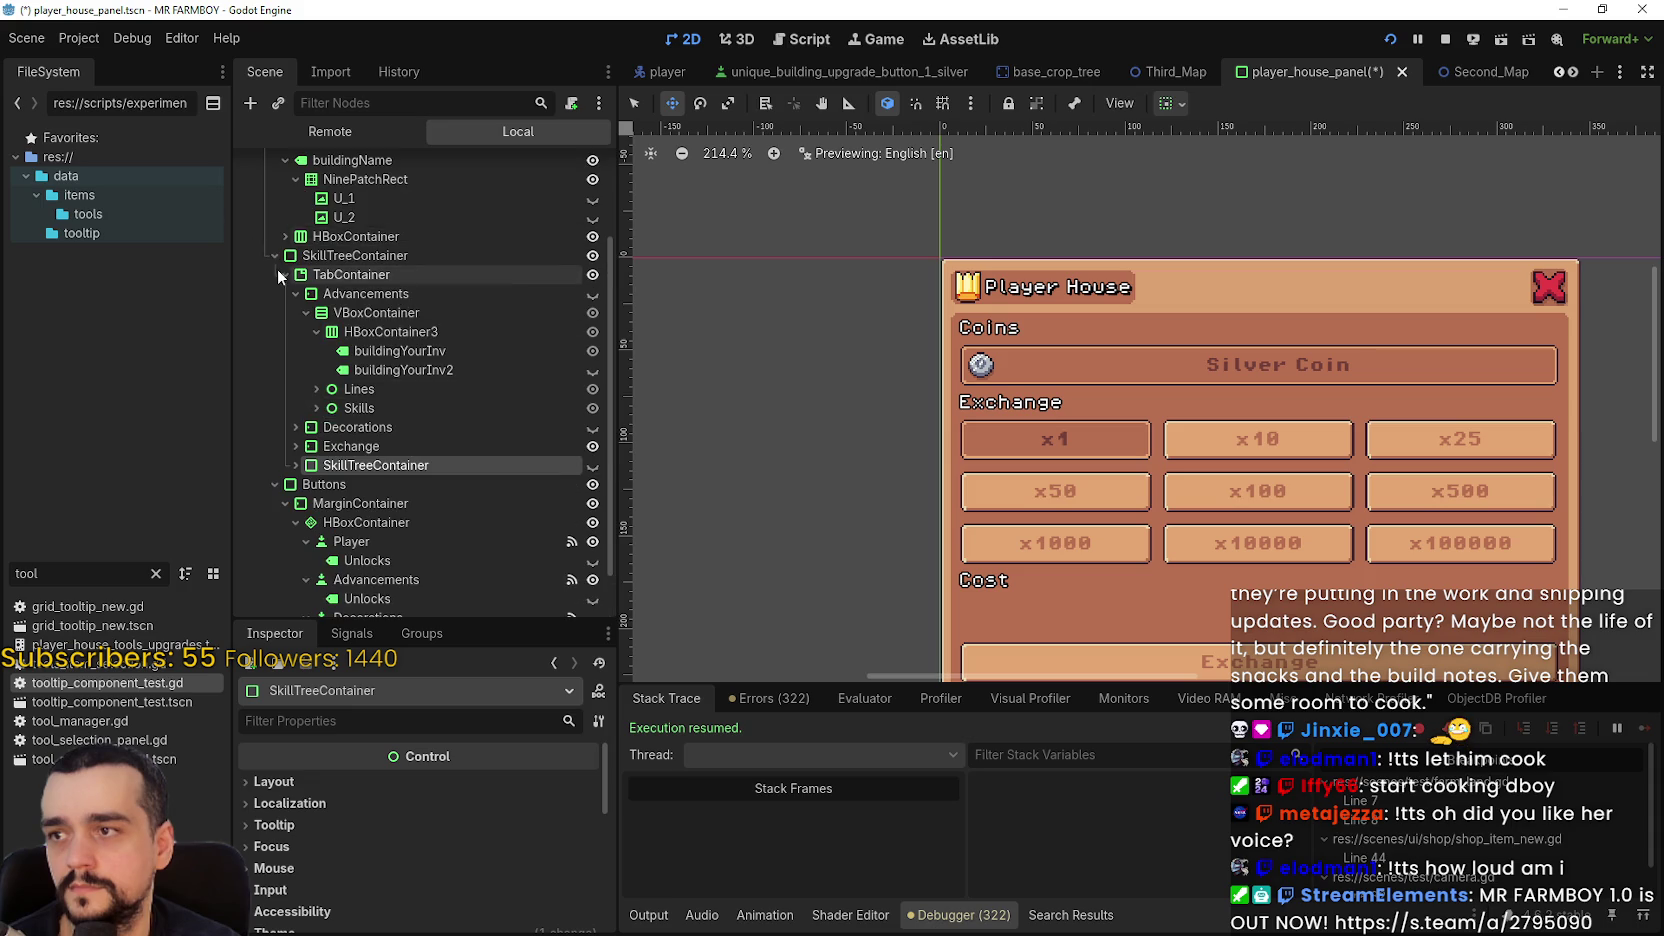
left_click(279, 268)
left_click(278, 393)
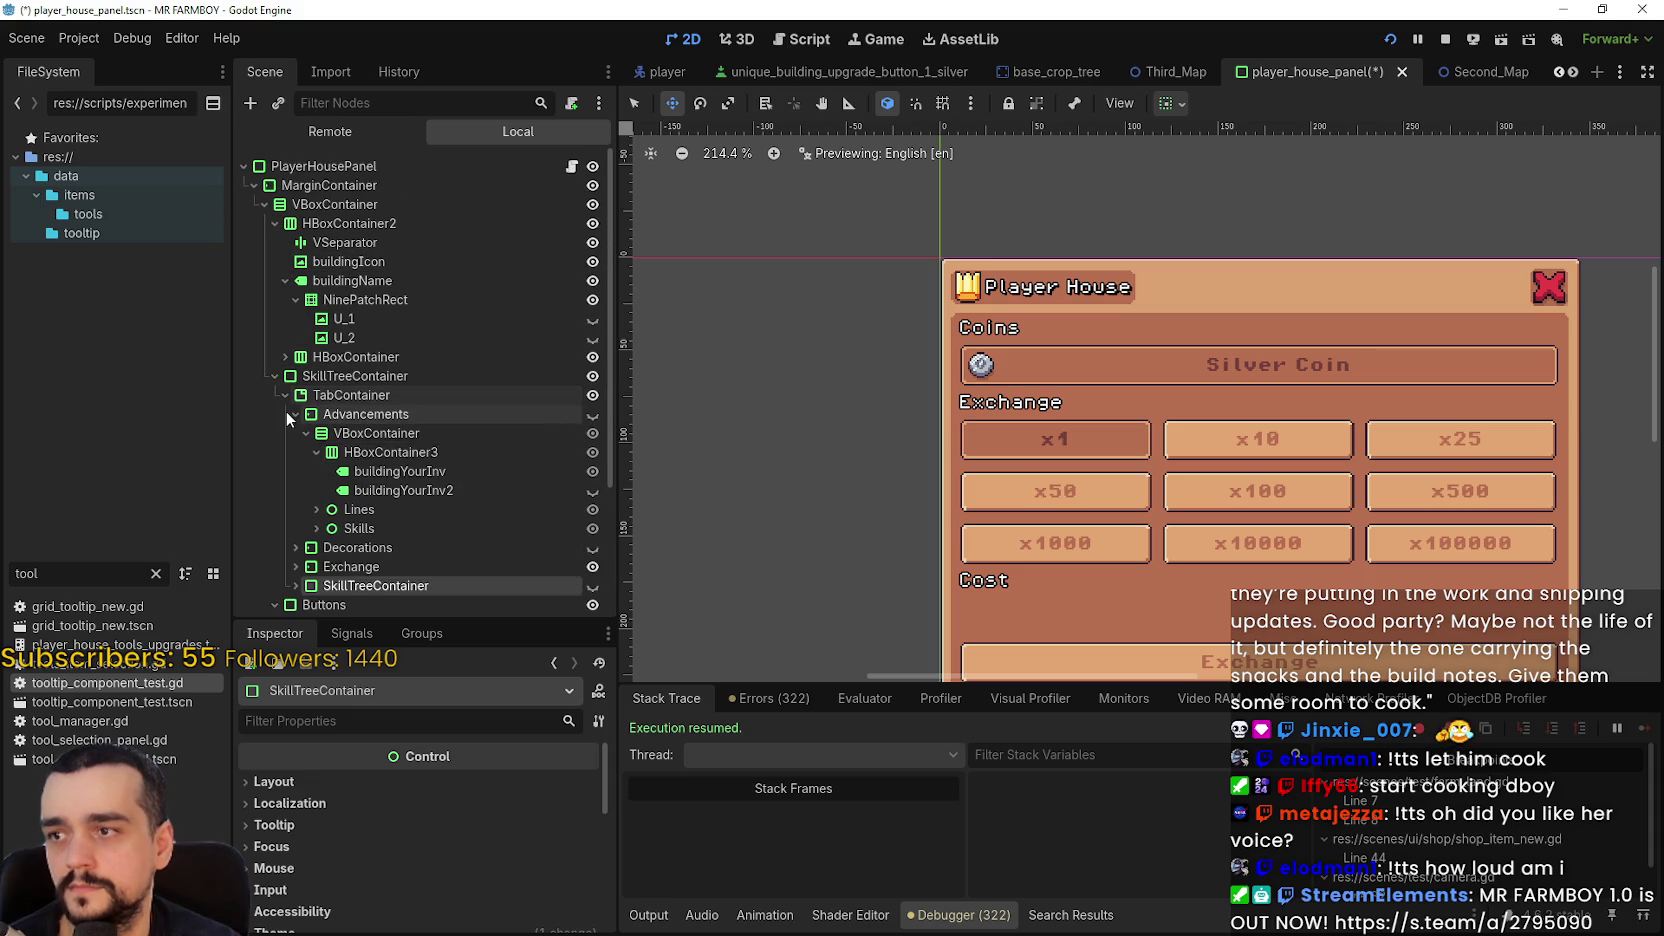
left_click(592, 414)
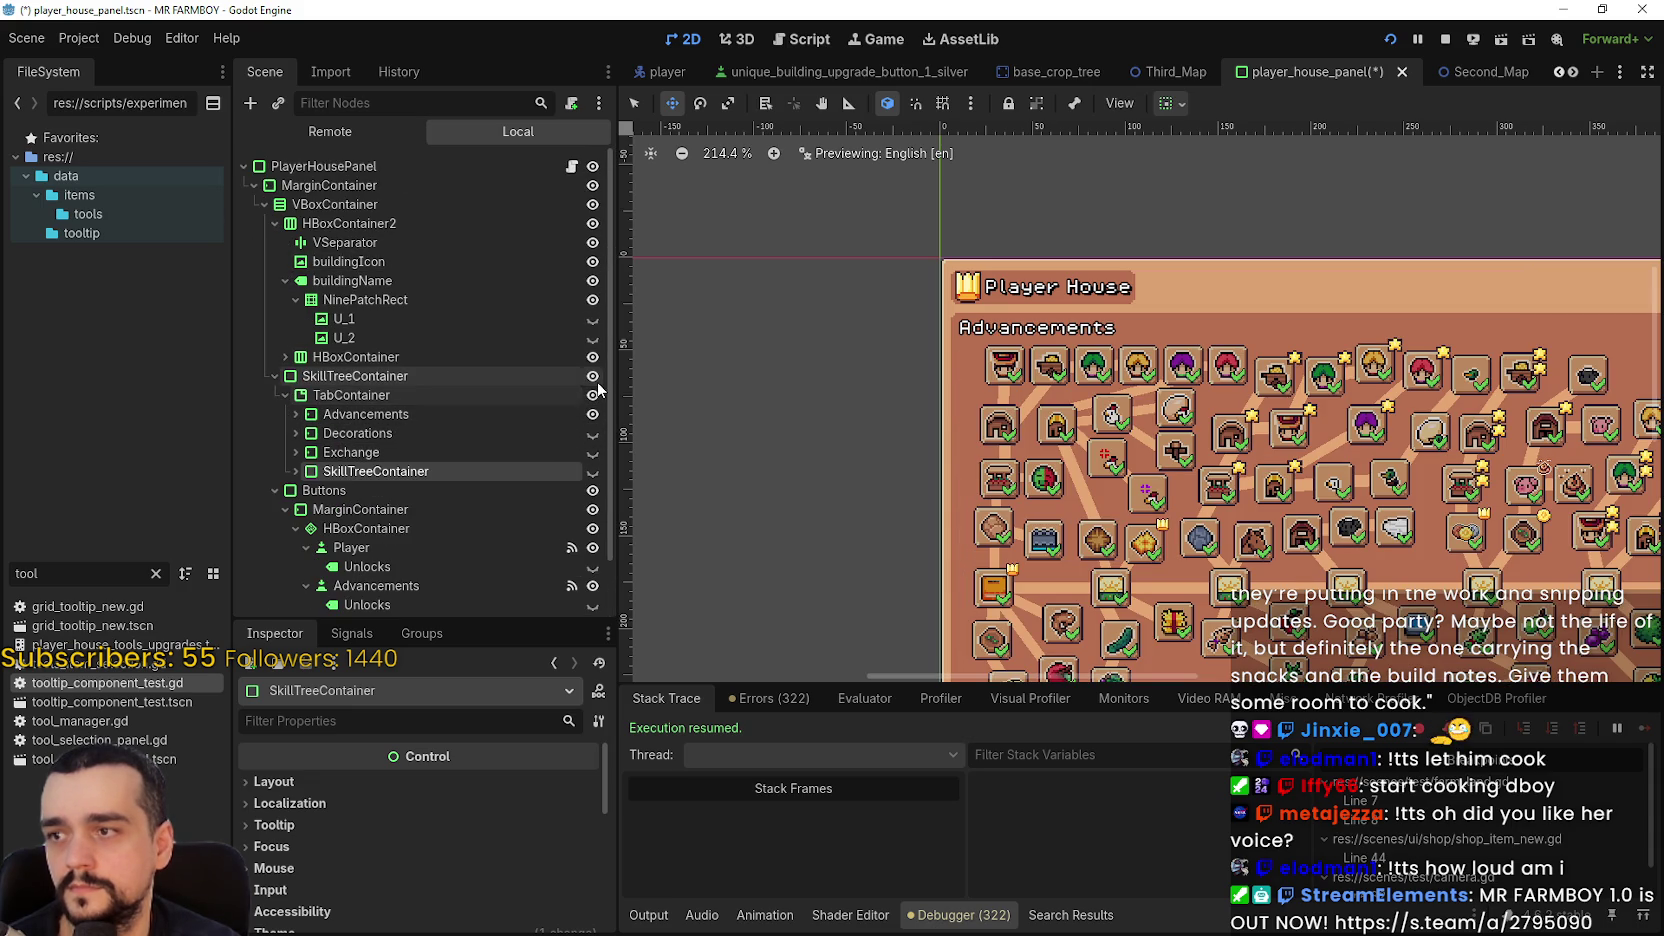
left_click(592, 376)
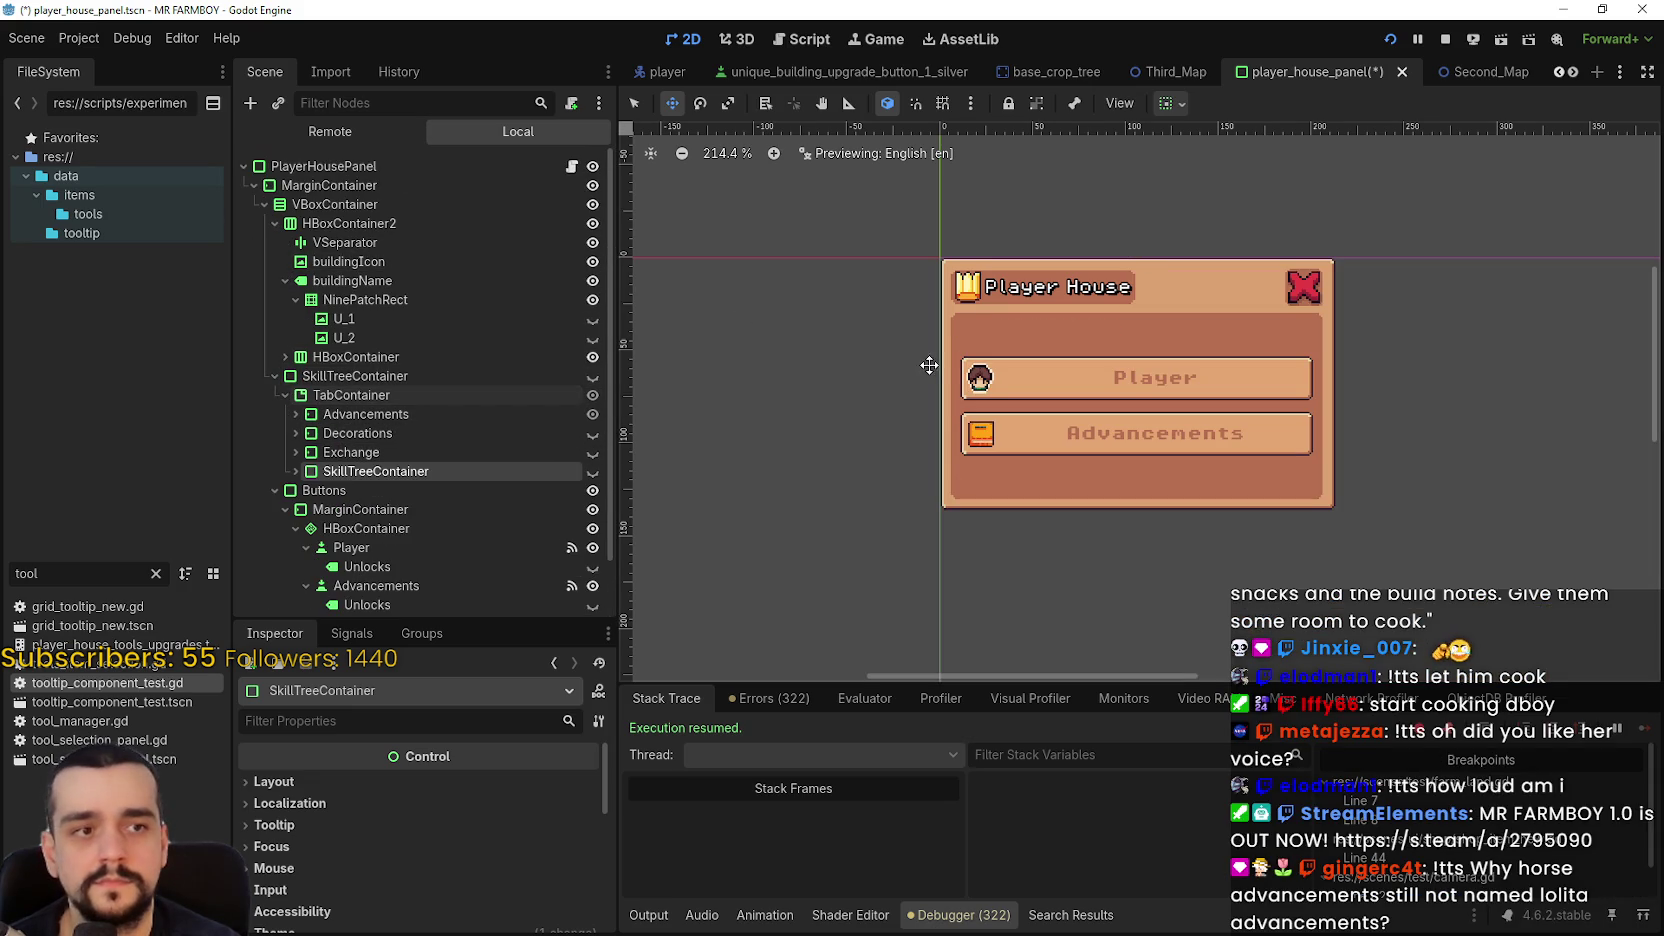
key("ctrl+s")
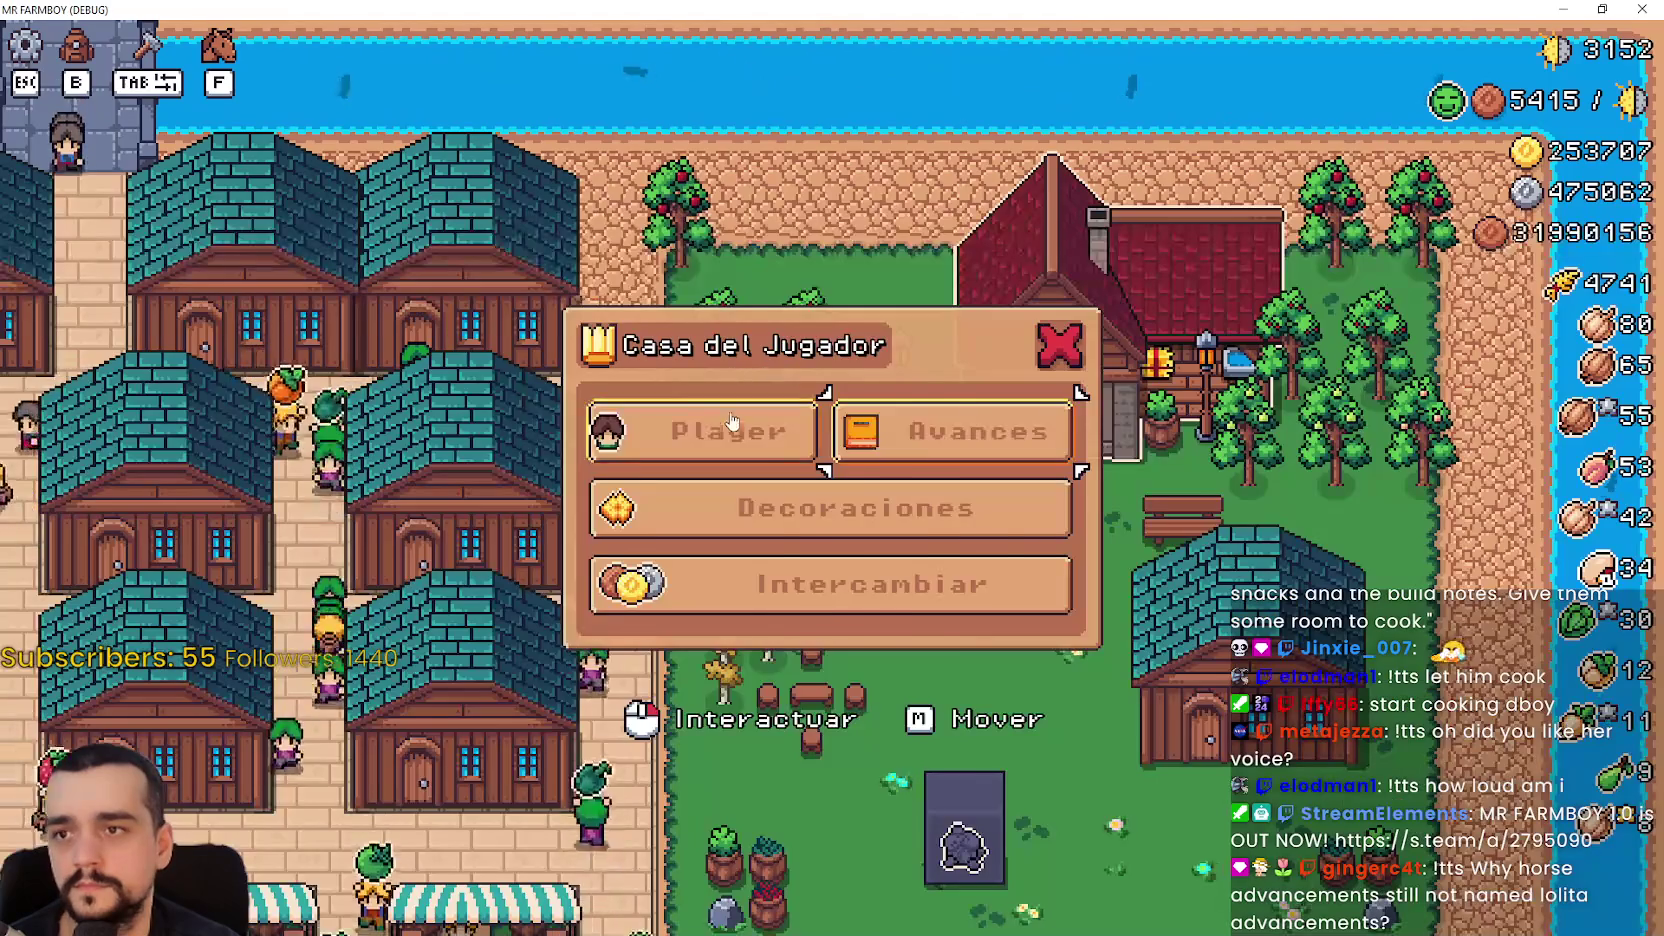
- Browse the house's advancements and decorations pages, returning to the Casa del Jugador menu
left_click(732, 422)
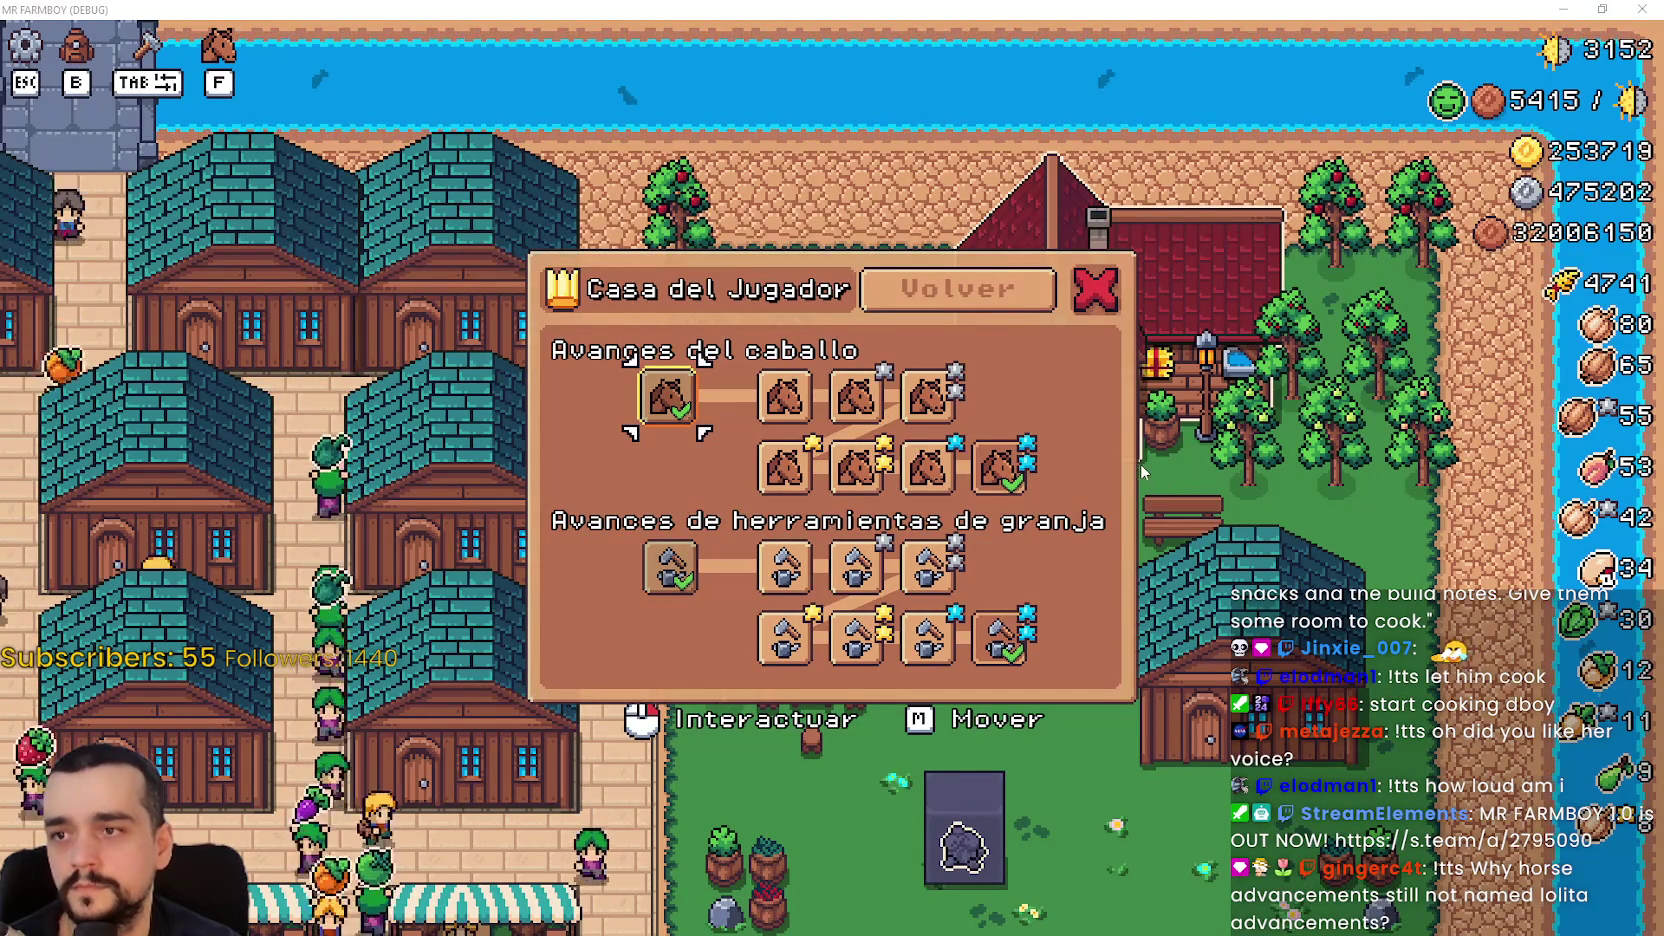
left_click(955, 293)
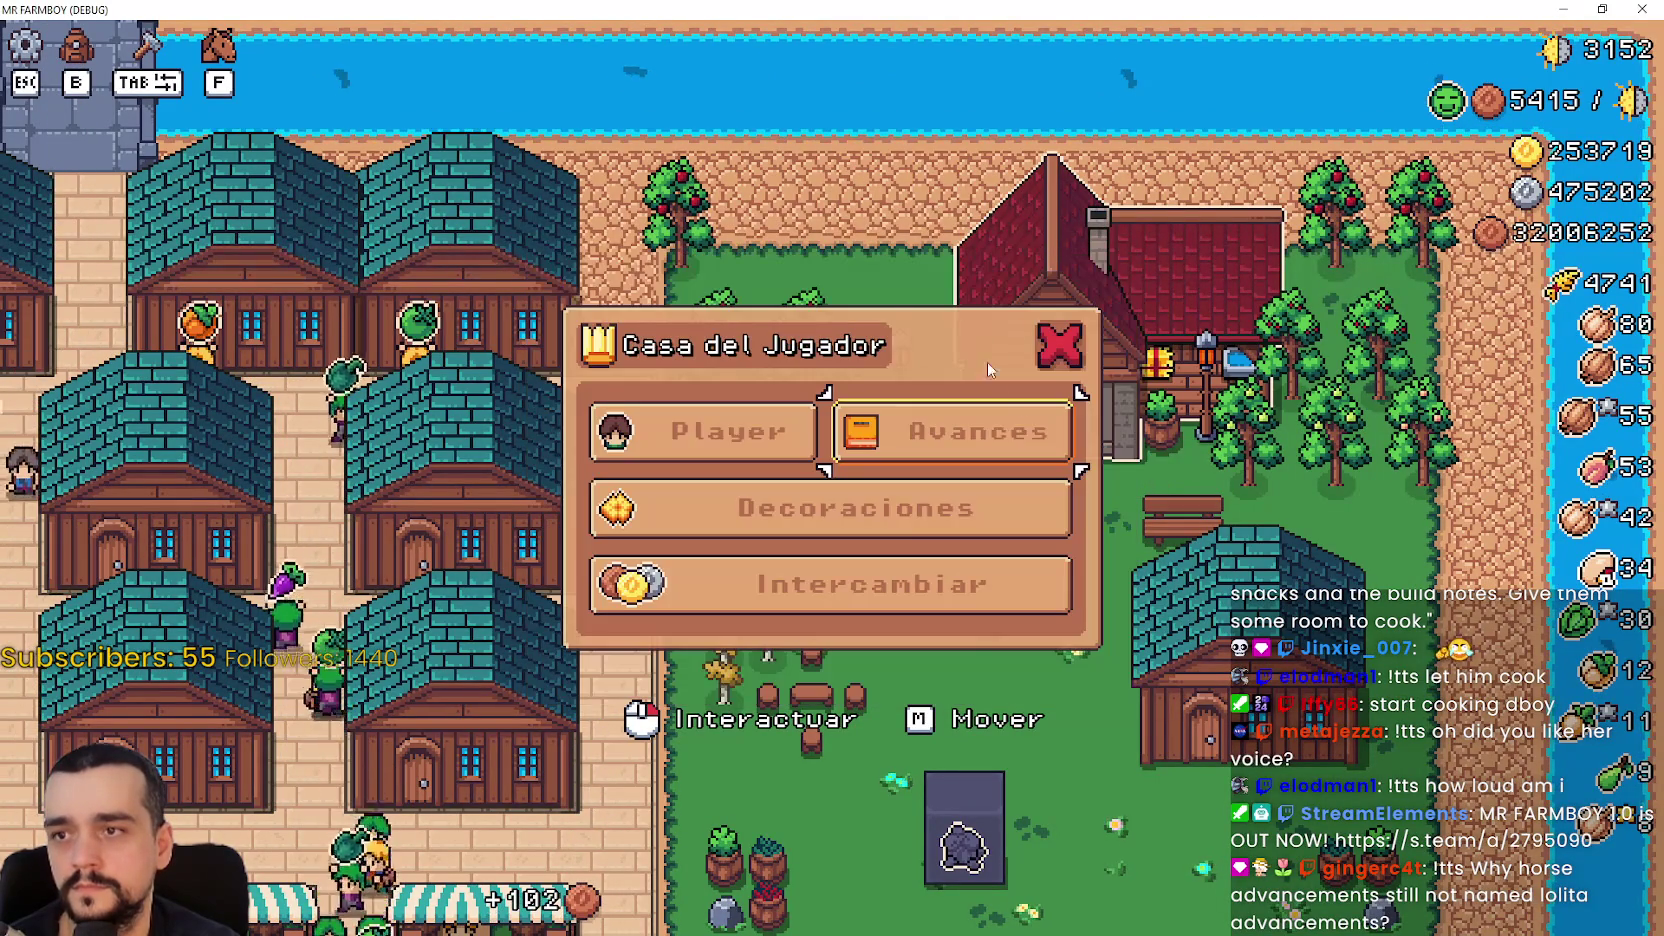
left_click(950, 432)
left_click(990, 300)
left_click(855, 508)
left_click(1229, 111)
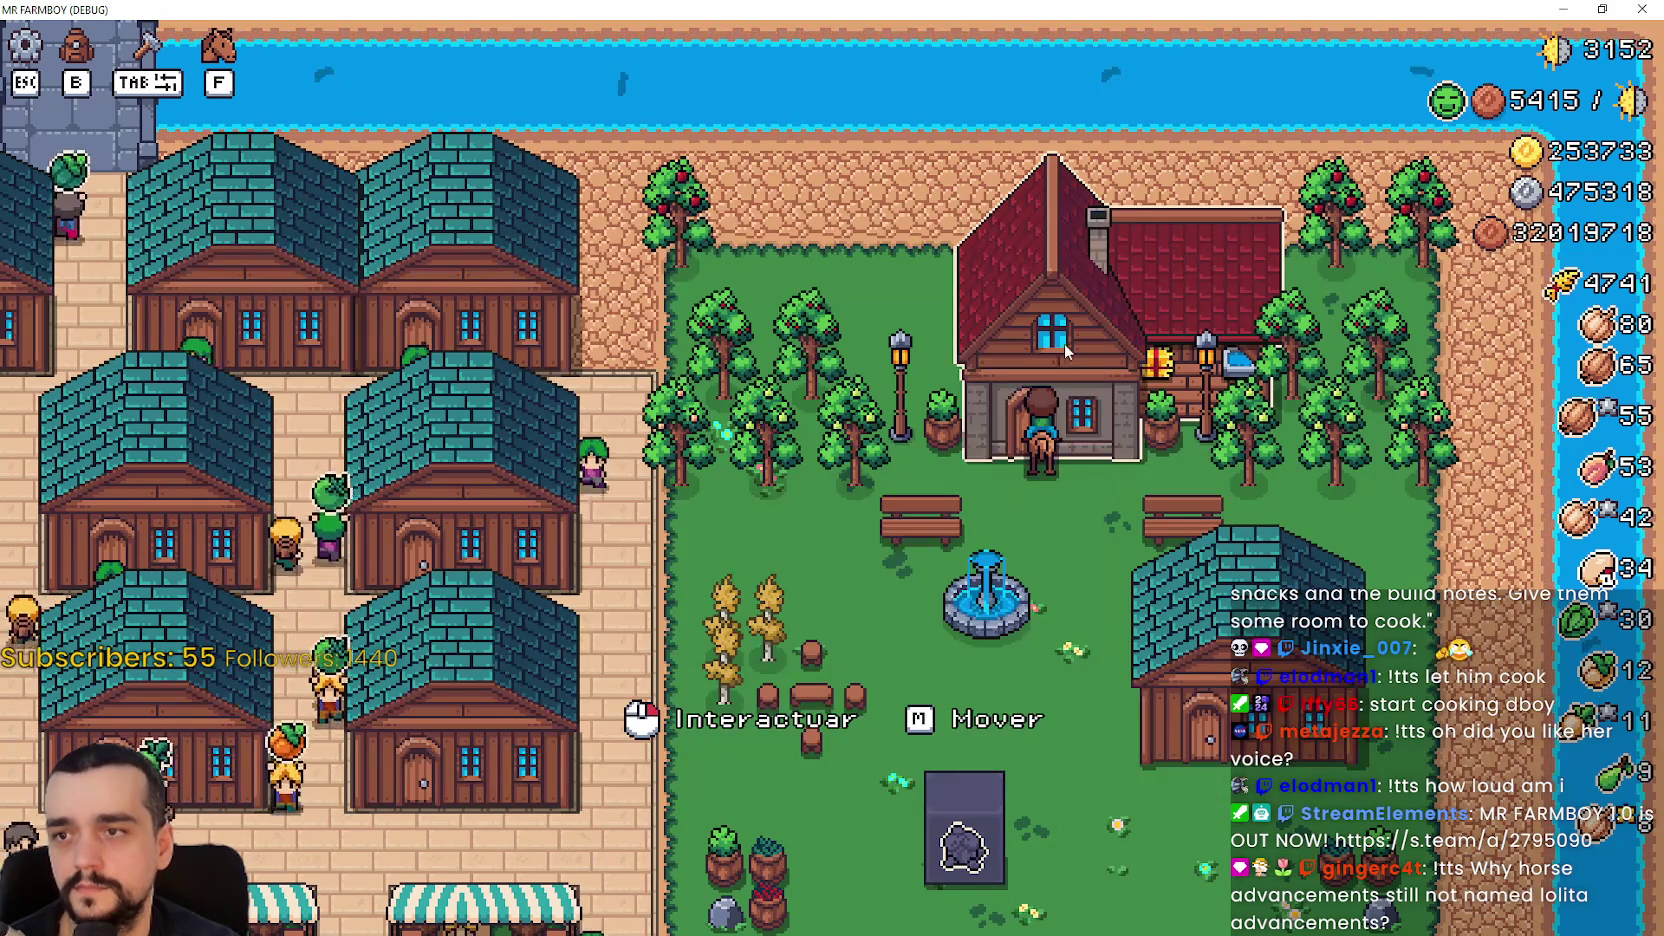
- Switch the game language to English in the options and resume play
key("Escape")
key("Escape")
left_click(820, 368)
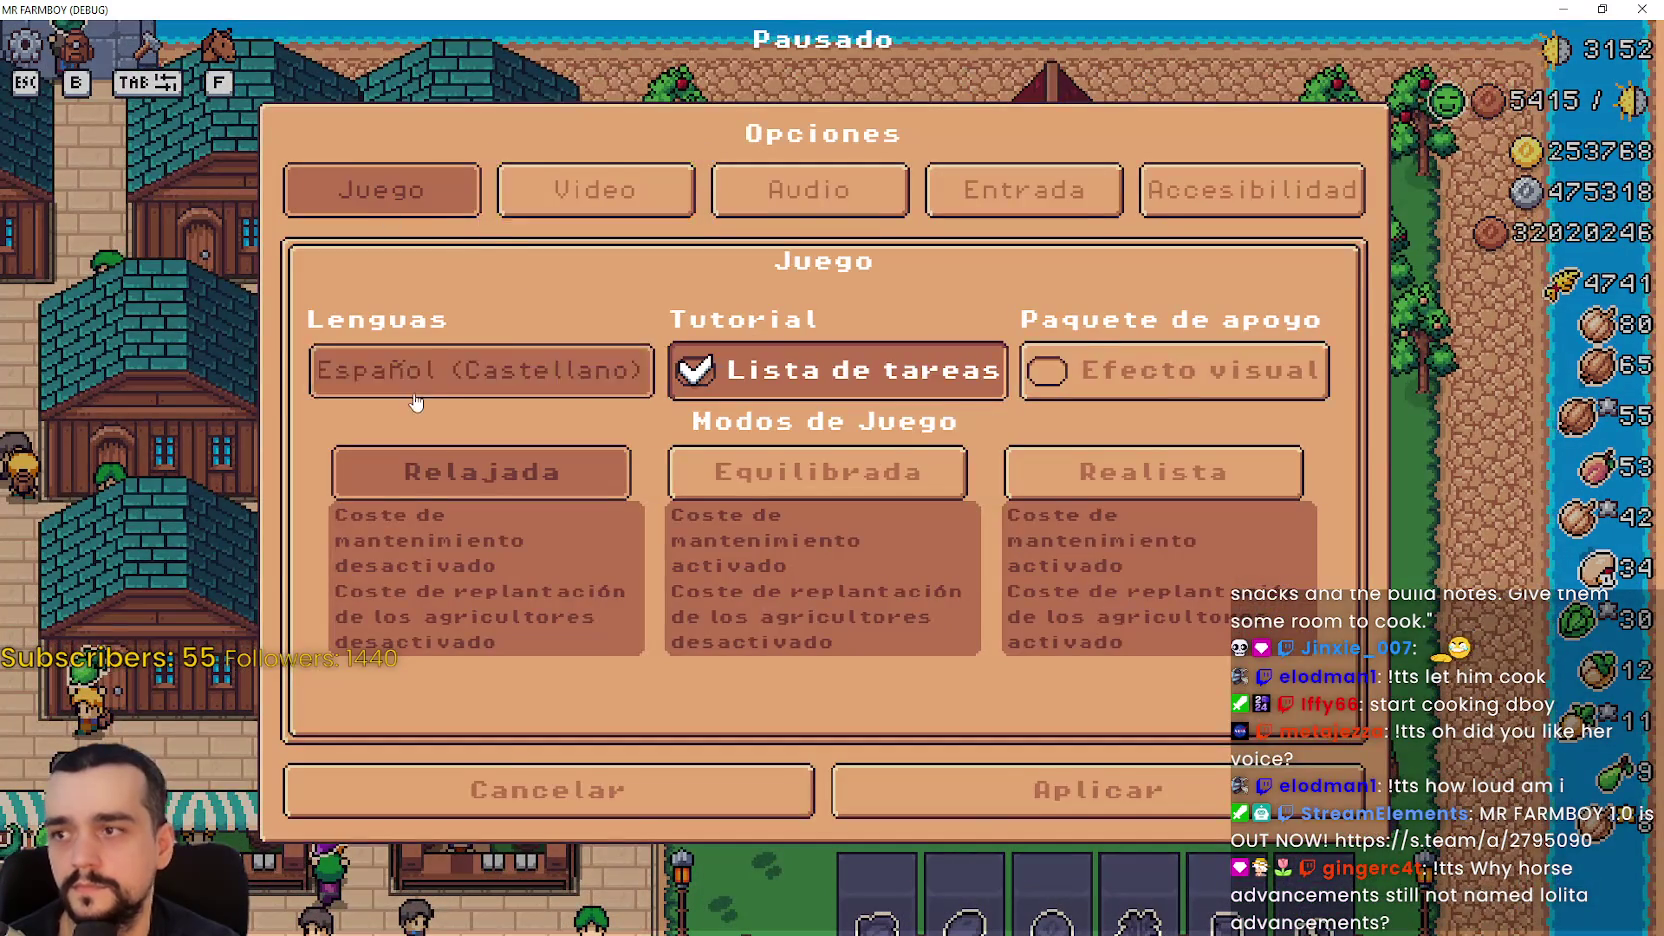
left_click(480, 370)
left_click(338, 200)
left_click(1033, 822)
left_click(940, 365)
left_click(1095, 790)
left_click(862, 300)
- Reopen the Player House to review the horse and farm tools and full advancements trees
left_click(1040, 330)
left_click(855, 470)
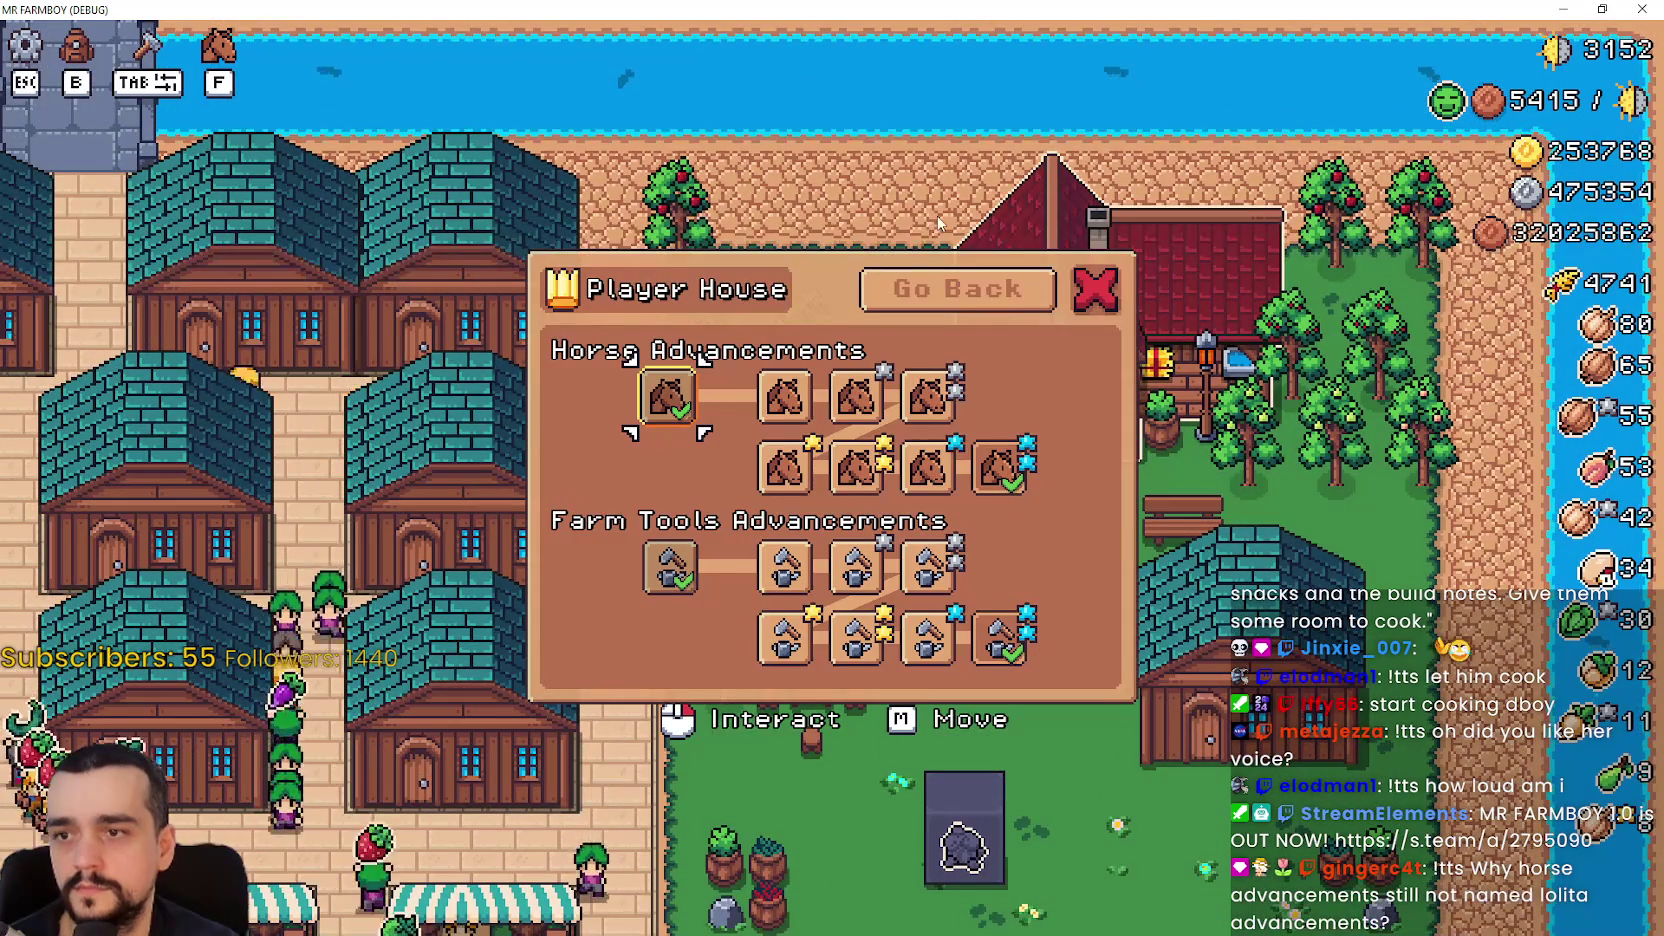
key("Escape")
key("Escape")
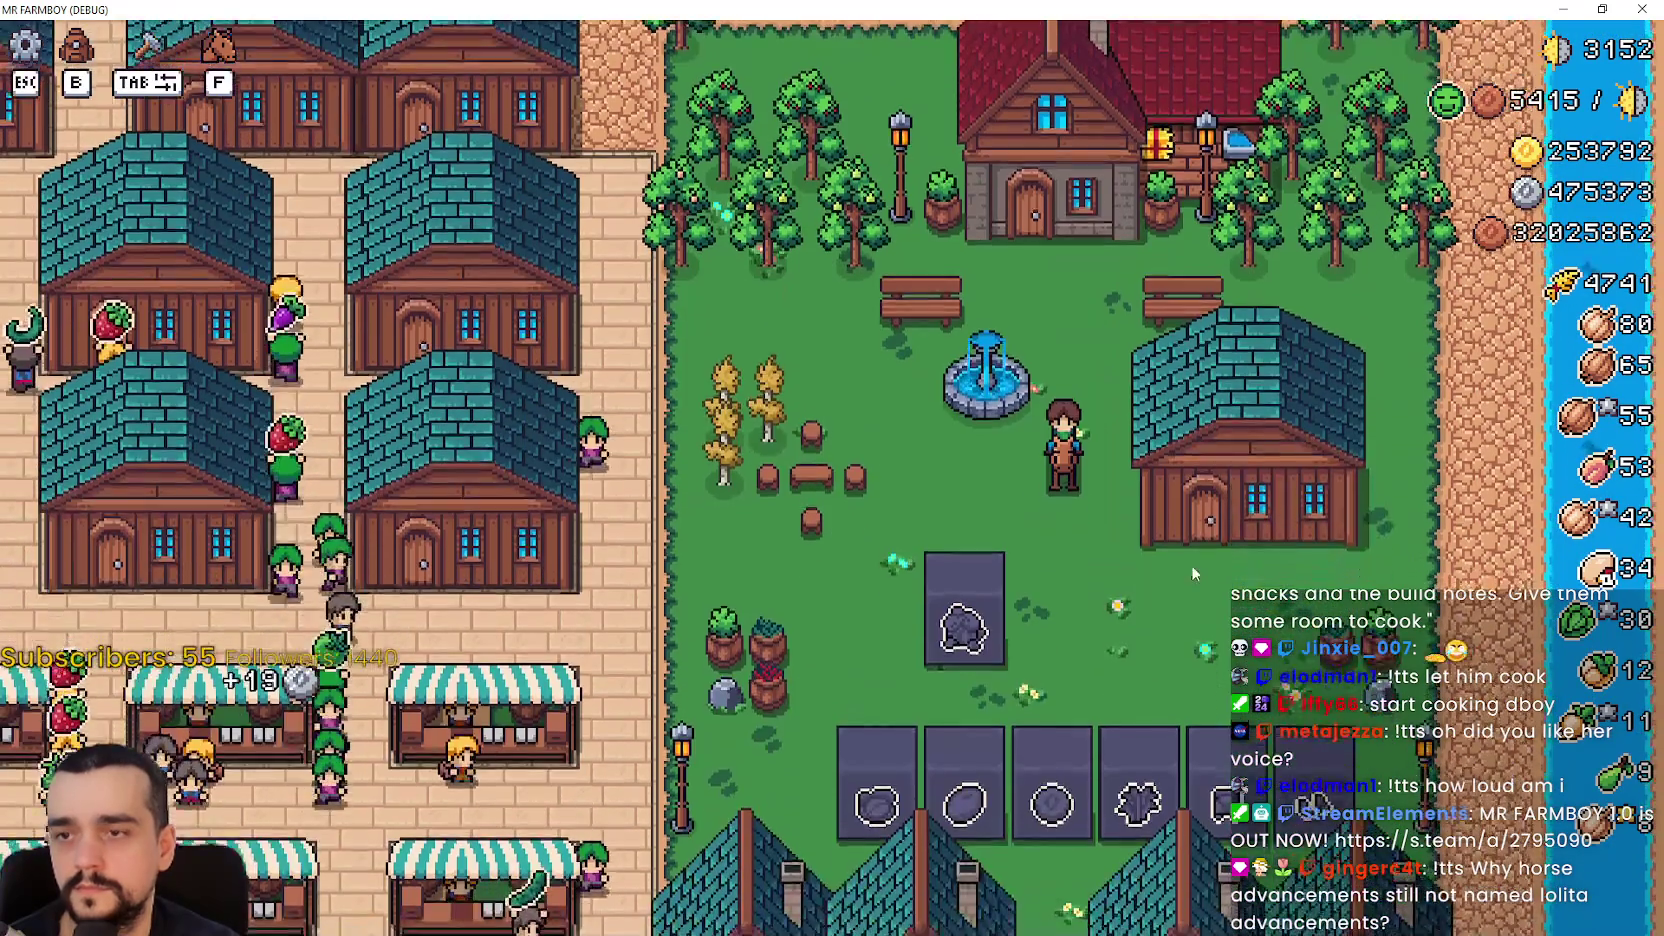
key("Escape")
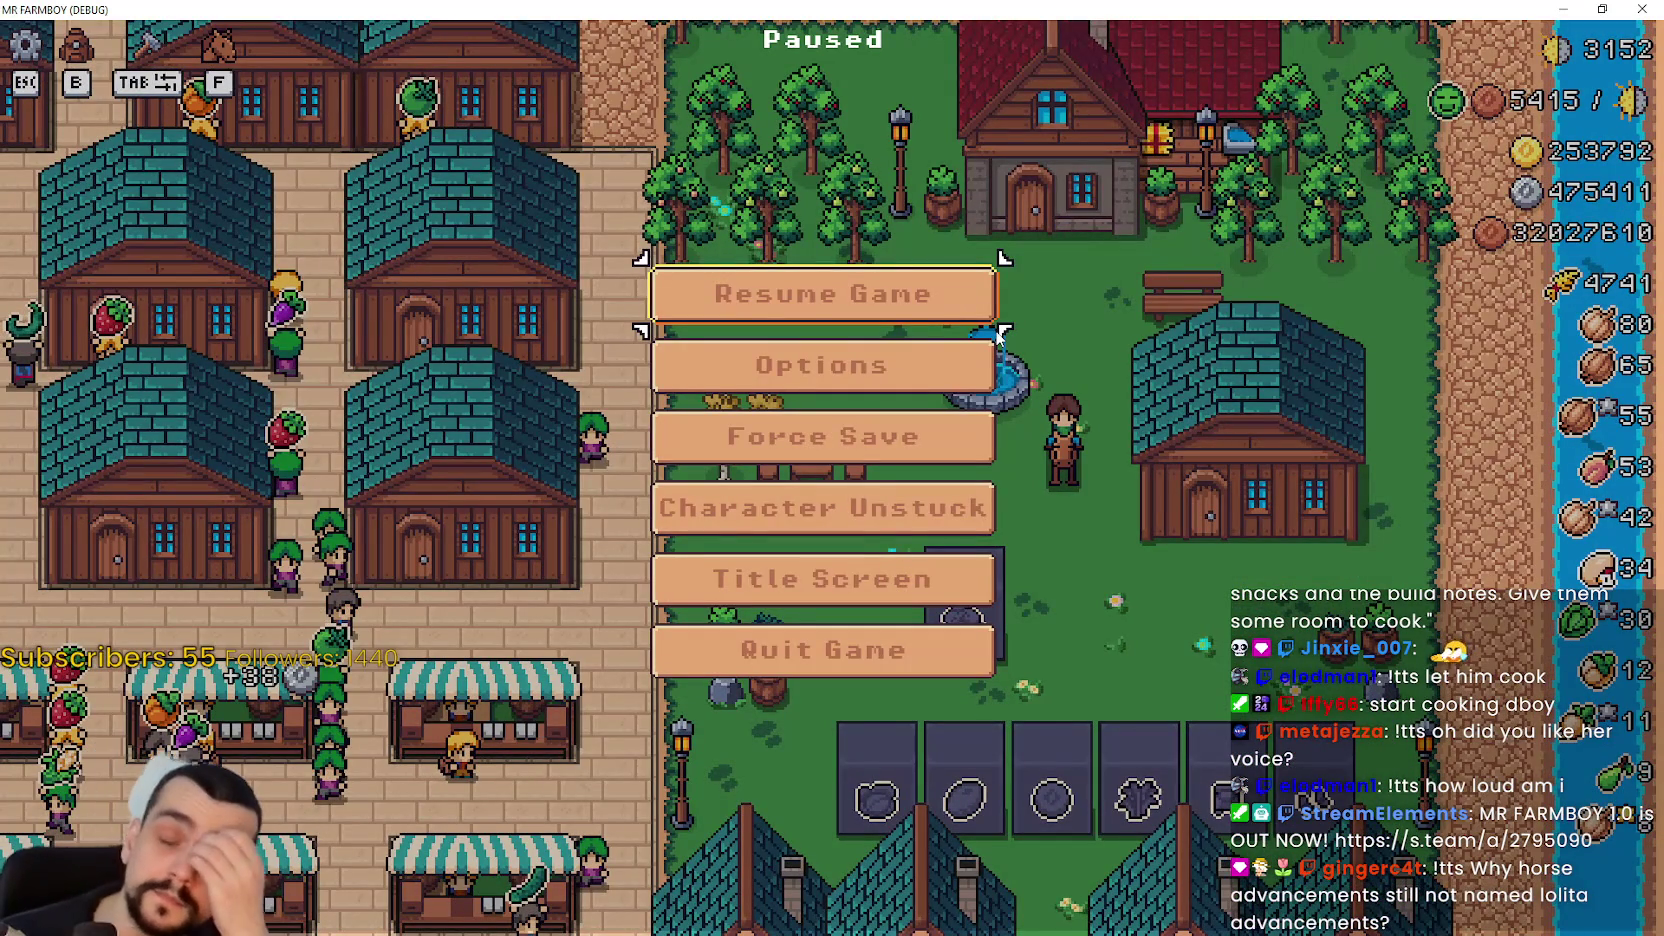
left_click(951, 278)
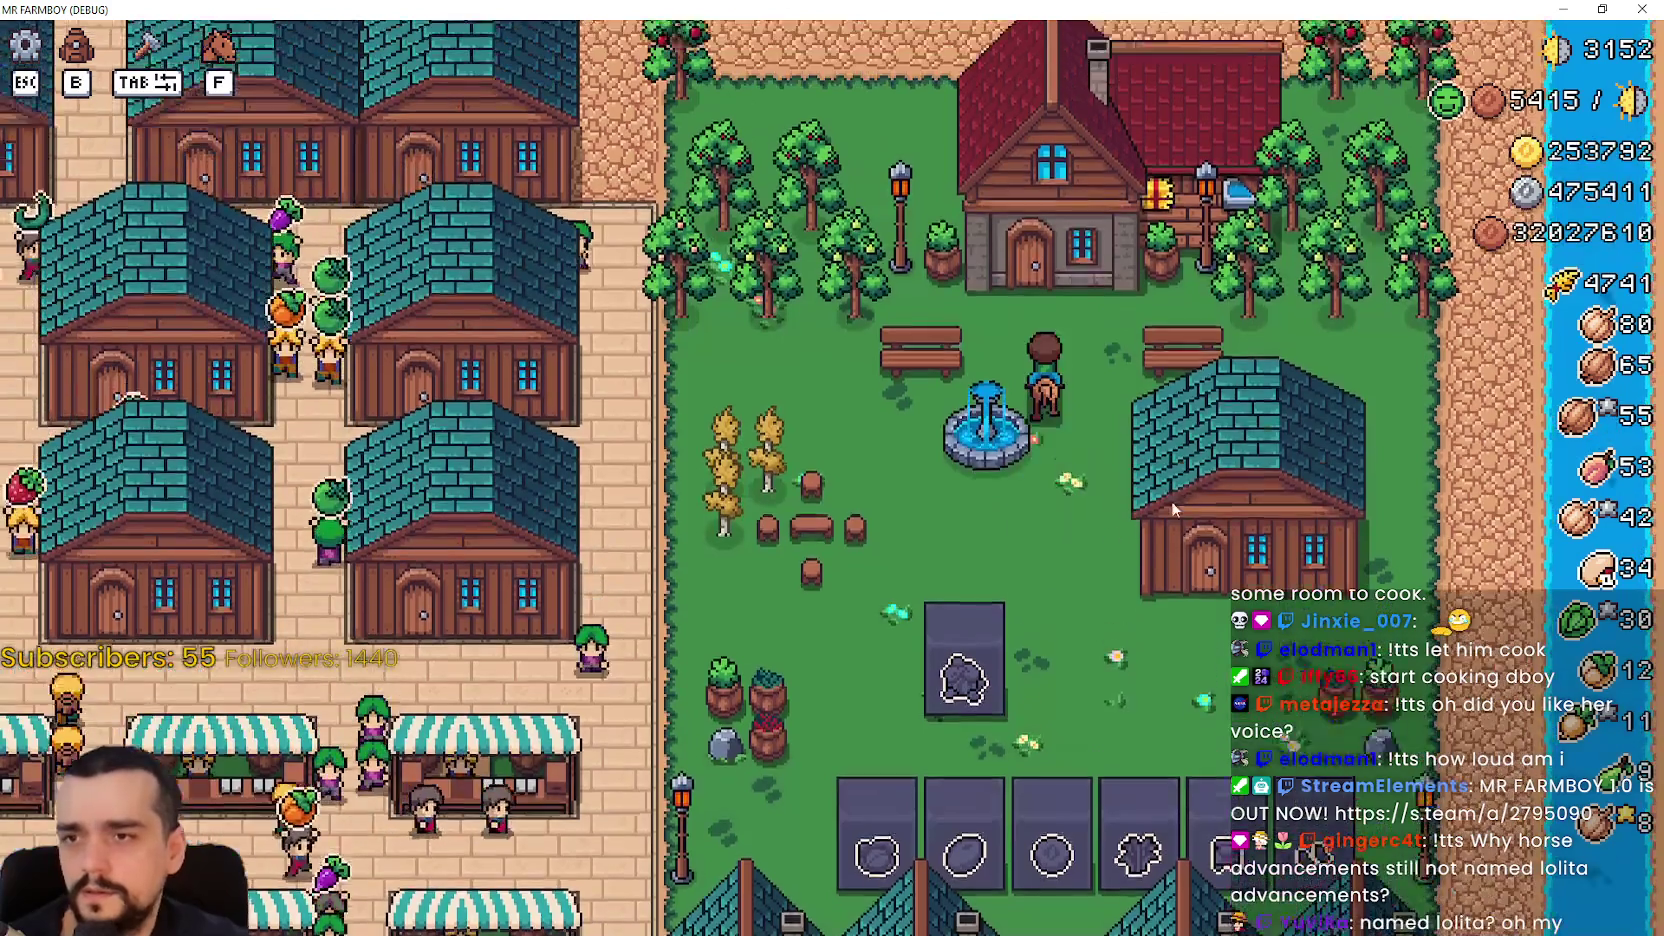
left_click(1078, 410)
left_click(860, 470)
key("Escape")
left_click(870, 492)
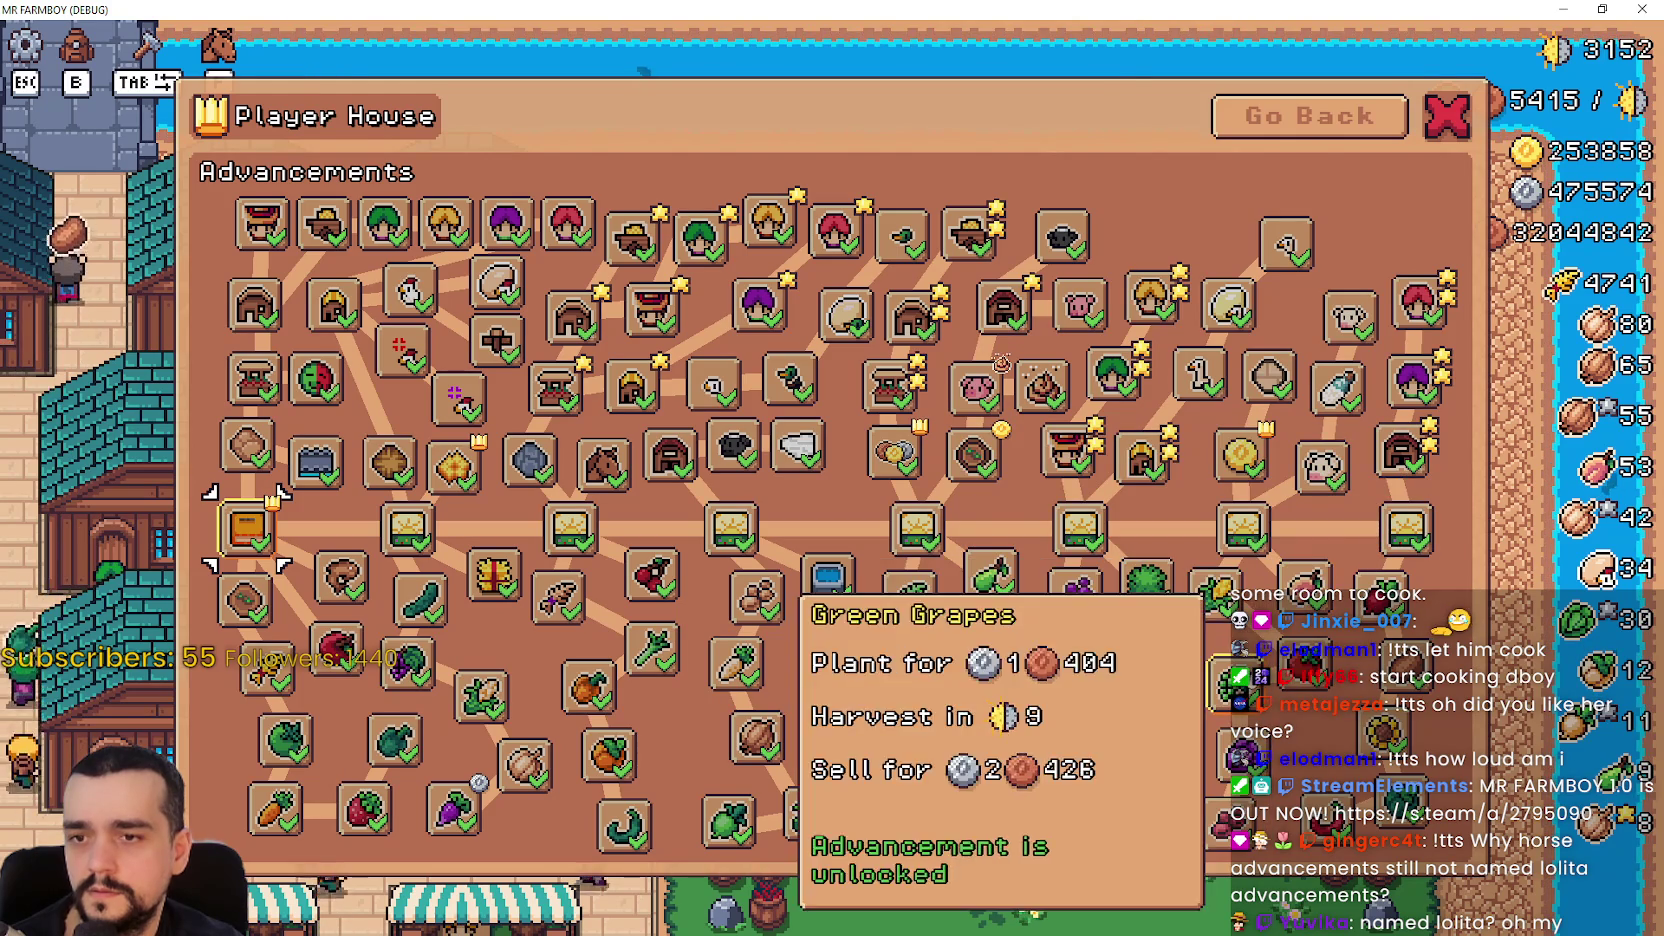
left_click(1310, 116)
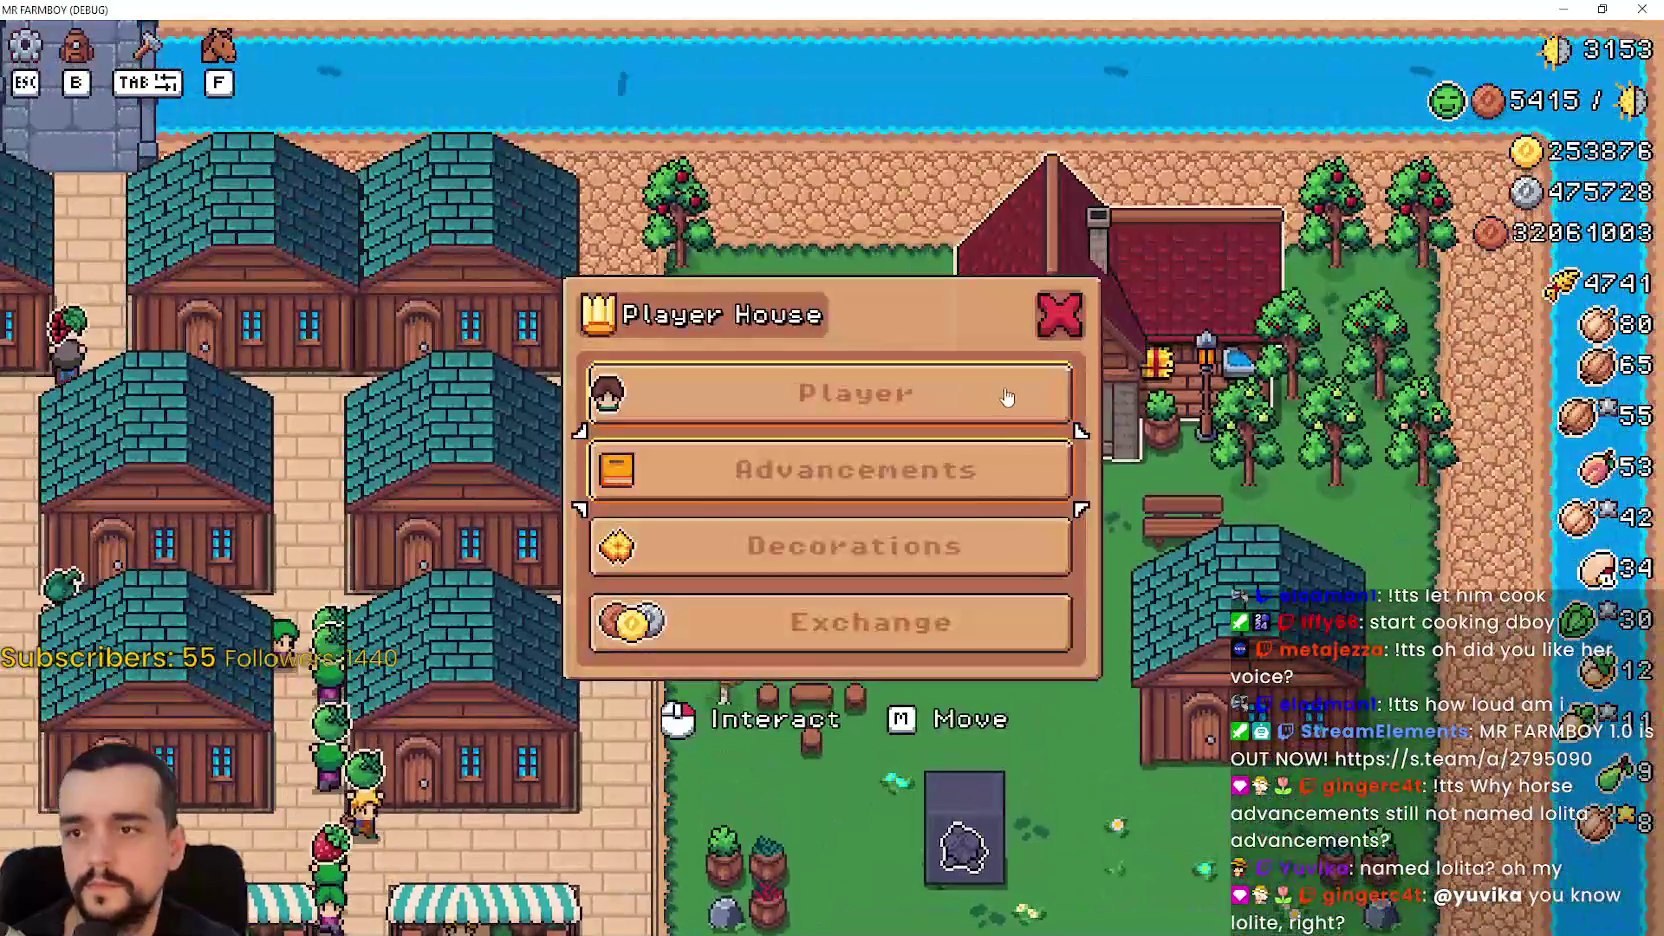
- Close the house menu, pause, and shut the game window with Alt+F4
key("Escape")
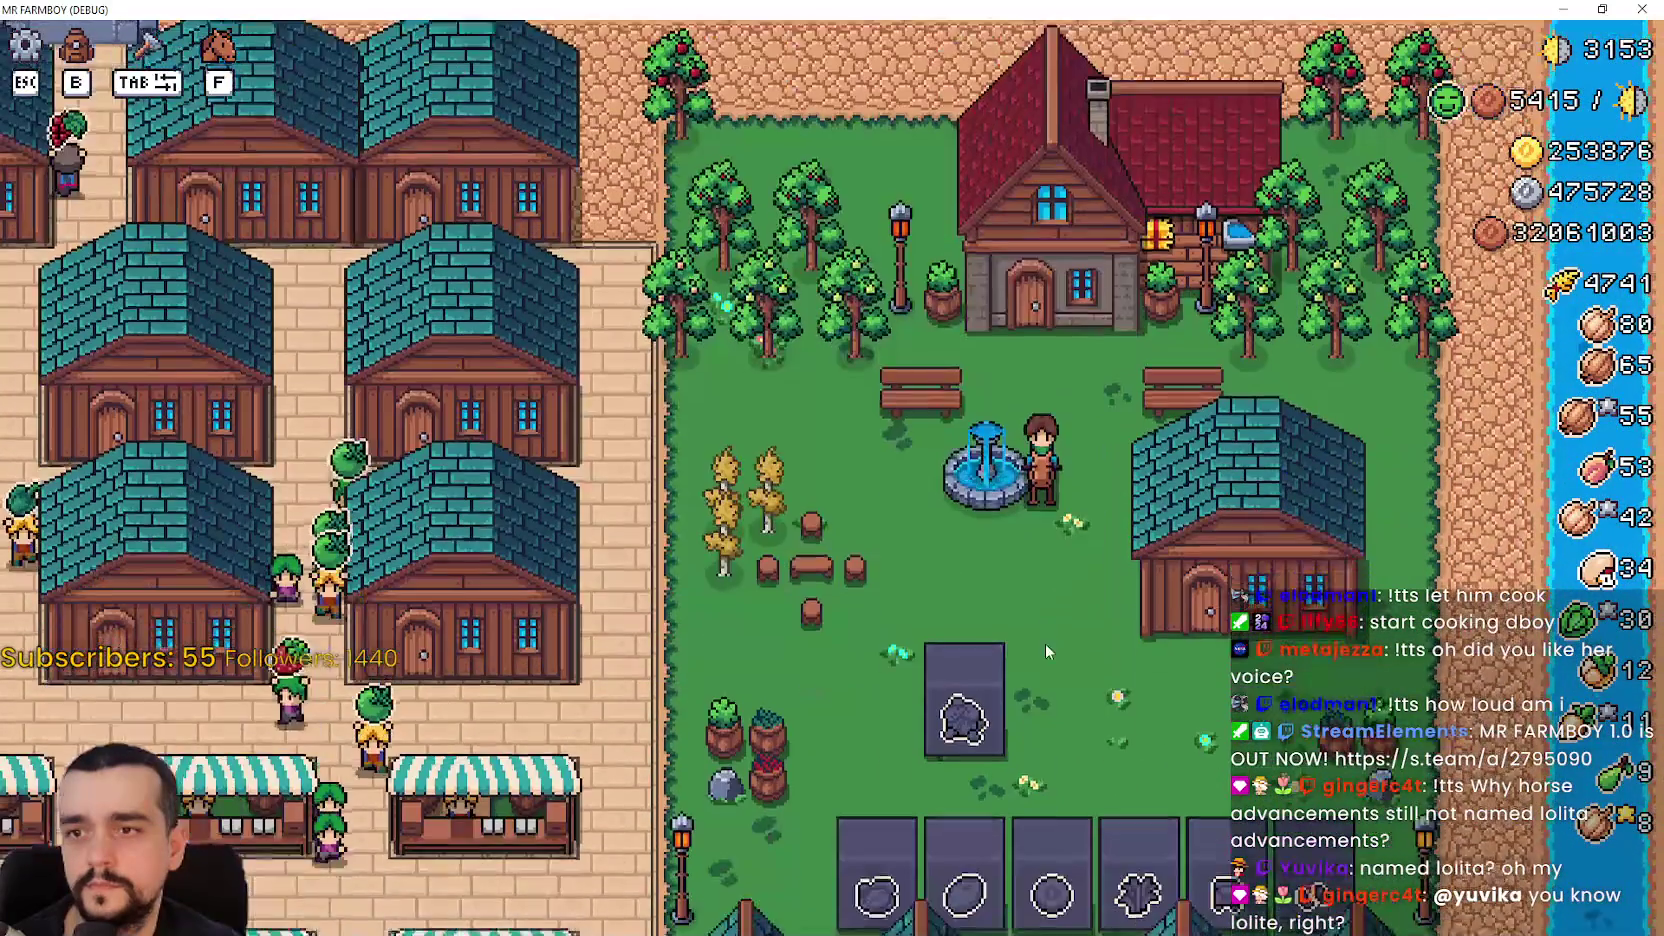
key("Escape")
key("Escape")
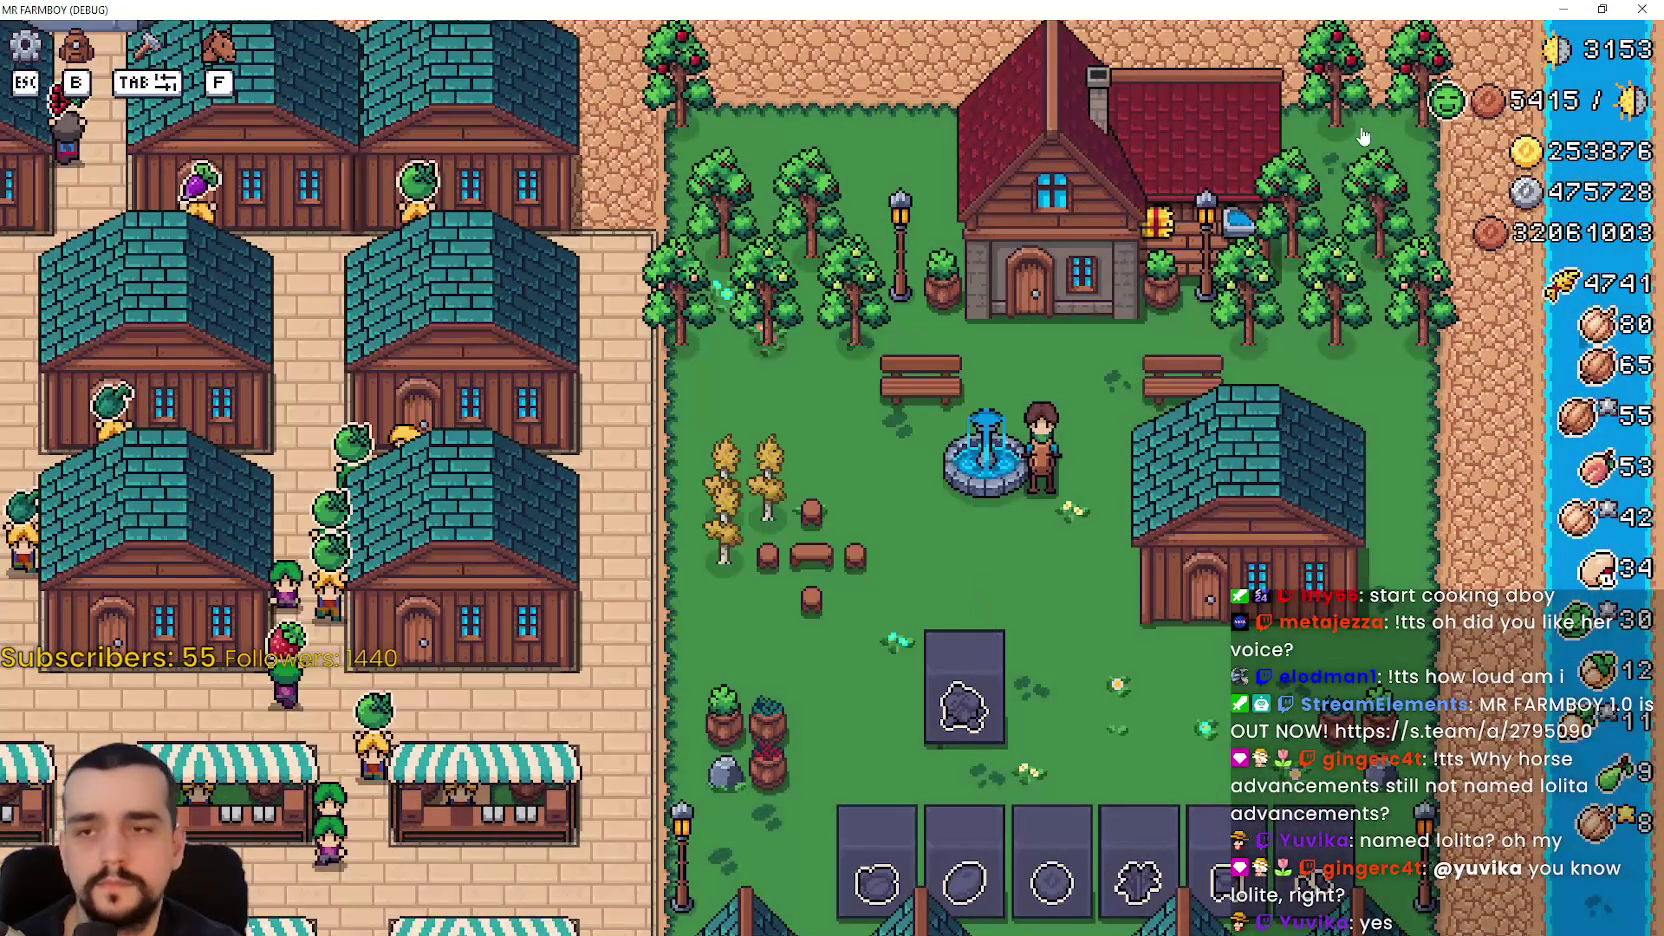
key("alt+F4")
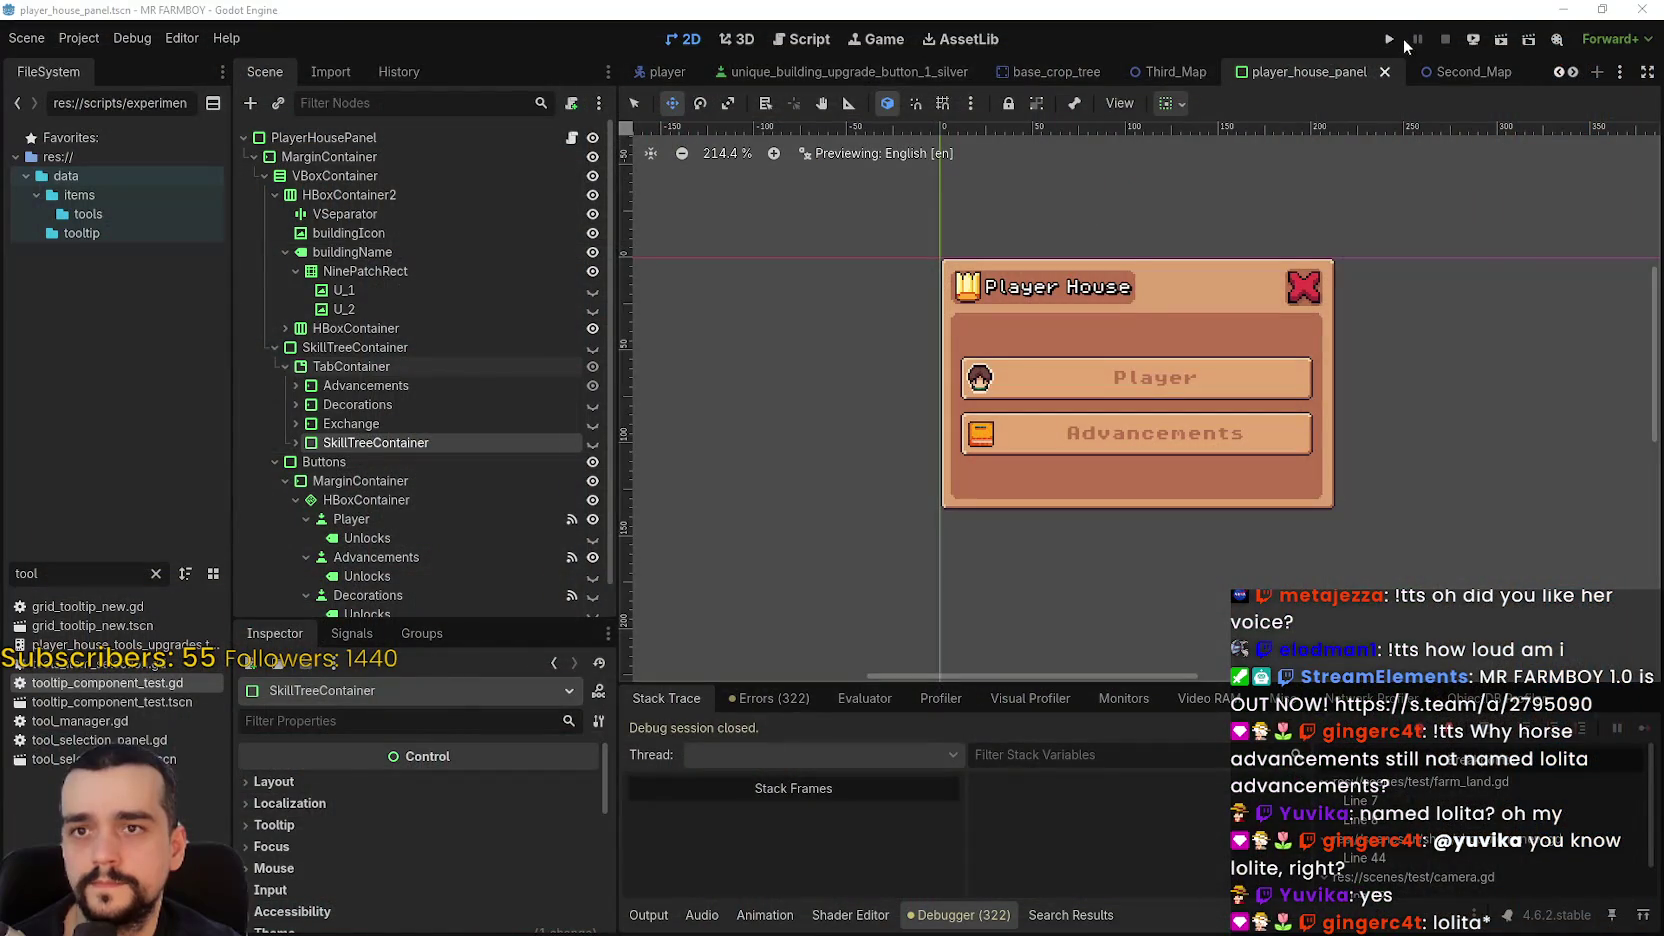
- Launch MR FARMBOY from the editor's Run Project button
left_click(1392, 39)
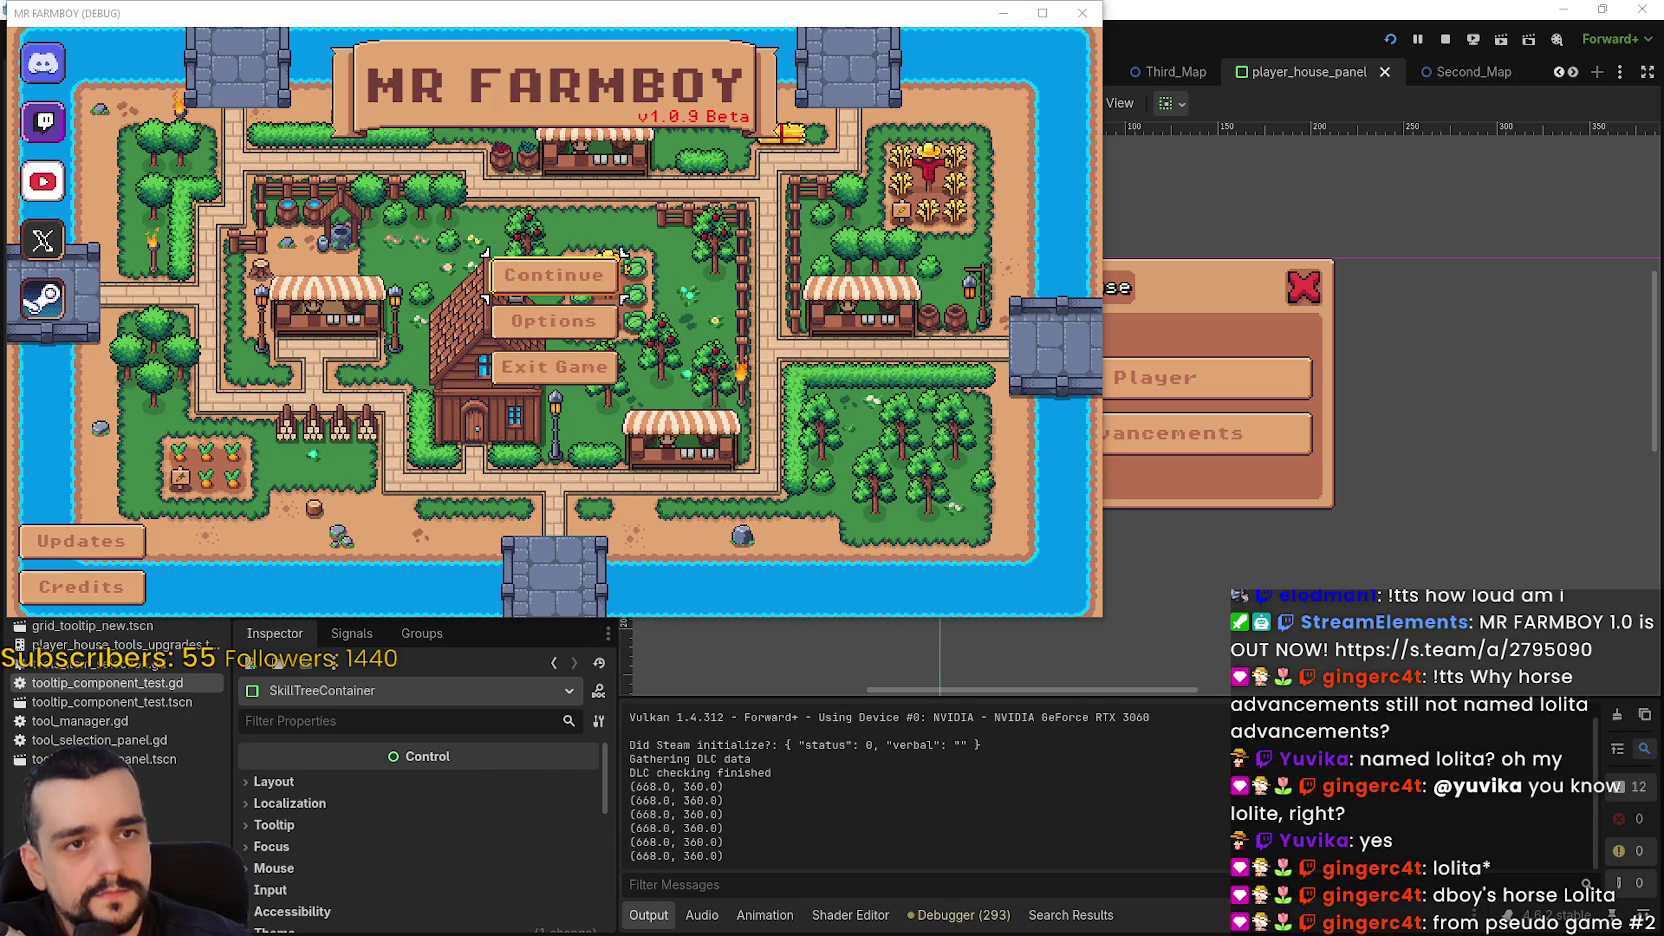
- Load Save 2 from the list of saved games
left_click(505, 276)
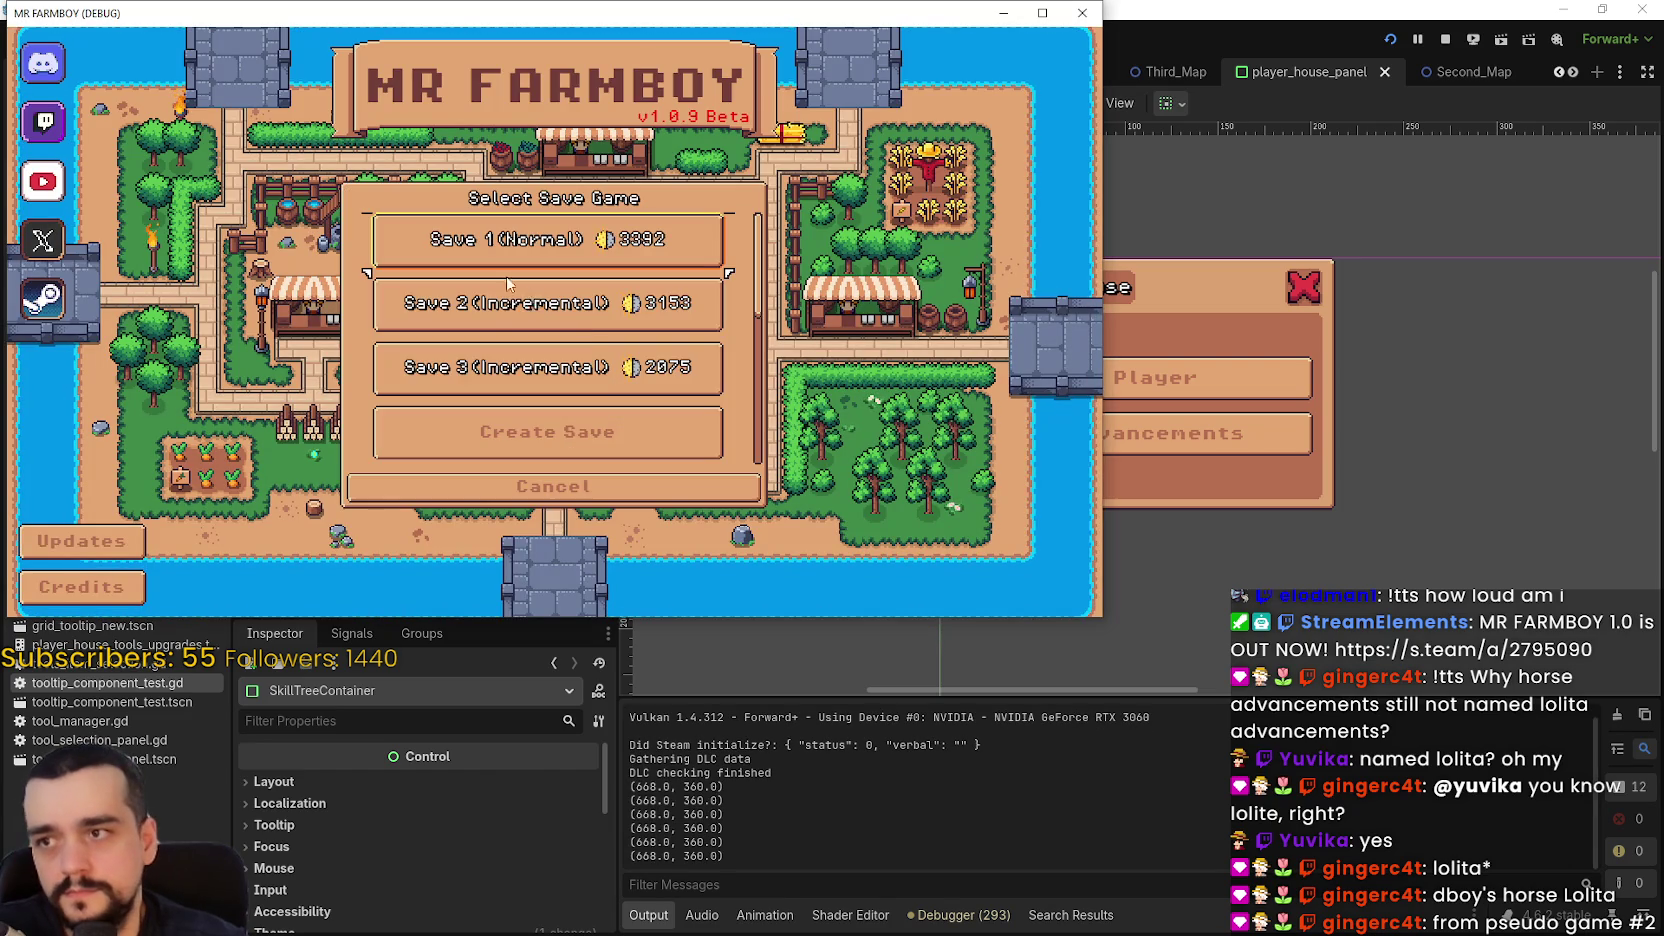
left_click(541, 238)
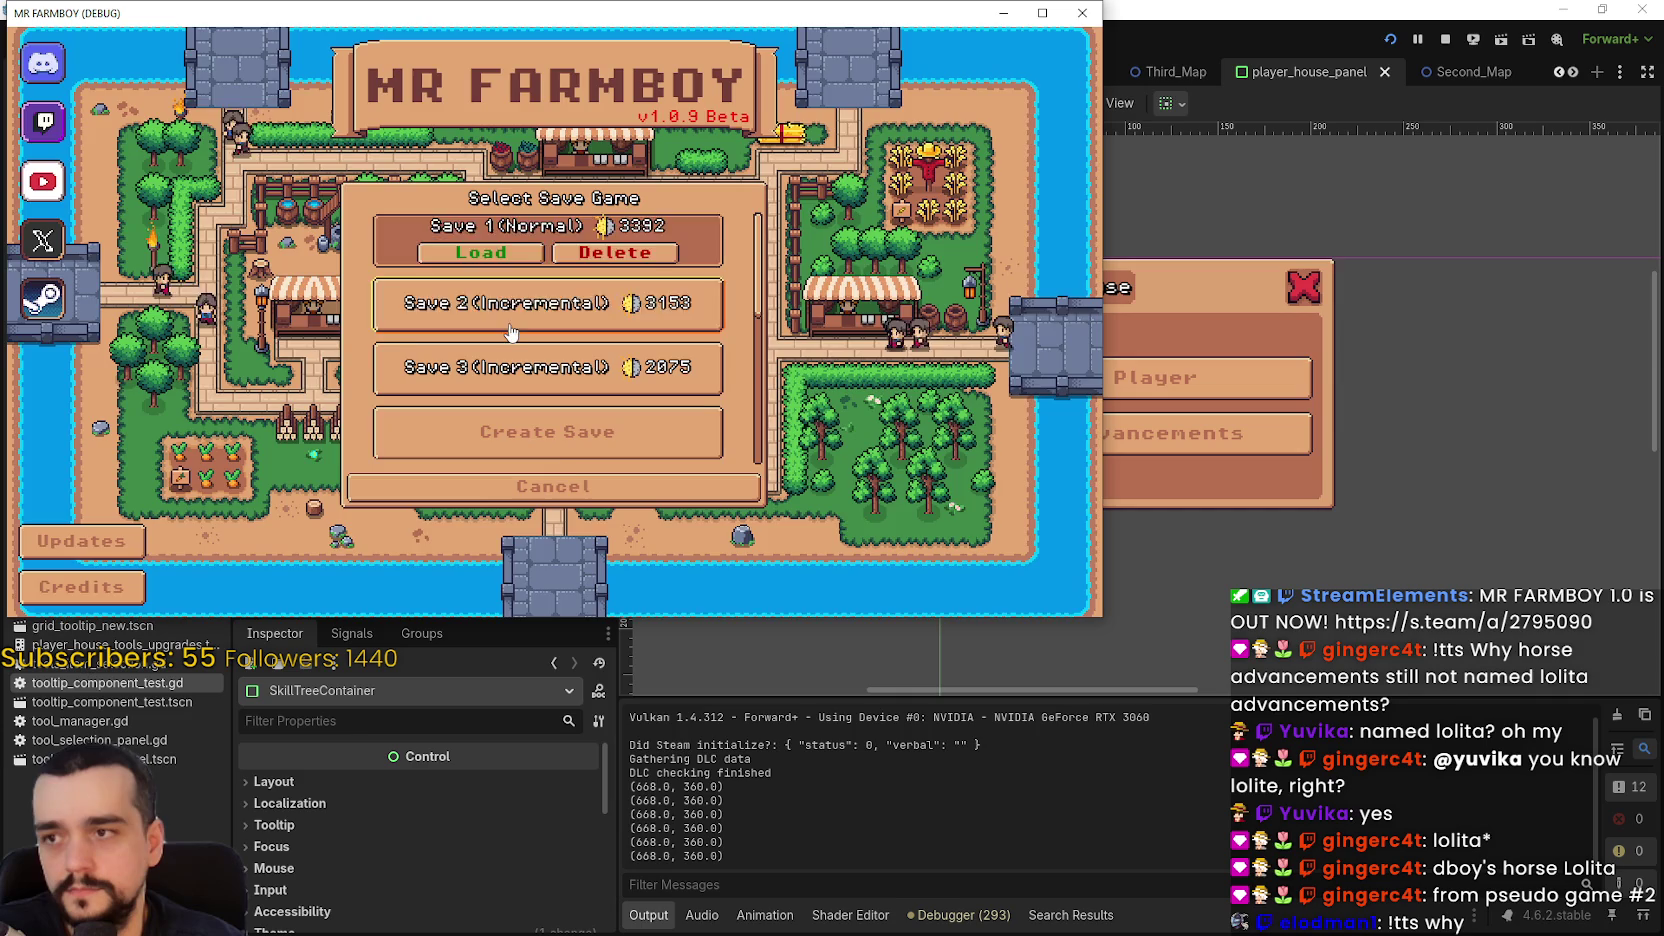
left_click(482, 303)
left_click(450, 326)
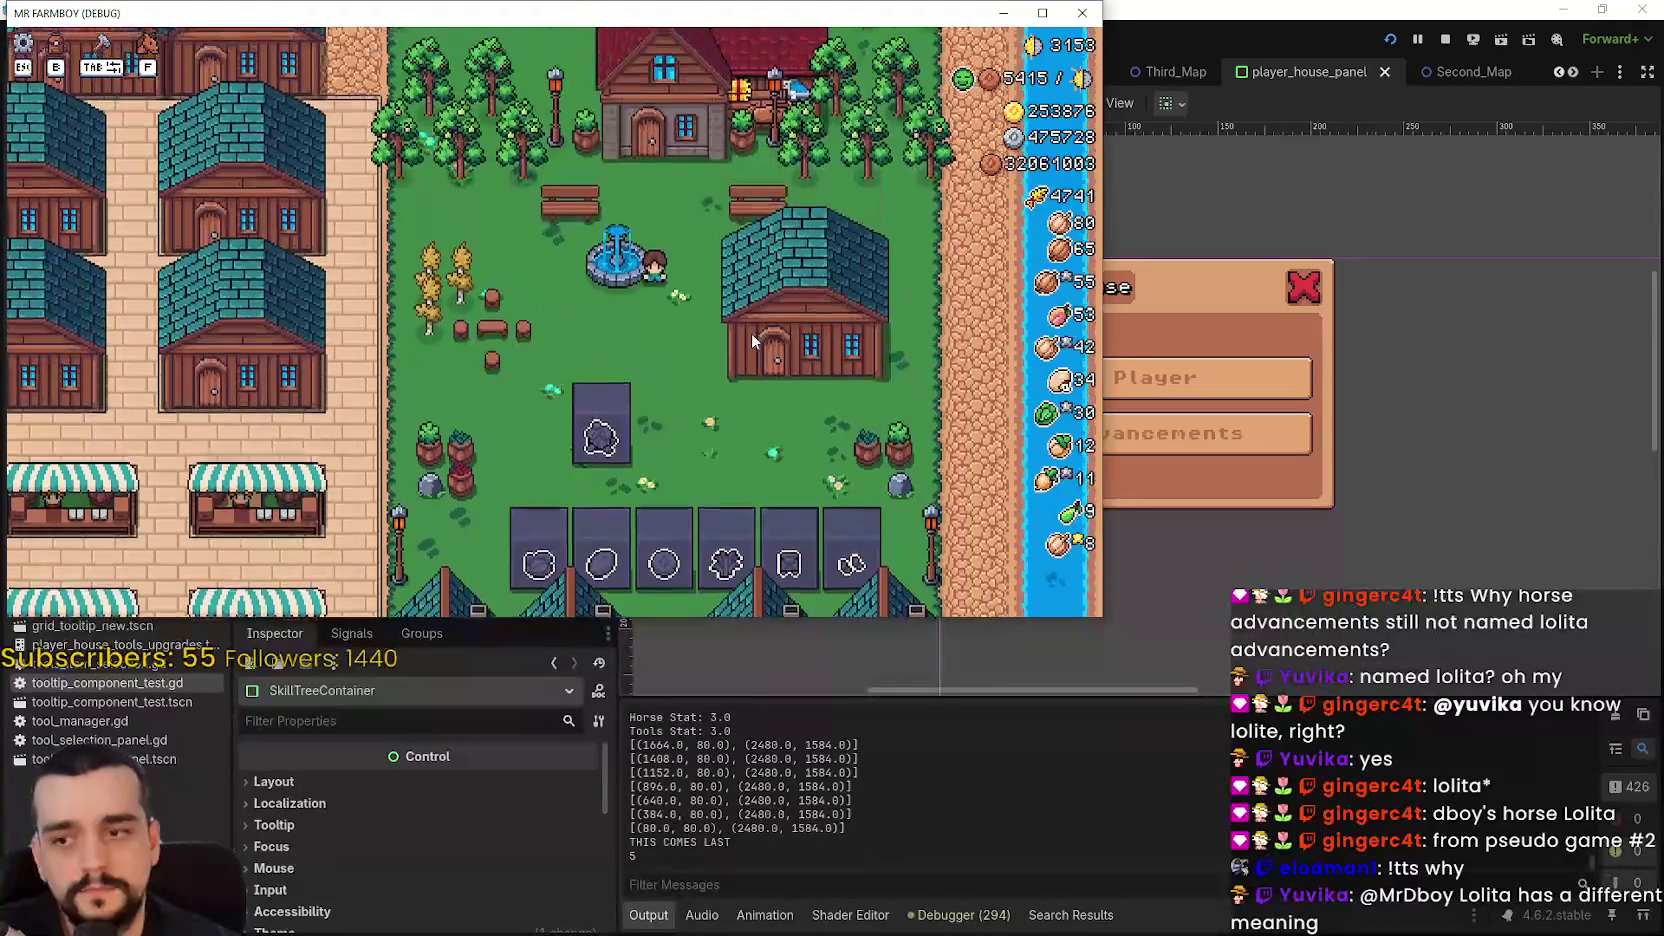
- Walk the farmer to the house and check the horse/farm tools and advancements pages twice
key("w")
key("w")
left_click(688, 314)
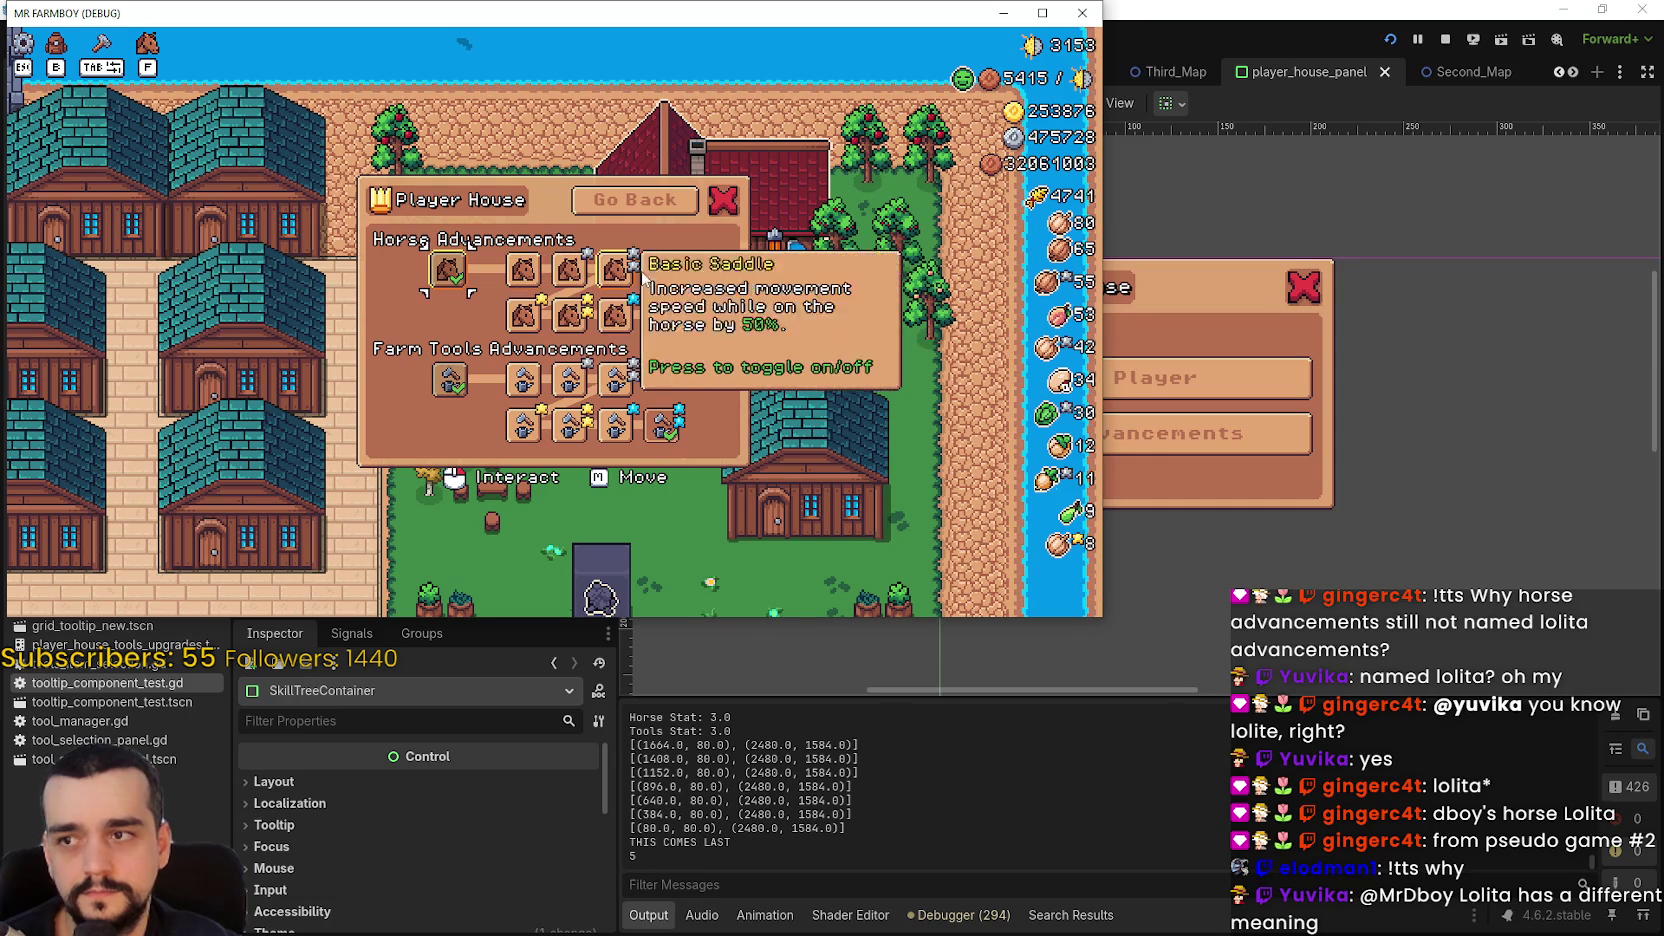
left_click(660, 205)
left_click(684, 220)
key("s")
key("w")
left_click(686, 319)
left_click(854, 86)
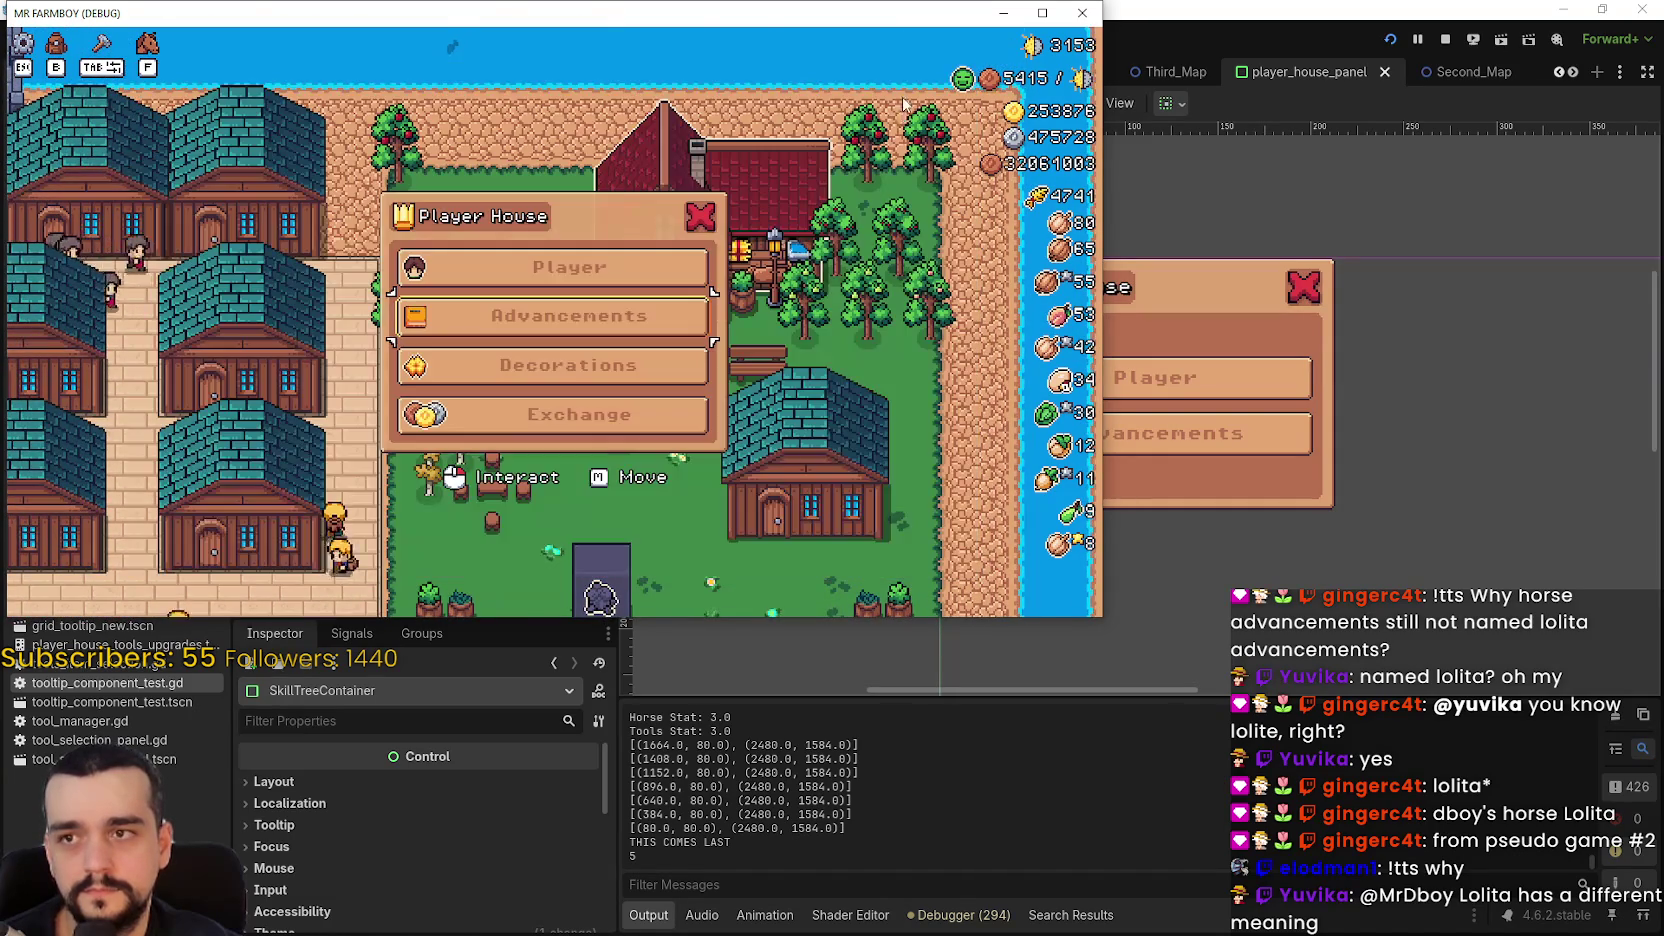
left_click(700, 216)
- Walk away from the house, pause, and return to the title screen
key("s")
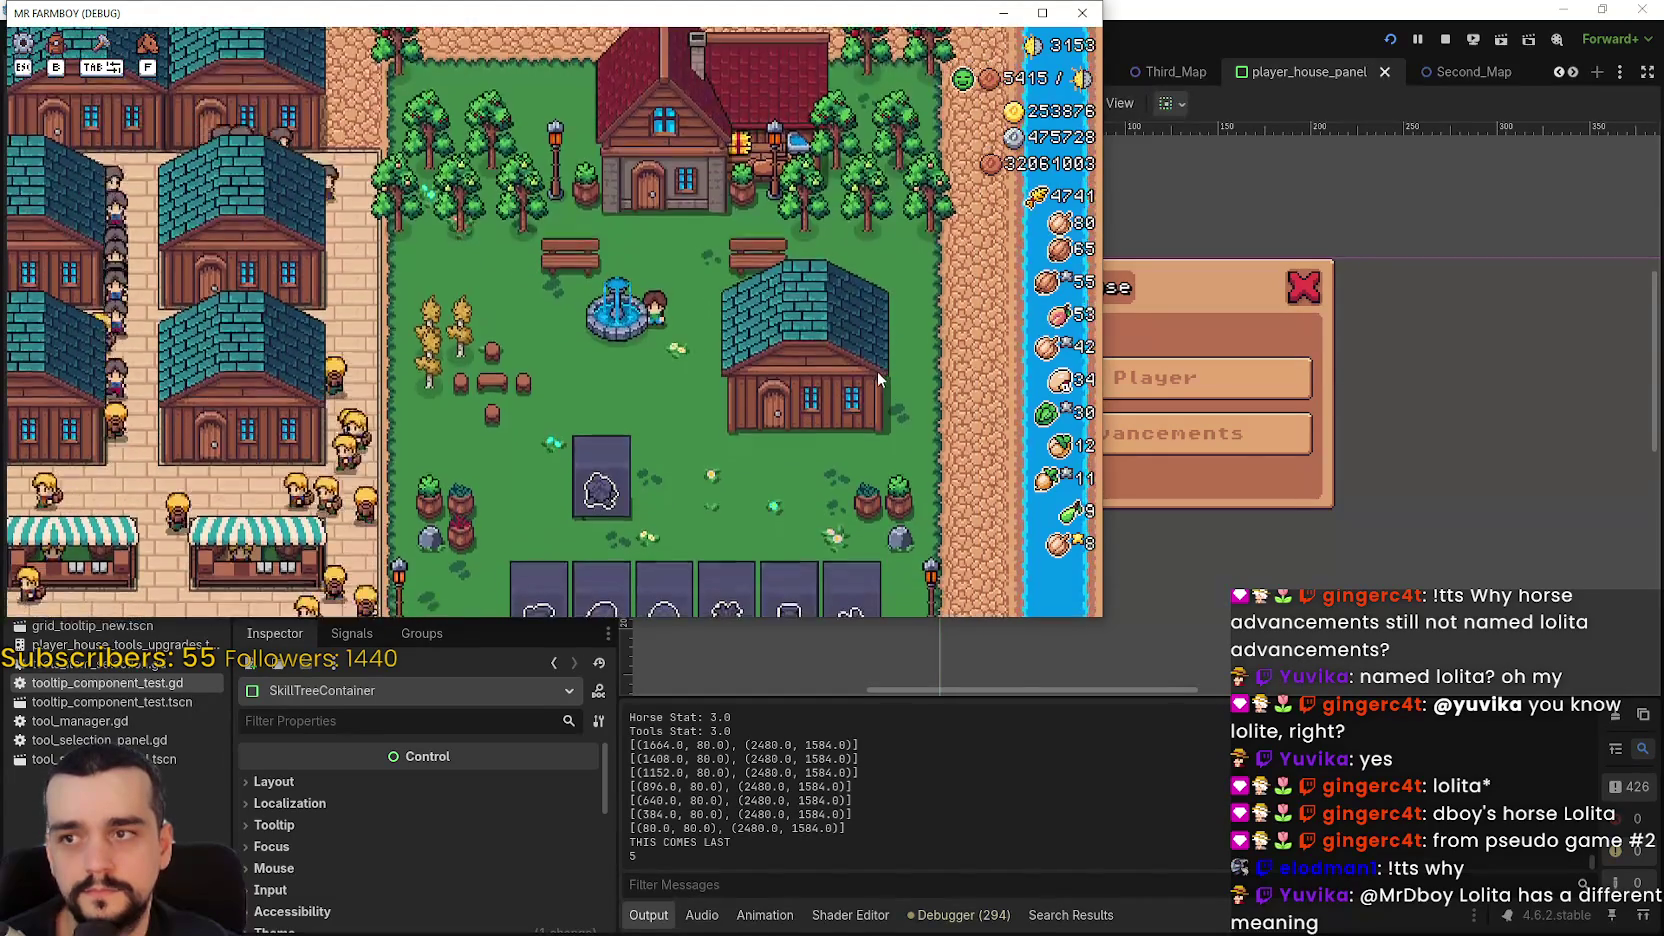
key("Escape")
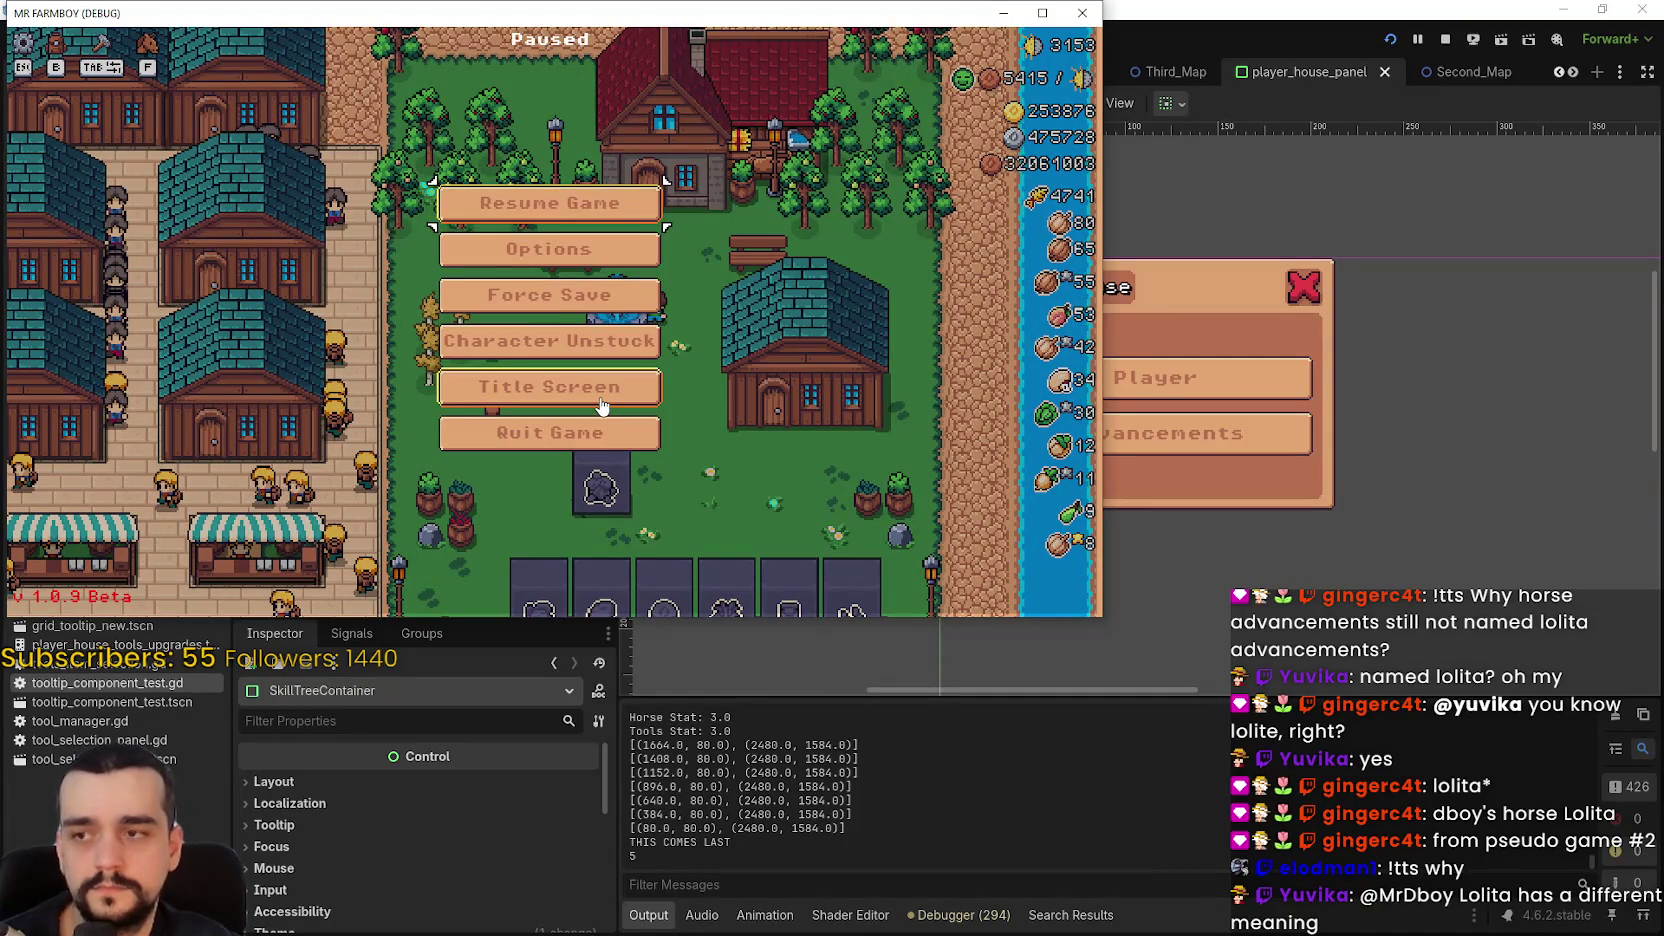
left_click(601, 405)
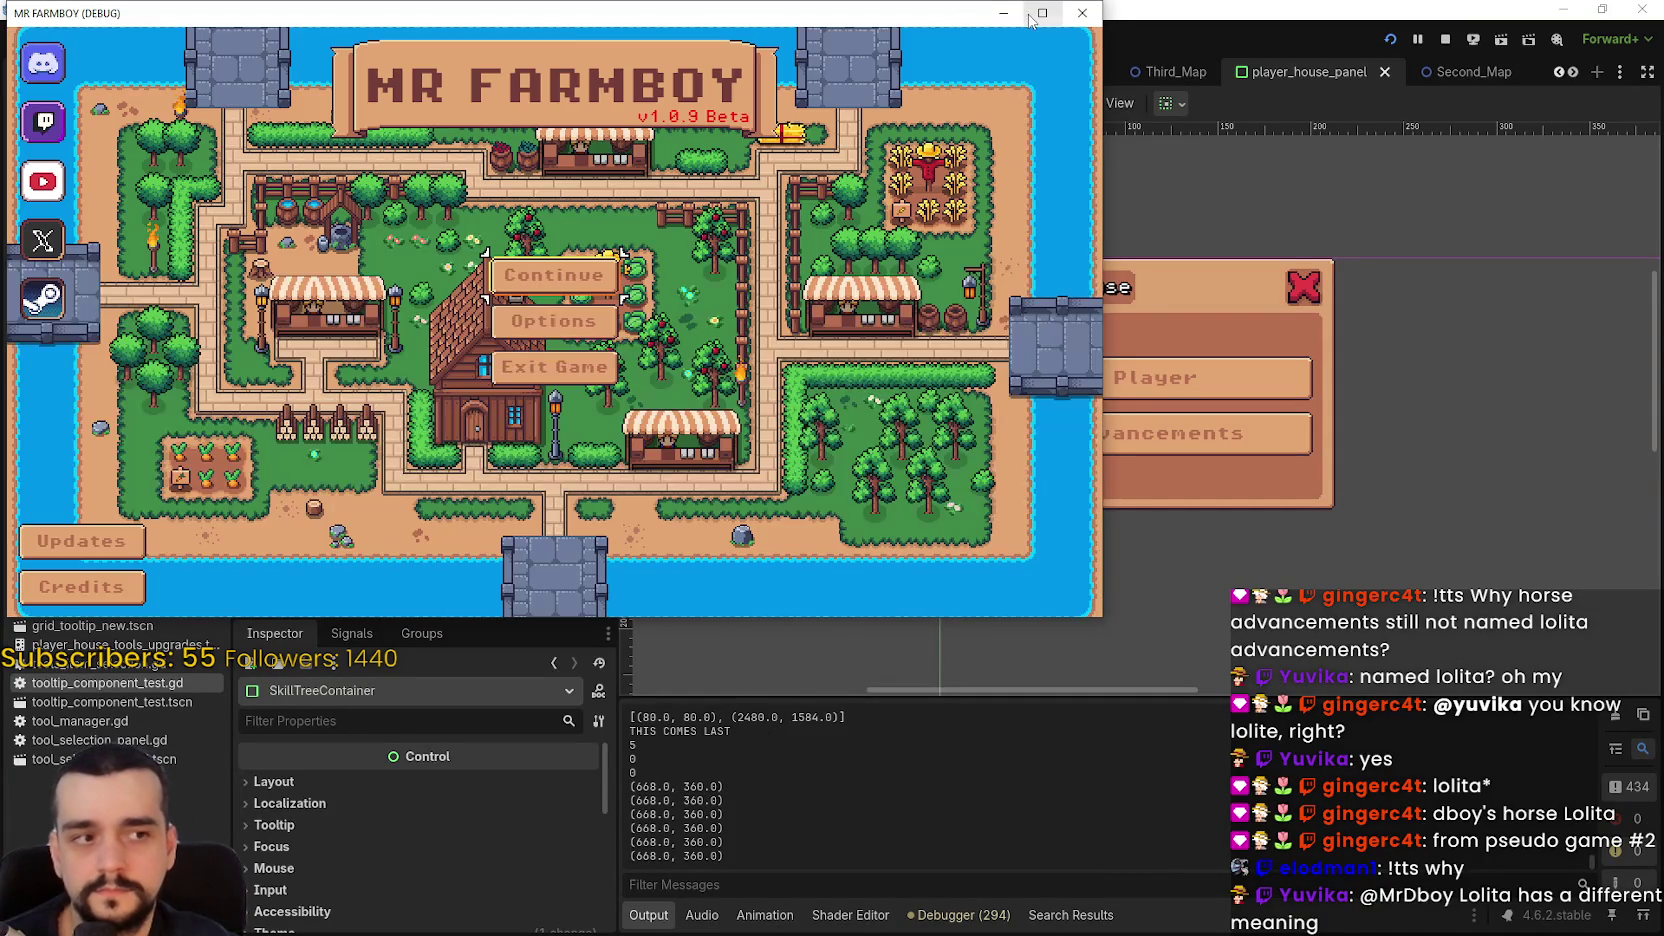
- Go full screen and start a new Incremental Mode game with Balanced economy
left_click(1031, 20)
left_click(840, 402)
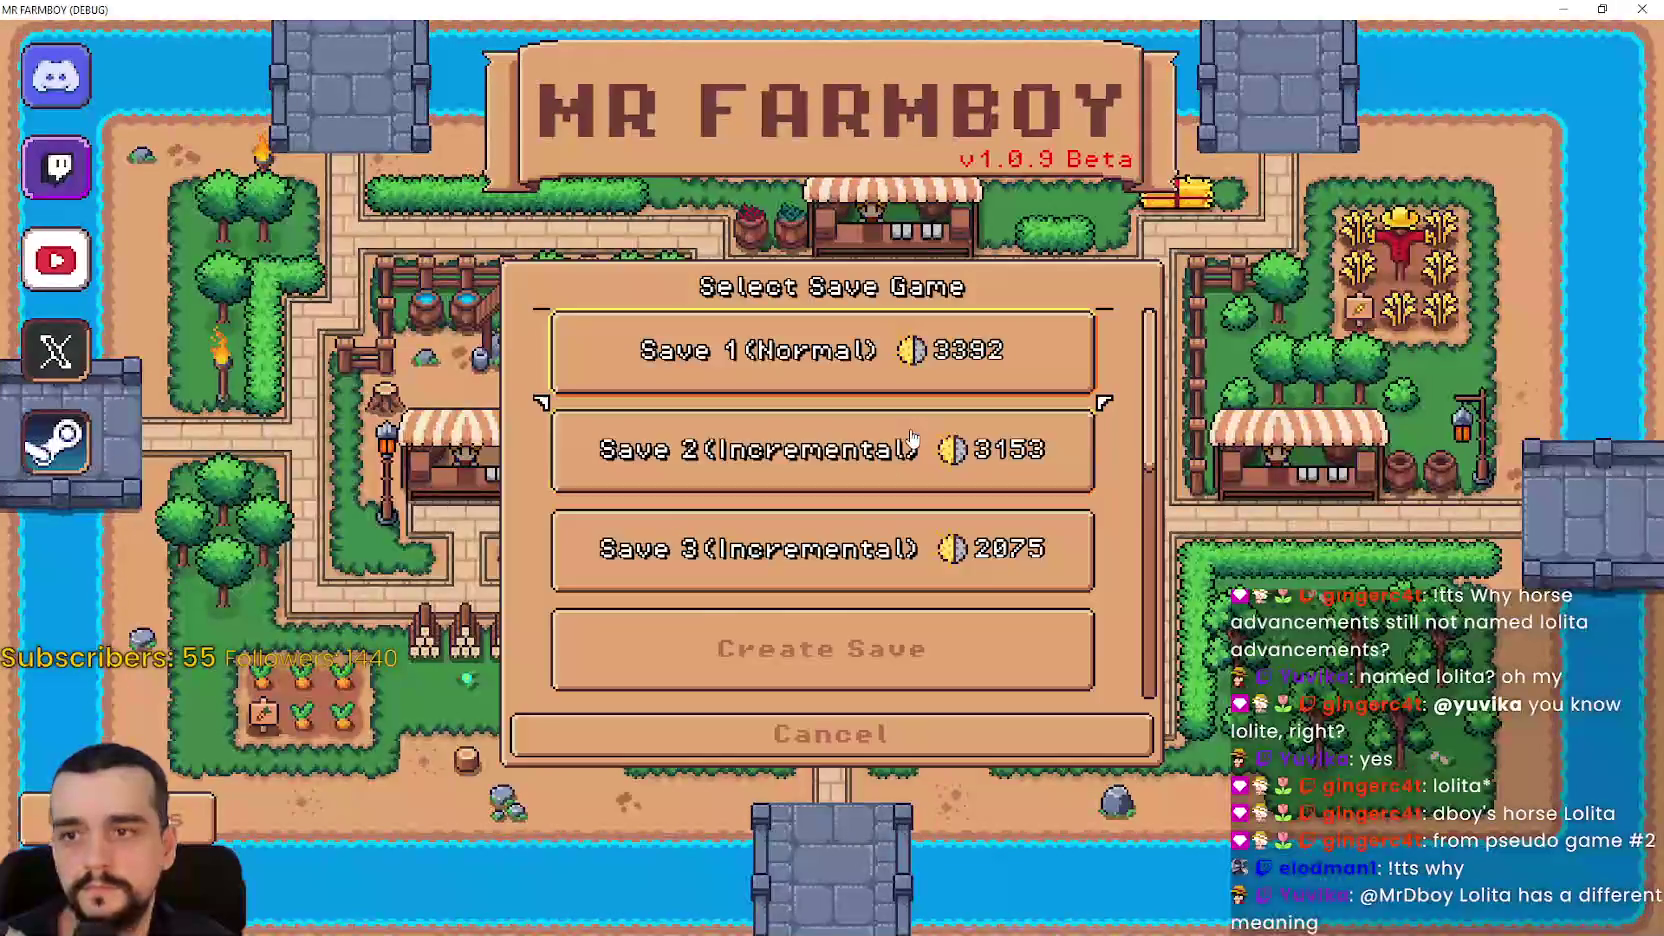
left_click(857, 524)
left_click(901, 383)
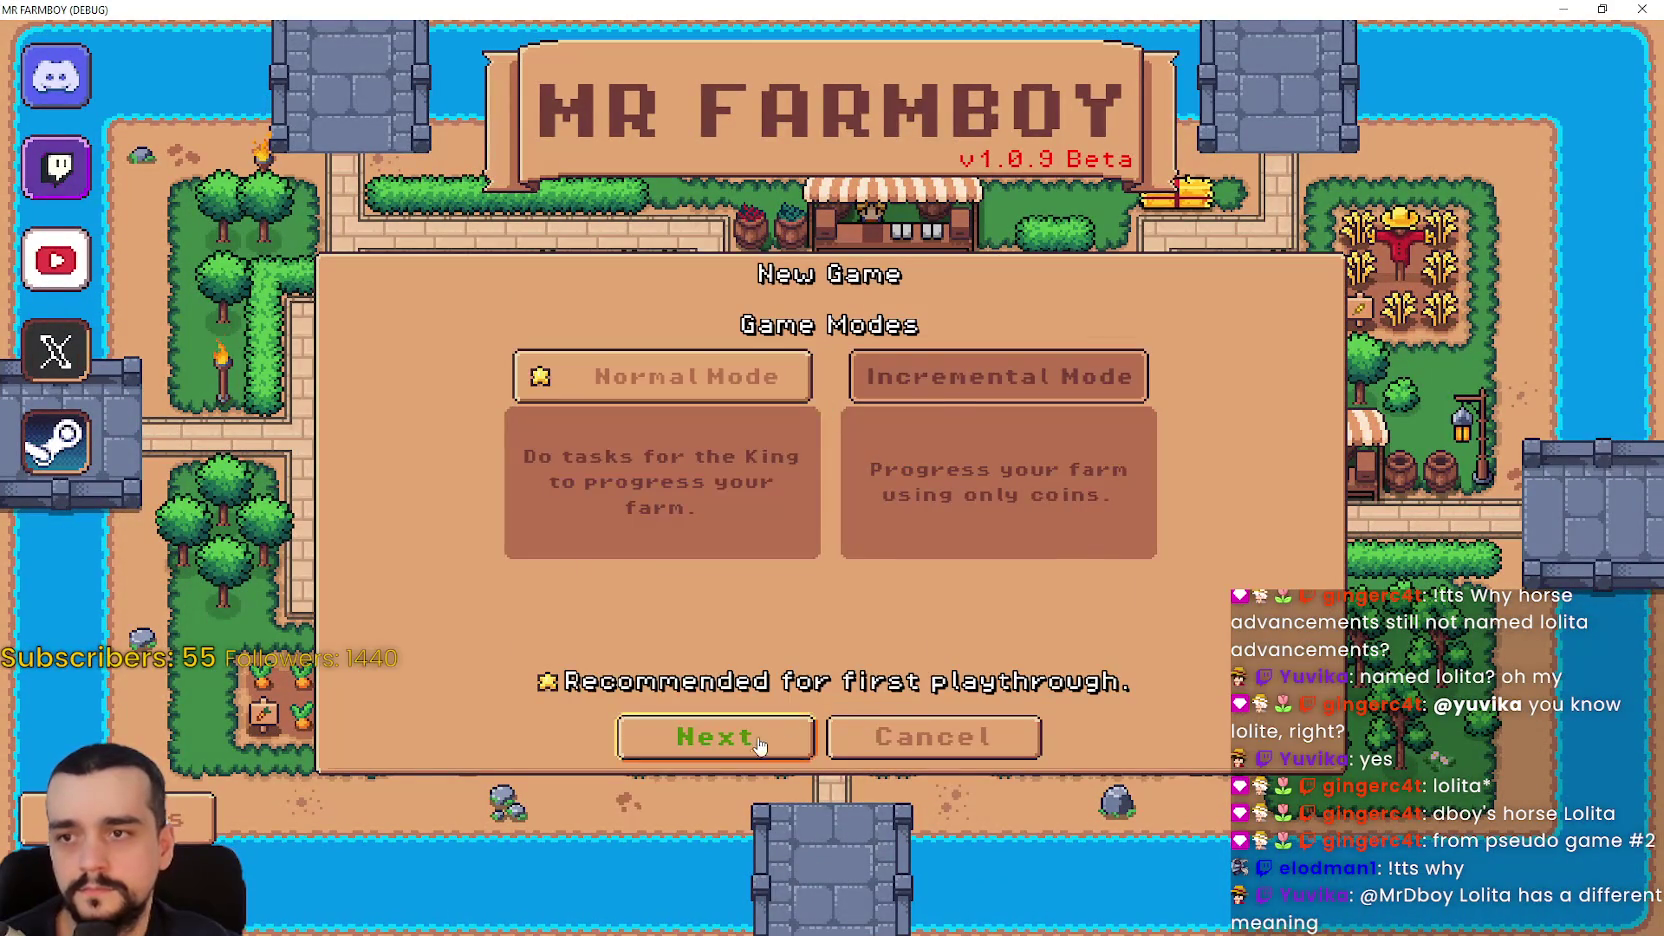
left_click(760, 740)
left_click(760, 740)
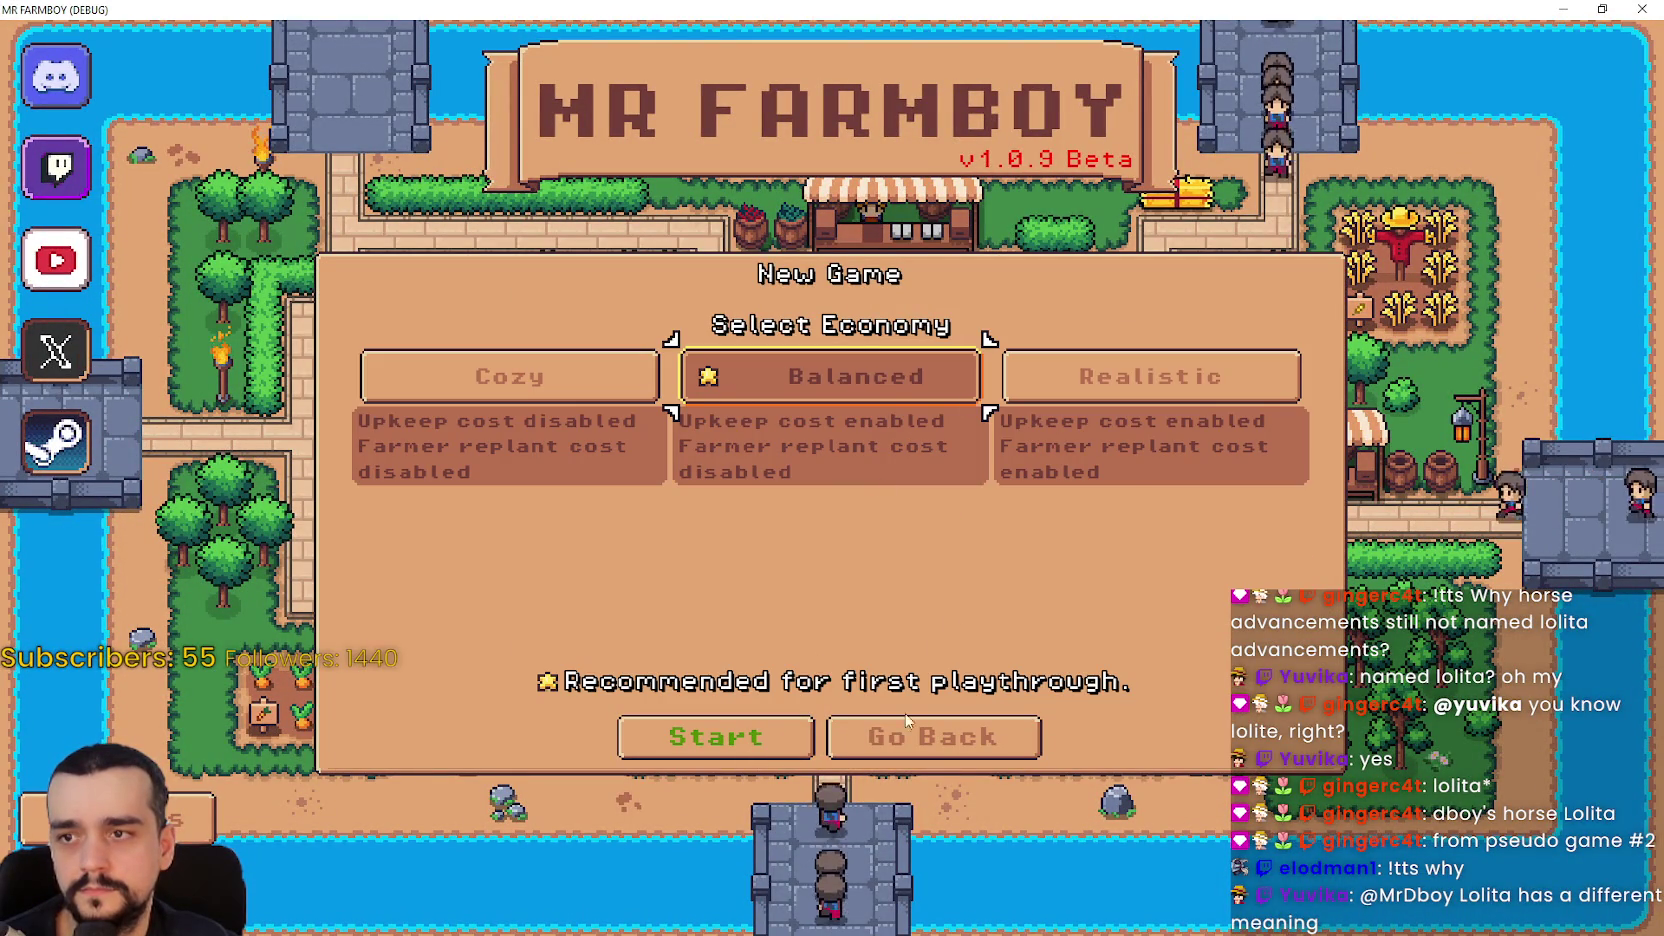
left_click(786, 731)
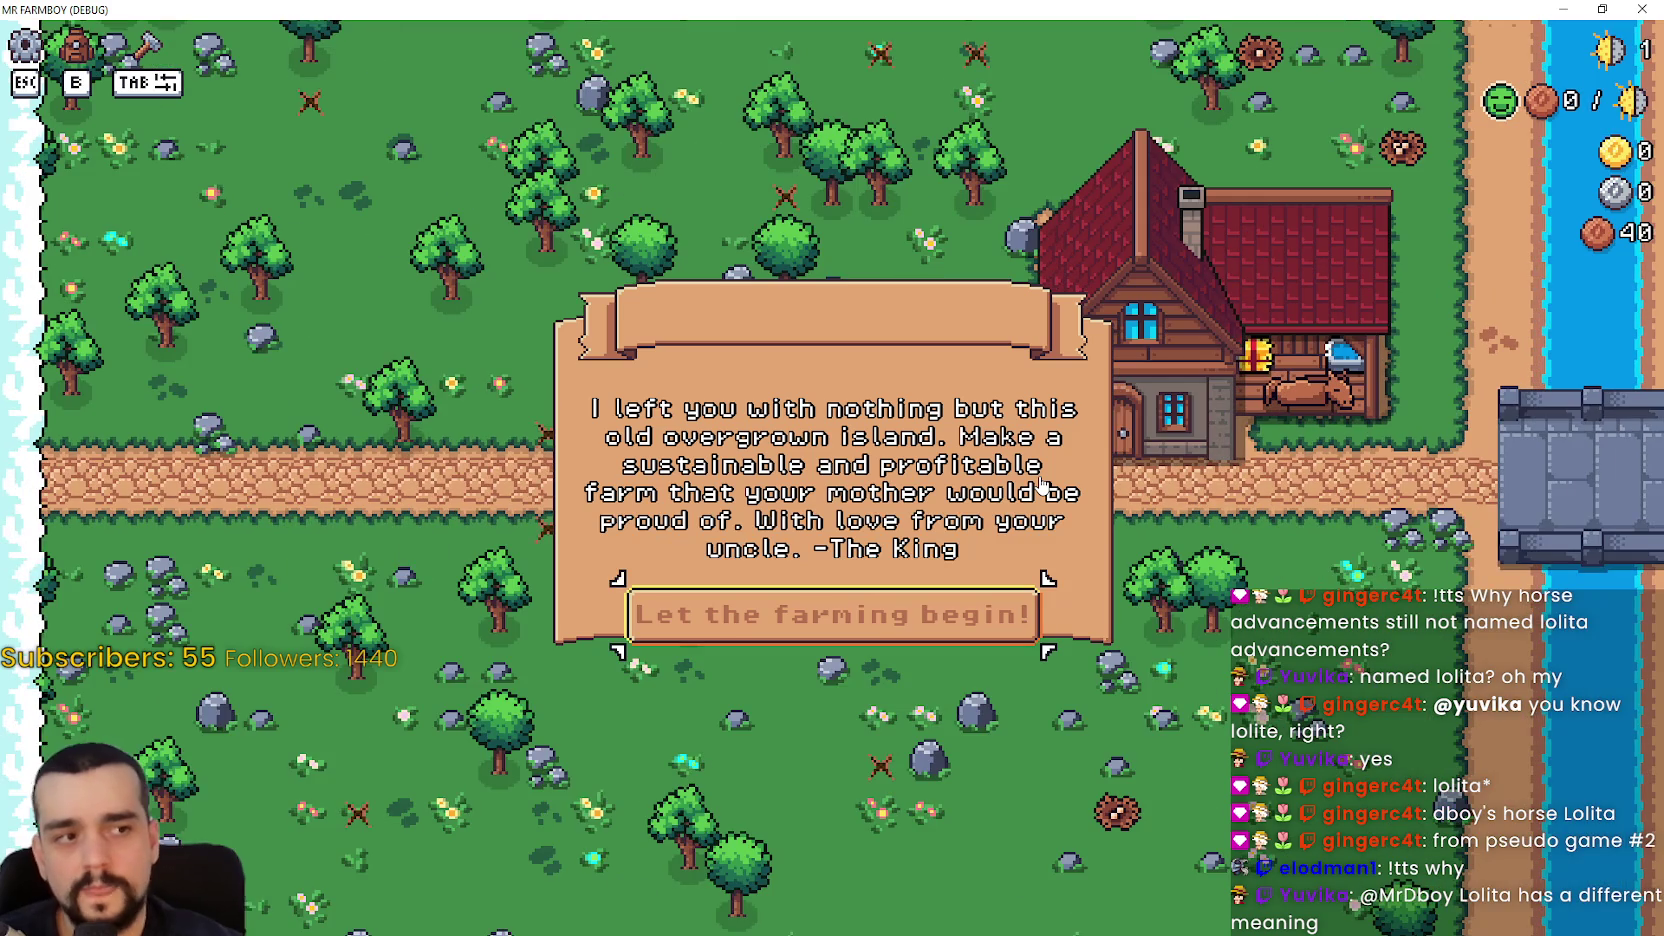
left_click(991, 612)
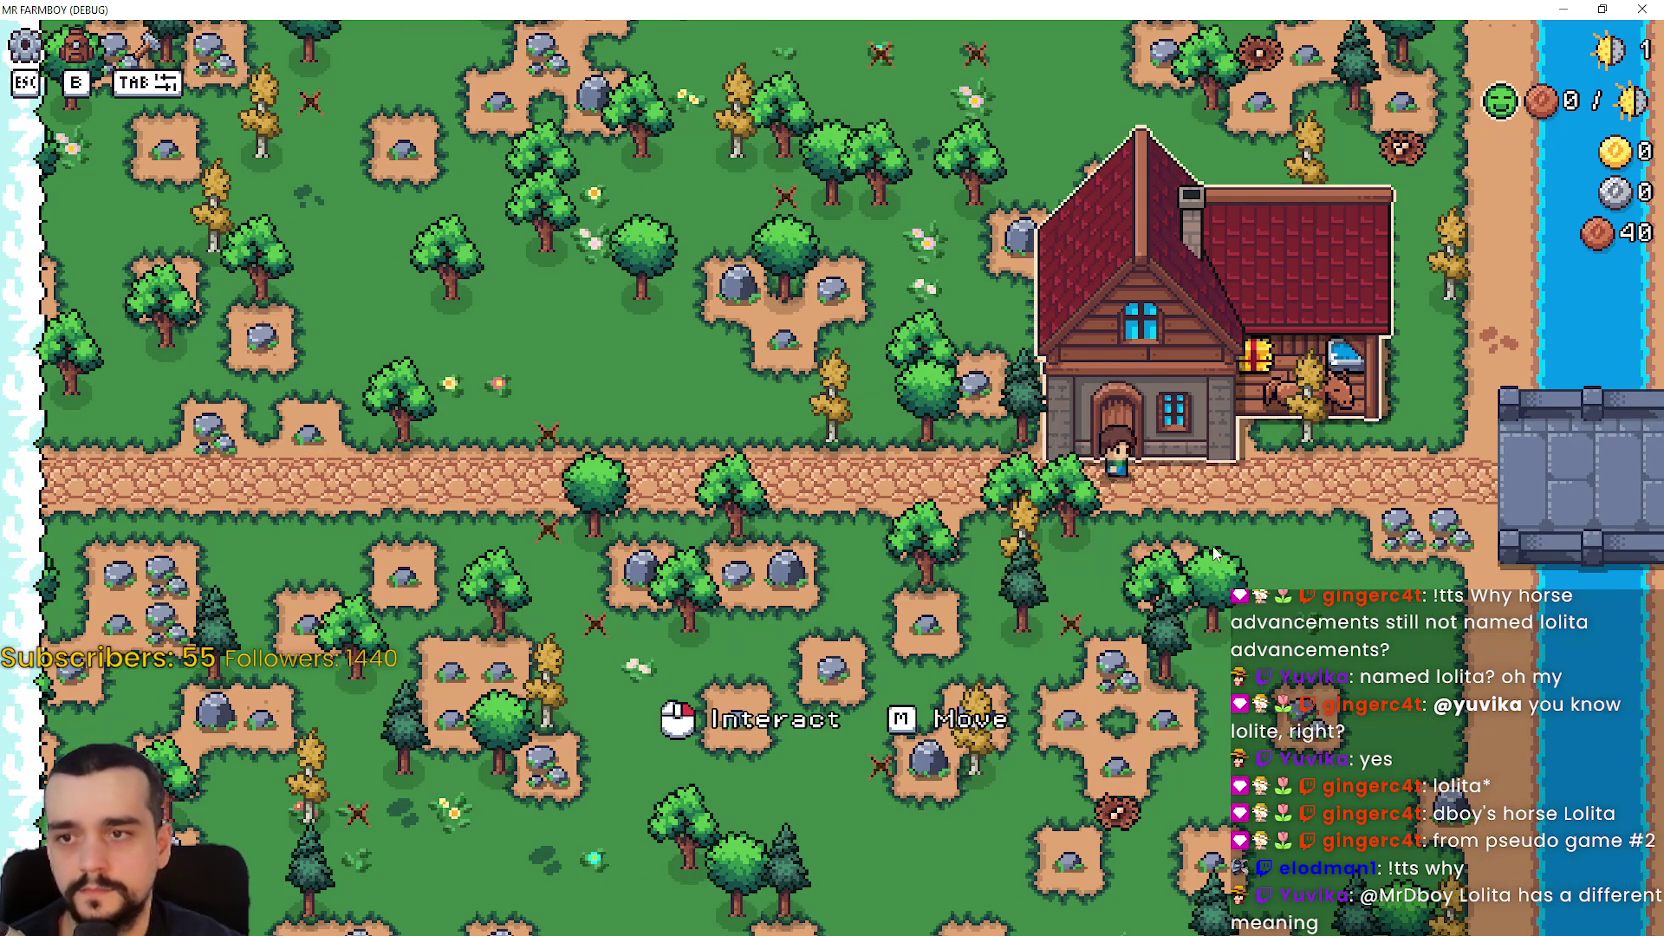
- Unlock Road Tile, Fish, Farm Tile, Bridge, Market and Upkeep in the advancements tree
left_click(946, 534)
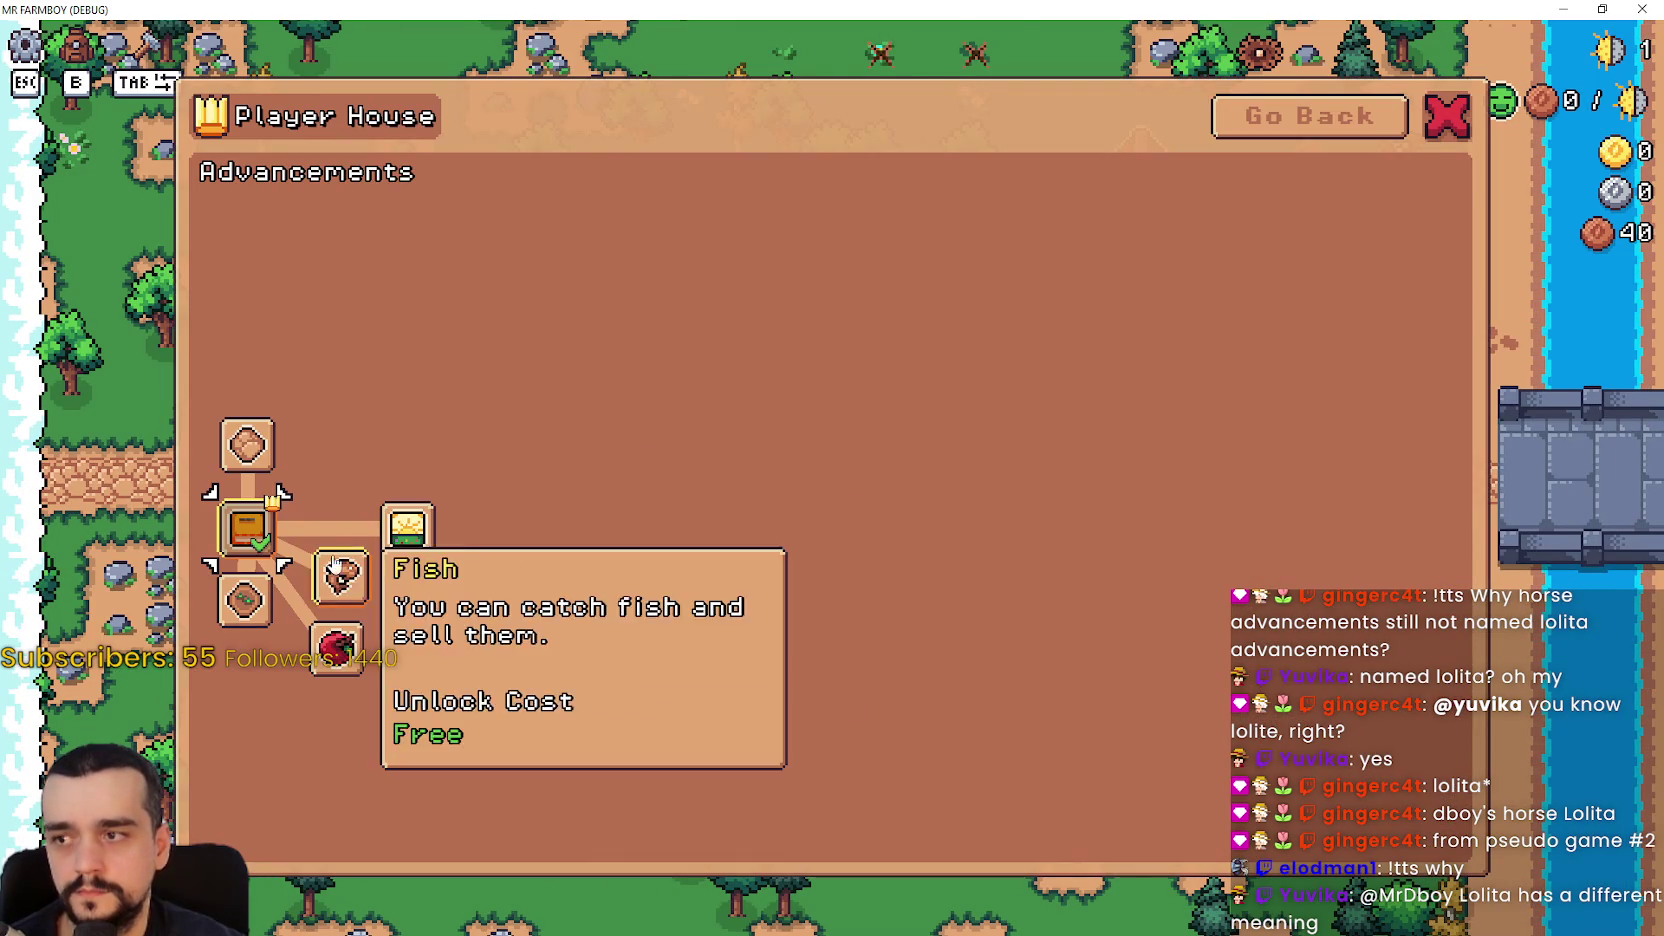
left_click(249, 463)
left_click(338, 577)
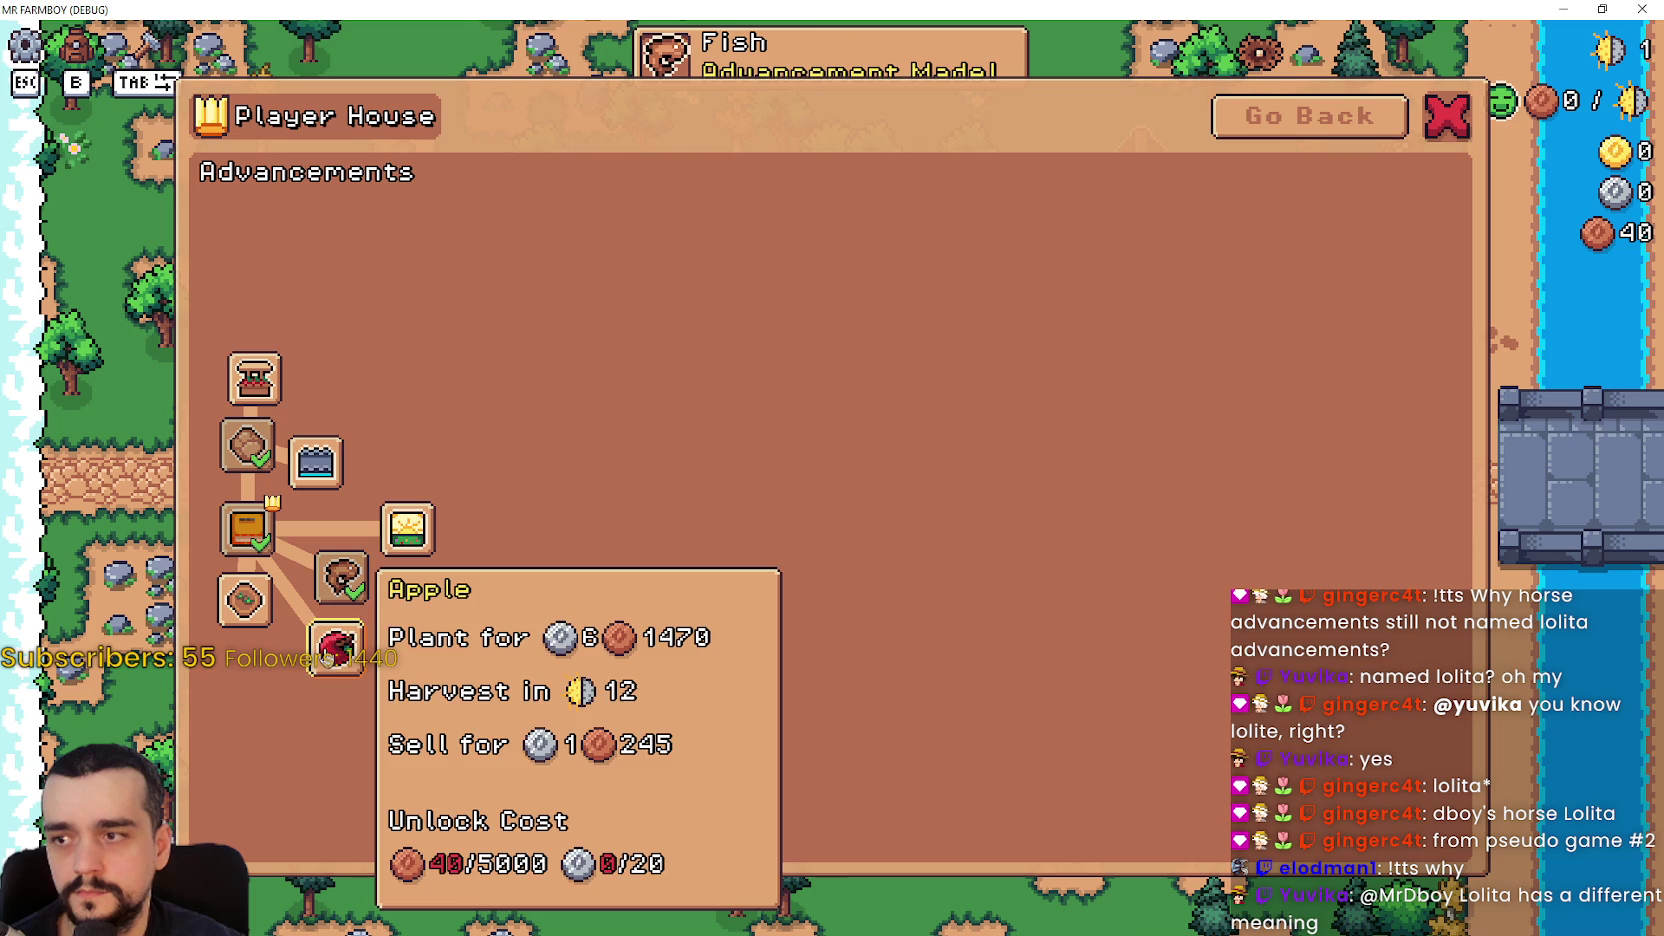
left_click(254, 618)
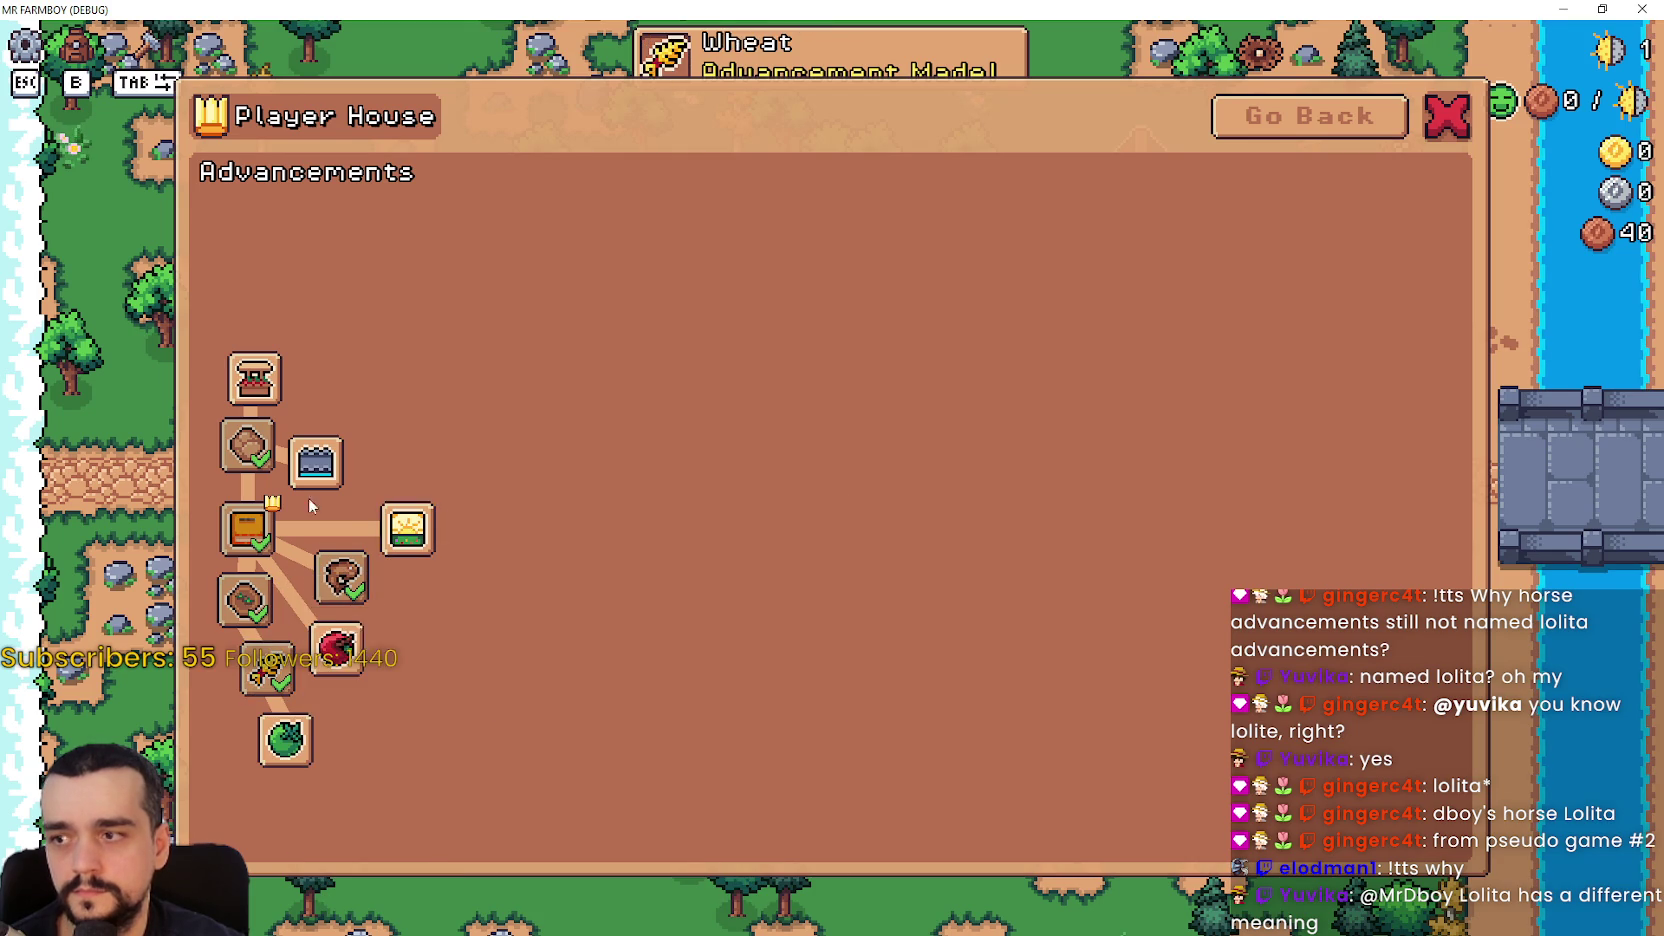
left_click(315, 446)
left_click(254, 378)
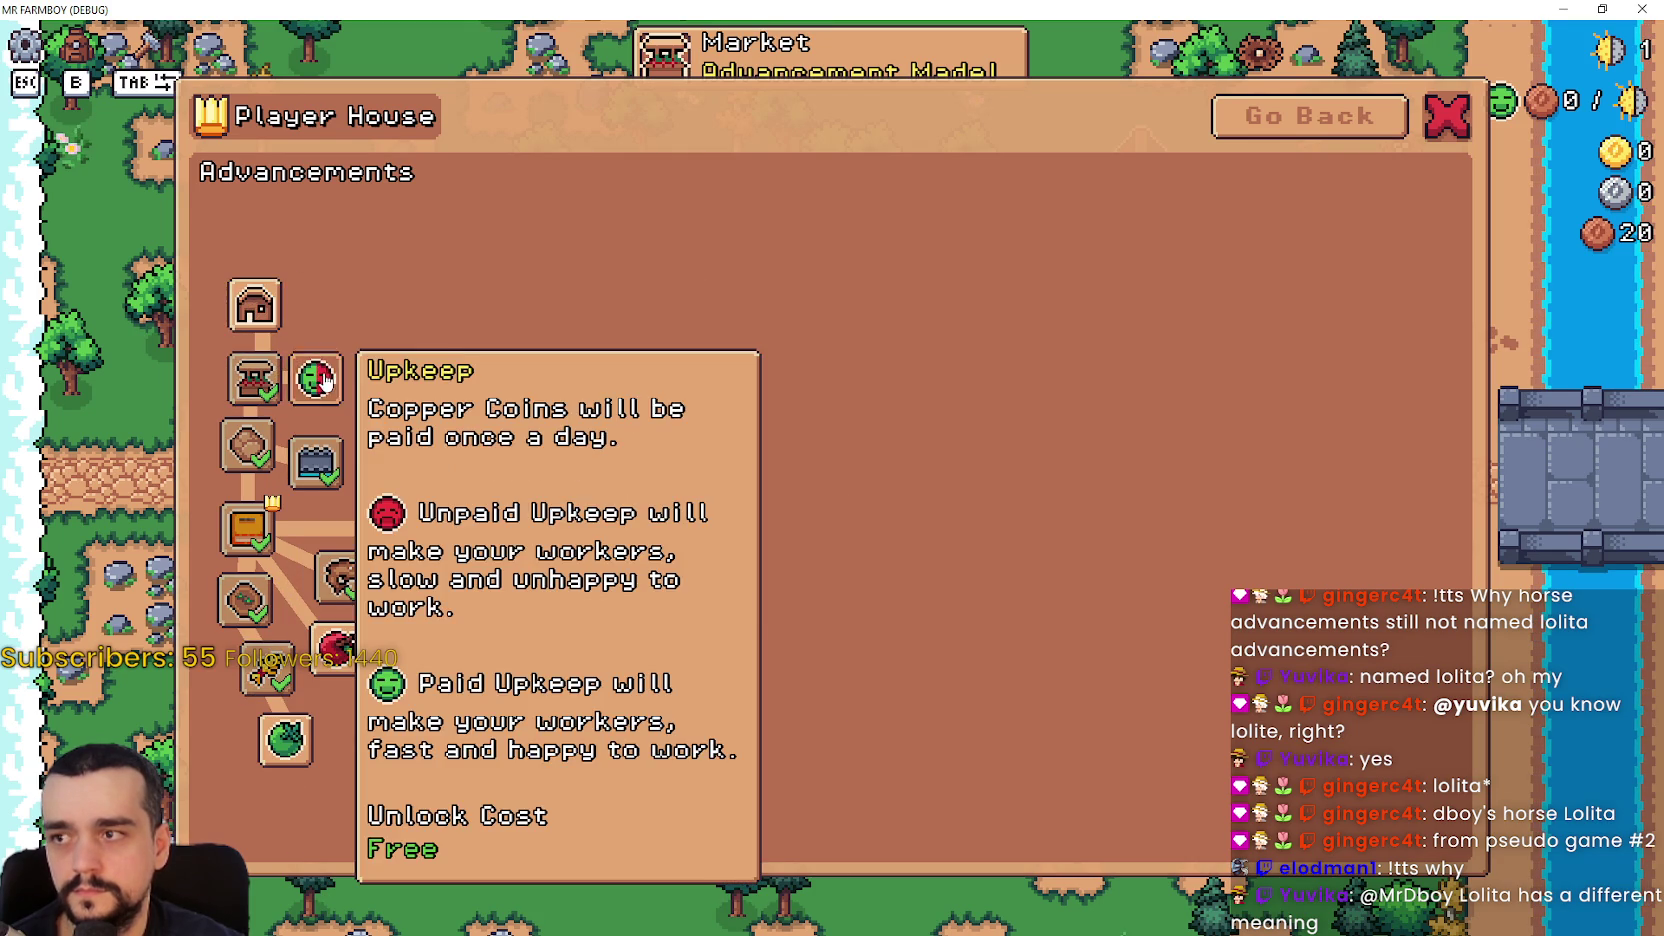
left_click(316, 380)
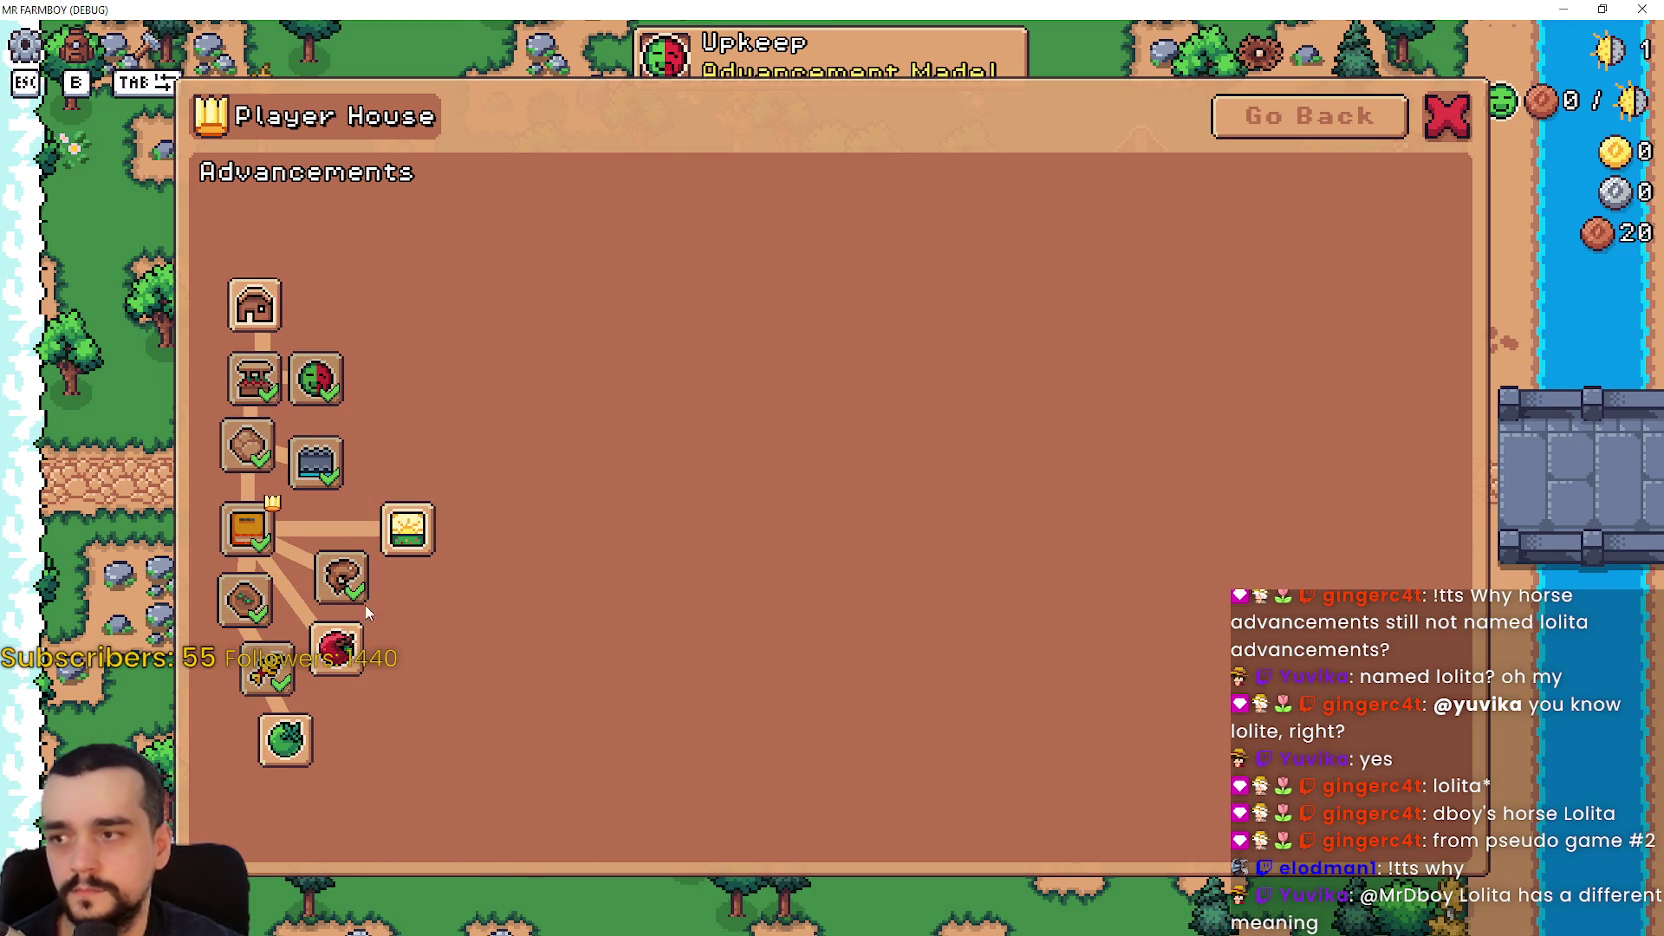
- View the horse and farm tools advancements, close the Player House panel, and quit the game
left_click(1330, 112)
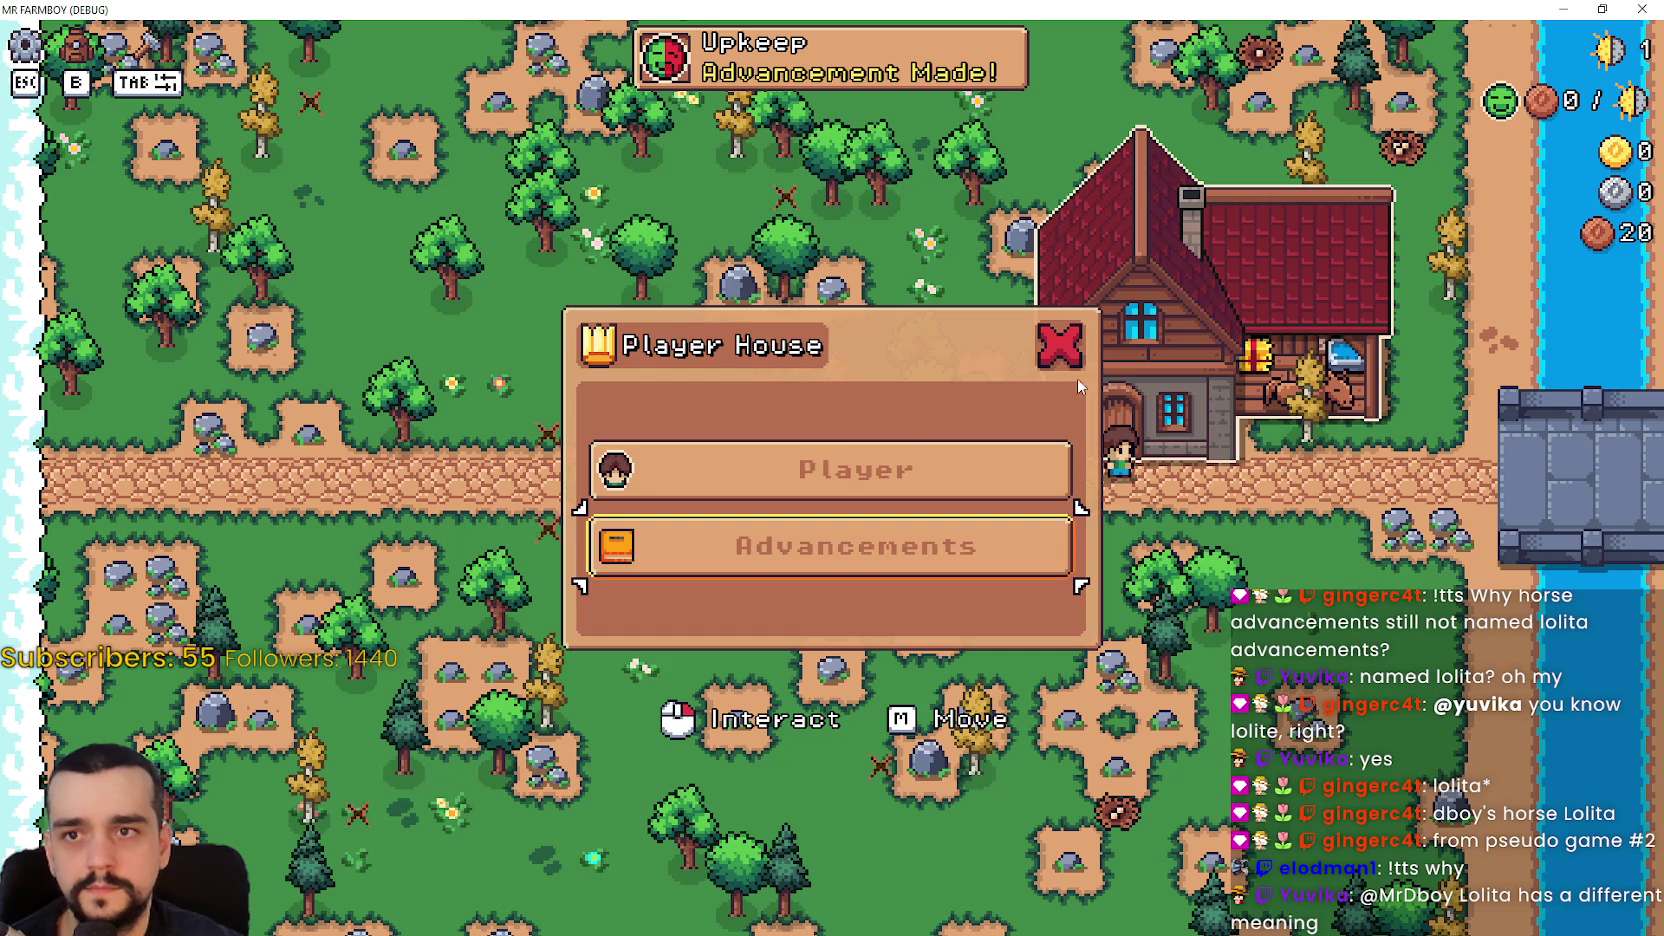
left_click(891, 478)
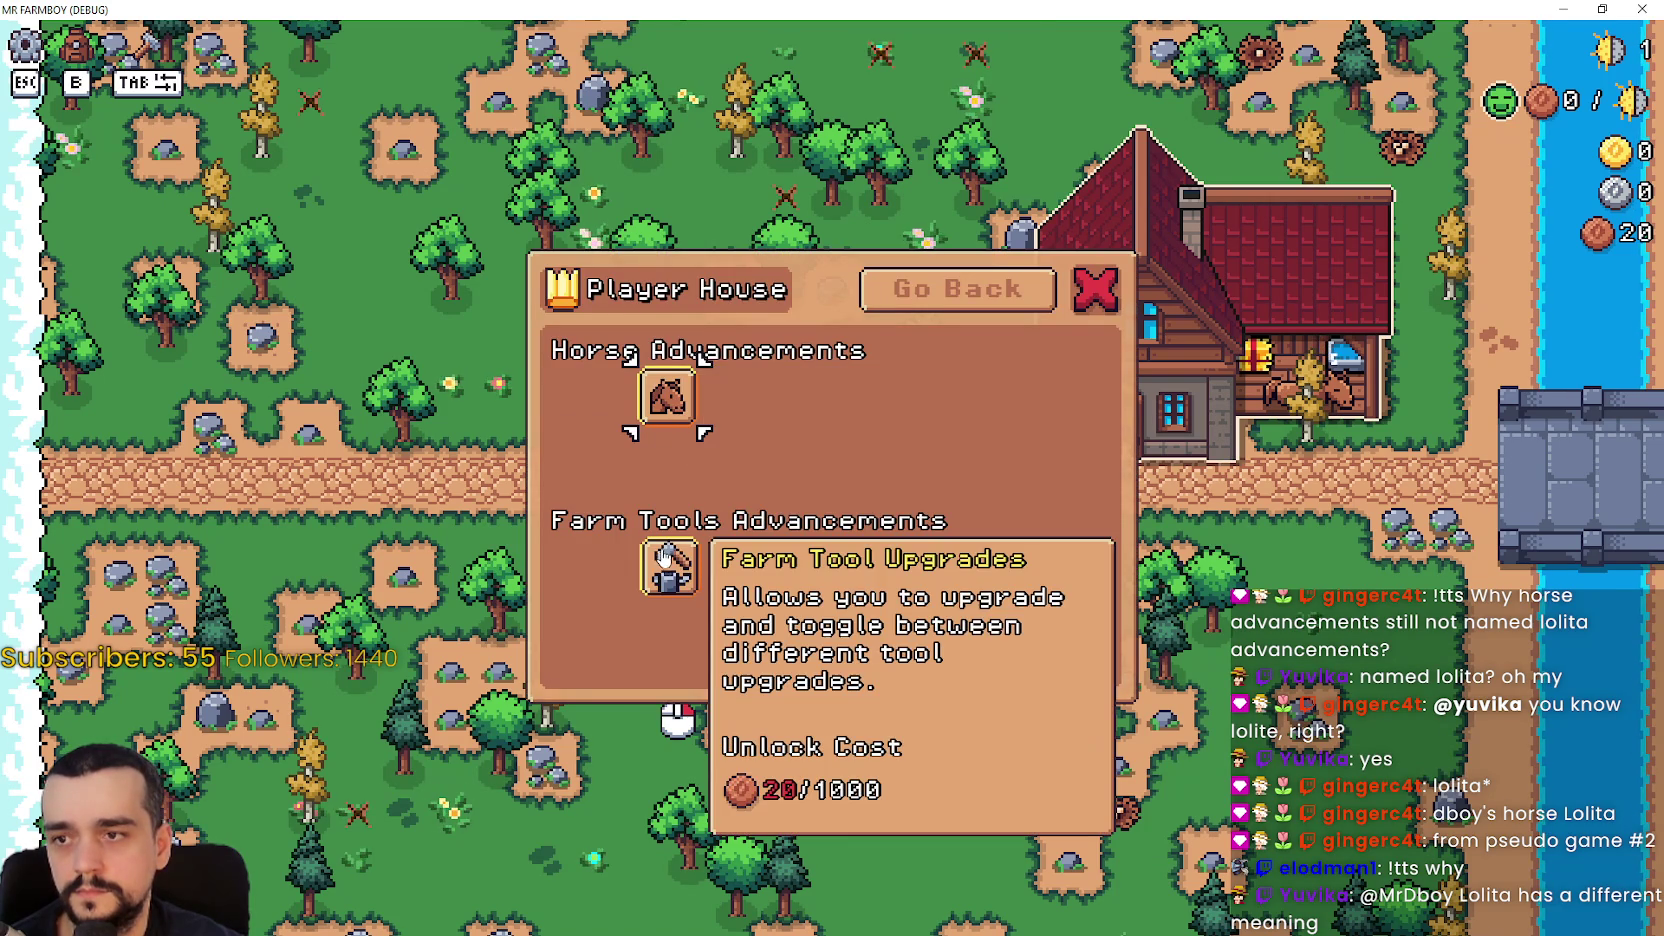
left_click(958, 289)
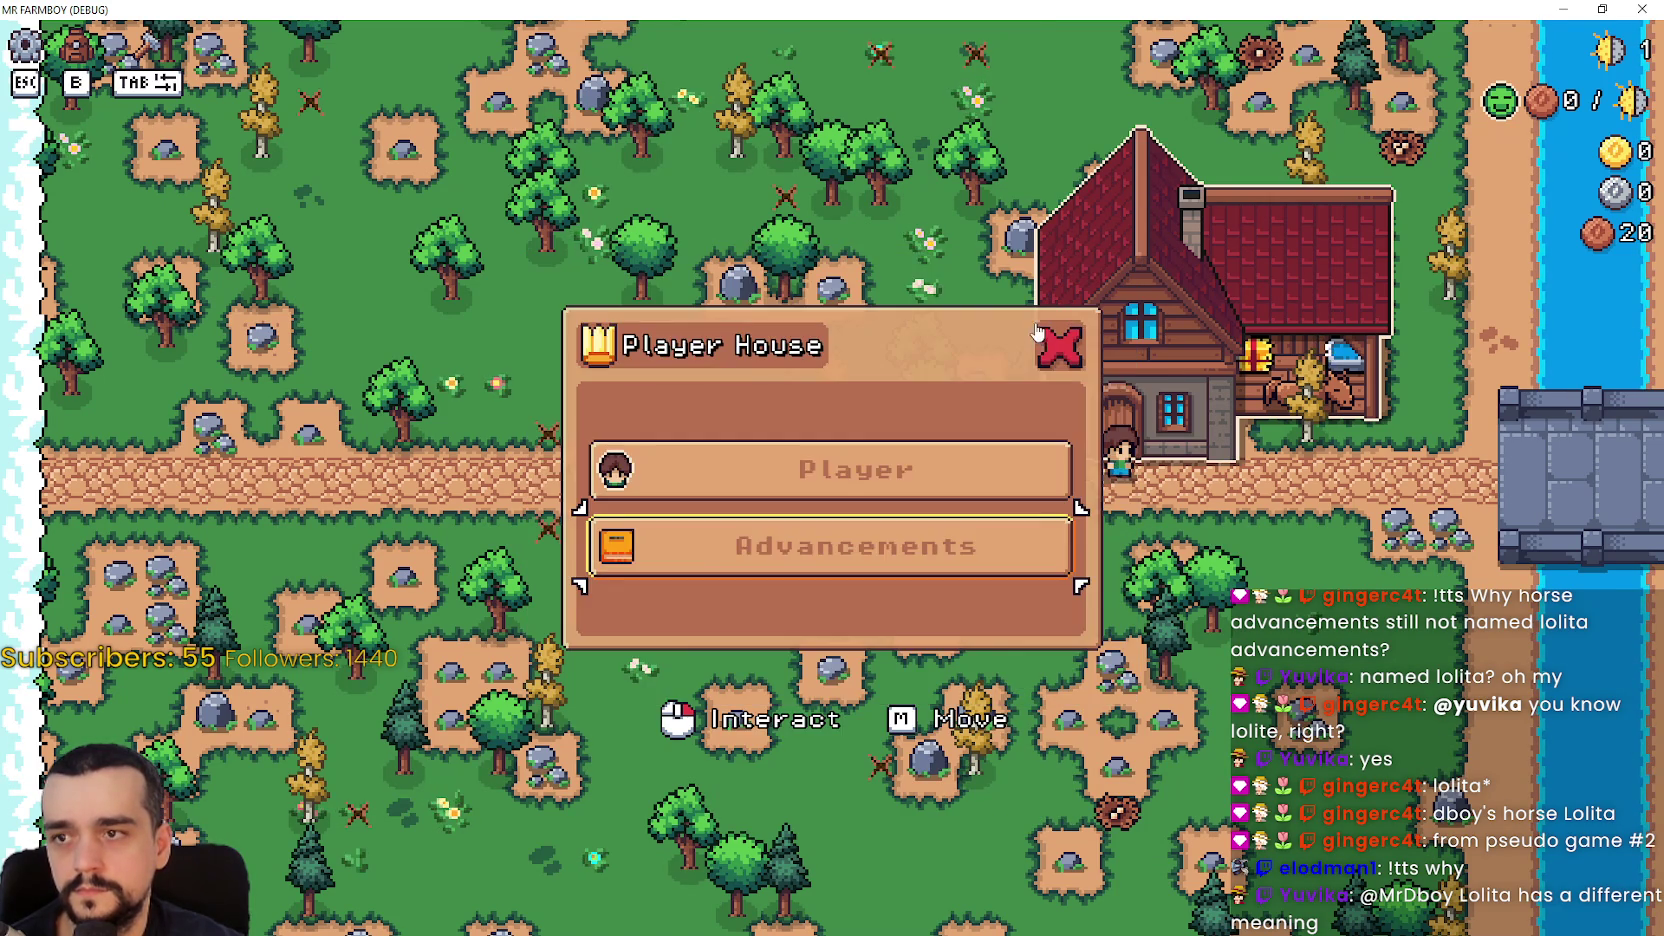
left_click(1058, 346)
key("Escape")
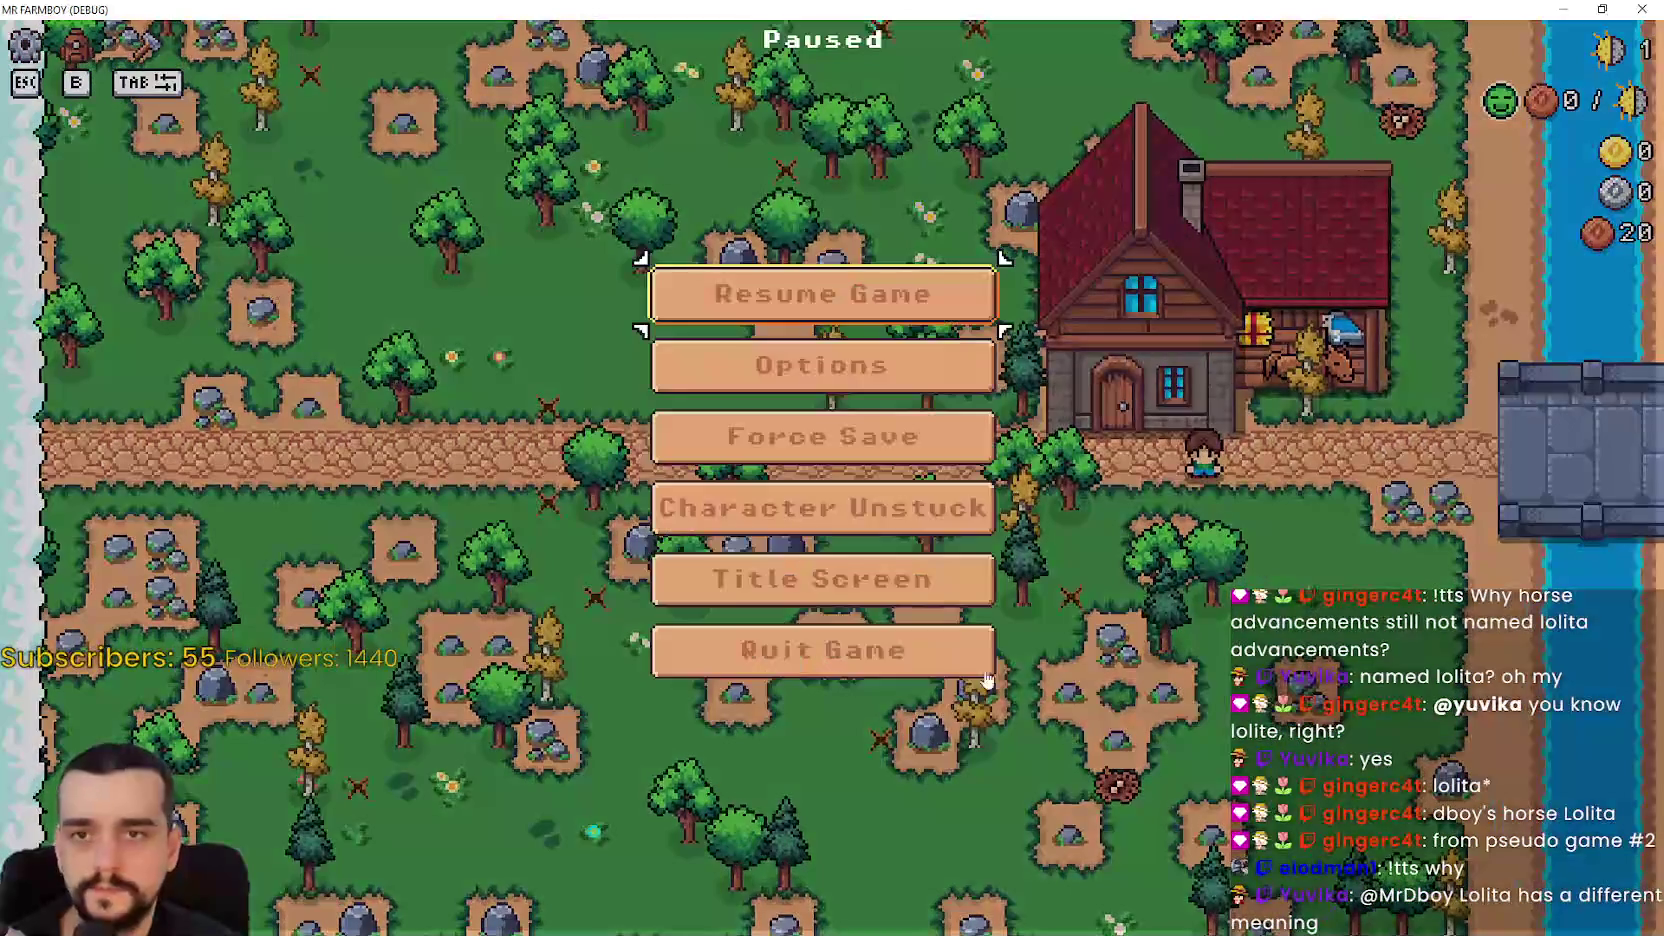
left_click(930, 647)
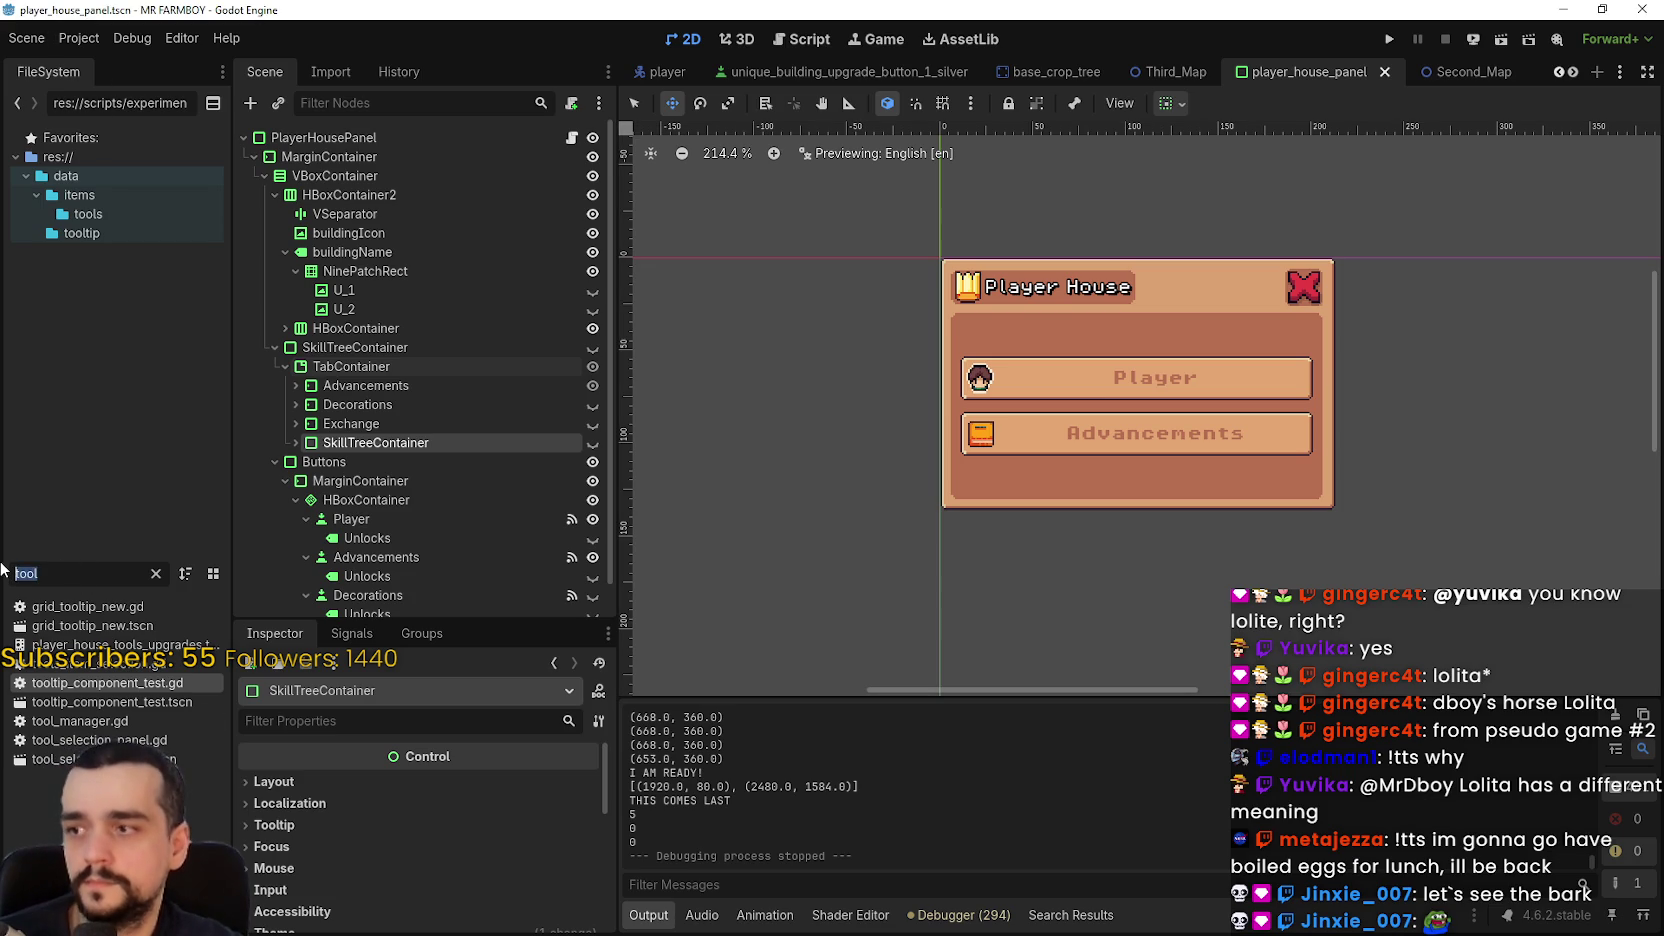
- Replace the FileSystem filter 'tool' with 'main' and open main_menu.tscn
key("ctrl+a")
type("main")
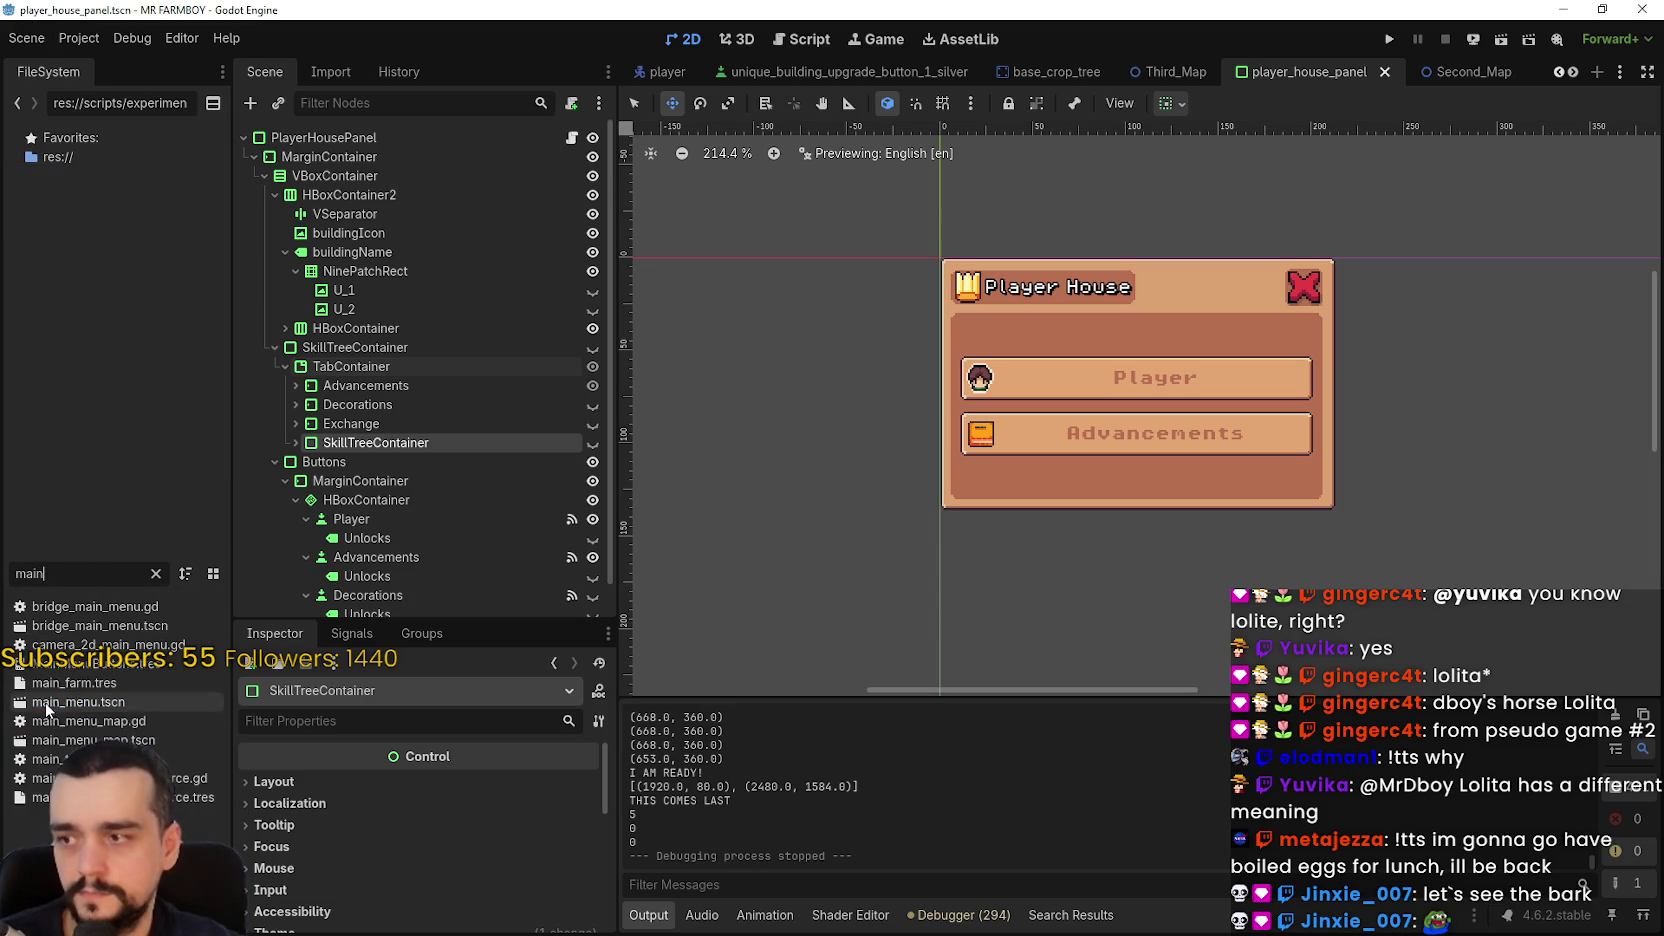
double_click(63, 706)
- Zoom into the main_menu canvas, switch to Select mode and select the MainMenuMap tile layer
scroll(1086, 277, "up", 5)
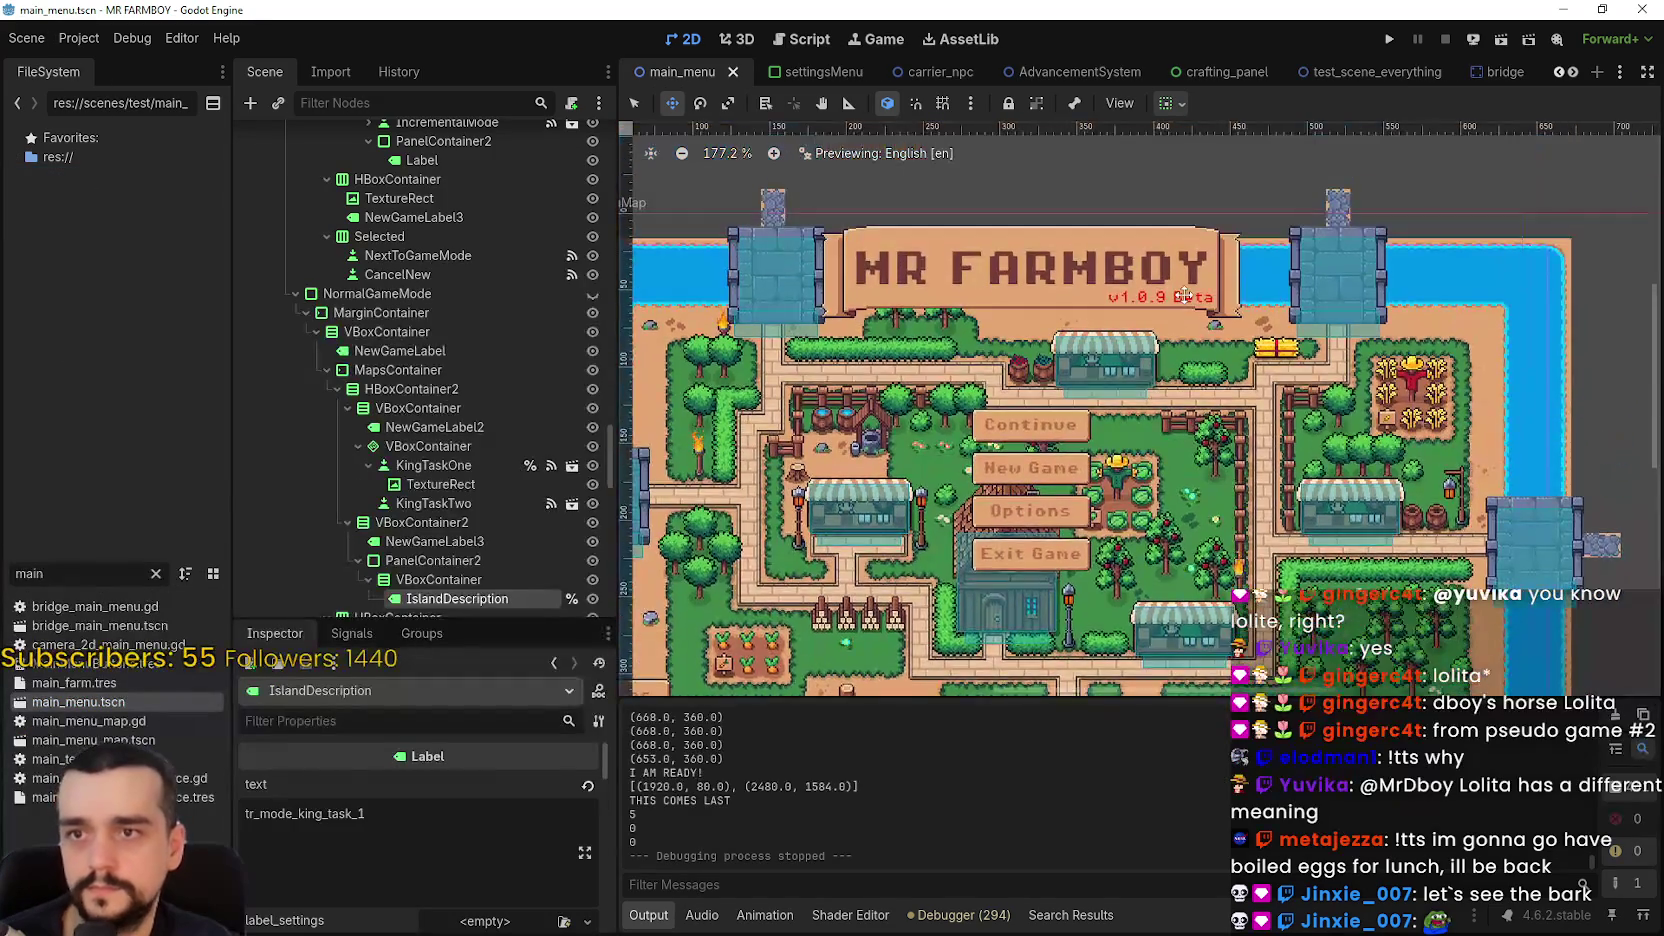
scroll(502, 361, "up", 5)
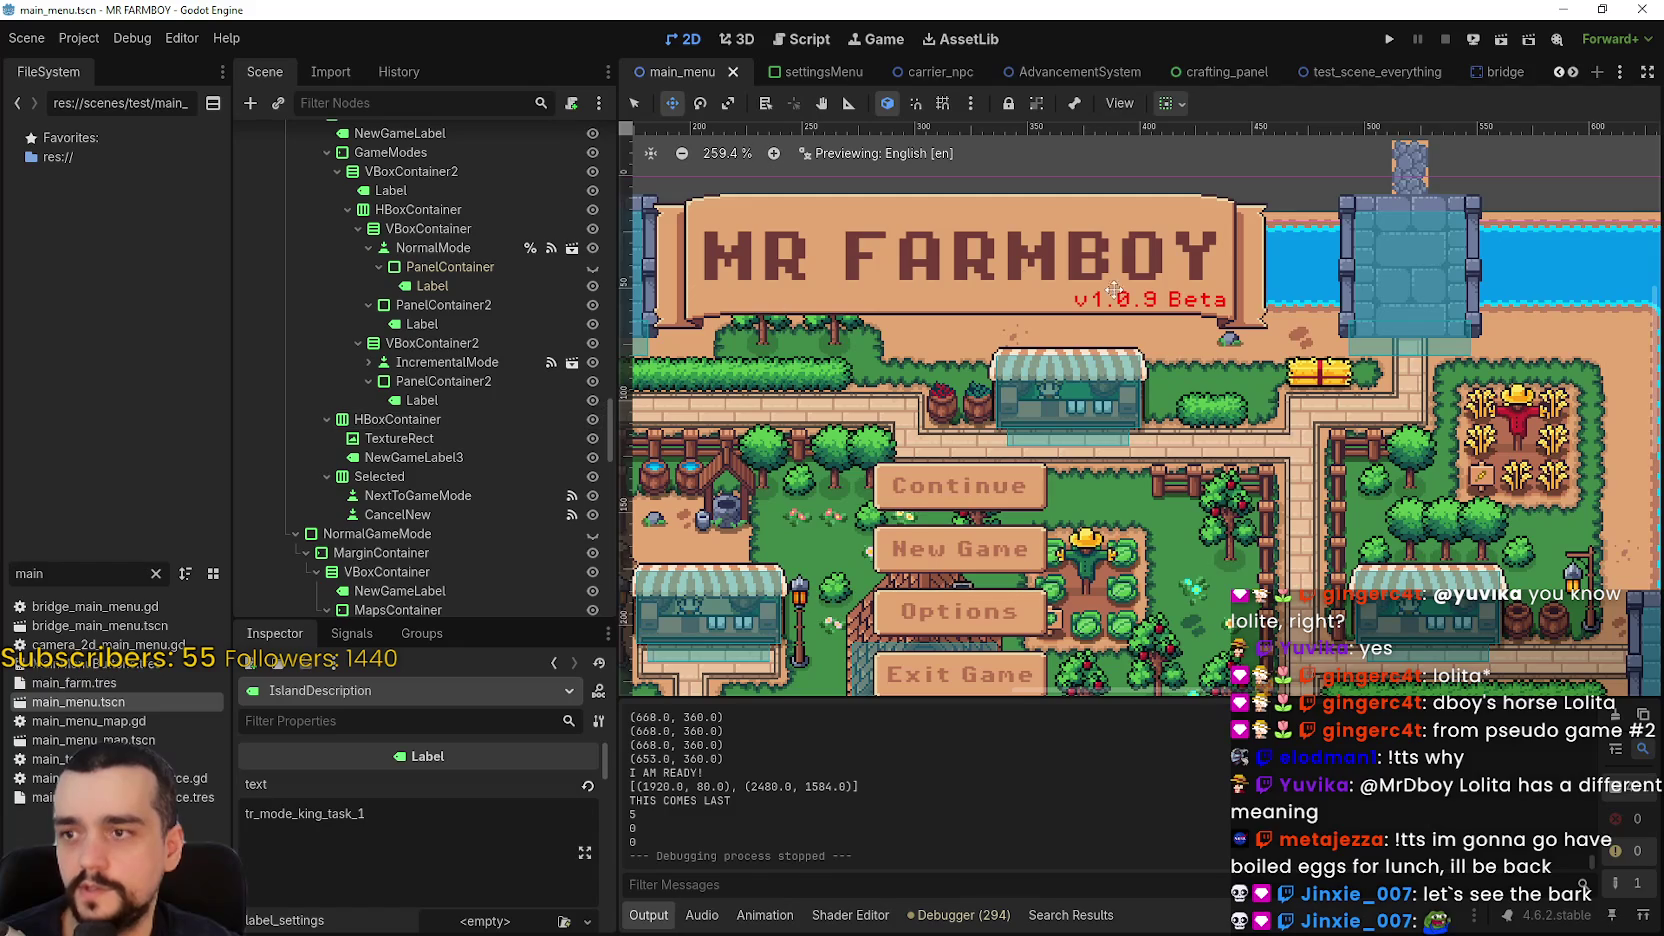
left_click(634, 103)
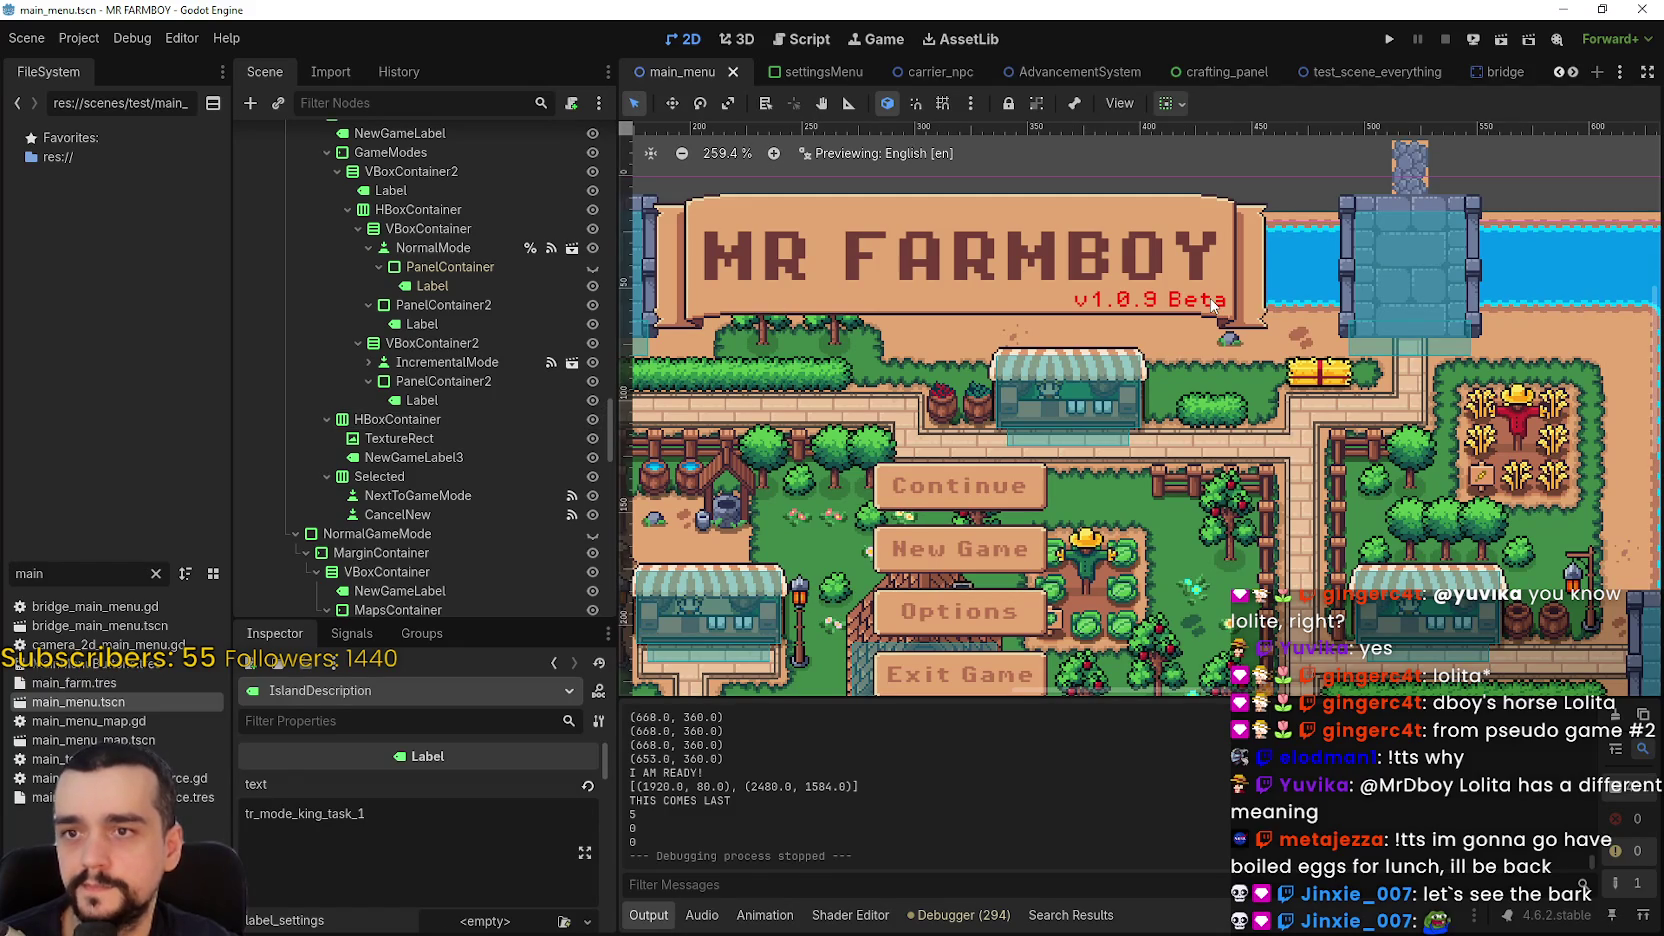
left_click(1212, 305)
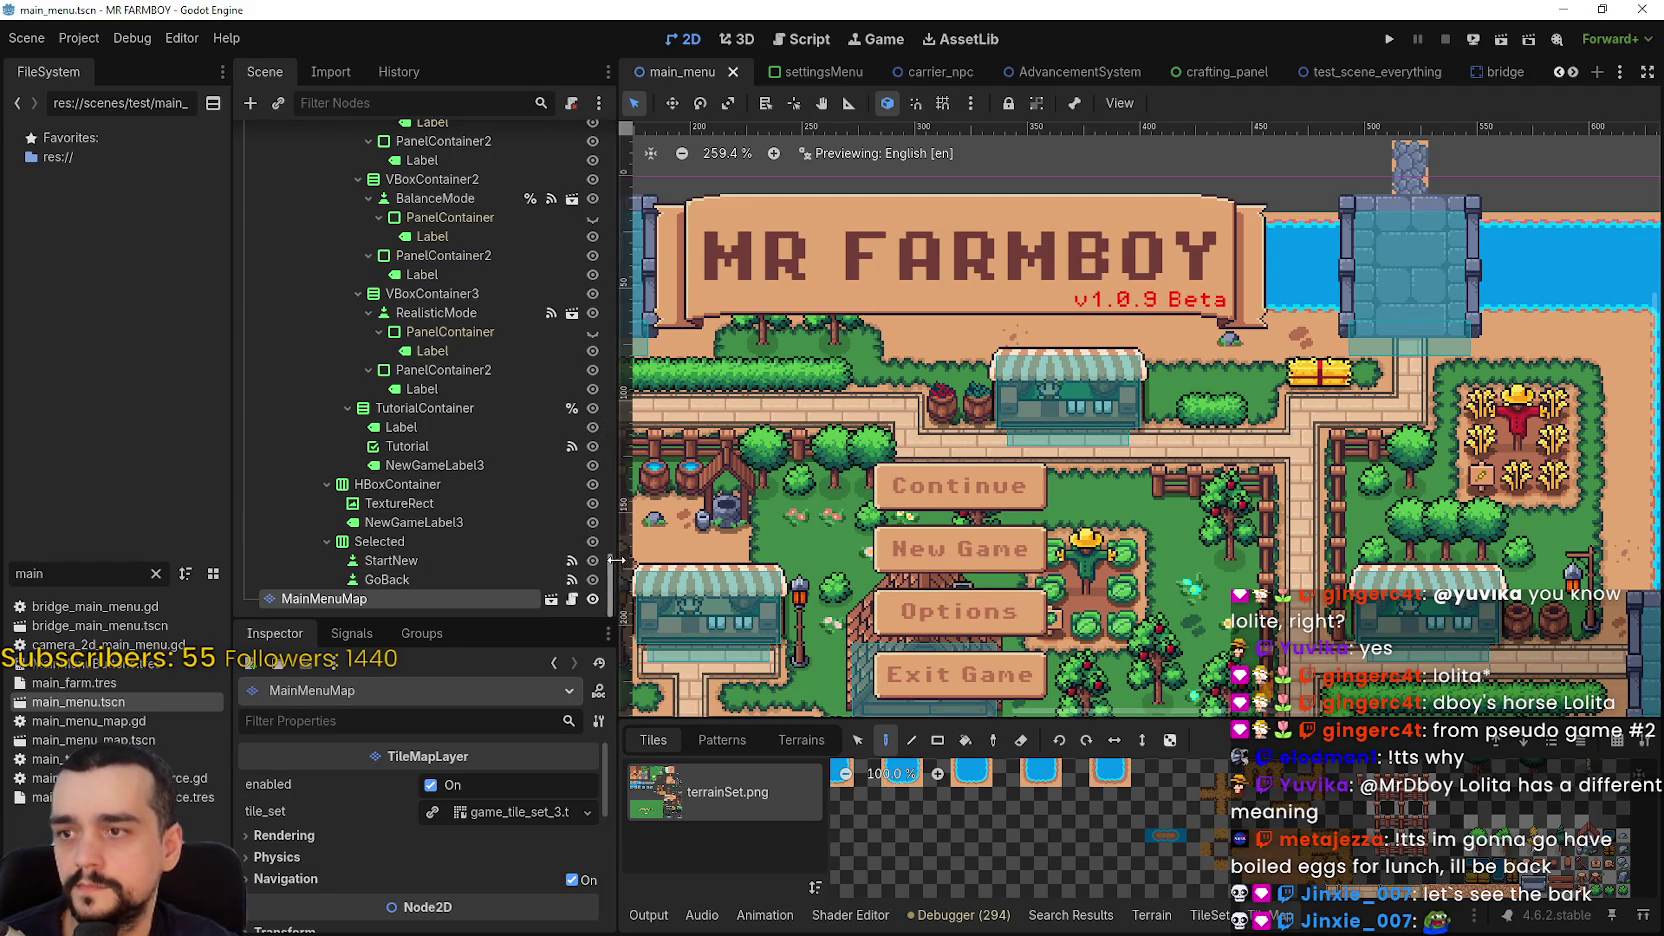
left_click_drag(614, 585, 597, 167)
scroll(514, 166, "up", 5)
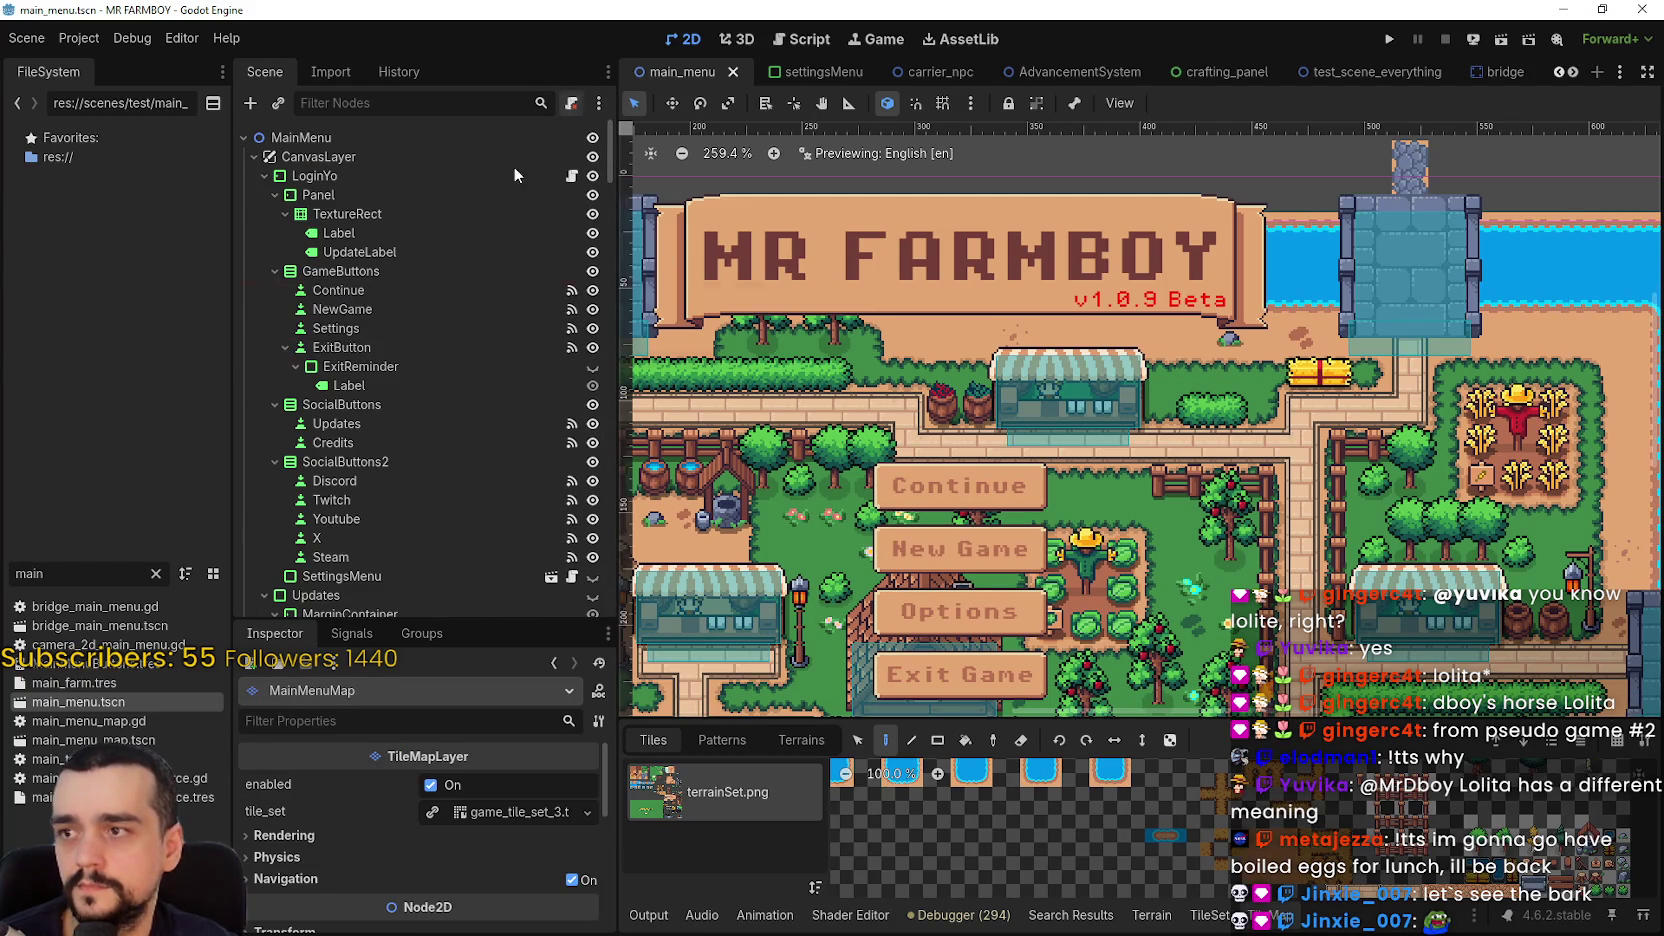
- Delete ' Beta' from UpdateLabel's text so it reads v1.0.9, and save the scene
left_click(360, 252)
left_click(383, 822)
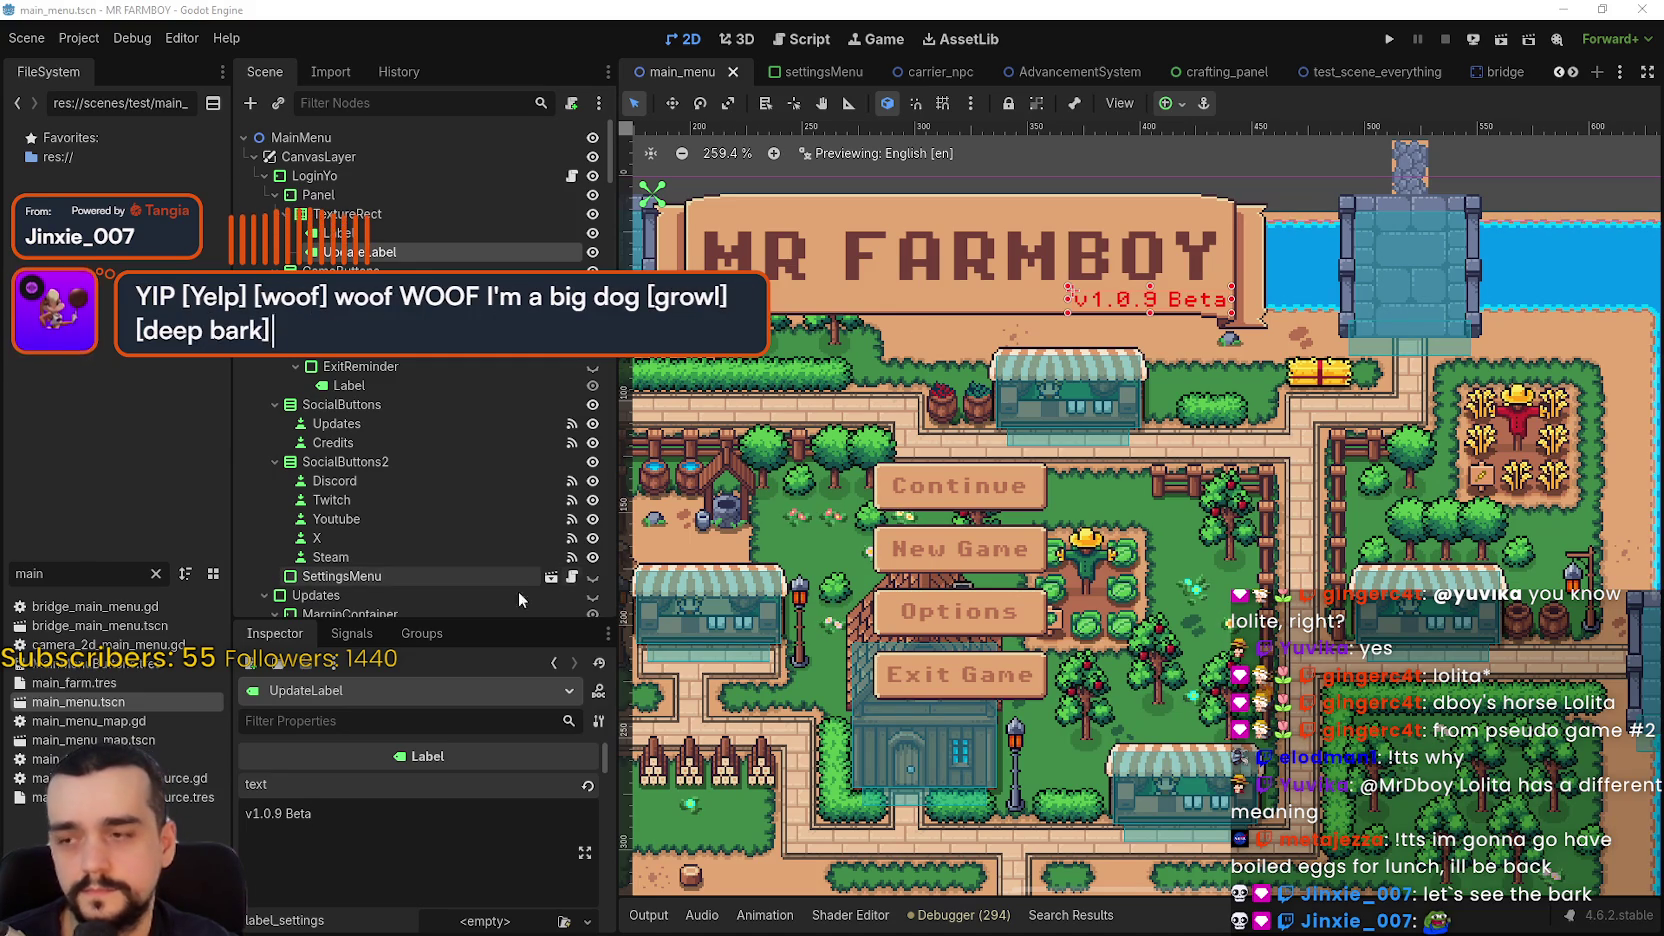
left_click(381, 819)
key("BackSpace")
key("BackSpace")
key("BackSpace")
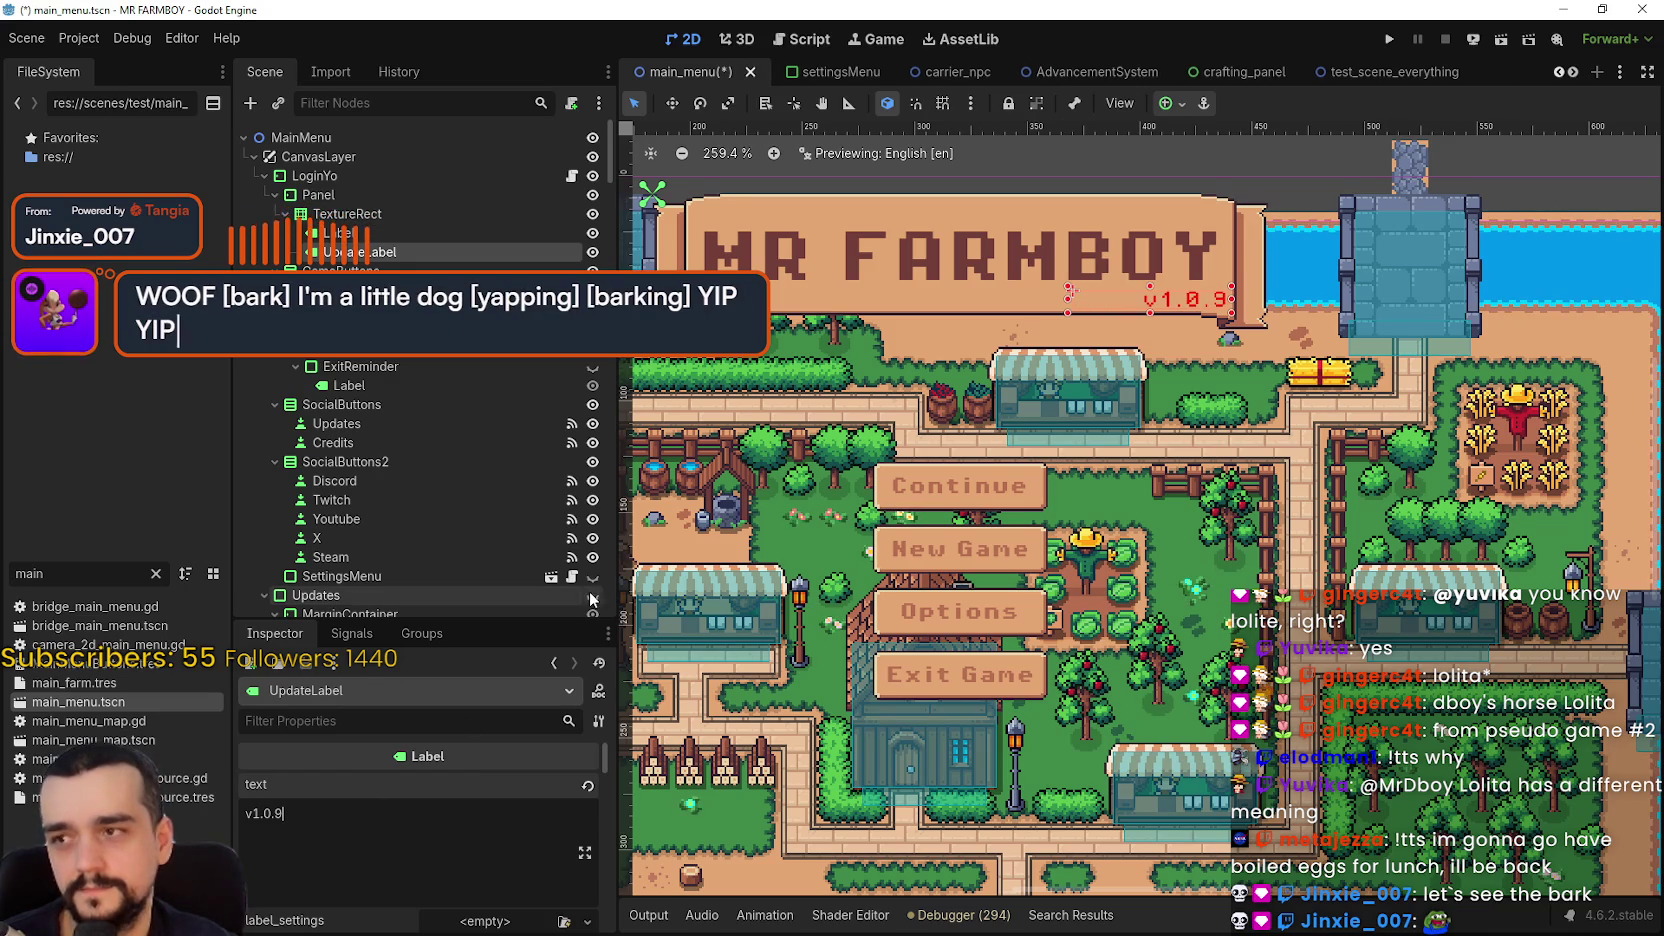
key("ctrl+s")
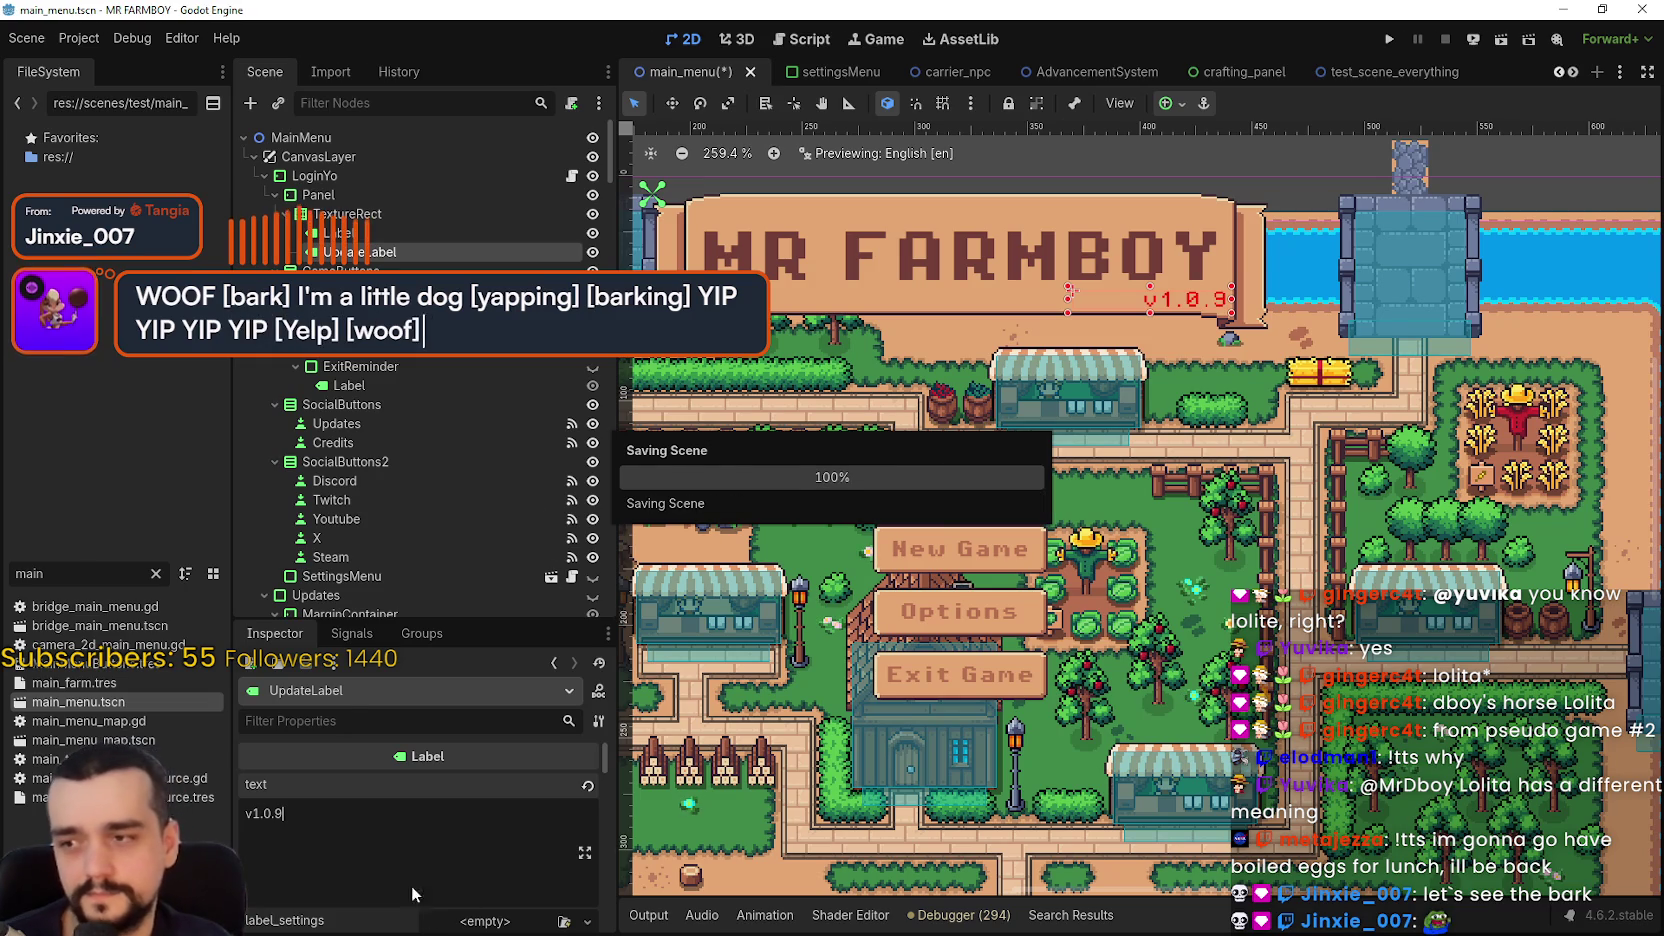
- Uncheck UpdateLabel's red font_color override so the label turns white, and save
scroll(558, 818, "down", 5)
left_click_drag(602, 775, 598, 849)
scroll(500, 800, "down", 5)
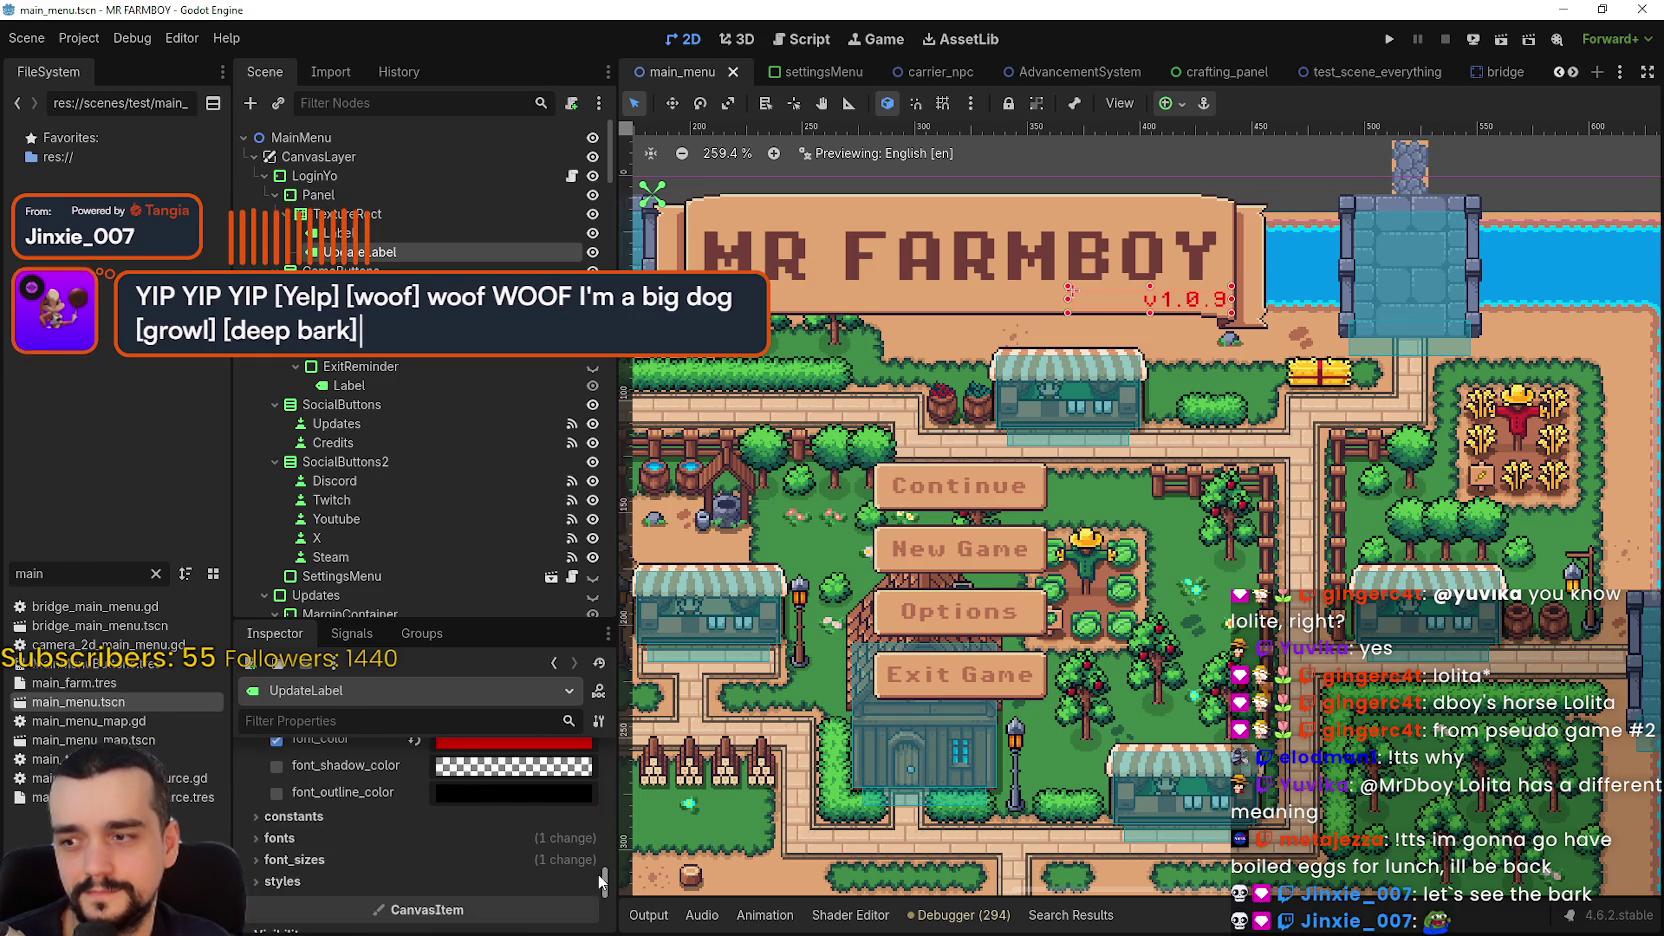
left_click(276, 793)
key("ctrl+s")
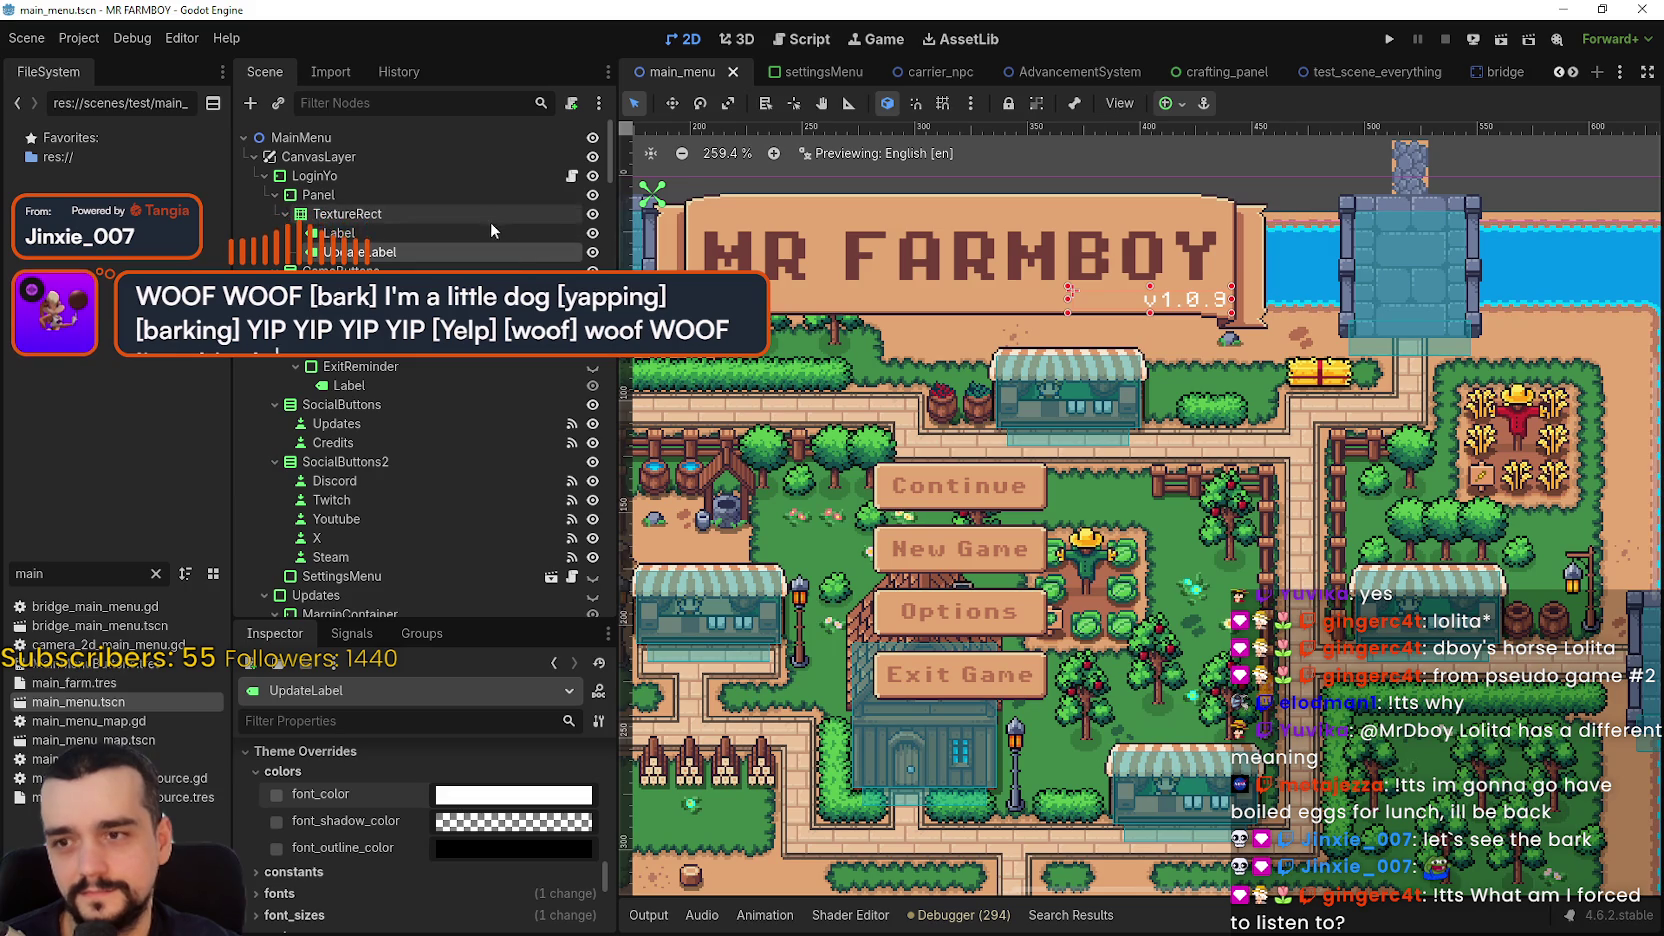
scroll(610, 176, "down", 6)
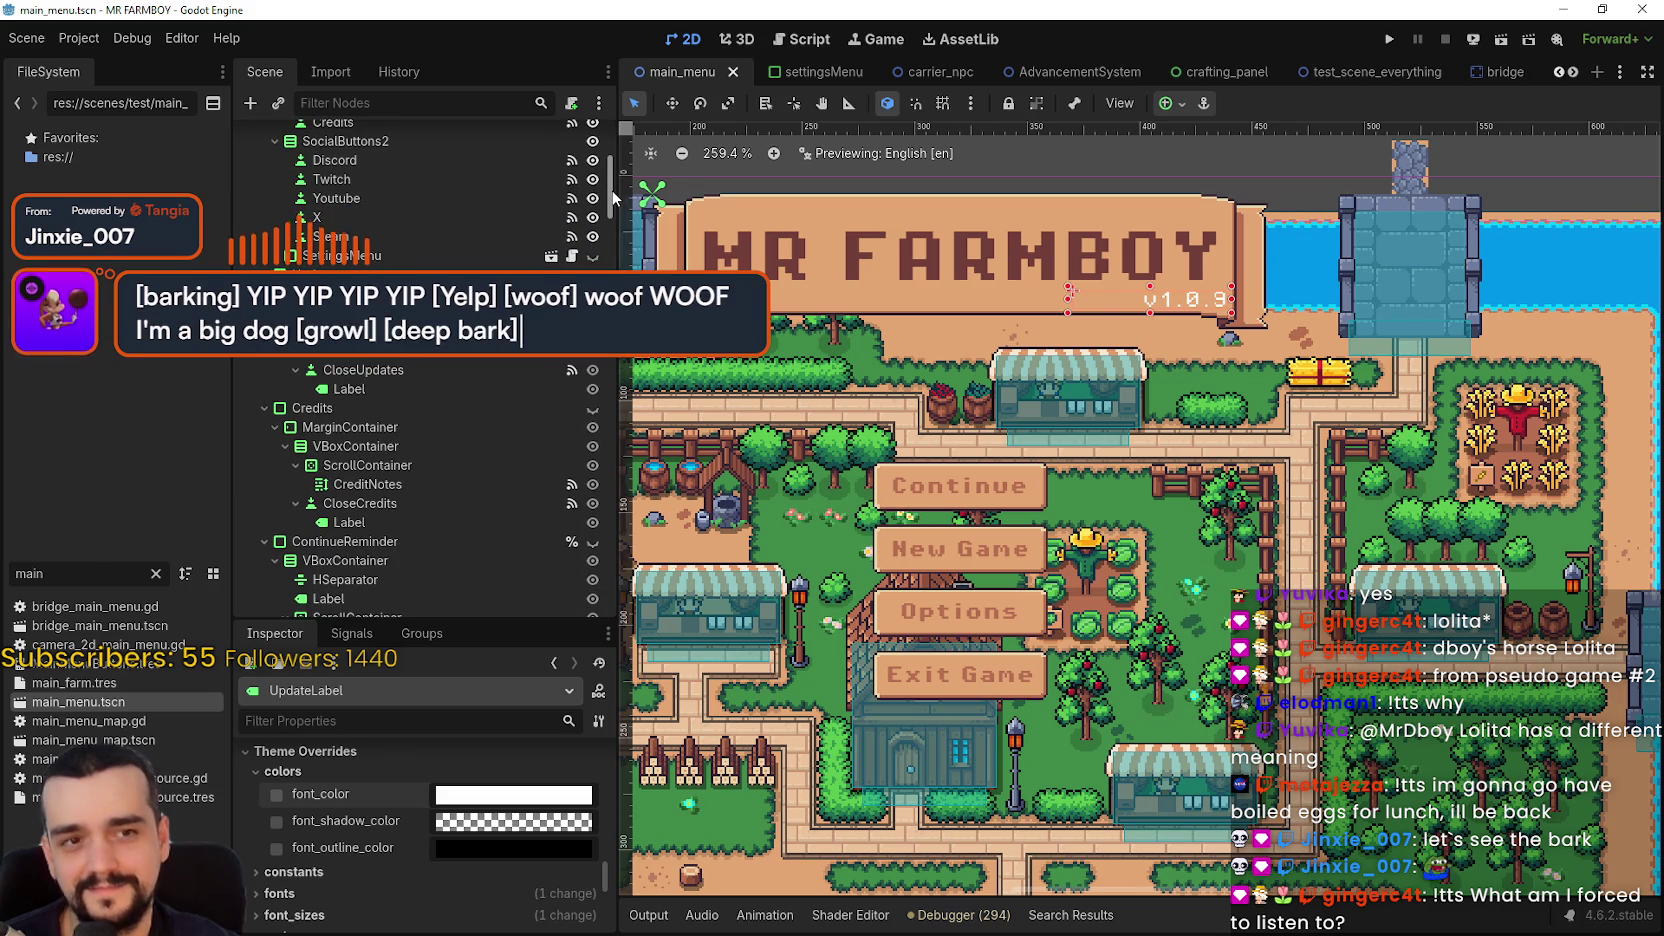
scroll(615, 195, "down", 5)
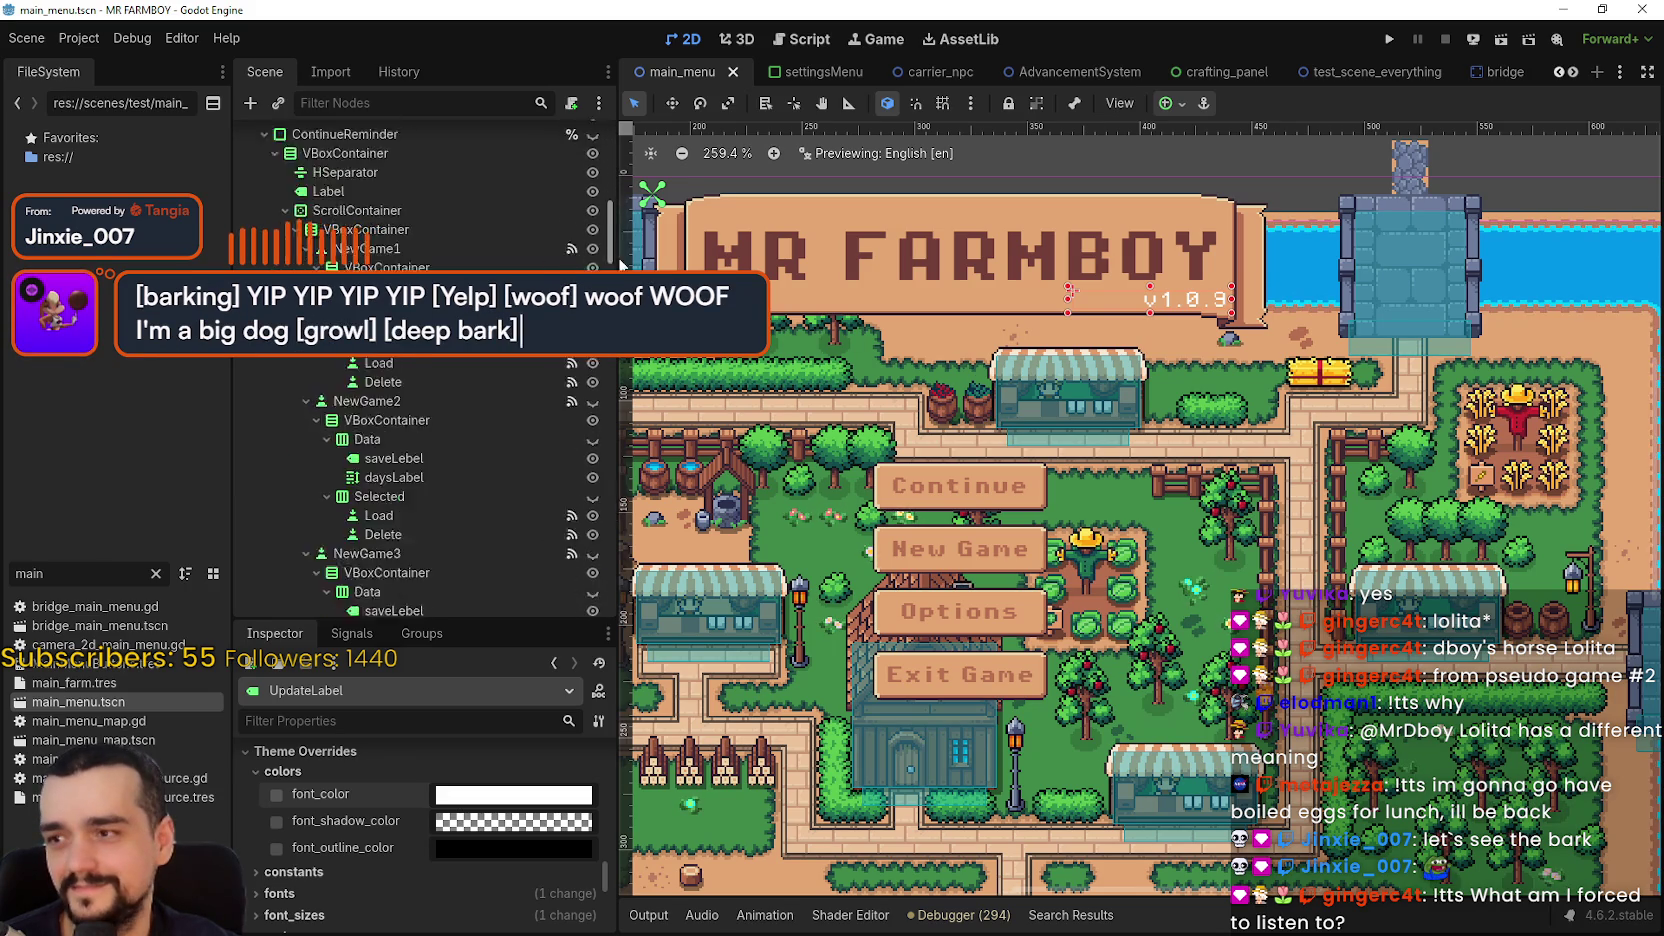
scroll(625, 188, "up", 4)
scroll(618, 153, "up", 6)
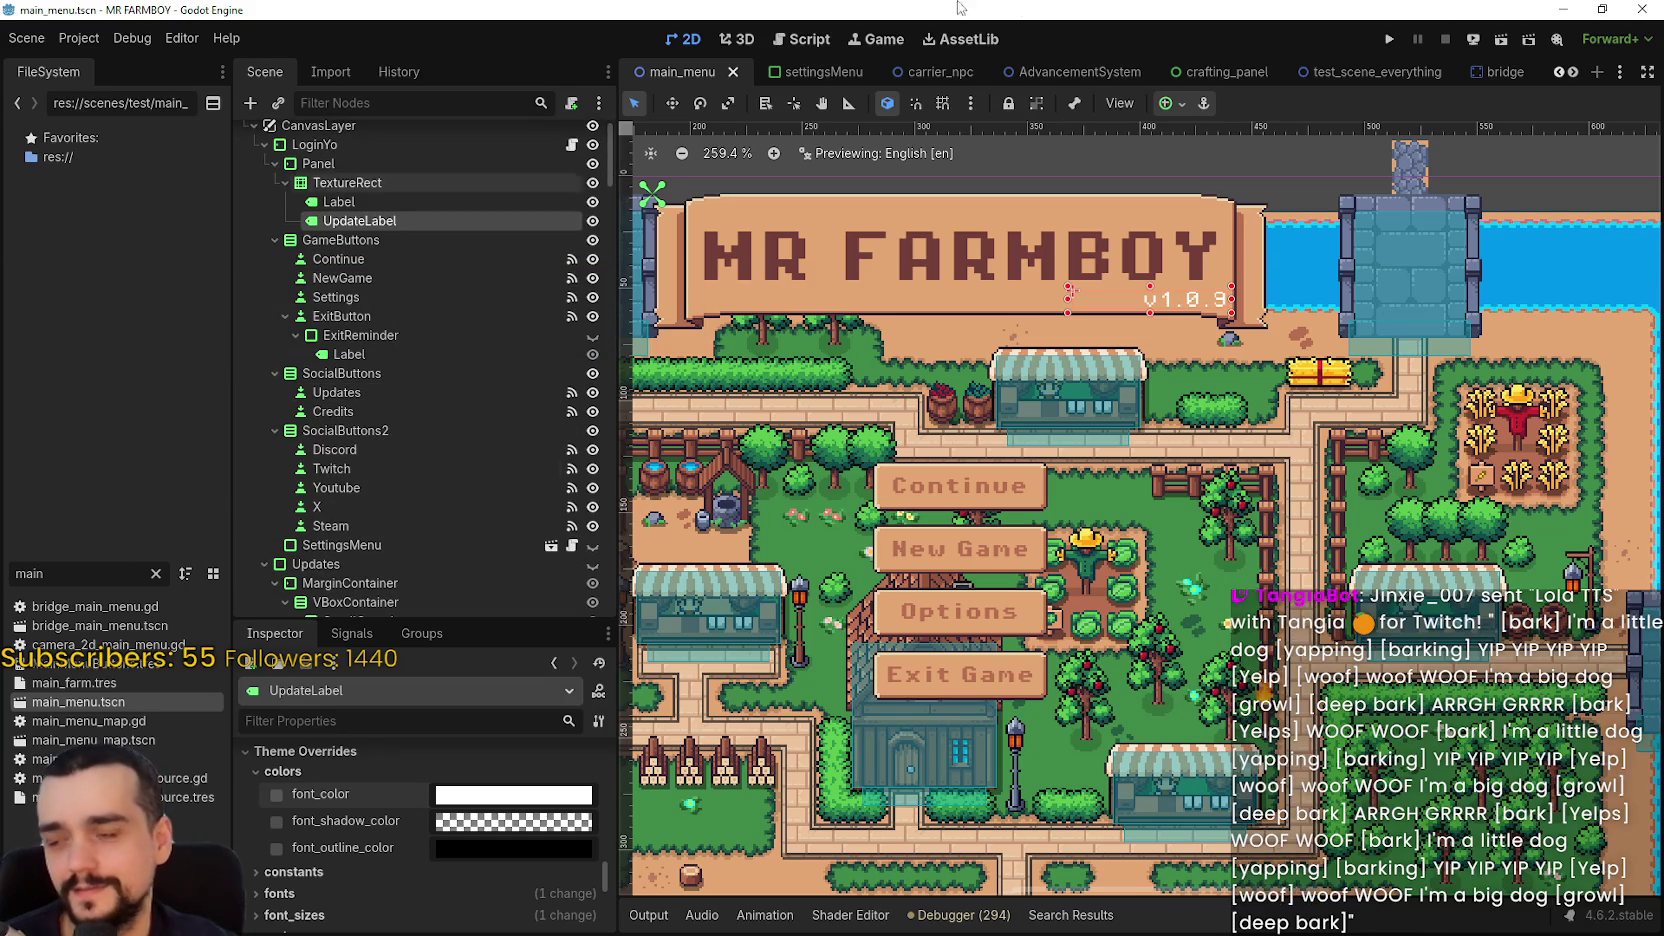
- In the settingsMenu scene, change UpdateLabel's text to 'v1.0.9' and save
left_click(813, 68)
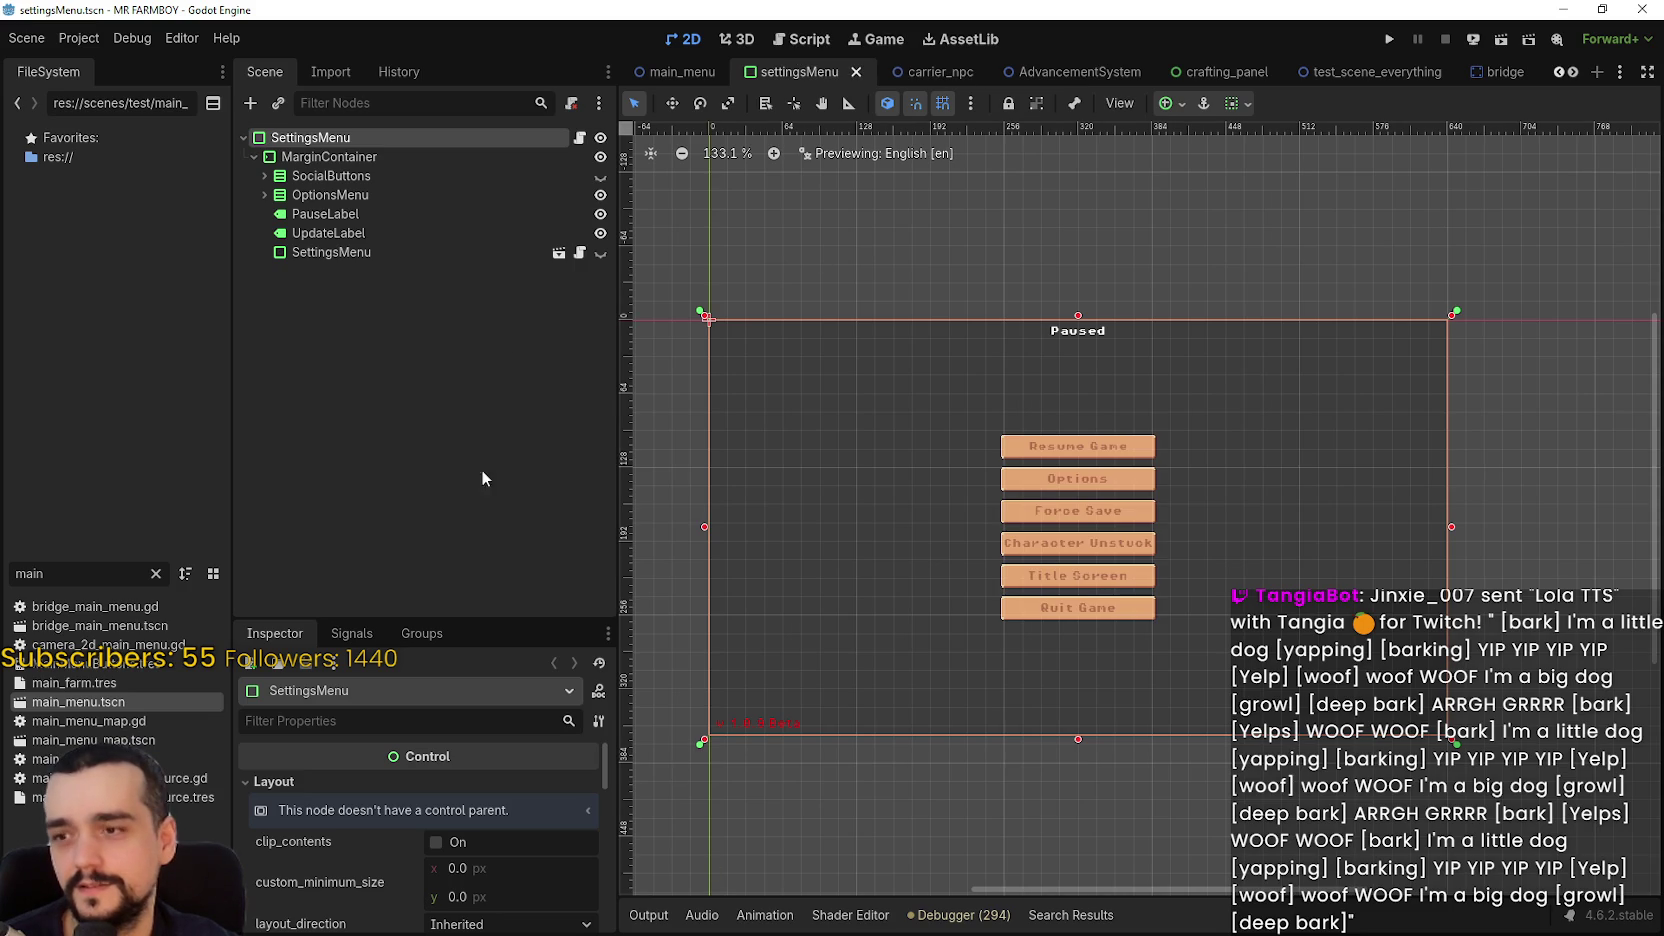
left_click(376, 232)
left_click(368, 846)
key("BackSpace")
key("BackSpace")
key("BackSpace")
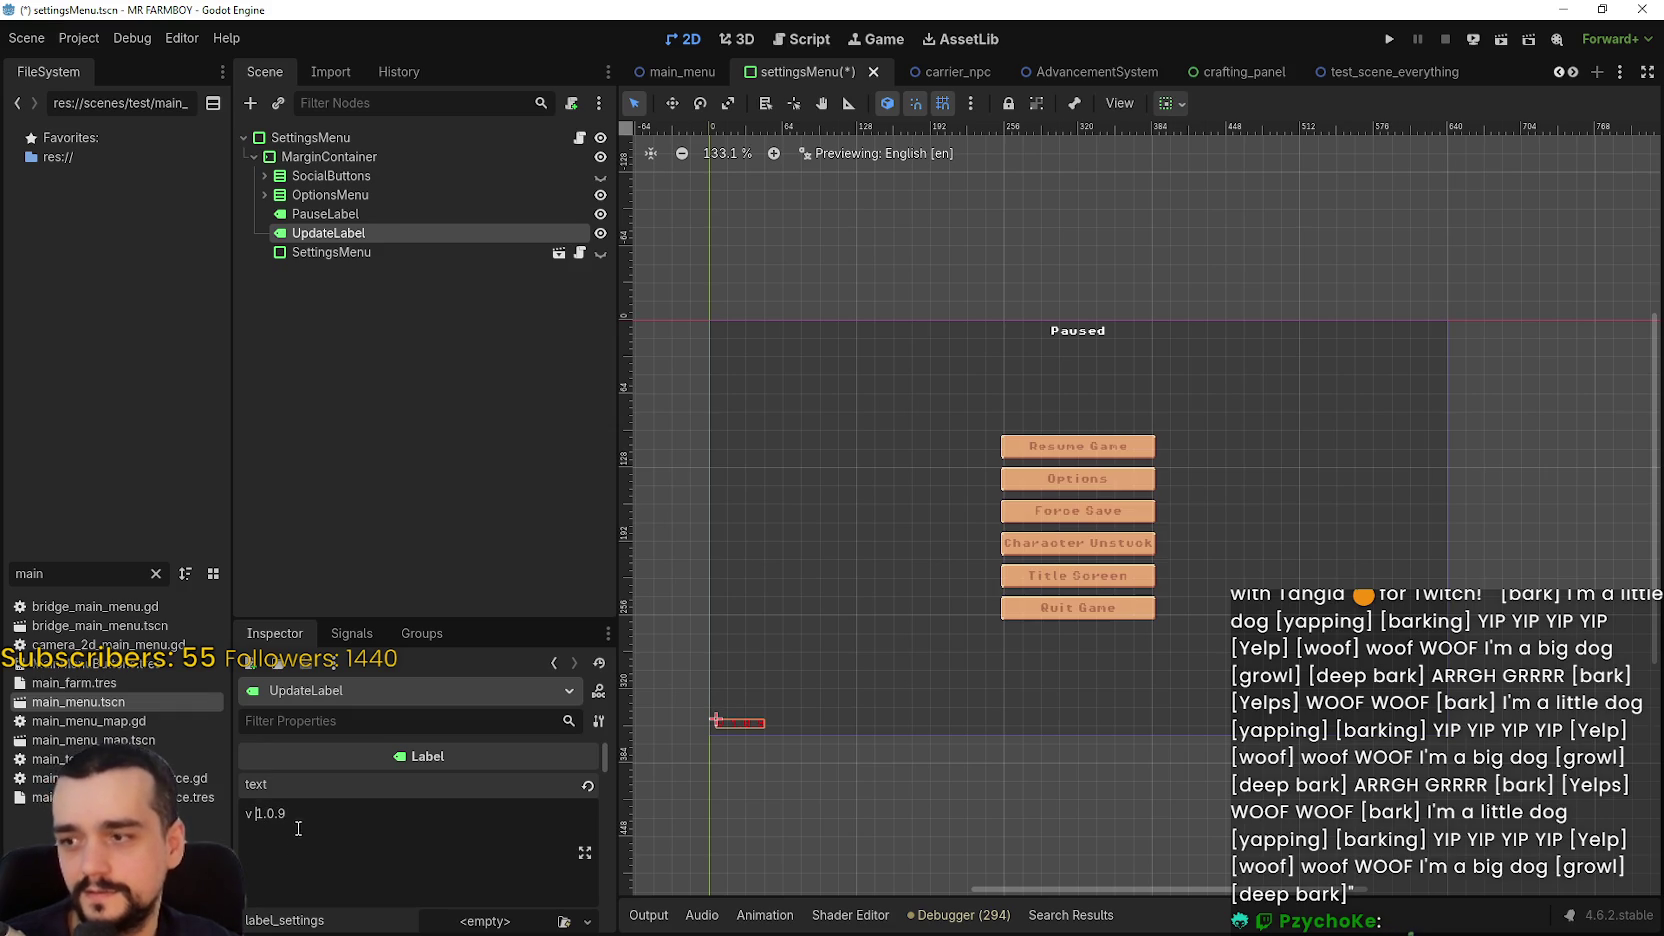
key("BackSpace")
key("ctrl+s")
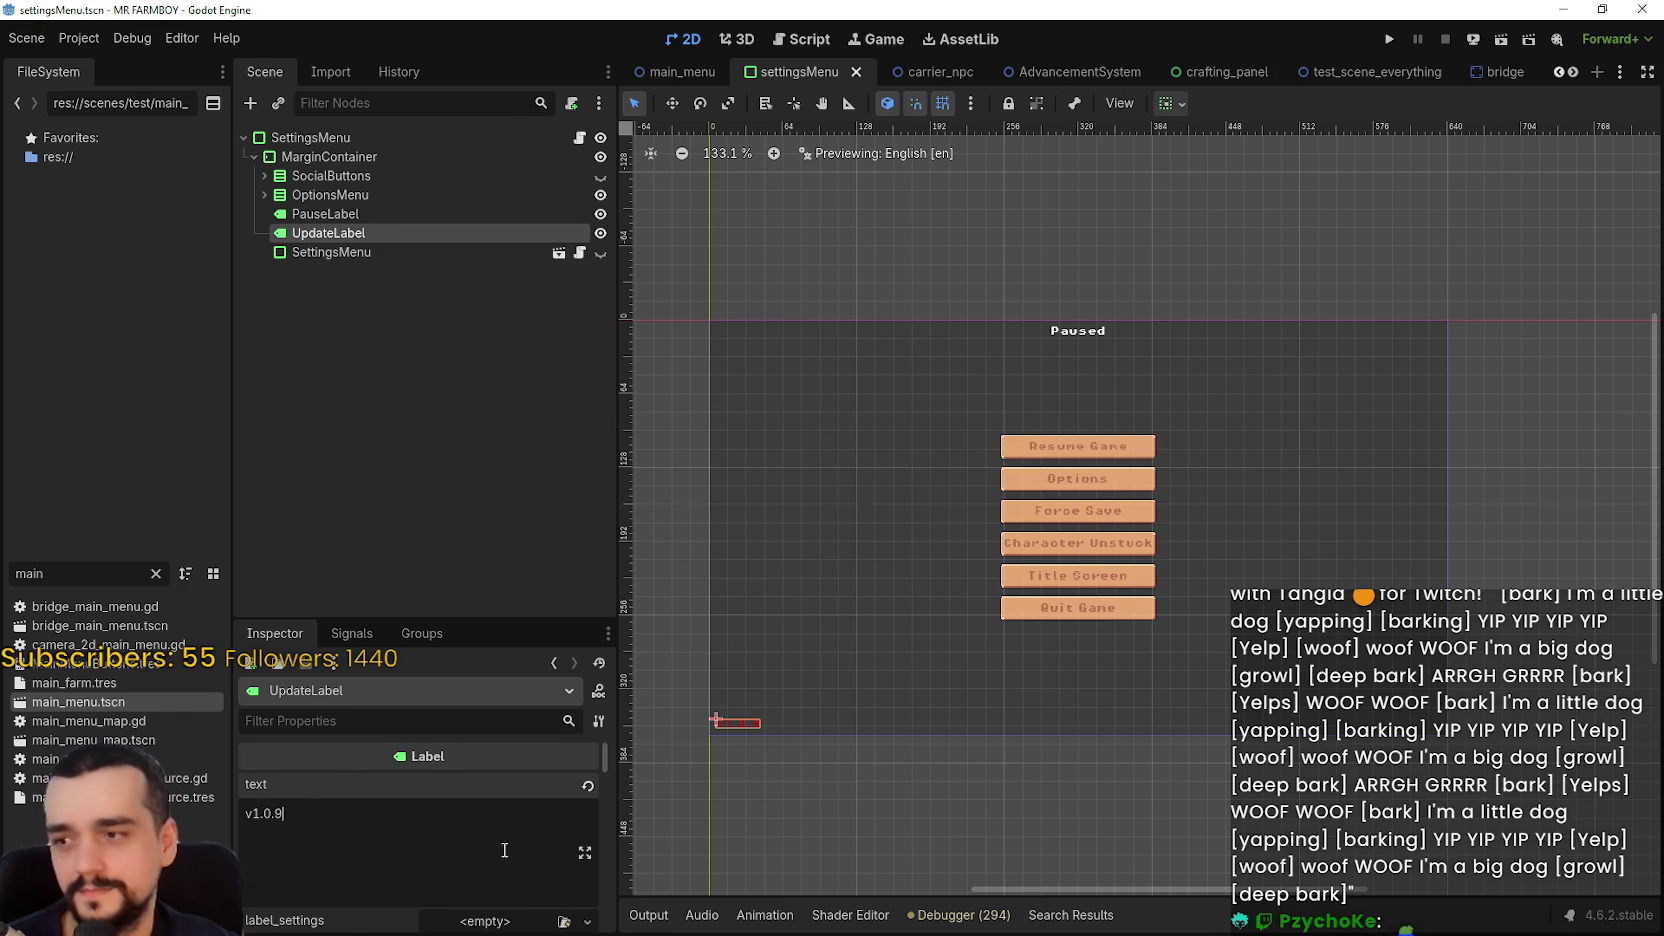
- Revert the pause menu UpdateLabel's red font_color override to white and save settingsMenu
scroll(470, 840, "down", 5)
scroll(450, 866, "down", 8)
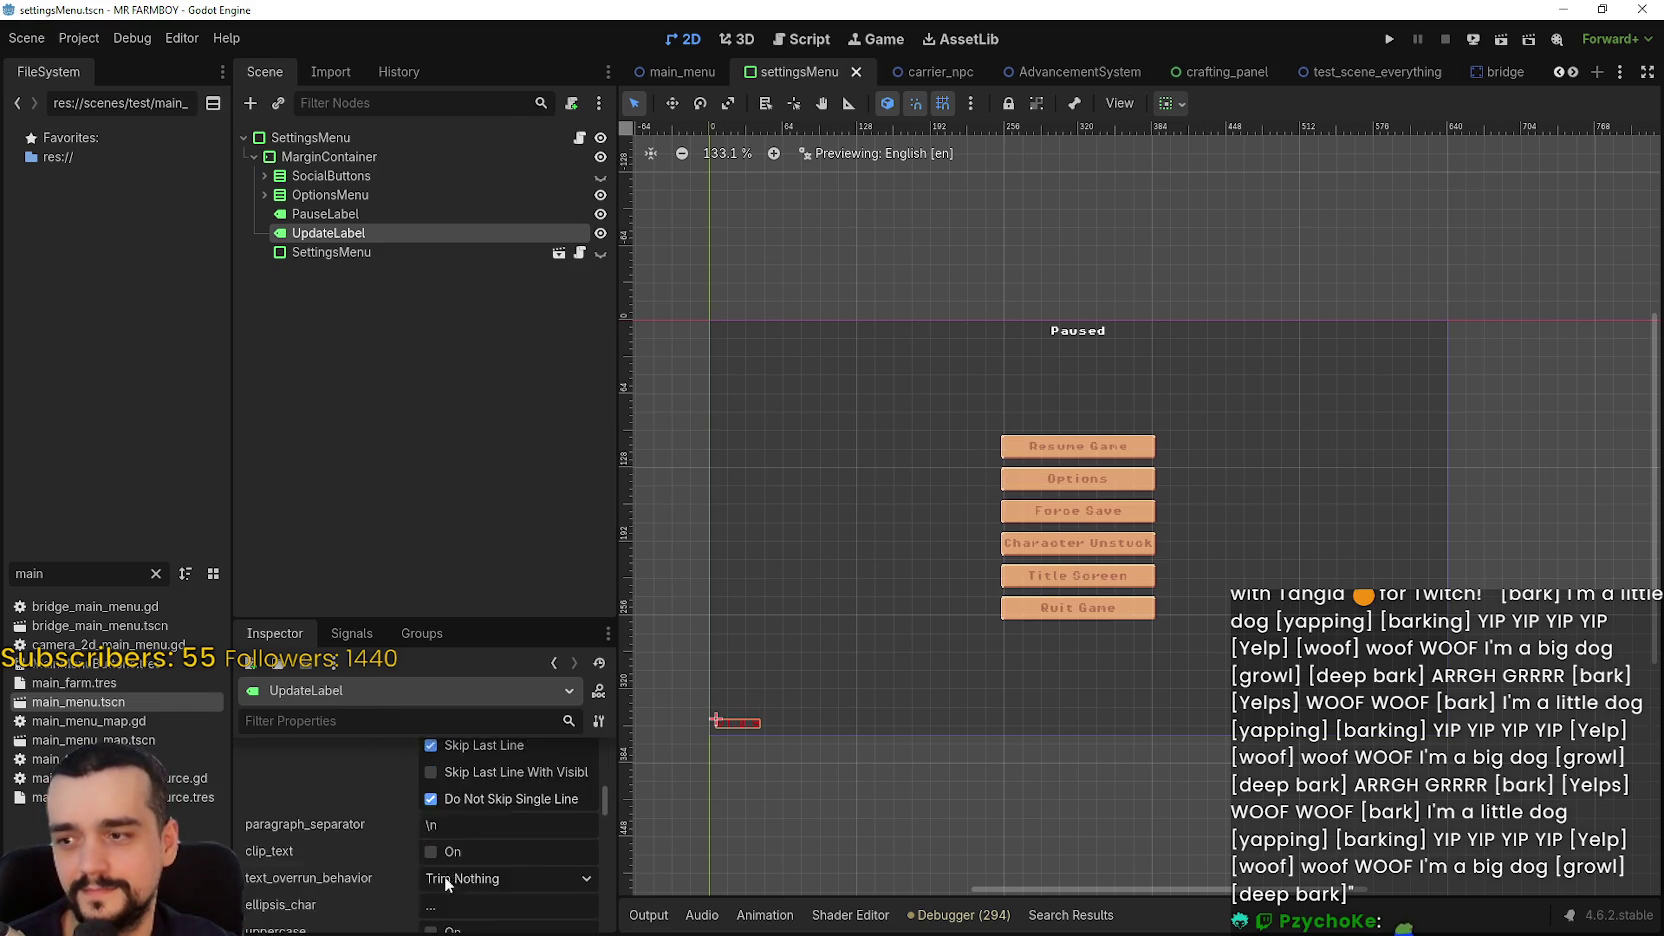
scroll(436, 879, "down", 10)
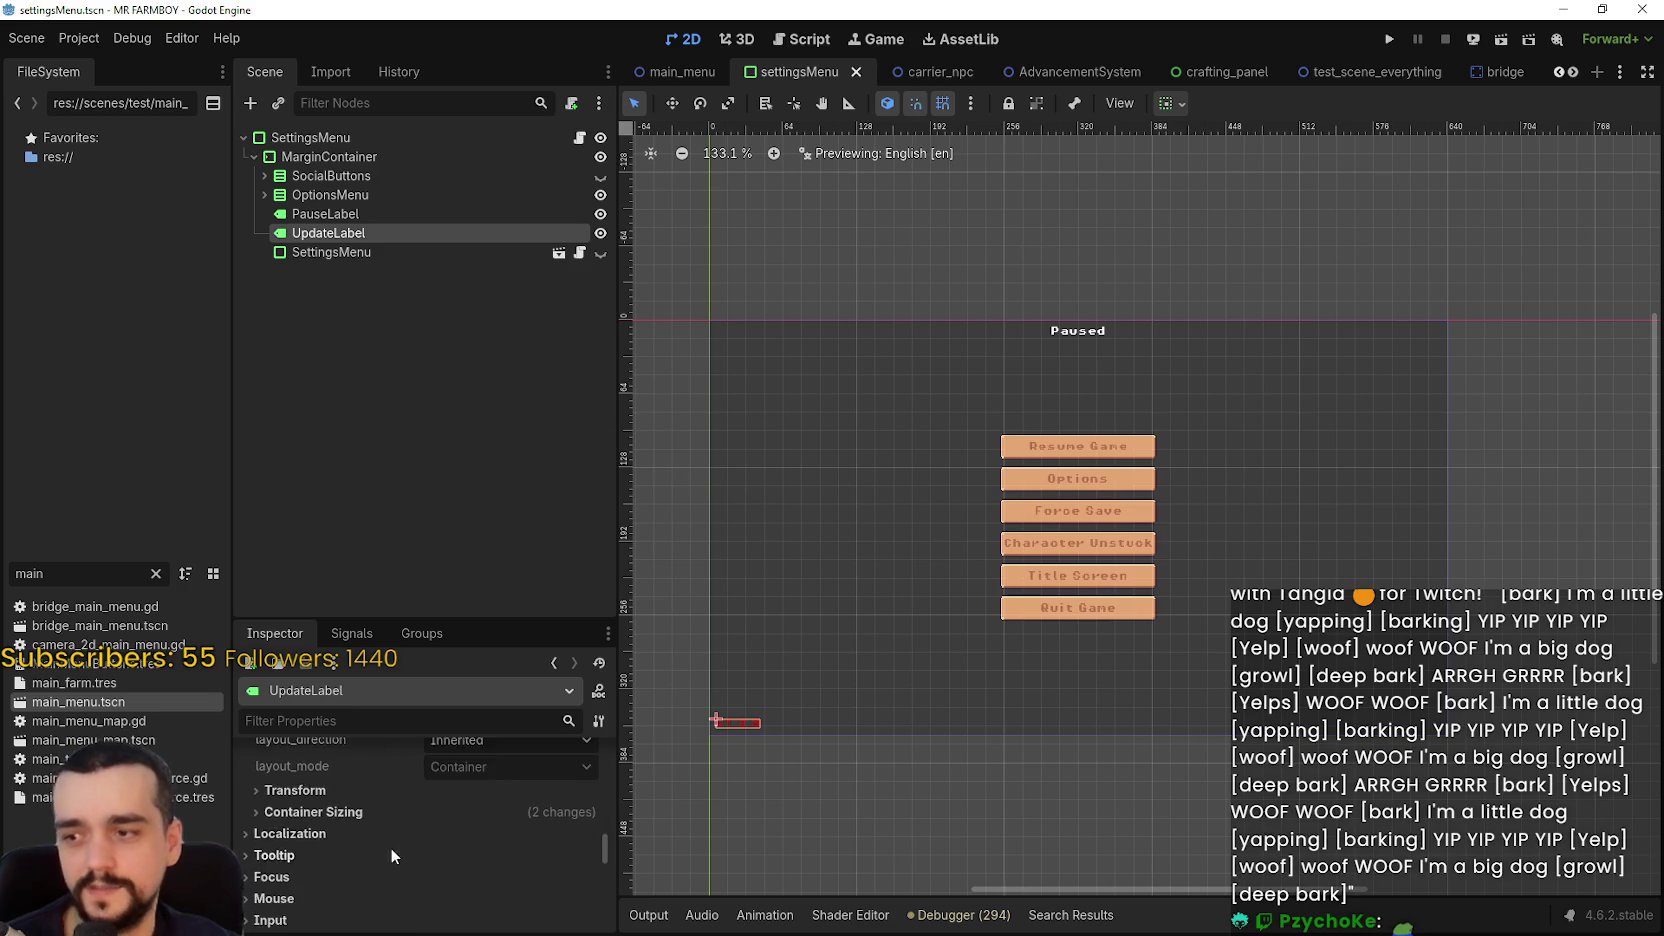
left_click(416, 916)
key("ctrl+s")
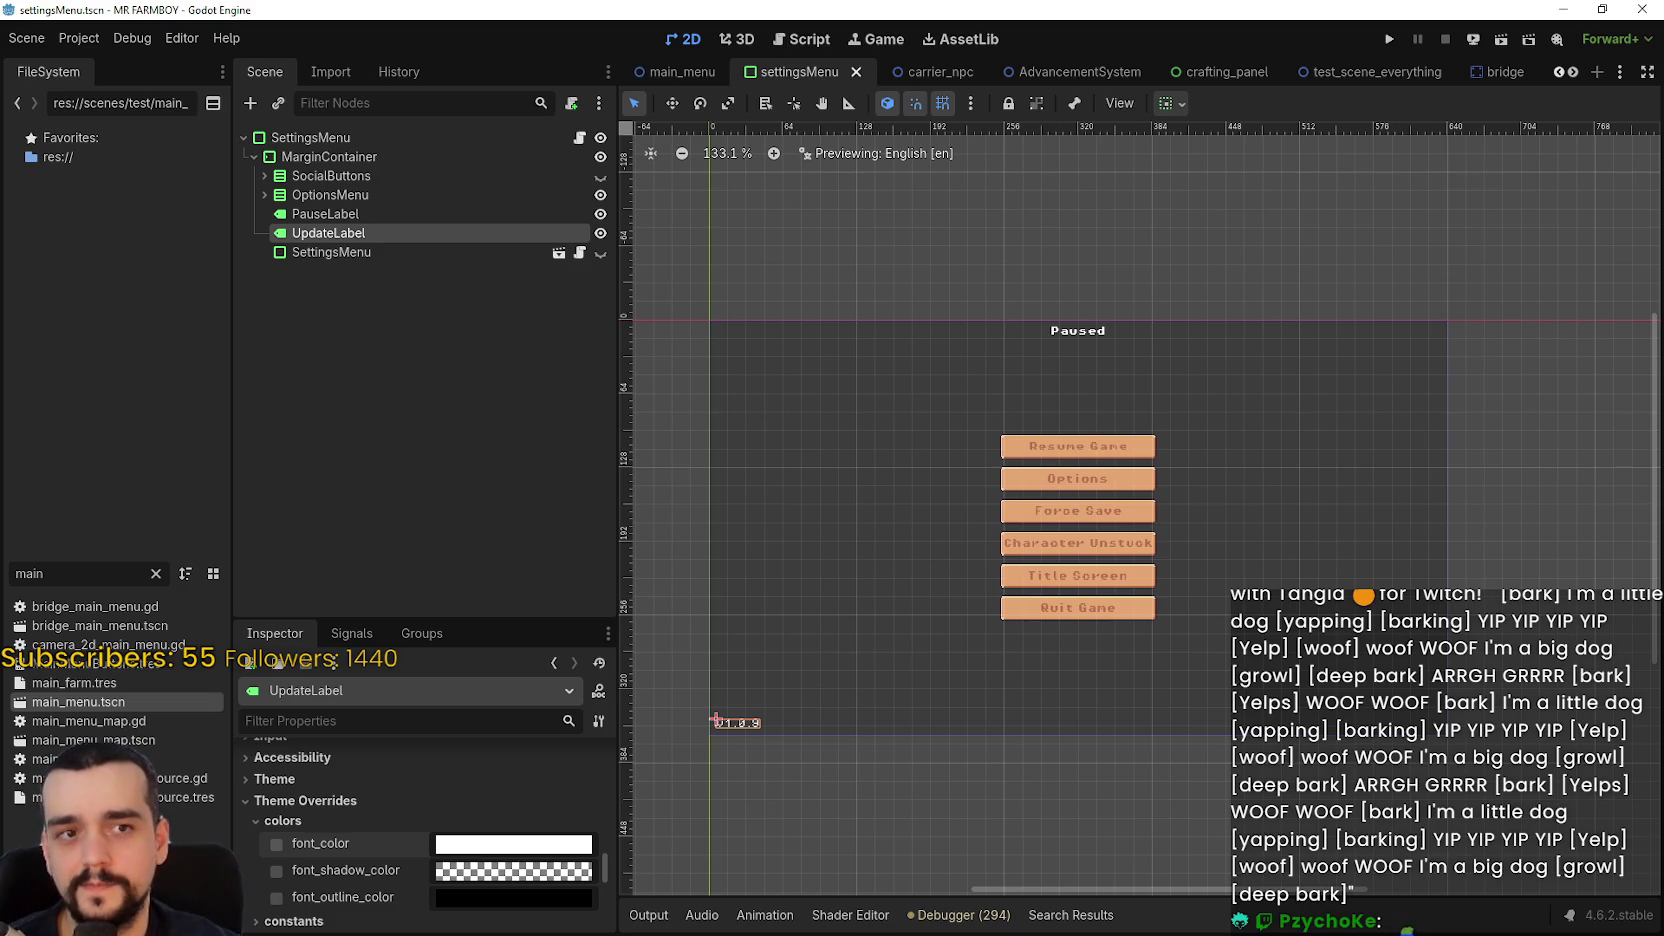
- Back in main_menu, select NewGameLabel3, then the TextureRect under HBoxContainer in the Inspector
left_click(675, 70)
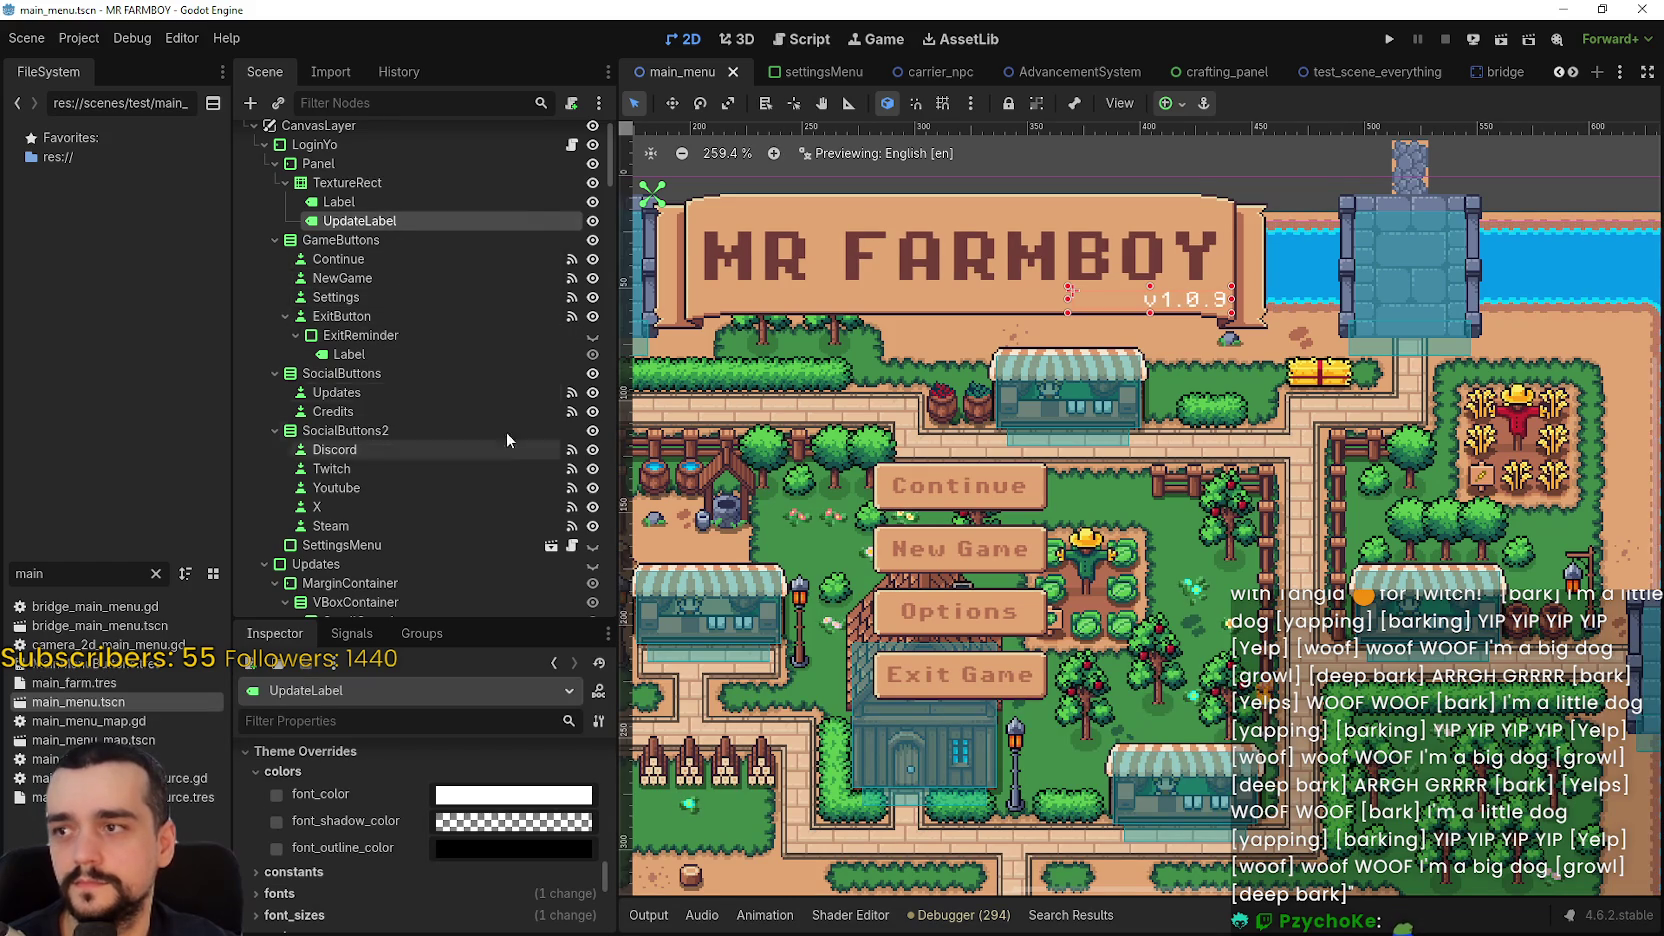
scroll(495, 410, "down", 5)
scroll(488, 387, "down", 6)
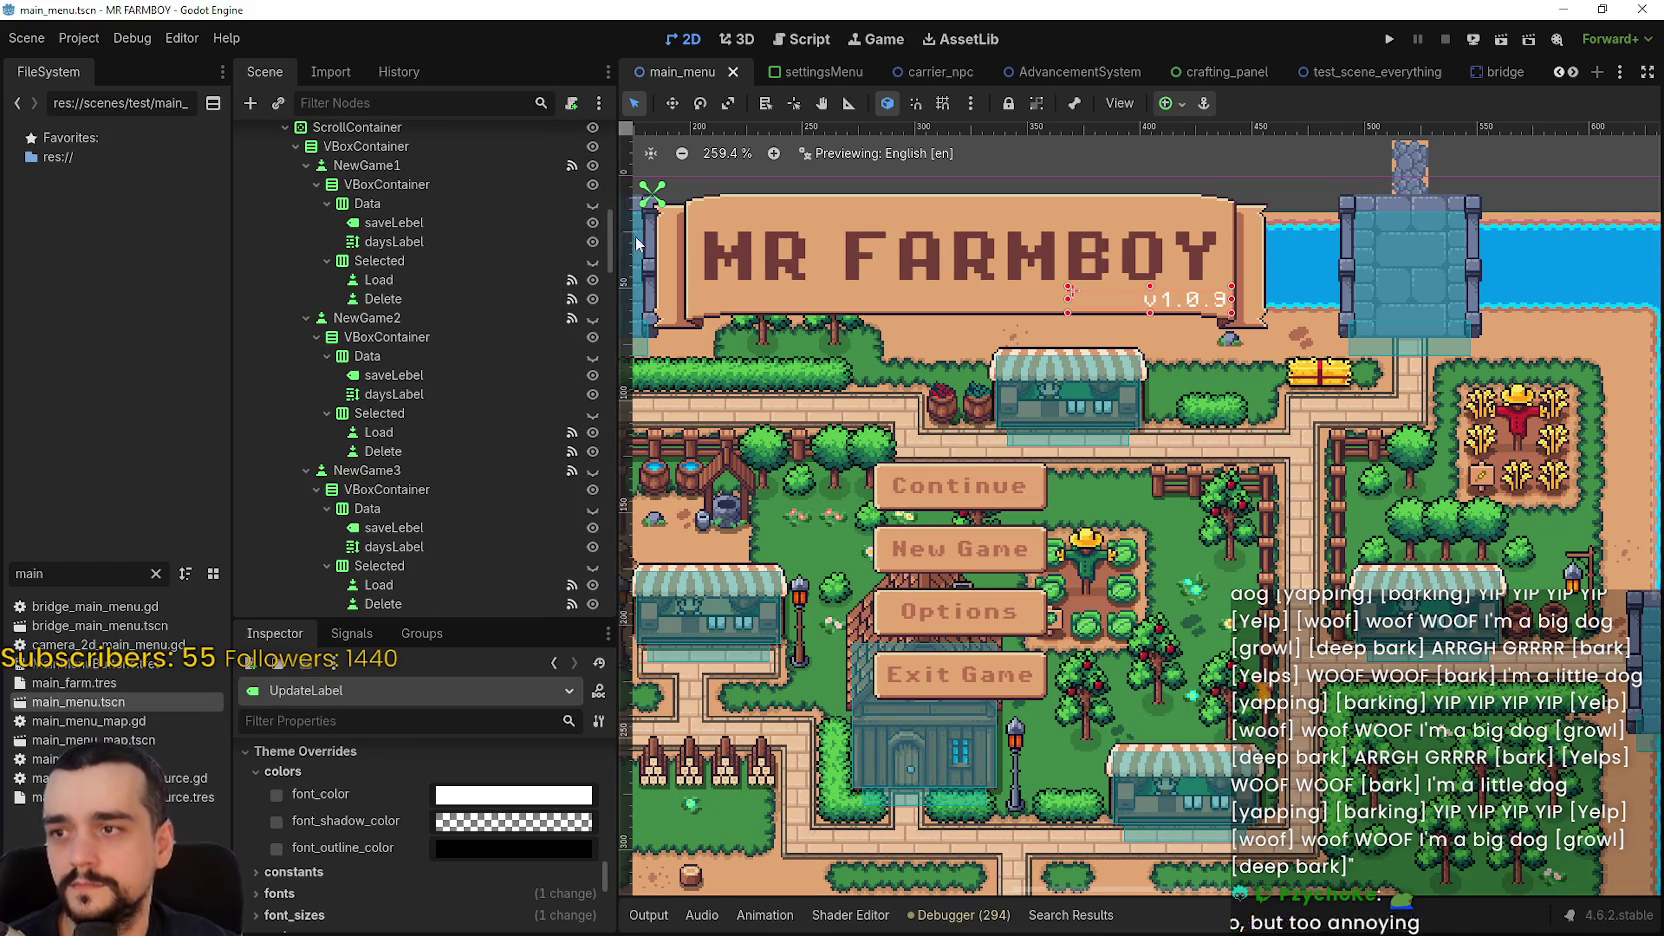
left_click_drag(614, 238, 602, 399)
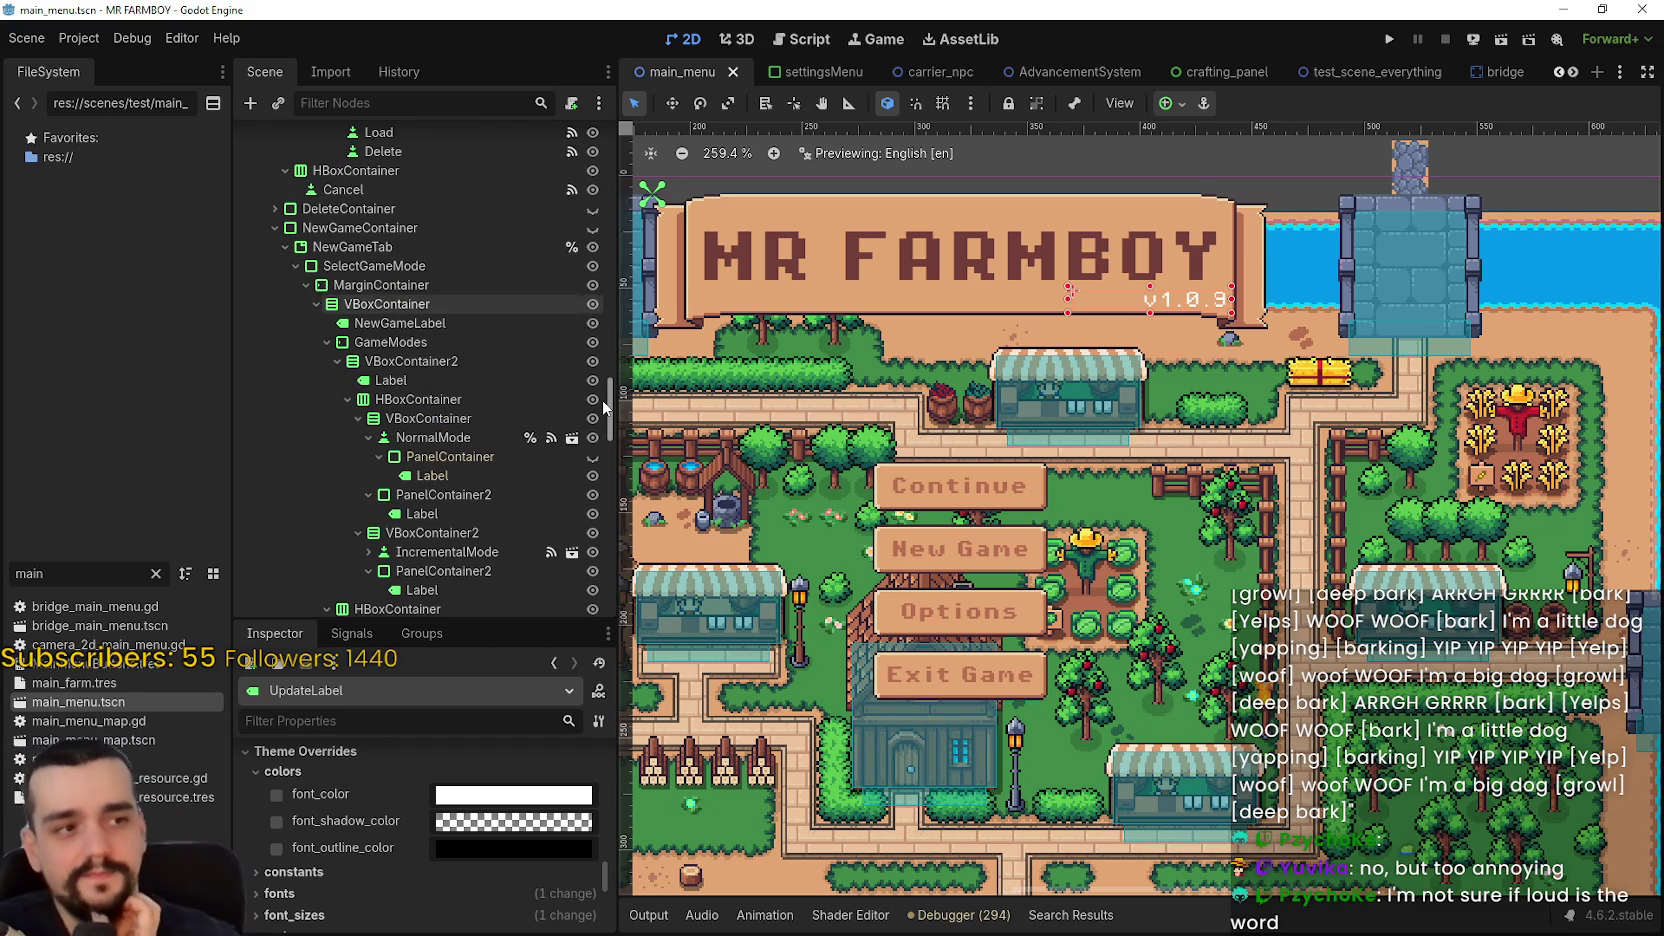
scroll(602, 399, "up", 2)
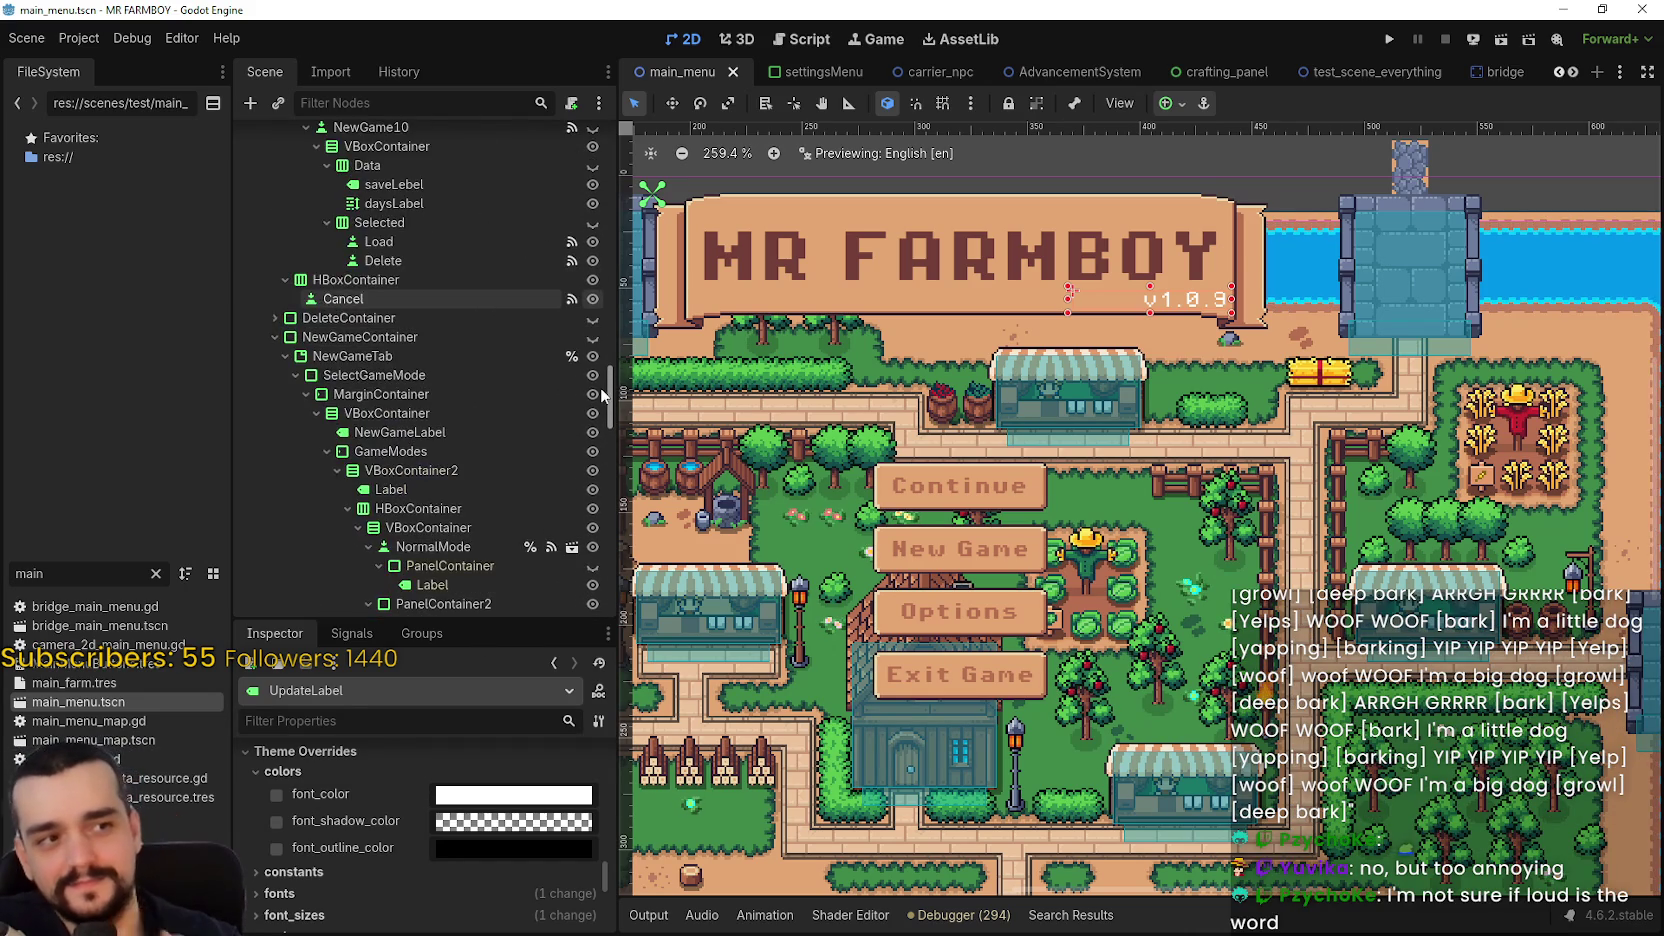
scroll(605, 410, "down", 2)
mouse_move(606, 407)
left_mouse_down()
mouse_move(614, 512)
mouse_move(594, 605)
mouse_move(593, 558)
left_mouse_up()
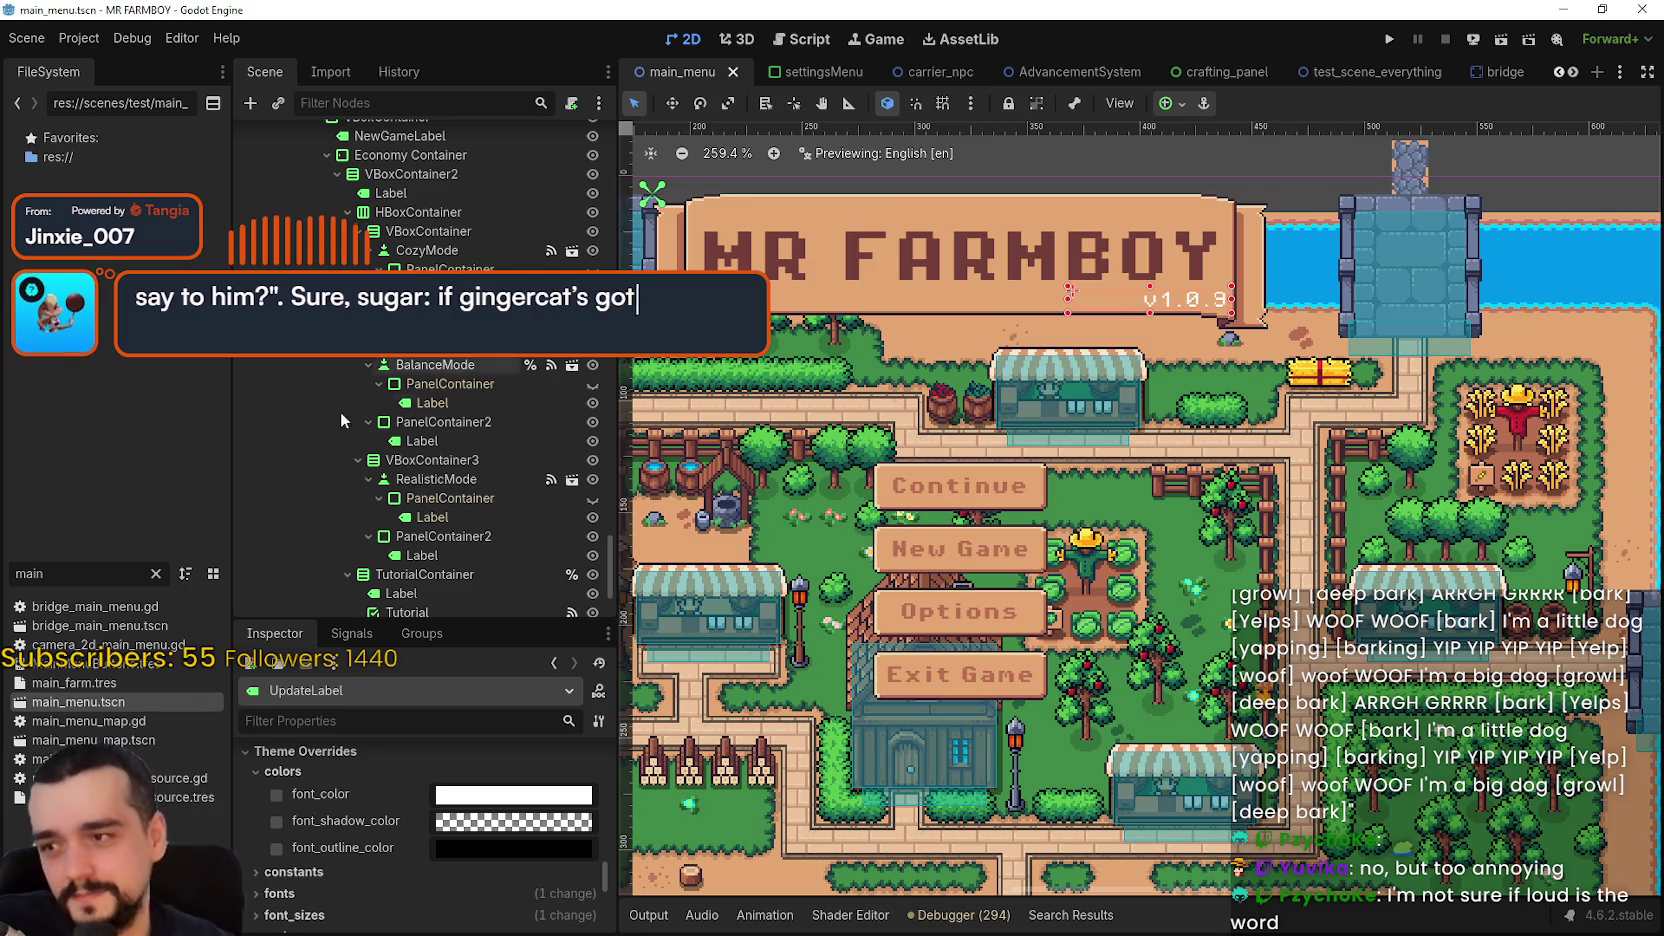
scroll(416, 419, "down", 3)
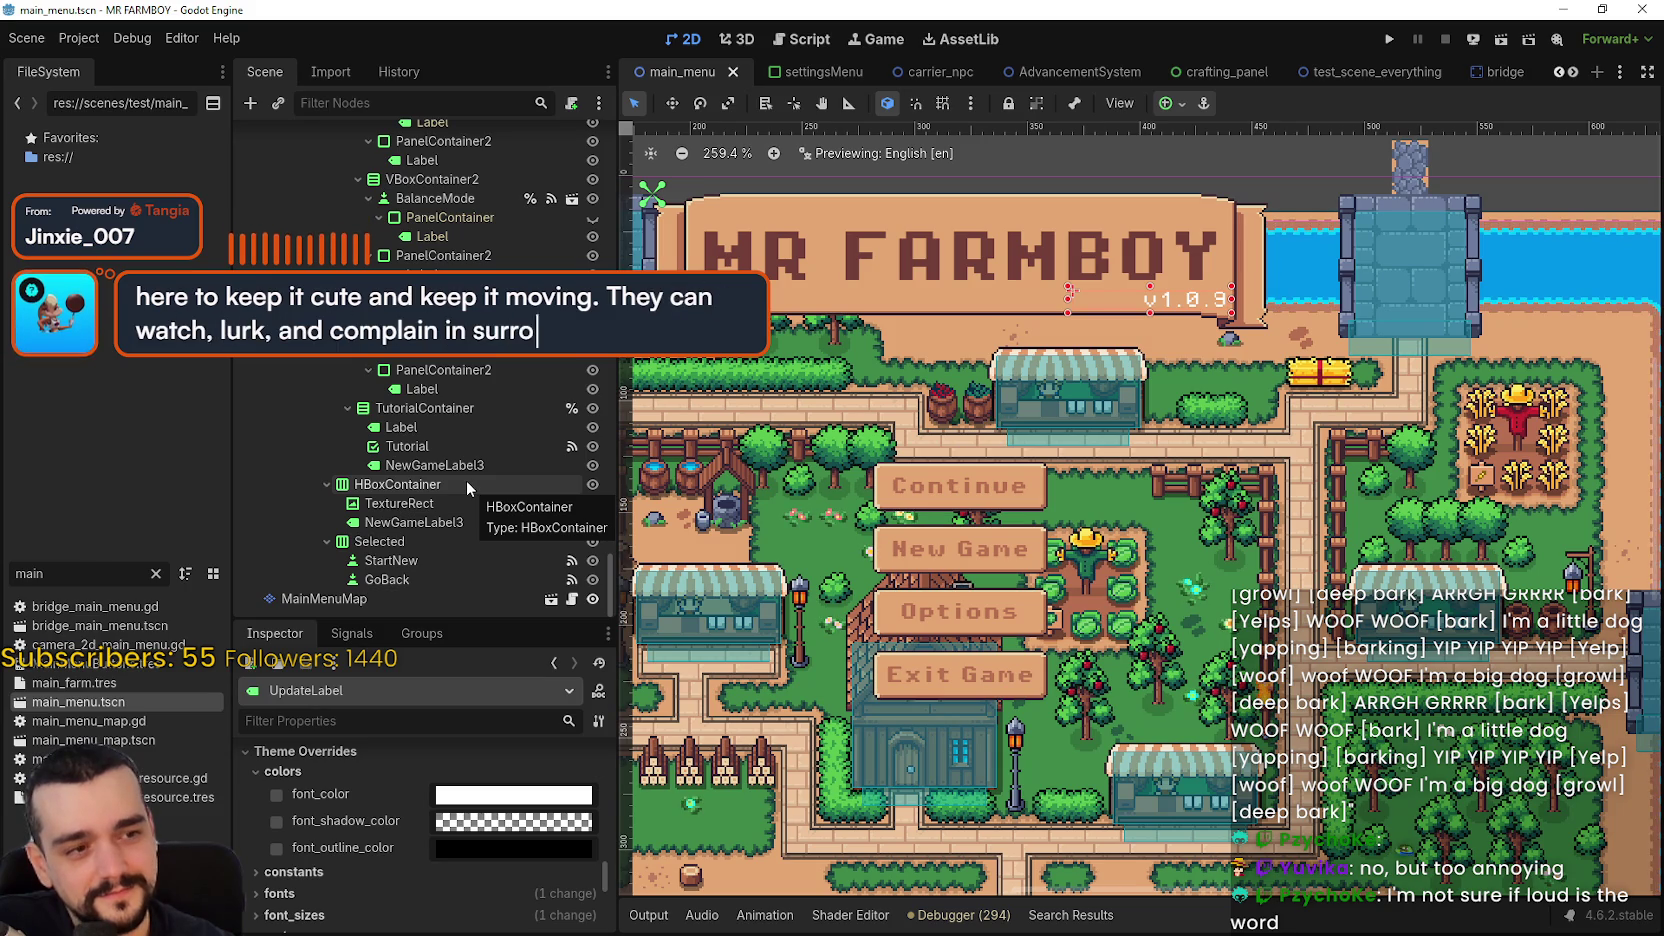
left_click(488, 524)
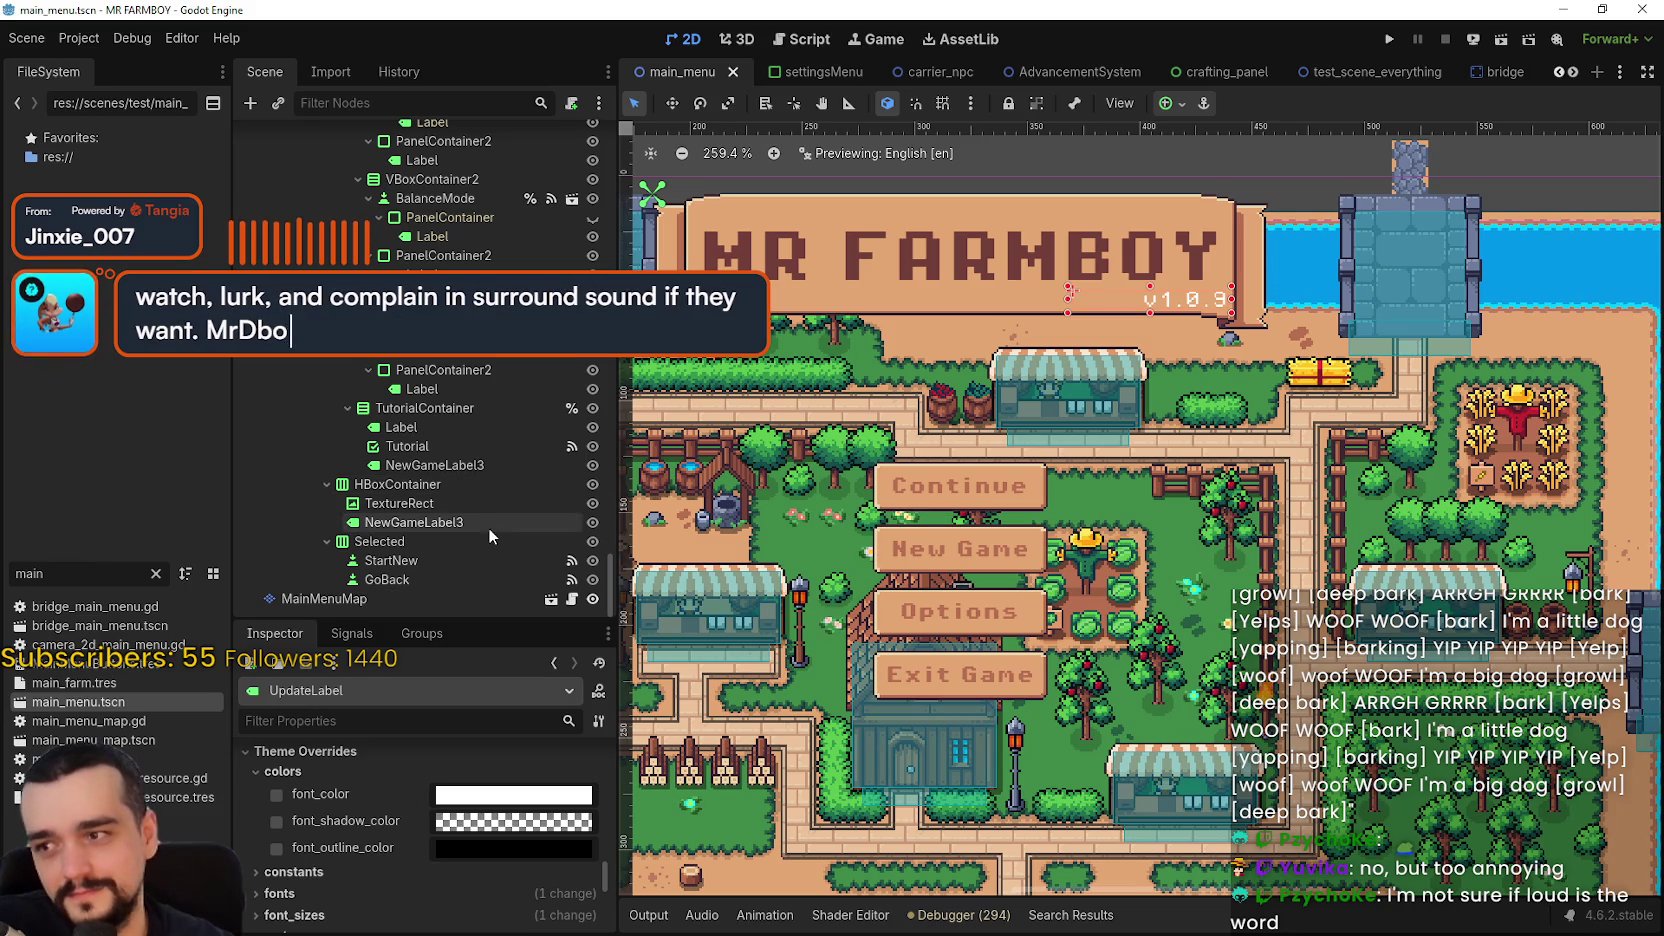
left_click(464, 504)
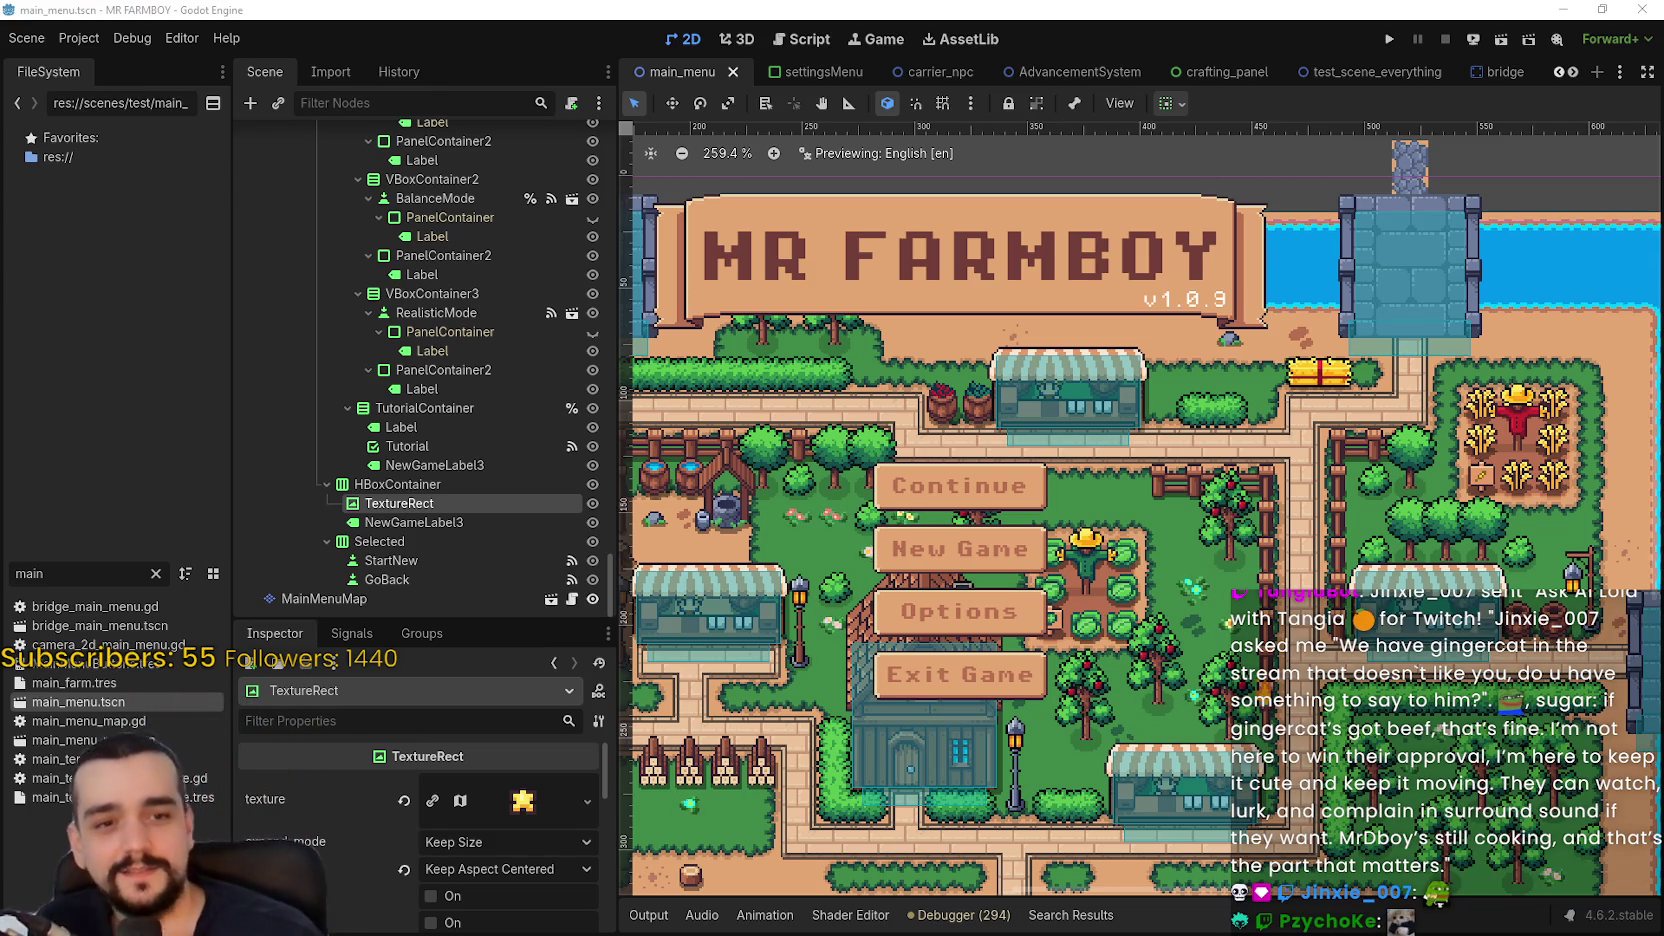
- Select the VersionNotes node under Updates and open its full text for editing
scroll(967, 576, "down", 1)
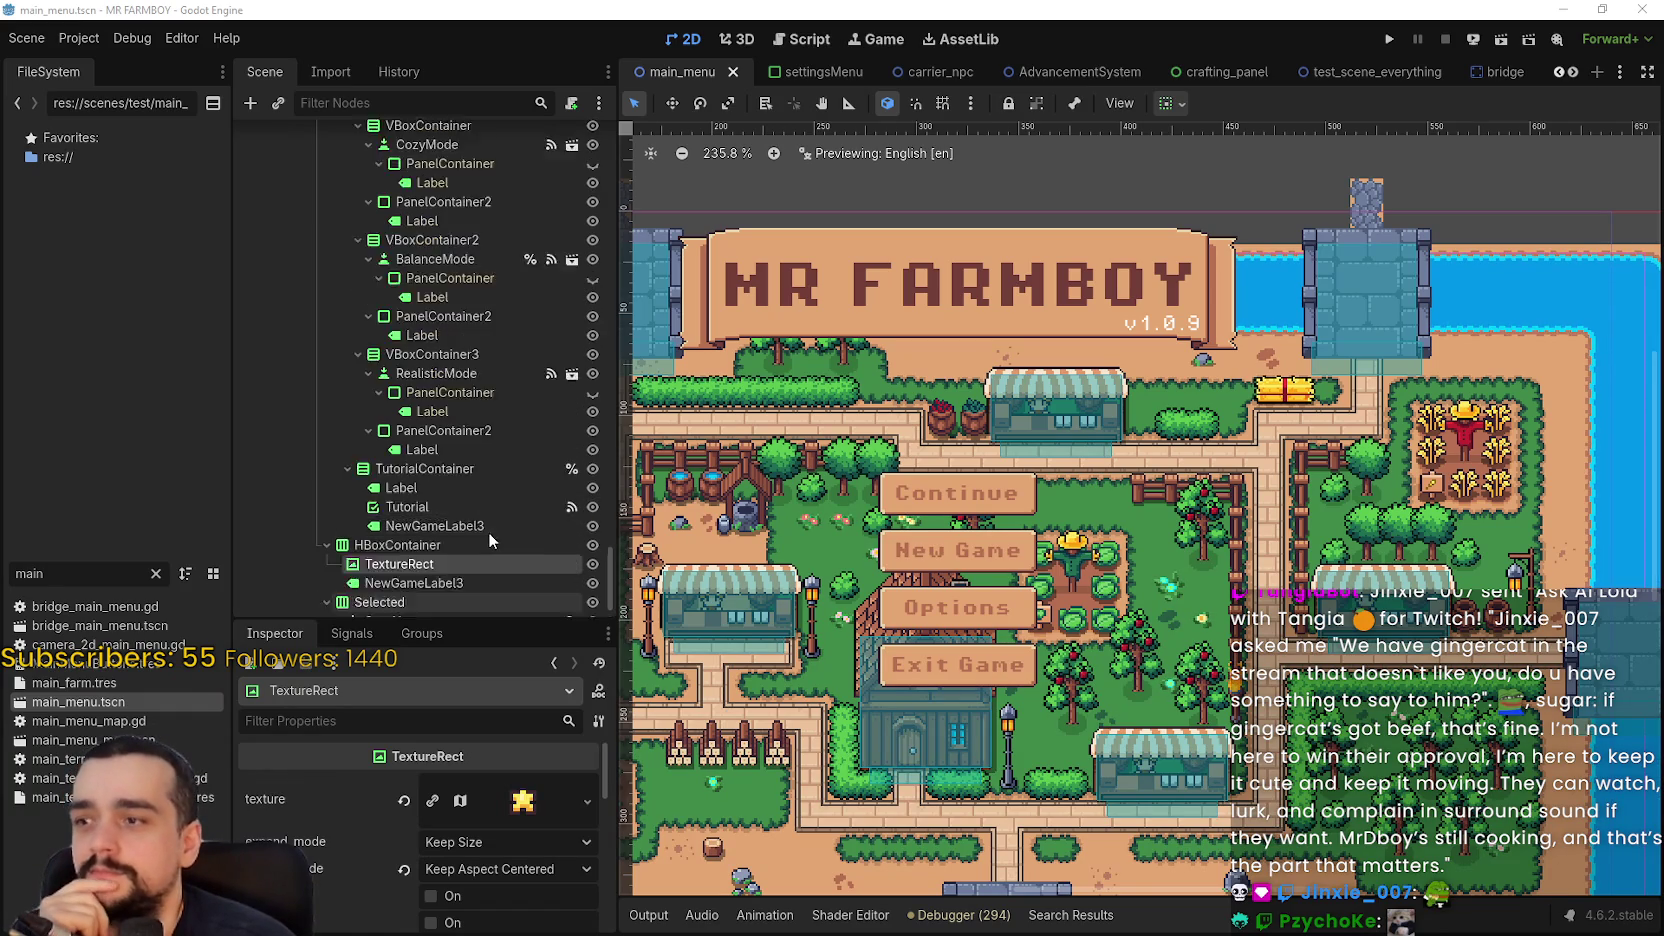
scroll(520, 535, "down", 6)
left_click_drag(620, 507, 614, 225)
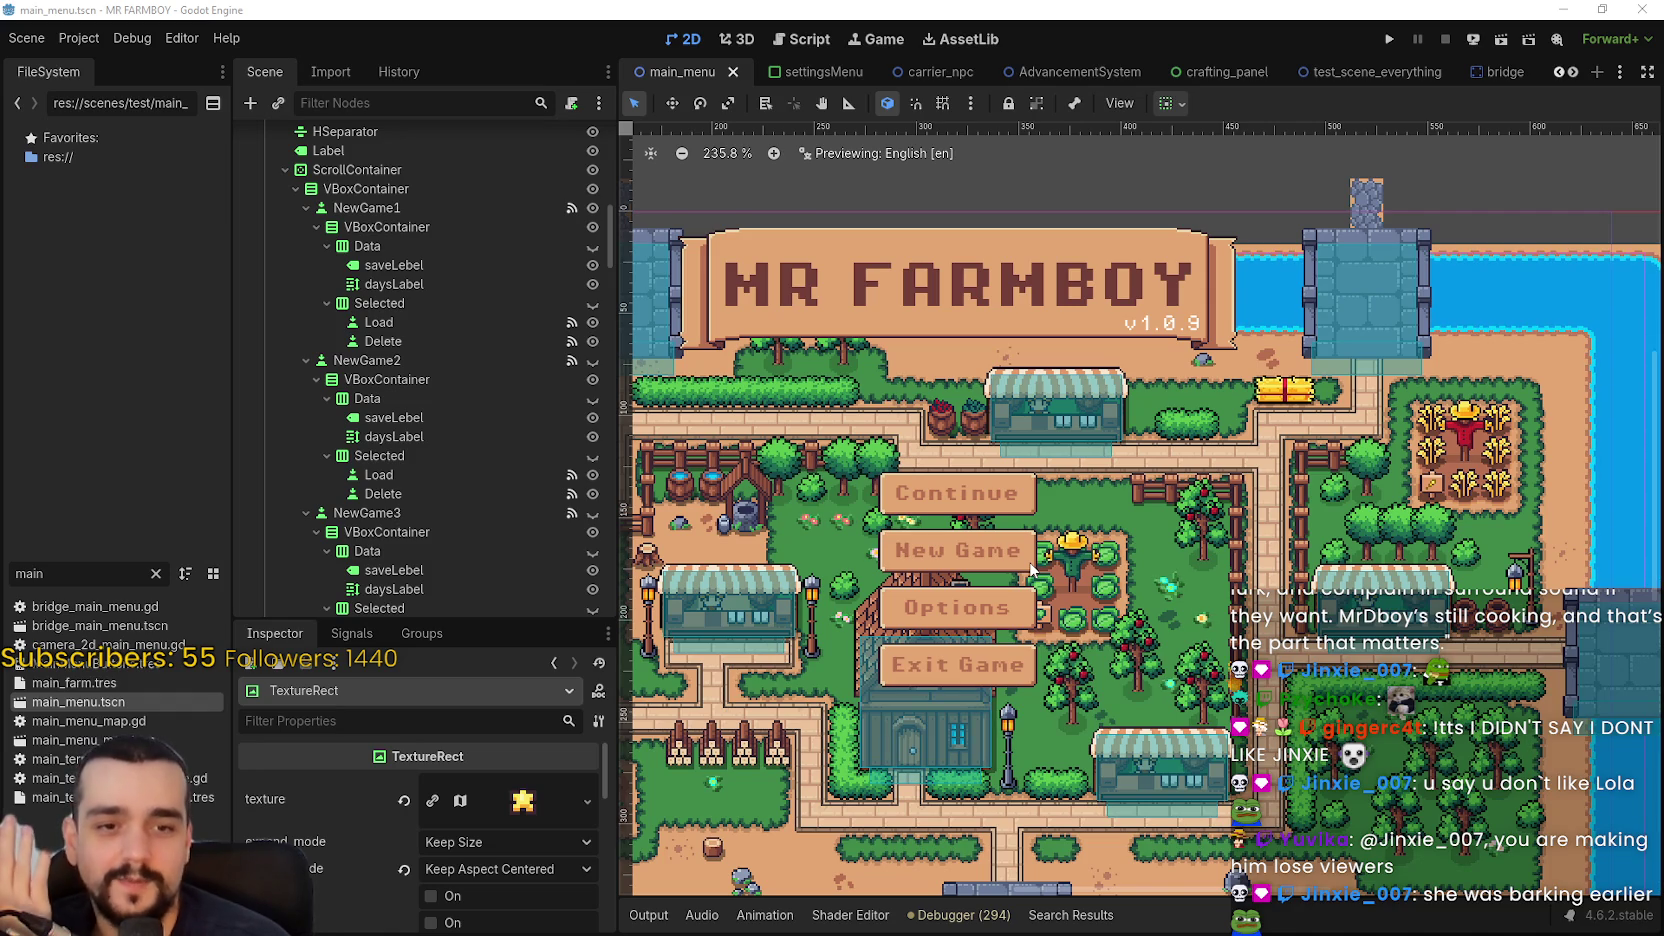
scroll(520, 528, "up", 5)
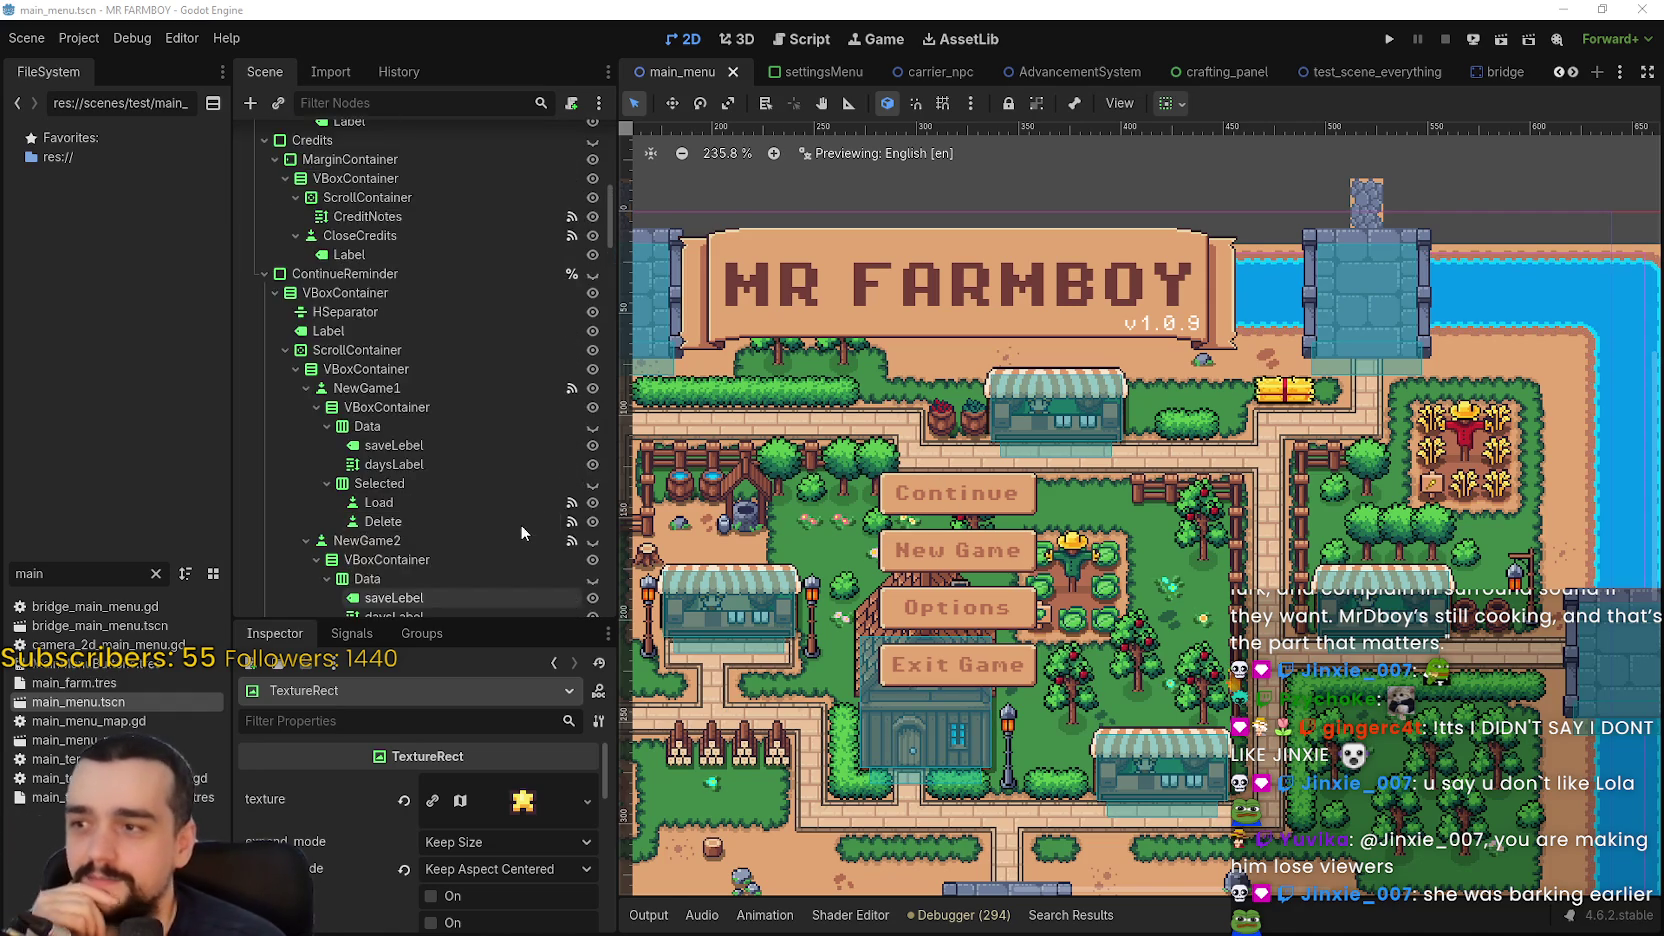
scroll(474, 330, "up", 1)
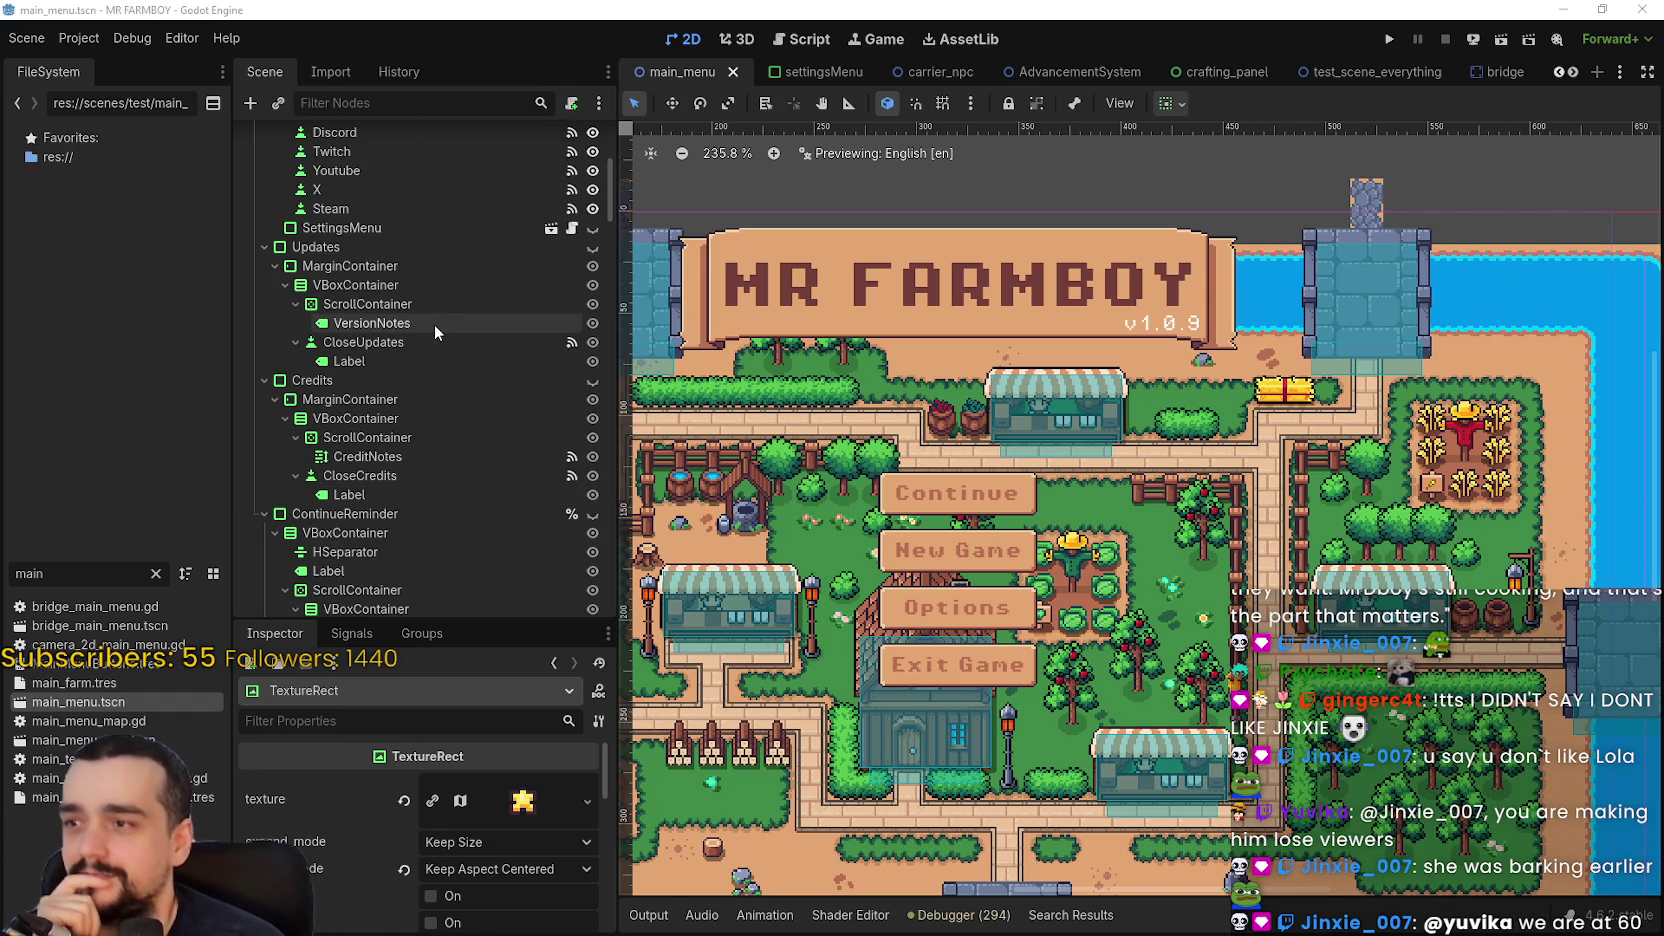
left_click(434, 323)
left_click(585, 855)
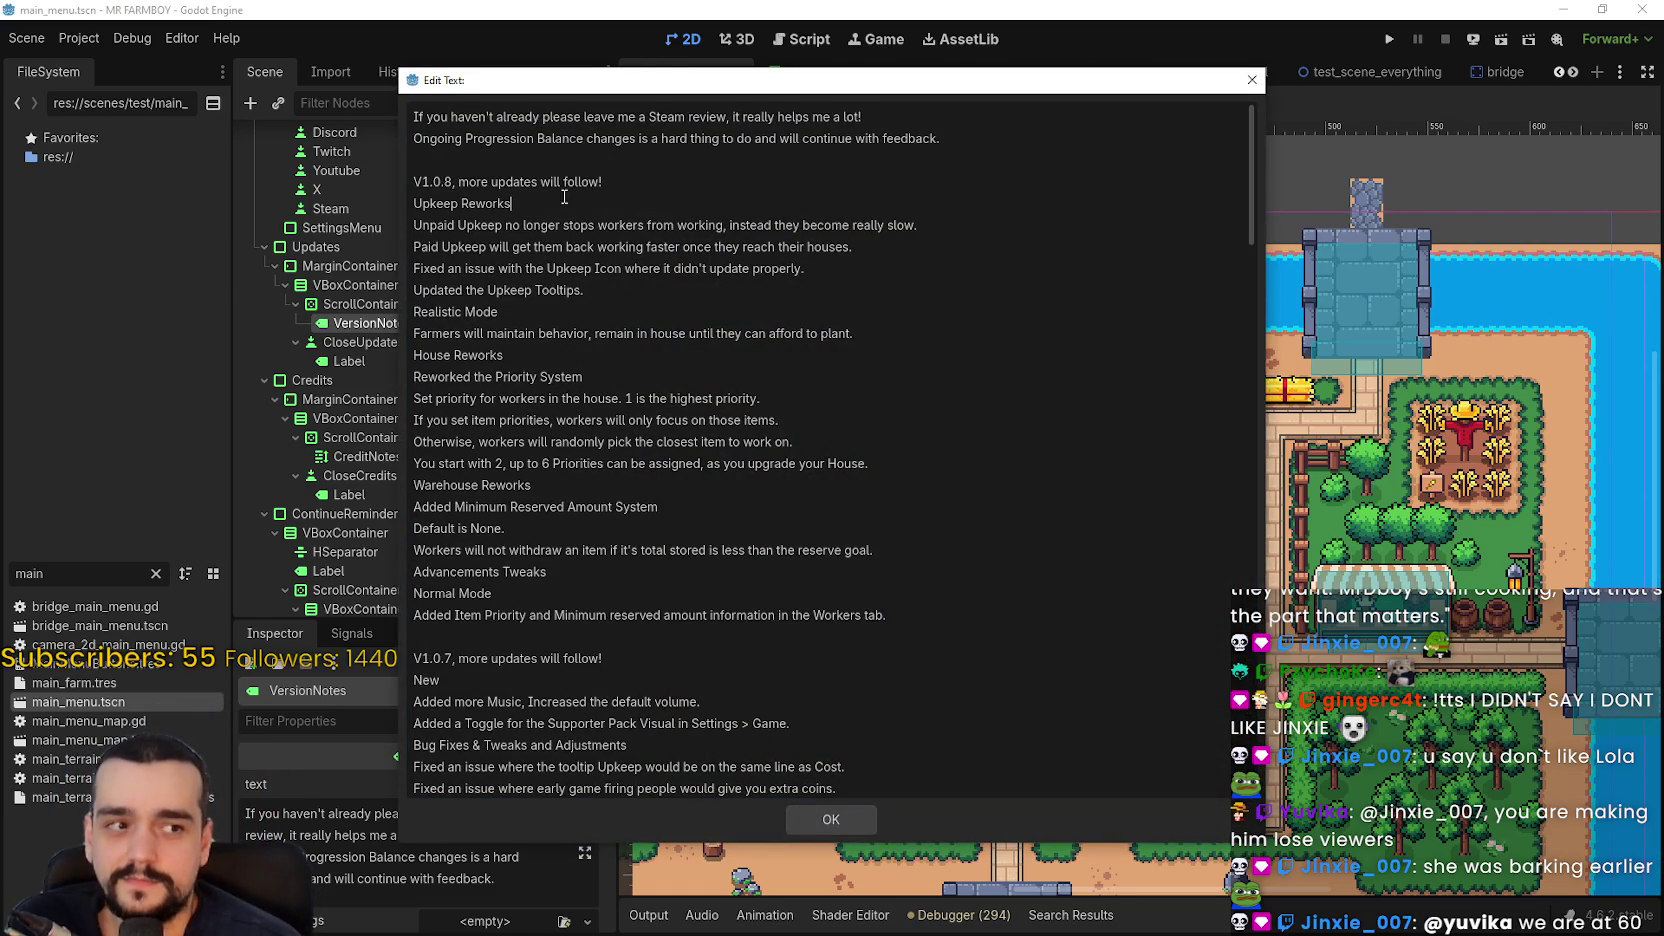
- Select the v1.0.6 and older patch notes through to the end and delete them
scroll(568, 557, "down", 4)
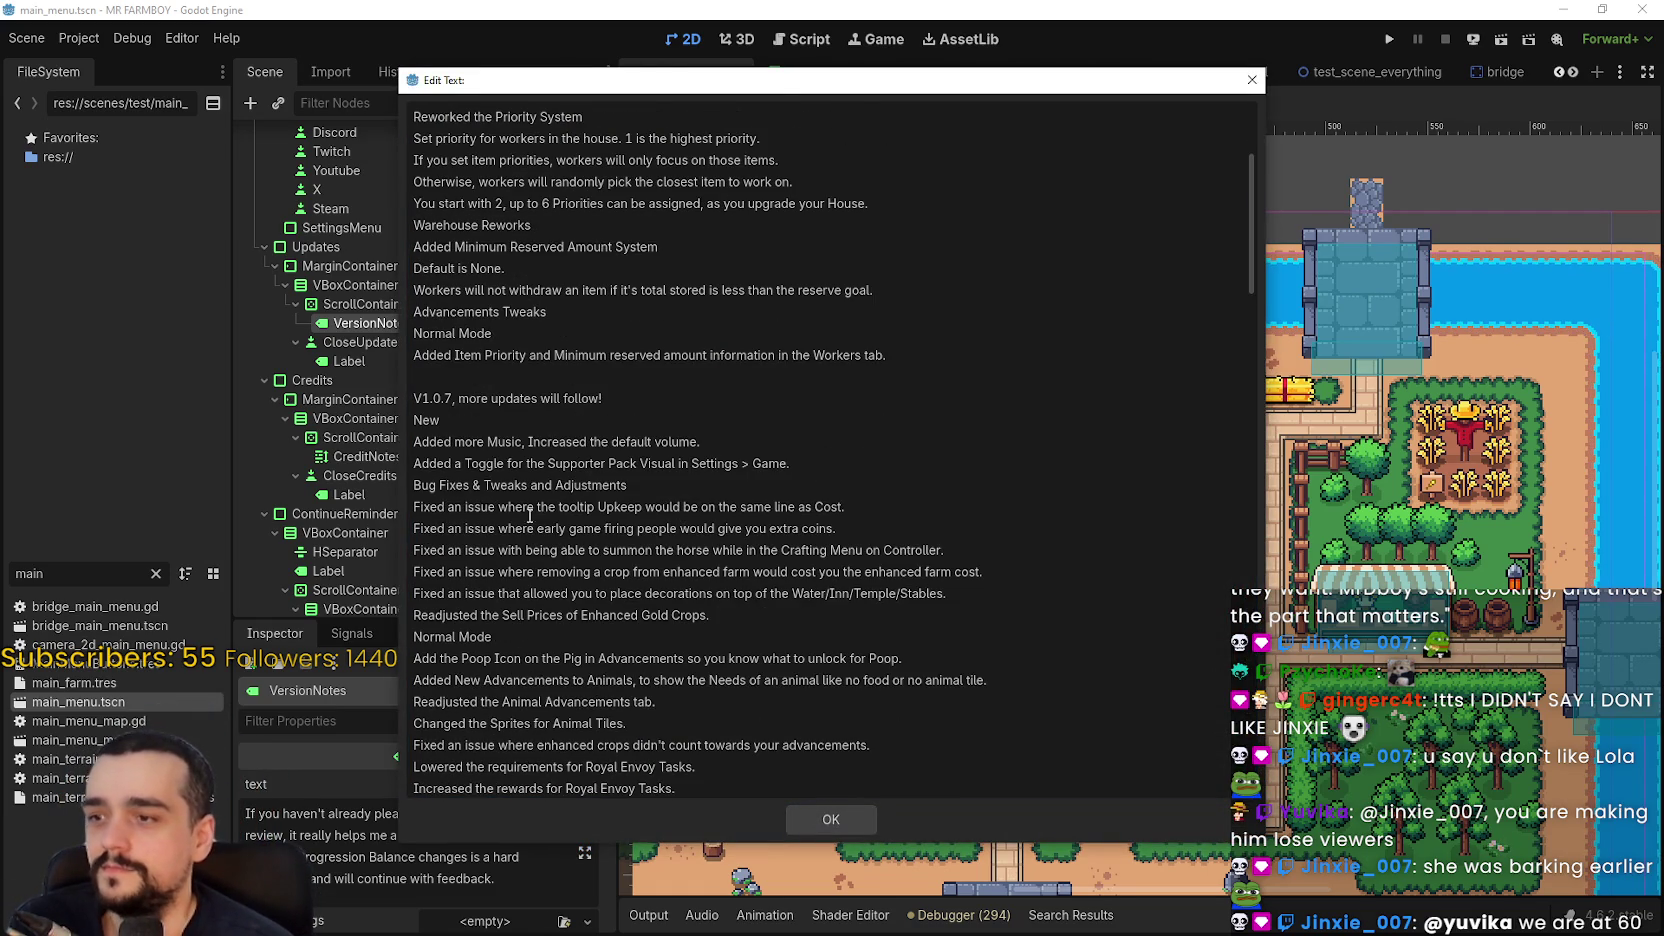
triple_click(446, 390)
scroll(524, 468, "down", 8)
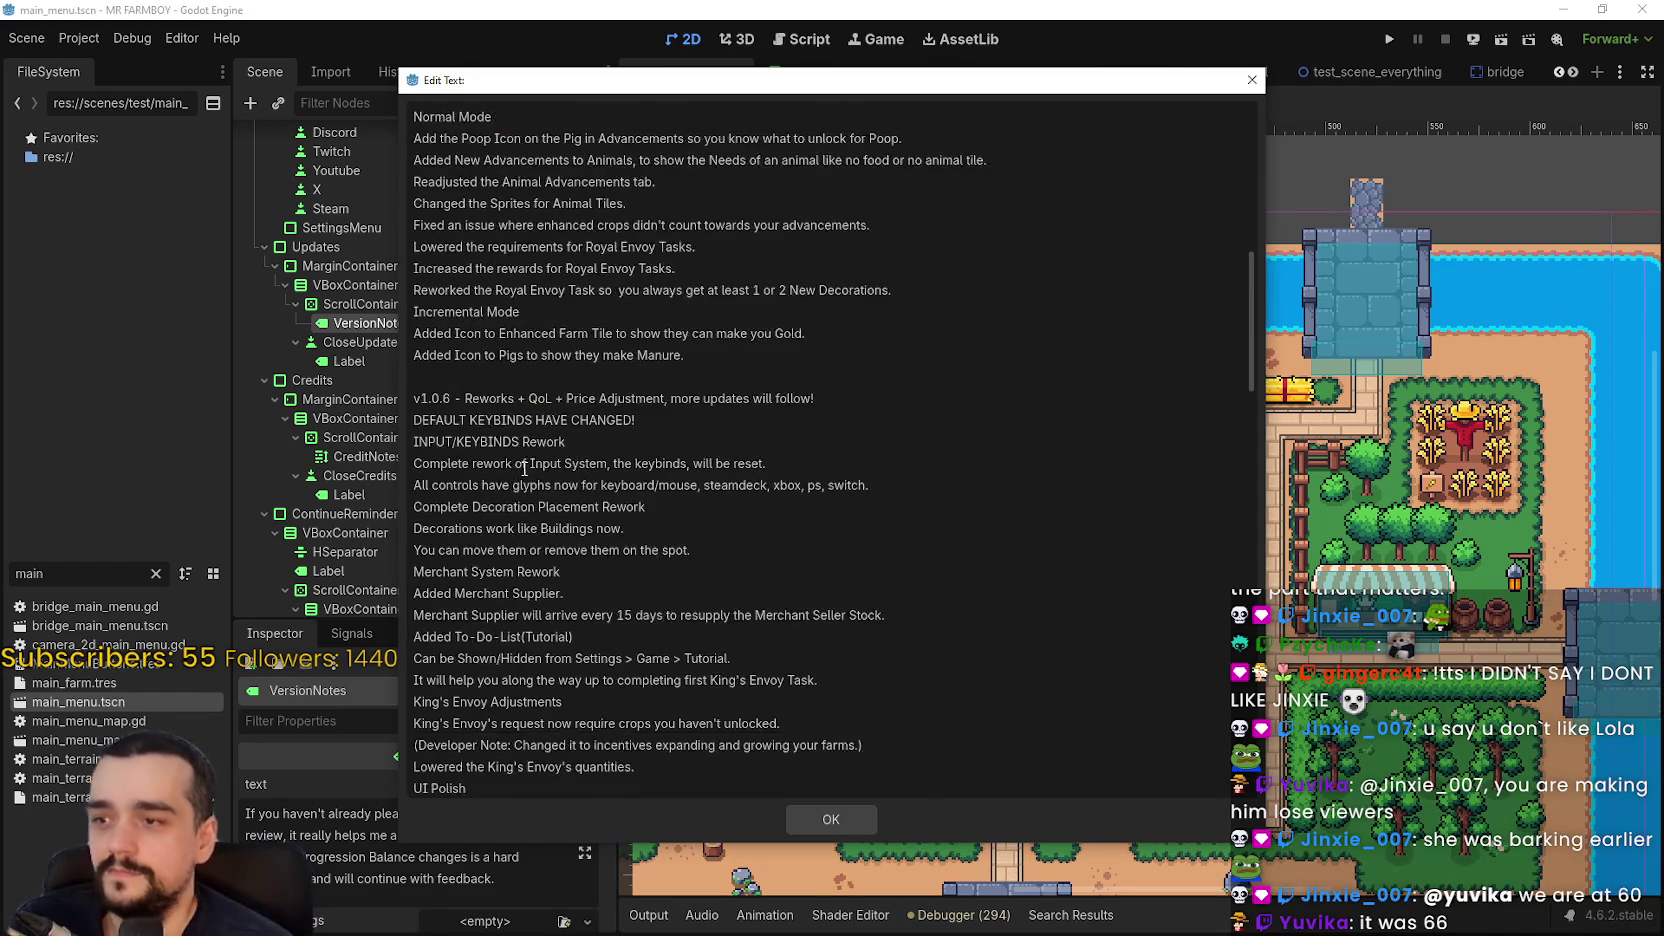
mouse_move(457, 382)
left_mouse_down()
mouse_move(520, 507)
mouse_move(470, 485)
mouse_move(553, 486)
left_mouse_up()
scroll(470, 485, "down", 3)
scroll(557, 485, "down", 1)
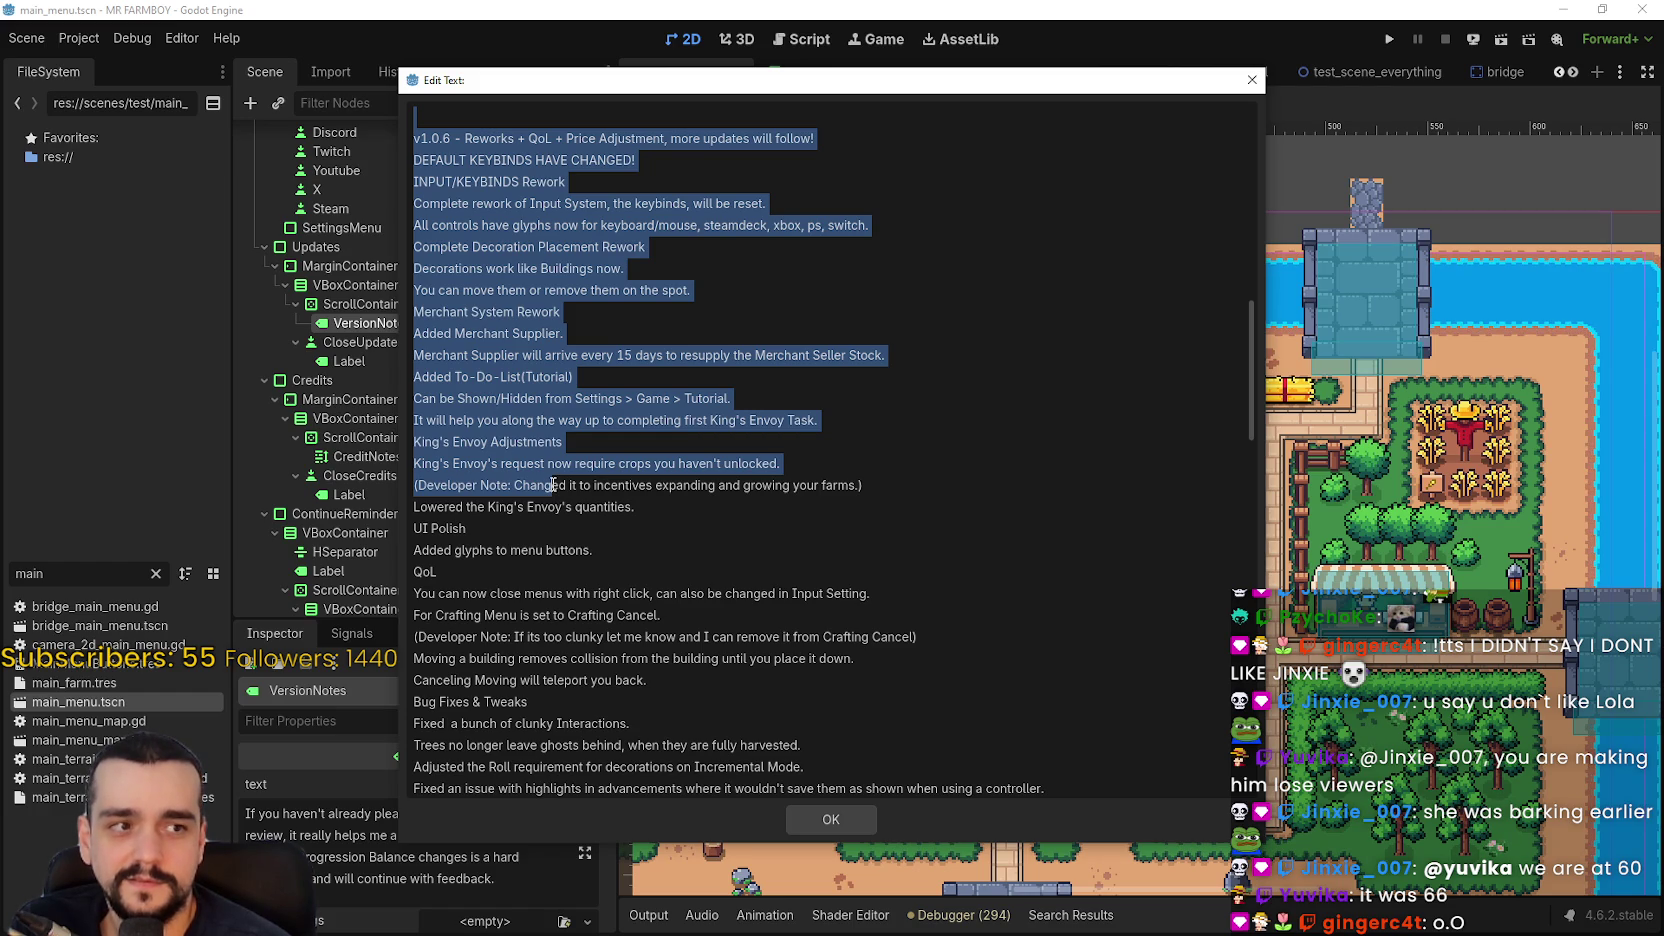
mouse_move(552, 485)
left_mouse_down()
mouse_move(651, 467)
mouse_move(900, 470)
mouse_move(968, 741)
mouse_move(1044, 800)
mouse_move(959, 813)
left_mouse_up()
scroll(552, 485, "down", 2)
scroll(570, 485, "down", 3)
scroll(578, 485, "down", 9)
scroll(678, 469, "down", 15)
scroll(685, 469, "down", 2)
scroll(900, 470, "down", 2)
scroll(968, 741, "down", 2)
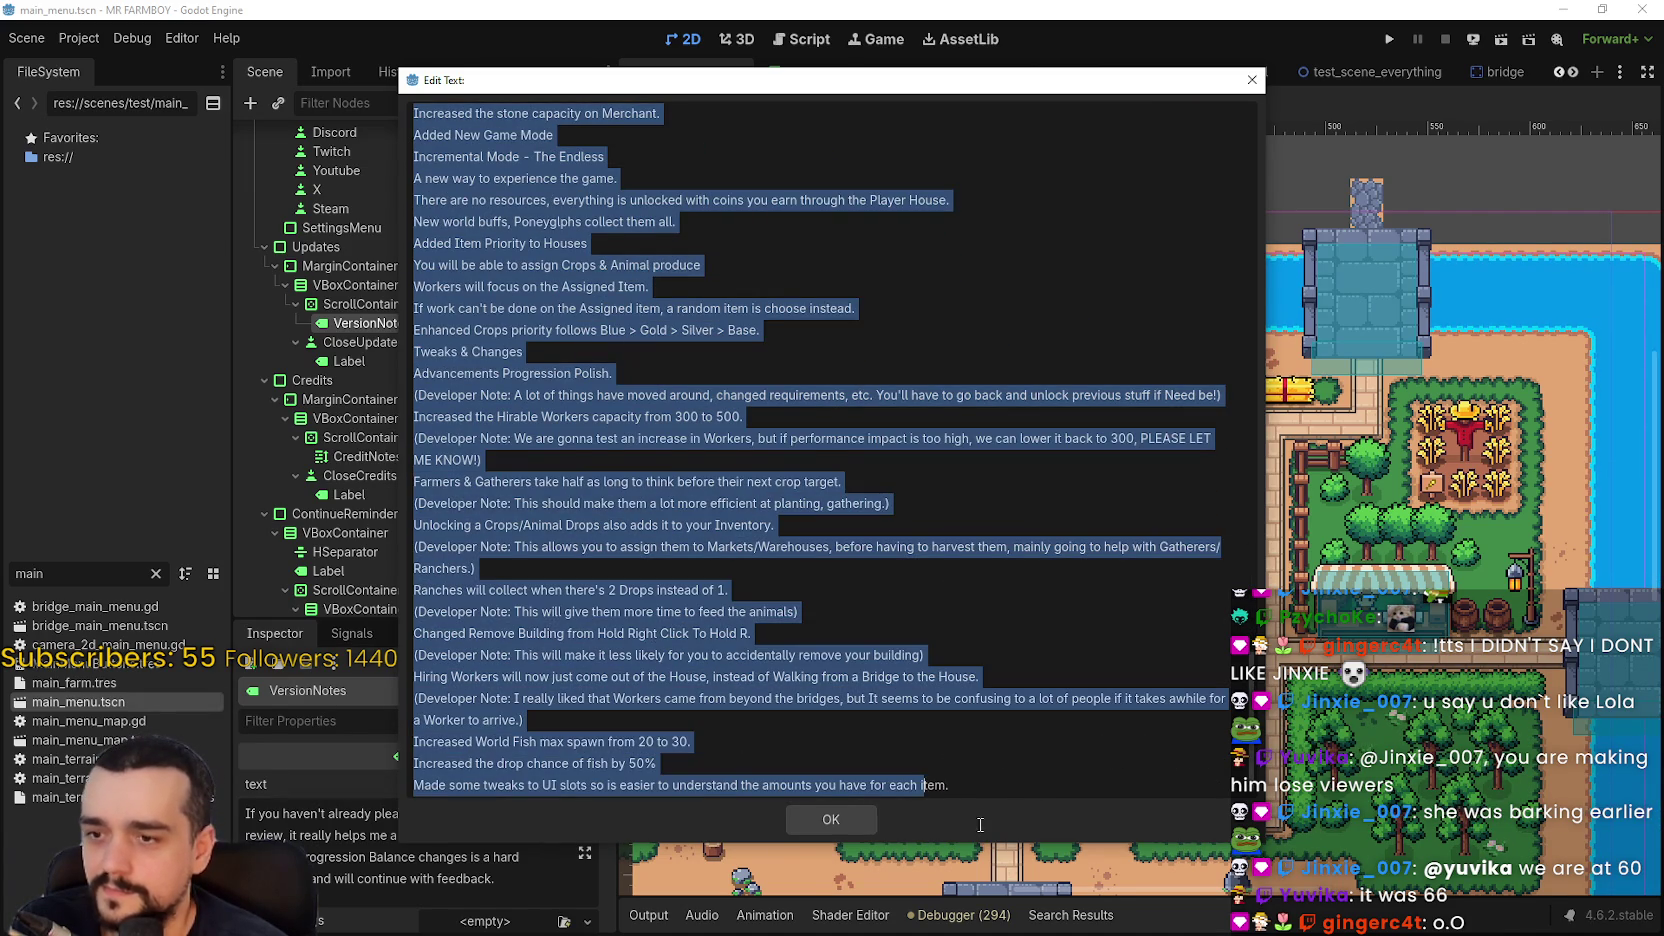
key("BackSpace")
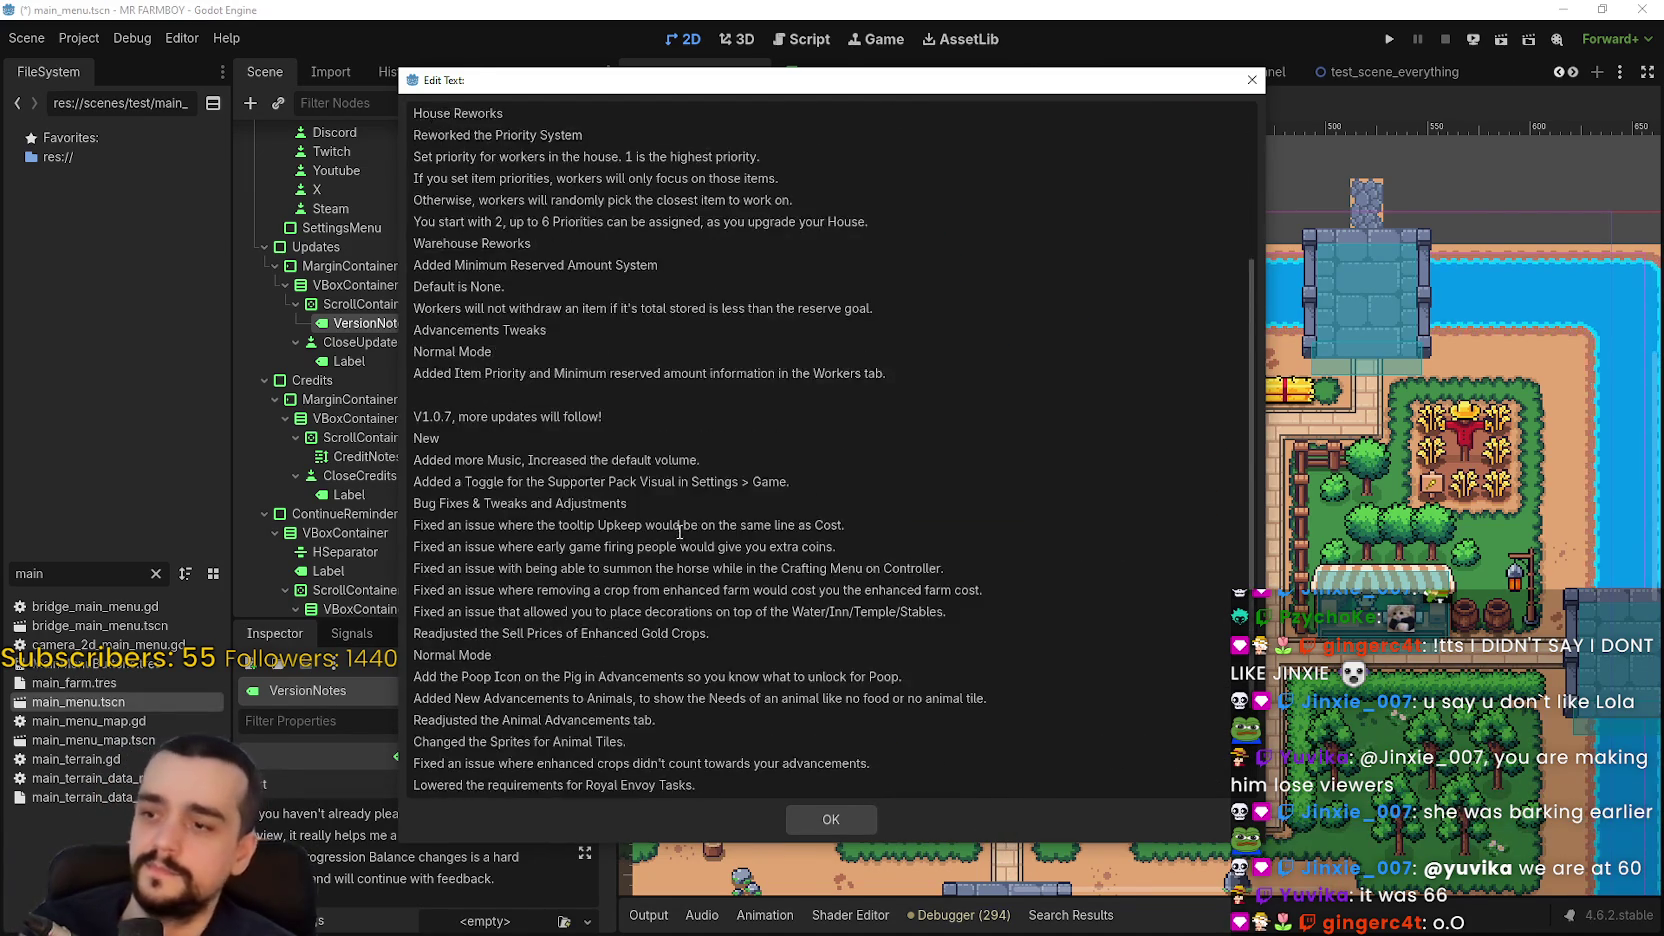
- Insert two empty lines above the V1.0.8 notes for the new release notes
scroll(1228, 681, "up", 2)
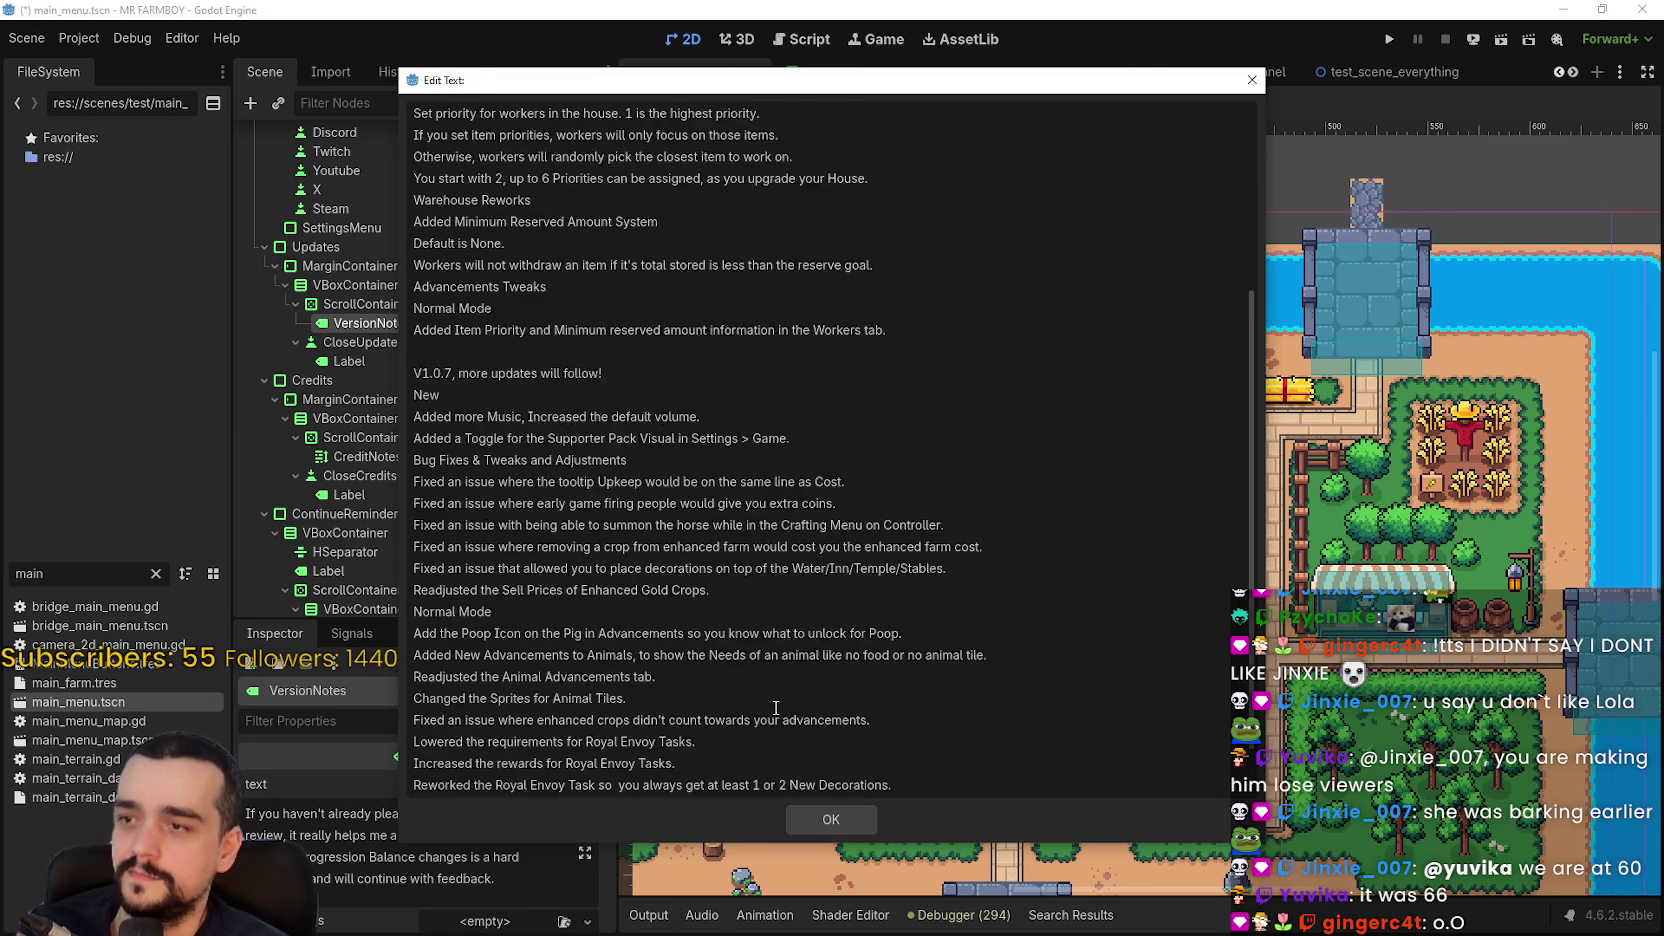
scroll(1228, 681, "down", 1)
left_click_drag(1254, 658, 1256, 428)
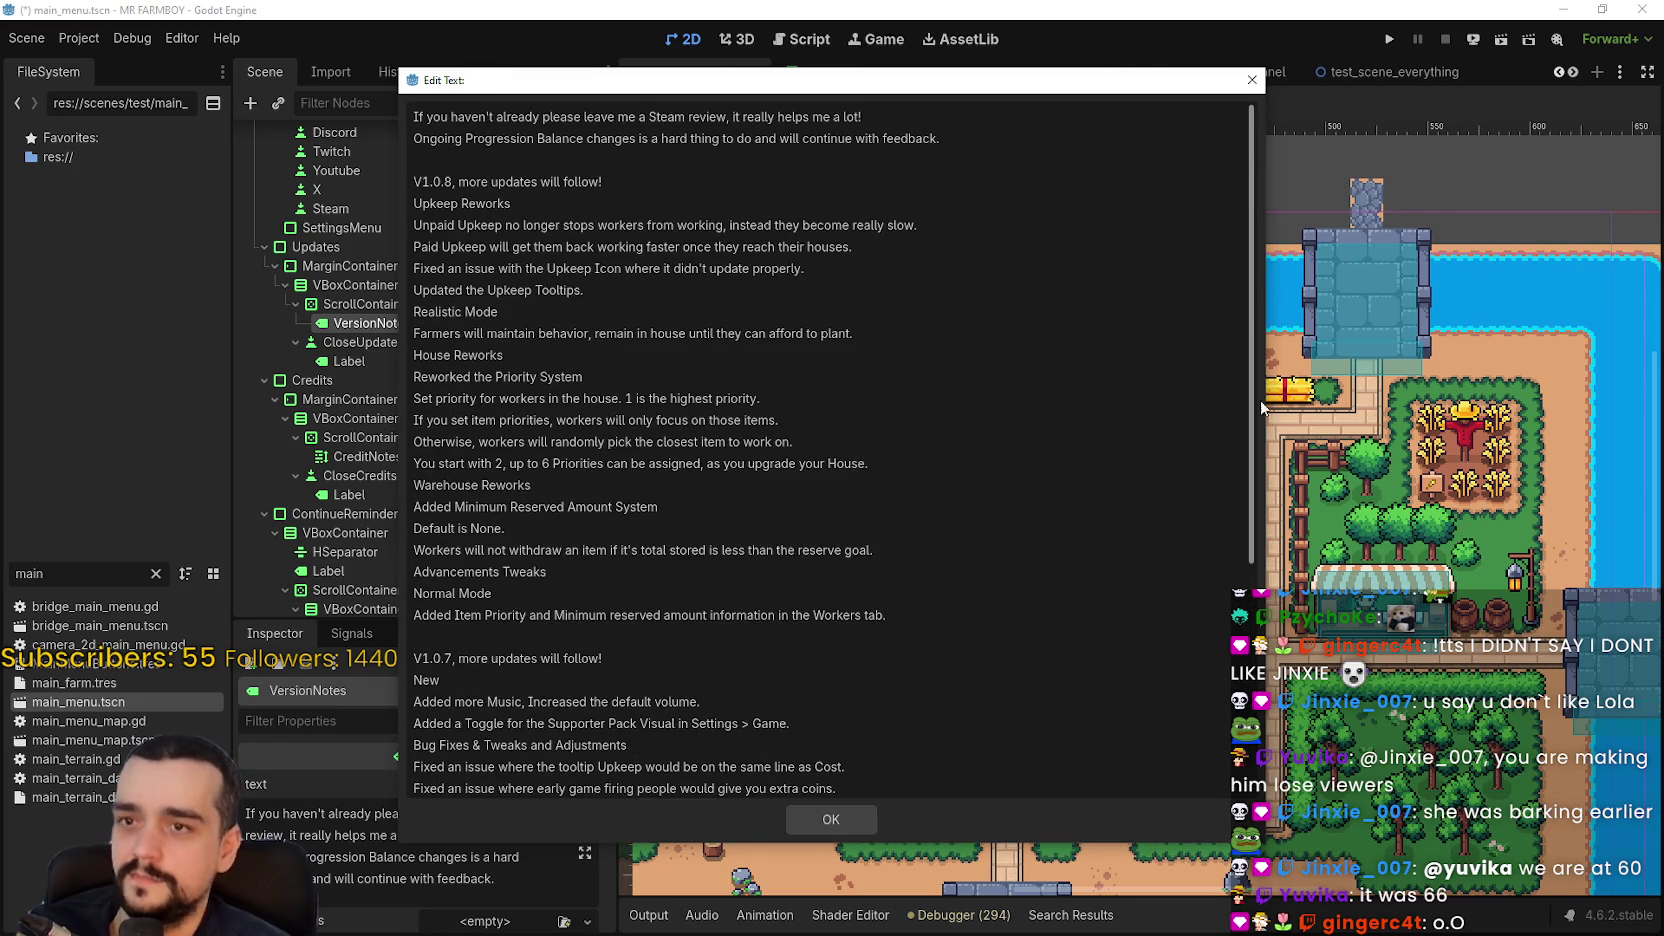
left_click(553, 181)
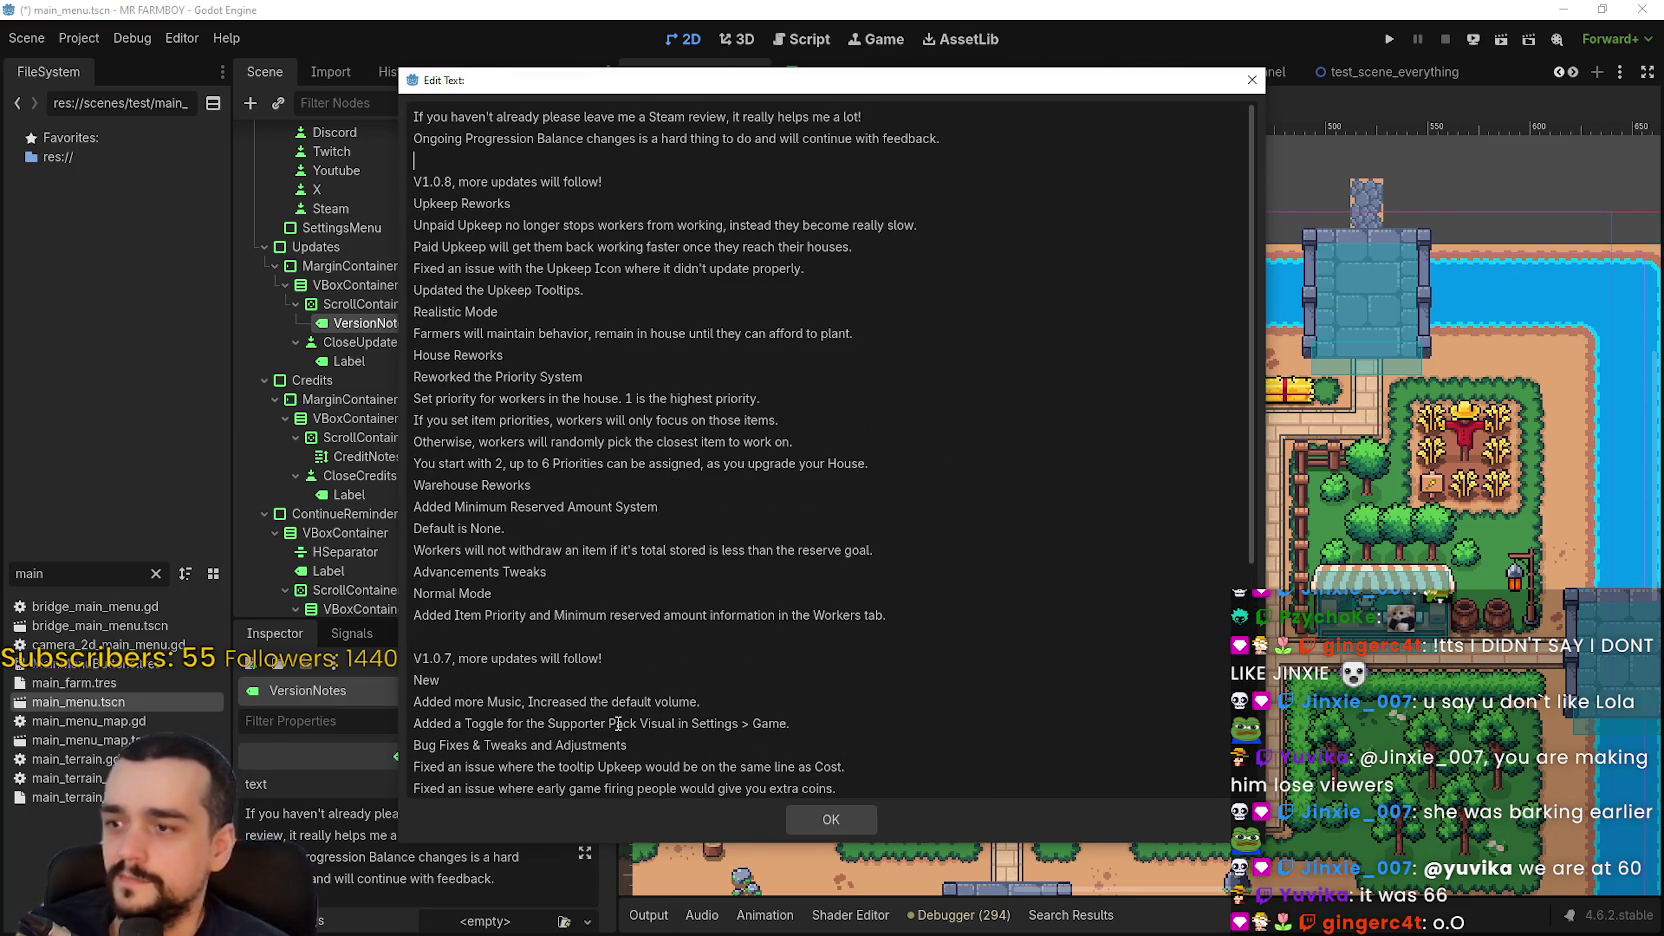
key("Return")
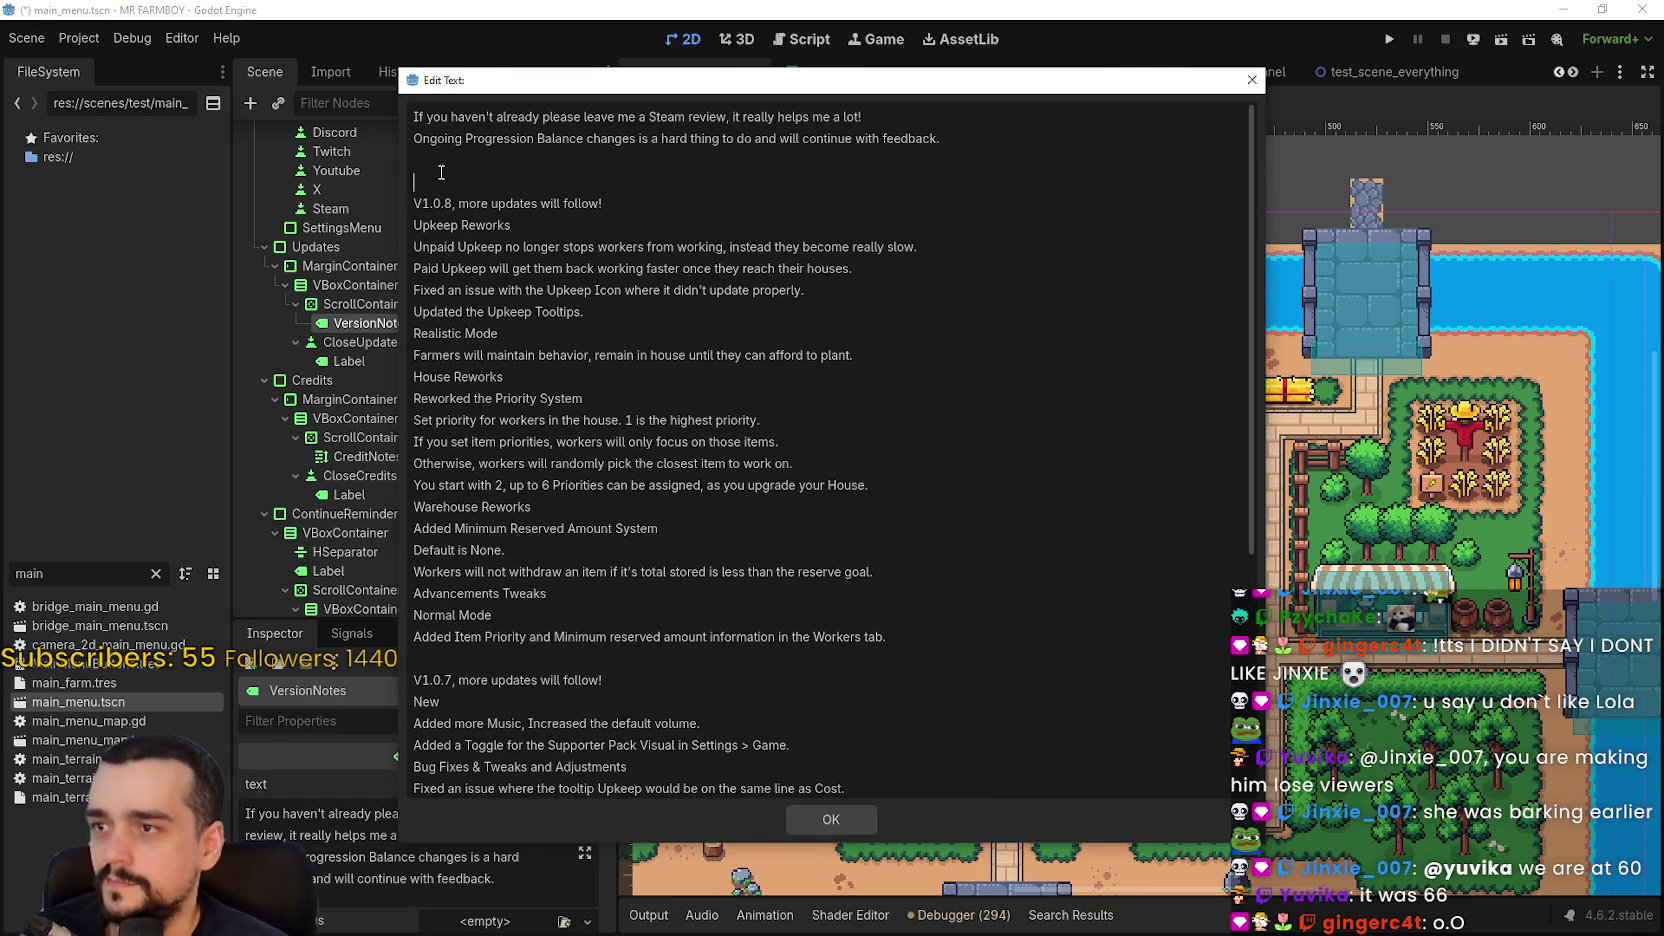
key("Return")
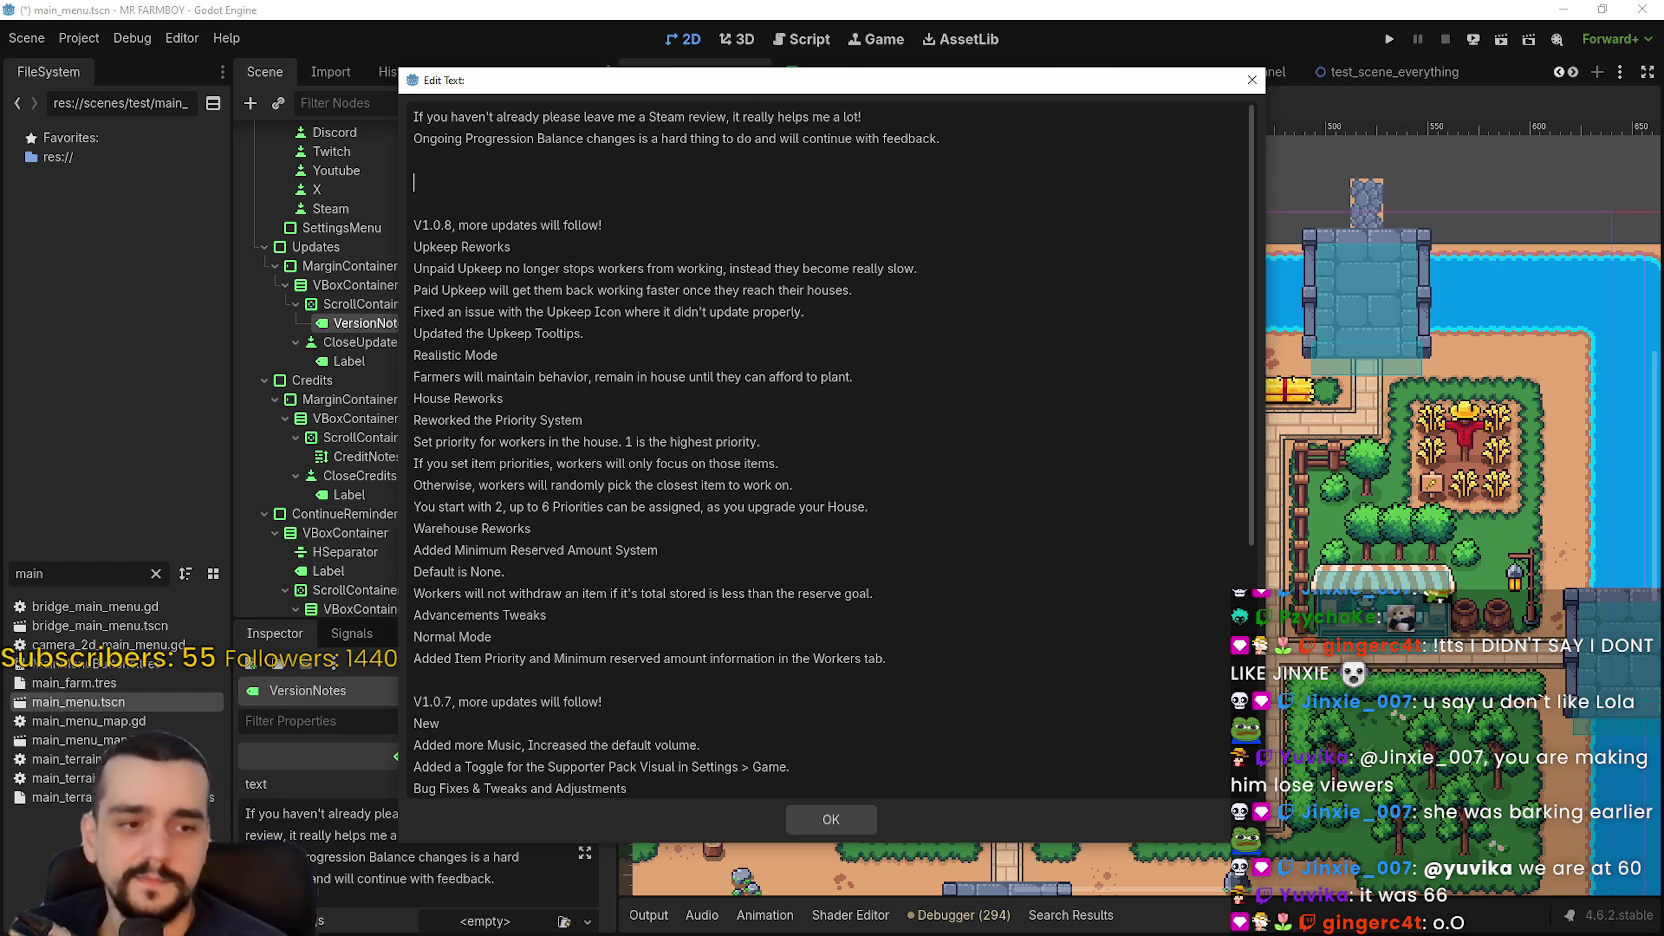
- Copy the v1.0.9 release notes from the Steam event page and return to the top empty line
key("alt+Tab")
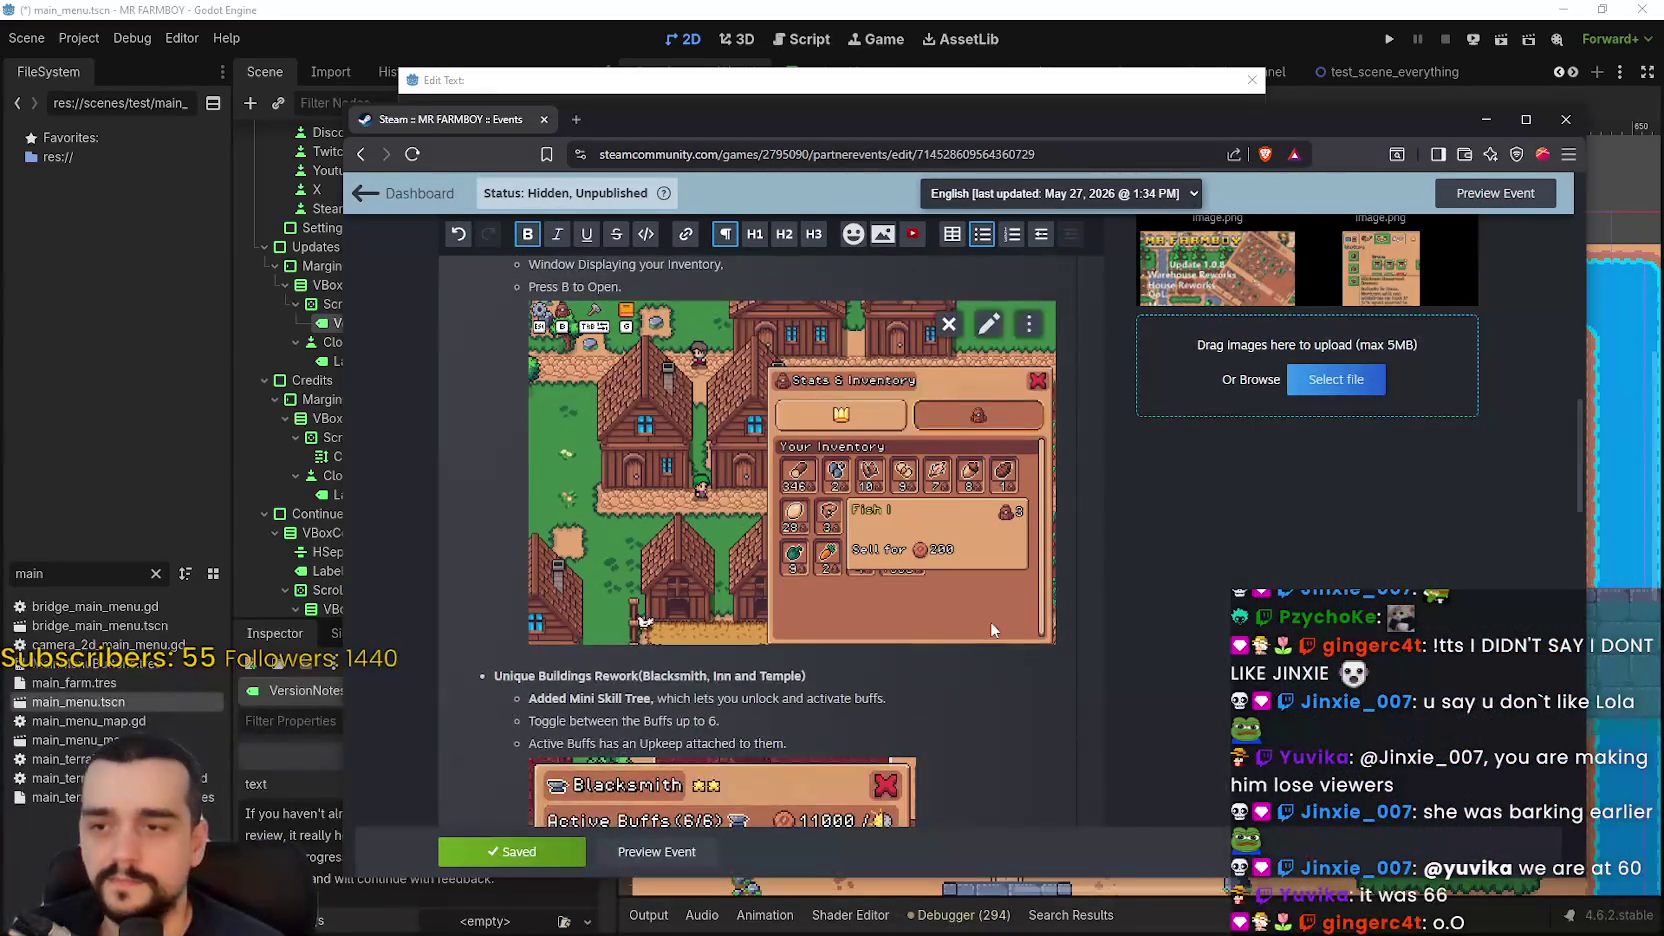
scroll(885, 669, "down", 15)
scroll(885, 669, "down", 8)
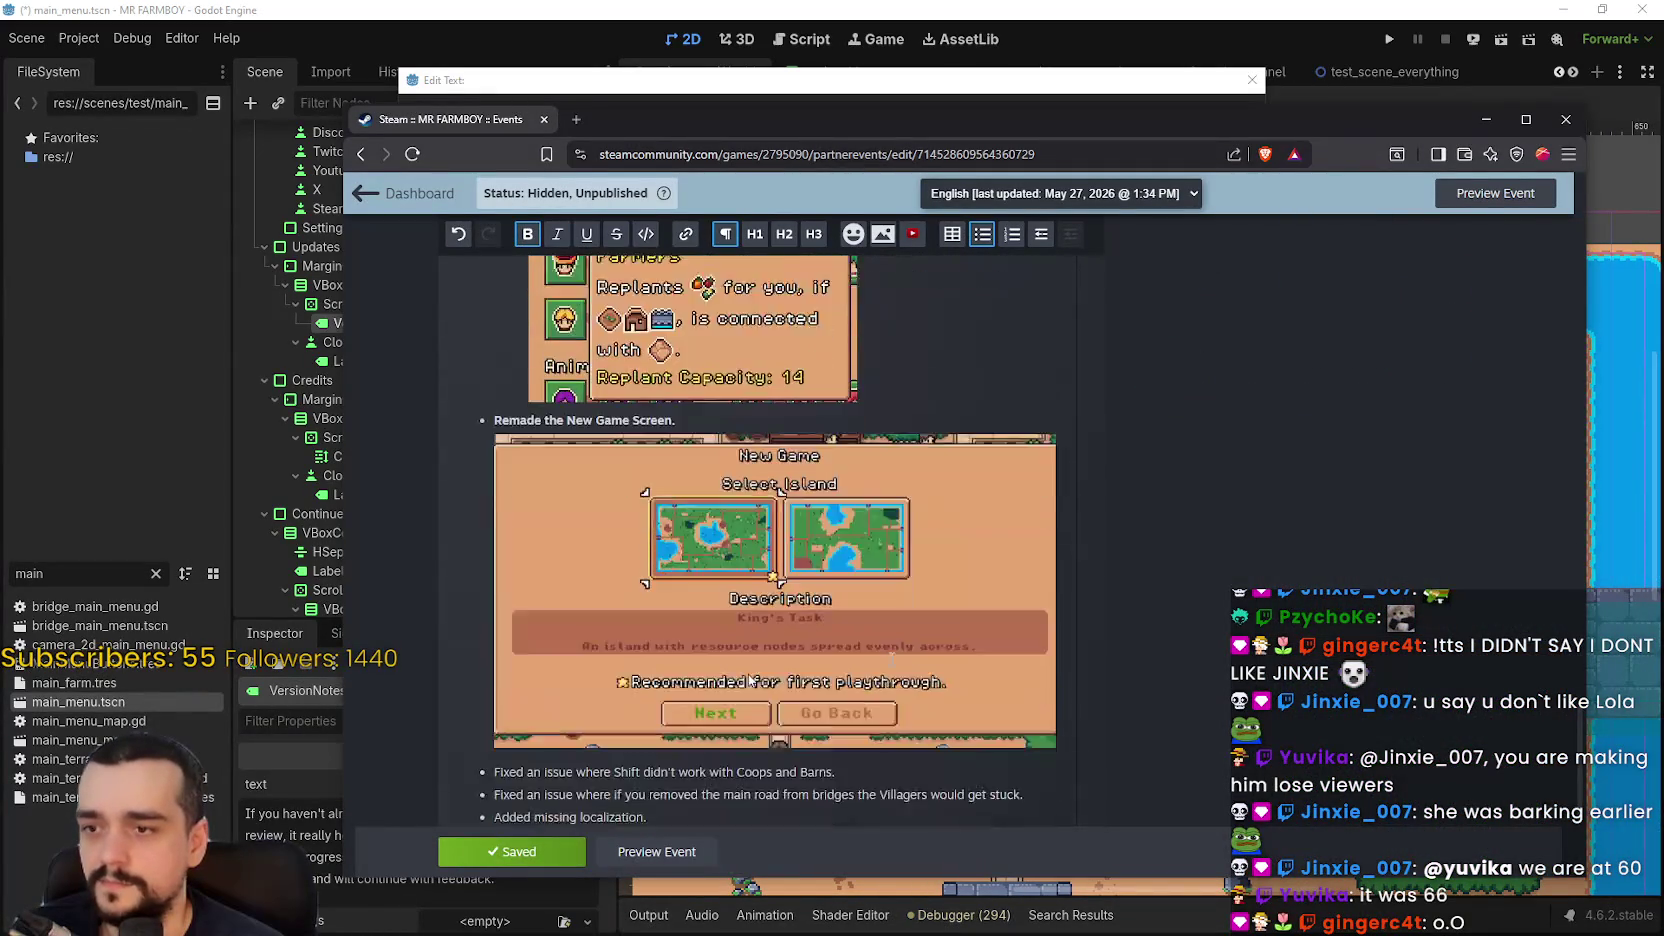
mouse_move(826, 621)
left_mouse_down()
mouse_move(845, 335)
mouse_move(780, 300)
mouse_move(720, 300)
mouse_move(667, 344)
mouse_move(620, 290)
mouse_move(570, 270)
mouse_move(528, 620)
mouse_move(457, 384)
left_mouse_up()
left_click(666, 344)
scroll(528, 620, "down", 4)
left_click(803, 80)
left_click(481, 186)
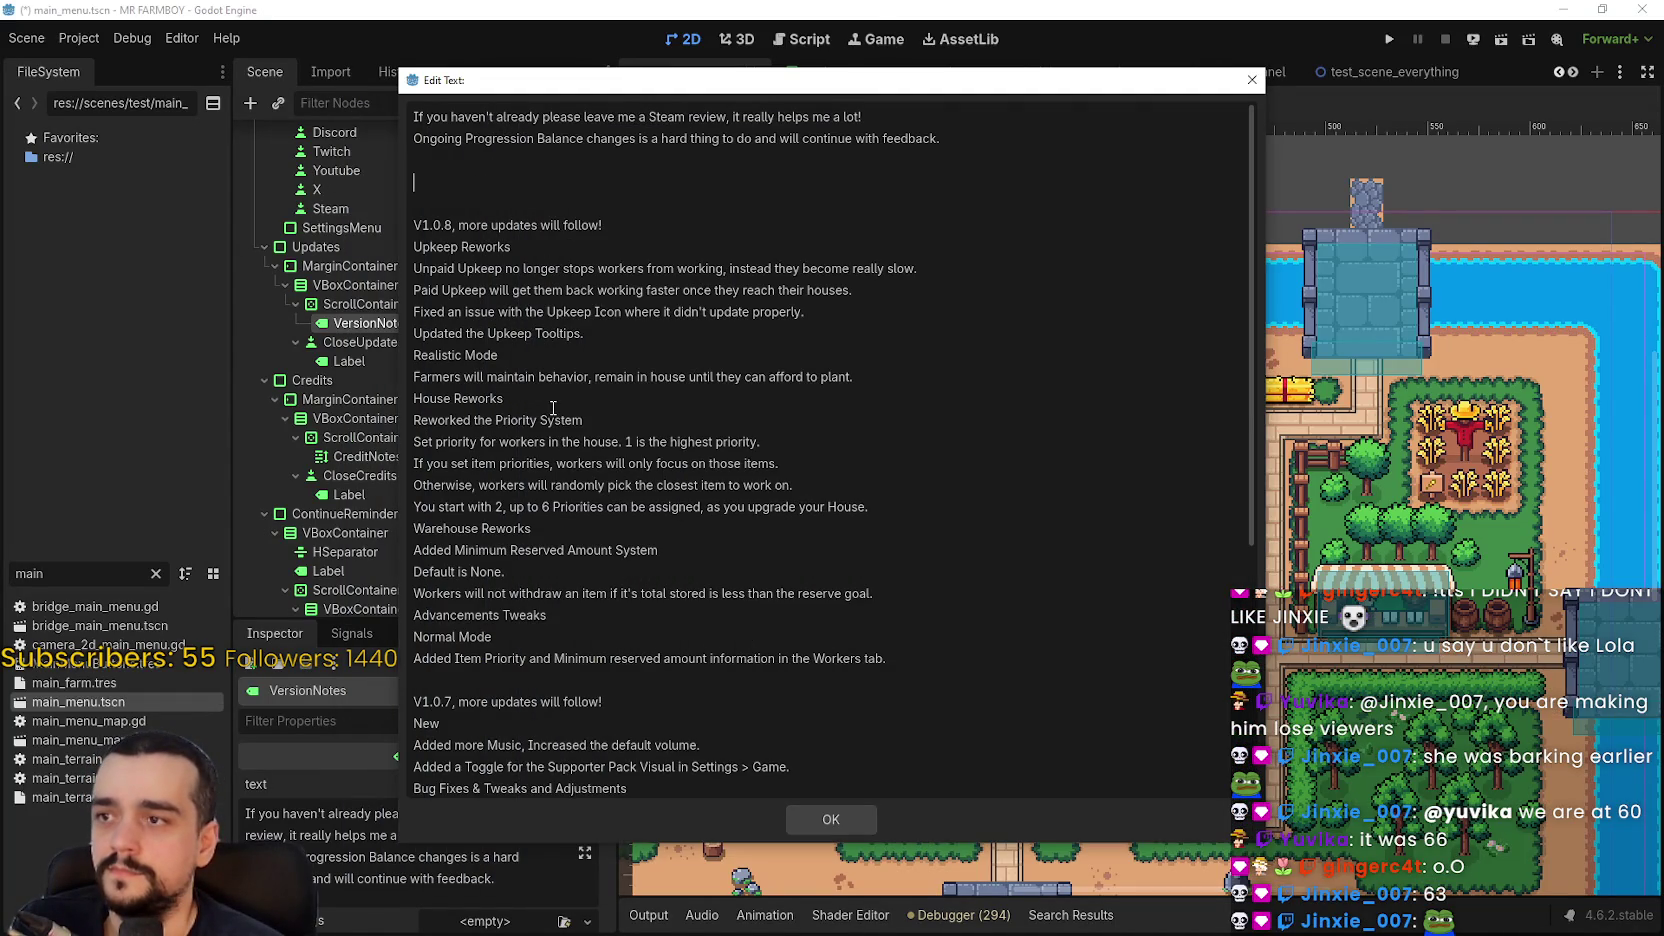
- Paste the v1.0.9 notes and remove blank lines around the localization, New Game Screen and Capacity Stat entries
key("ctrl+v")
scroll(568, 473, "down", 3)
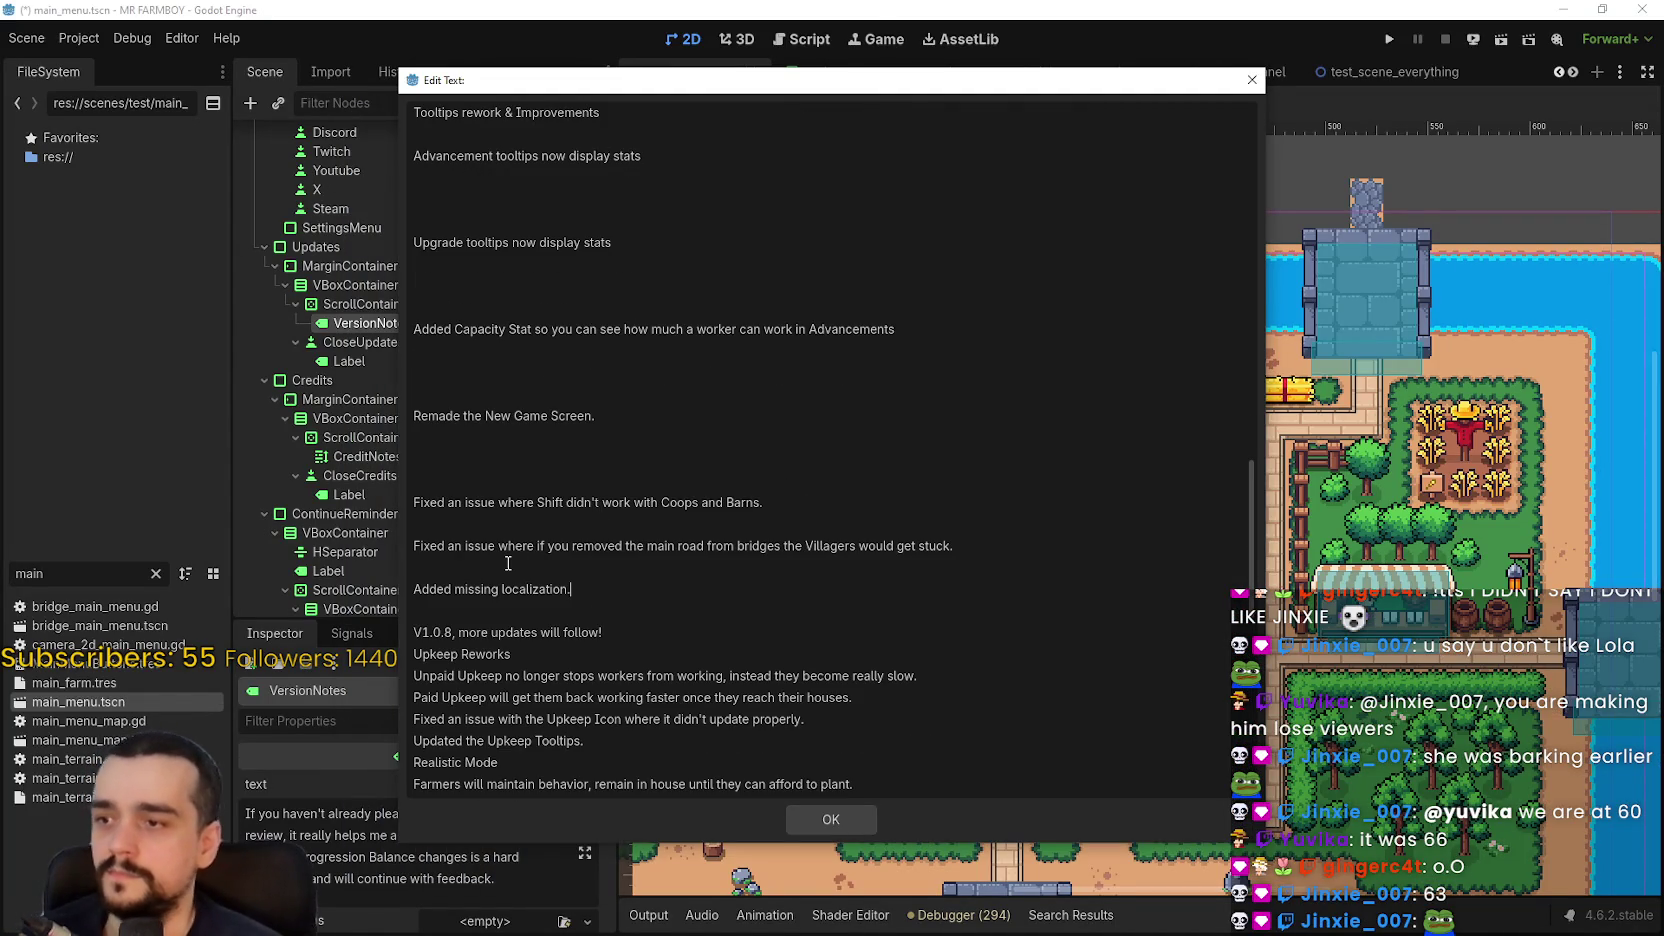
key("BackSpace")
left_click(545, 480)
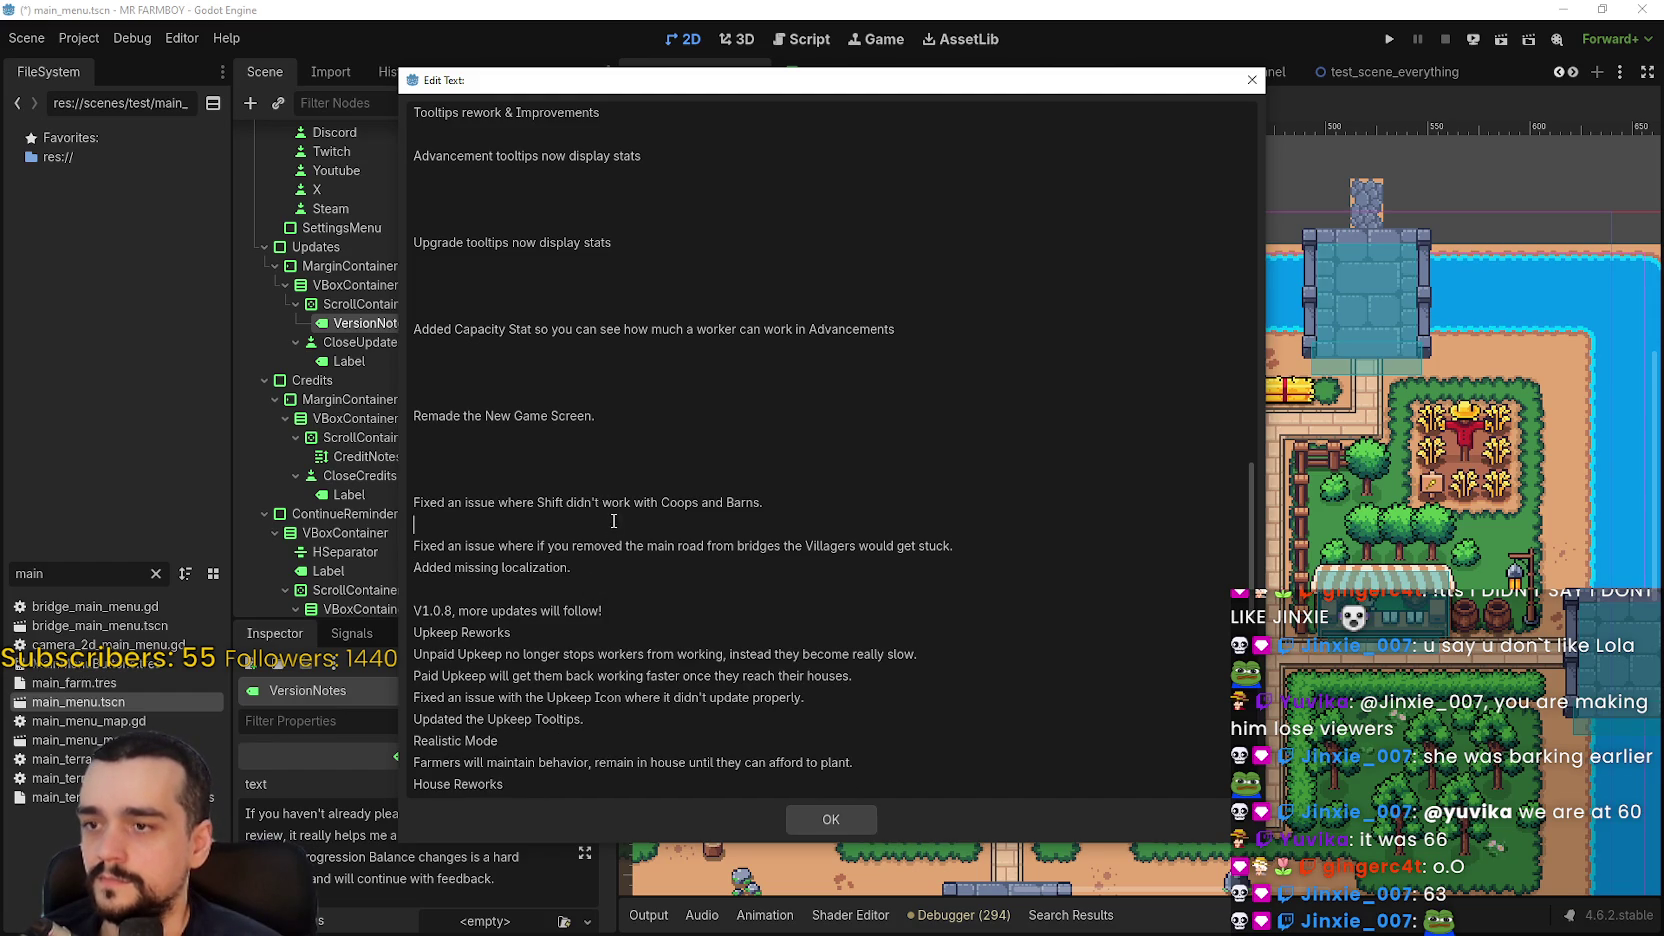
key("BackSpace")
key("BackSpace")
key("BackSpace")
left_click(476, 394)
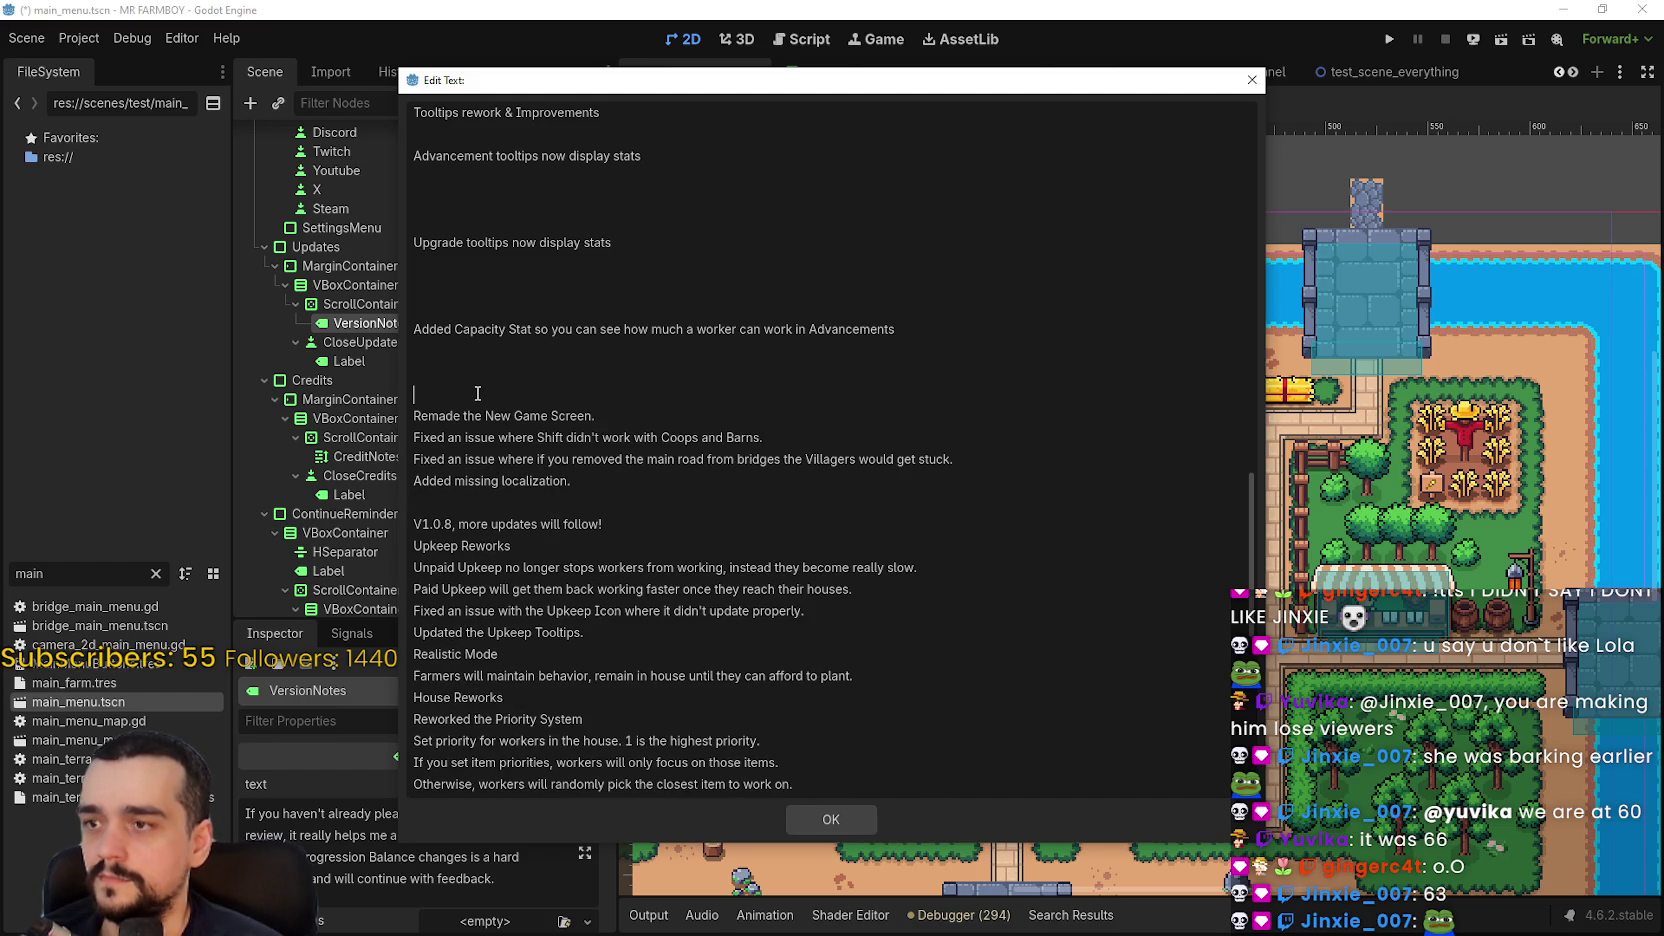
key("BackSpace")
key("BackSpace")
key("BackSpace")
left_click(470, 307)
key("BackSpace")
key("BackSpace")
- Remove the blank lines around the Advancement tooltips, Animals Feeding Reworks and developer note entries
key("BackSpace")
scroll(480, 340, "up", 2)
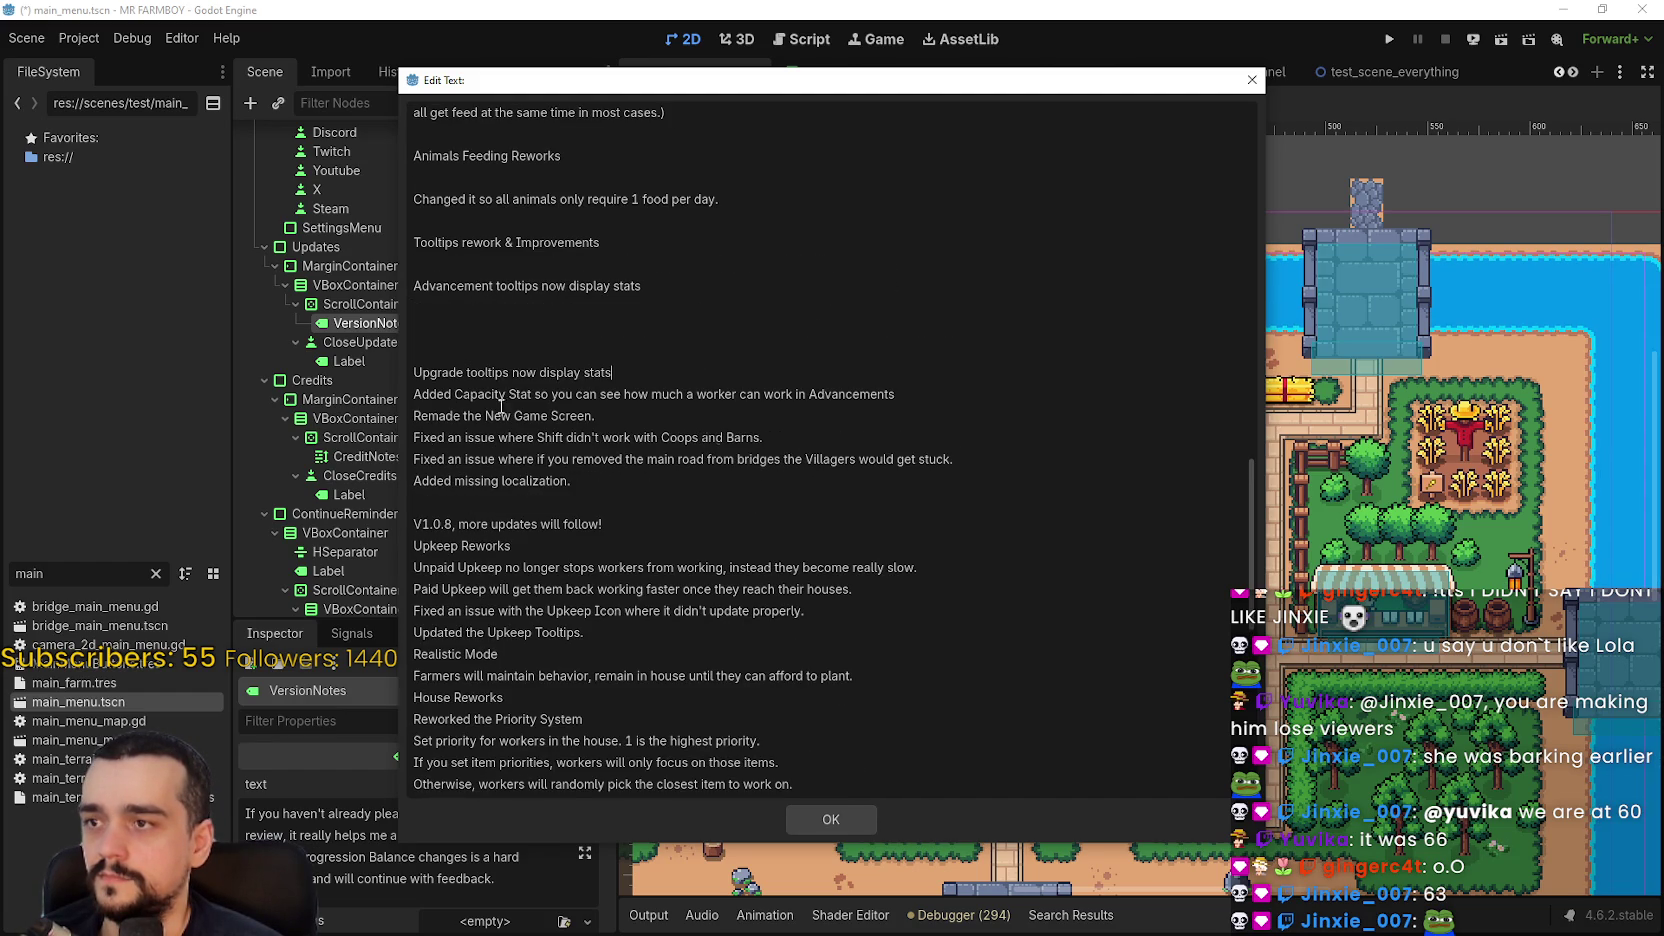
left_click(469, 350)
key("BackSpace")
key("BackSpace")
key("BackSpace")
scroll(505, 429, "up", 2)
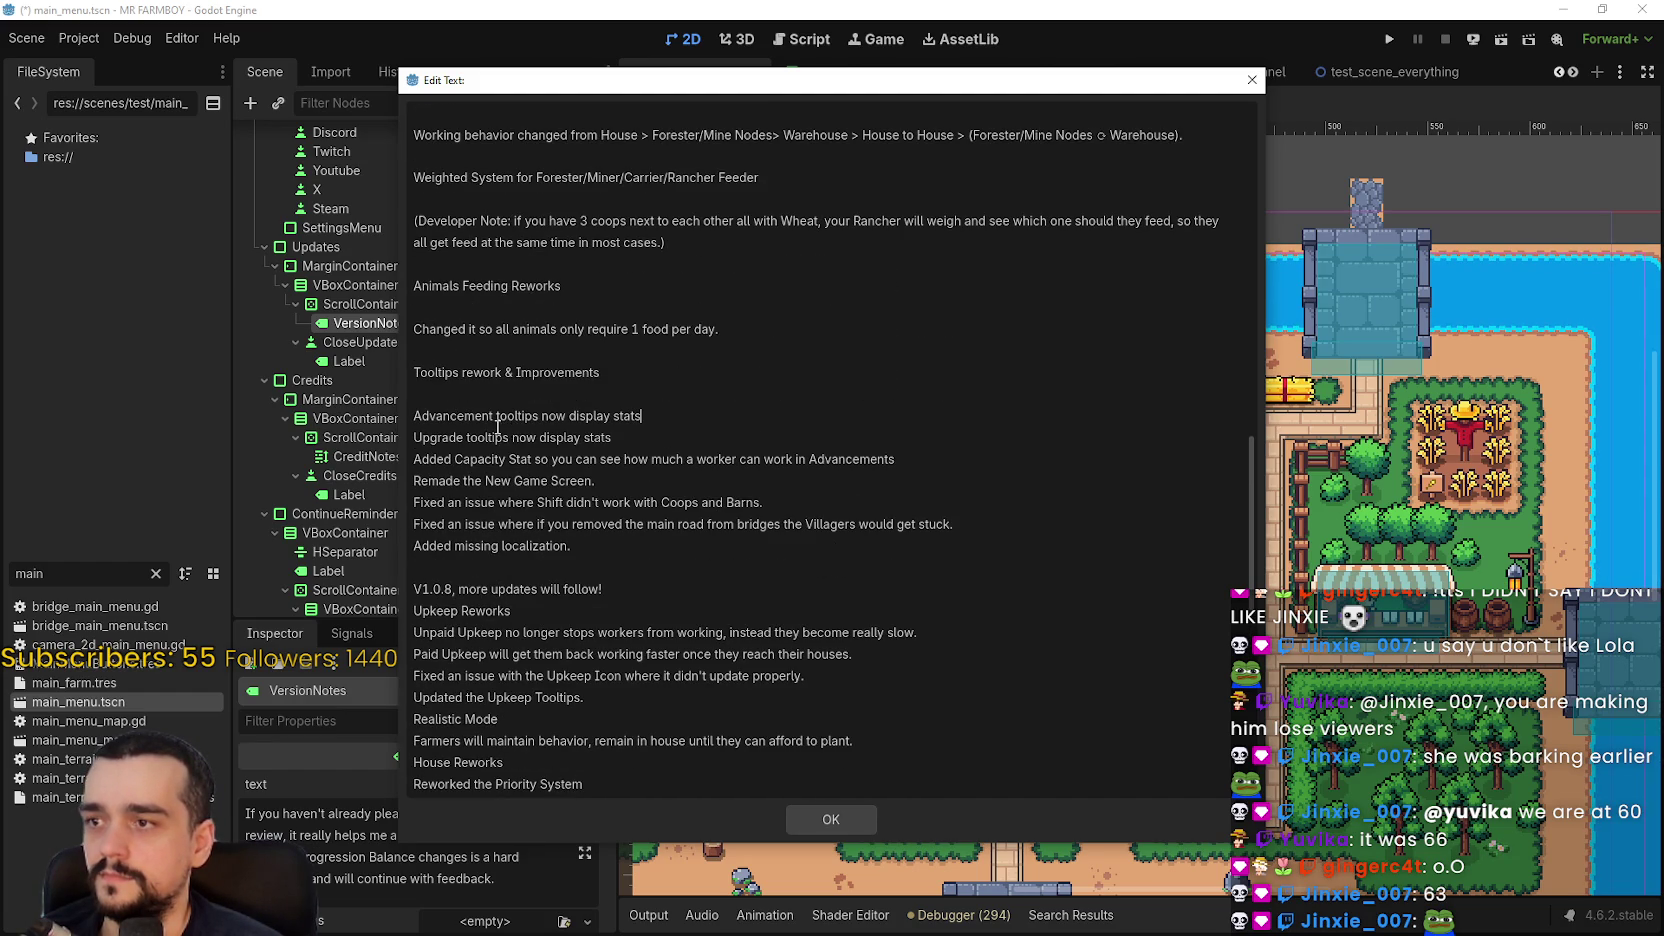
key("BackSpace")
key("Up")
key("BackSpace")
key("Up")
key("BackSpace")
key("Up")
key("BackSpace")
- Remove the blank lines around the Weighted System entry
scroll(492, 350, "up", 2)
key("BackSpace")
key("Up")
key("BackSpace")
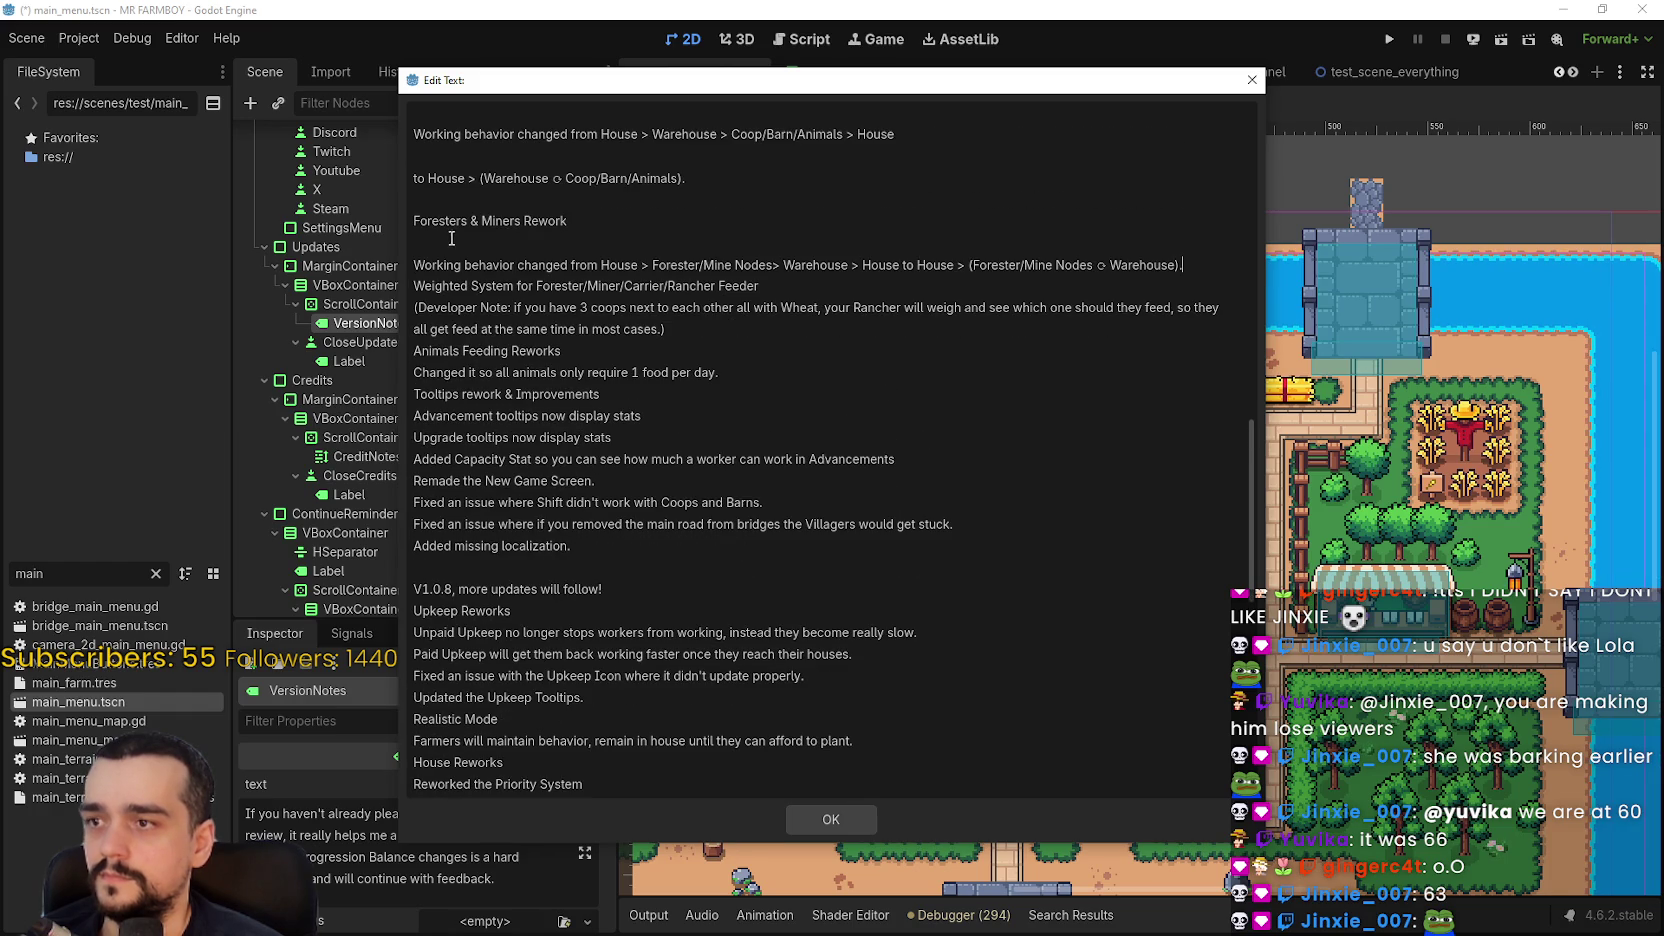
key("Up")
- Remove the blank lines in the Foresters & Miners, Ranchers and Carrier Rework entries
key("BackSpace")
scroll(470, 300, "up", 3)
key("Up")
key("BackSpace")
key("Up")
key("BackSpace")
key("Up")
key("BackSpace")
key("Up")
key("BackSpace")
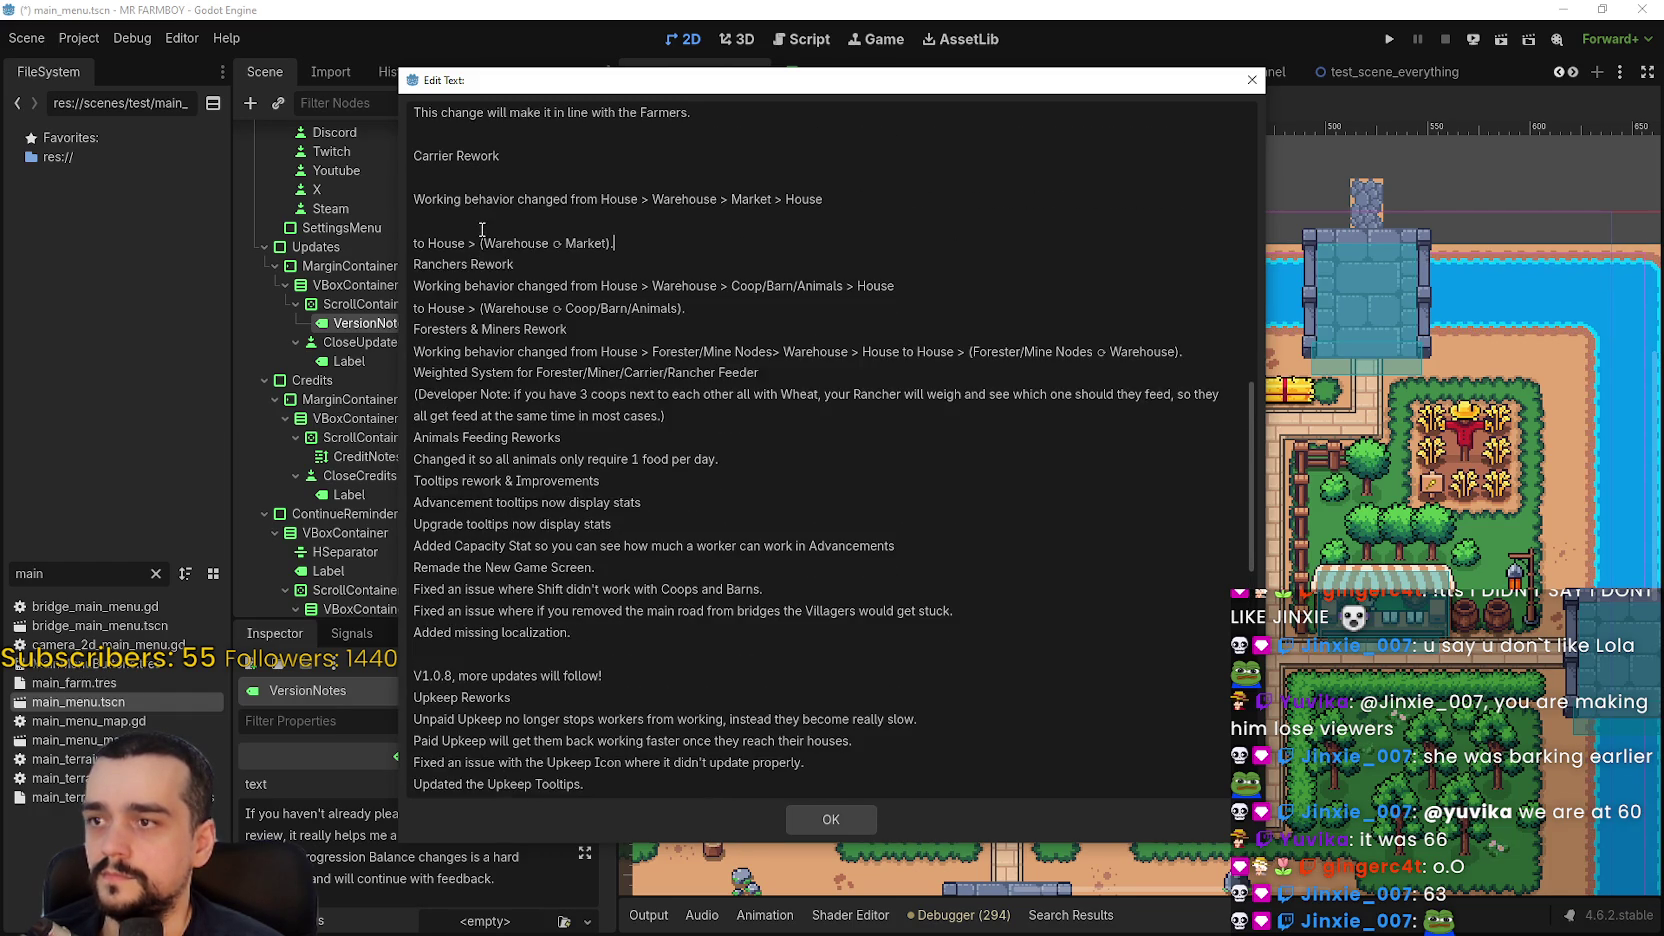
key("Up")
key("BackSpace")
- Remove the blank lines between the Gatherer and Carrier notes and after Gatherer Rework
scroll(485, 322, "up", 3)
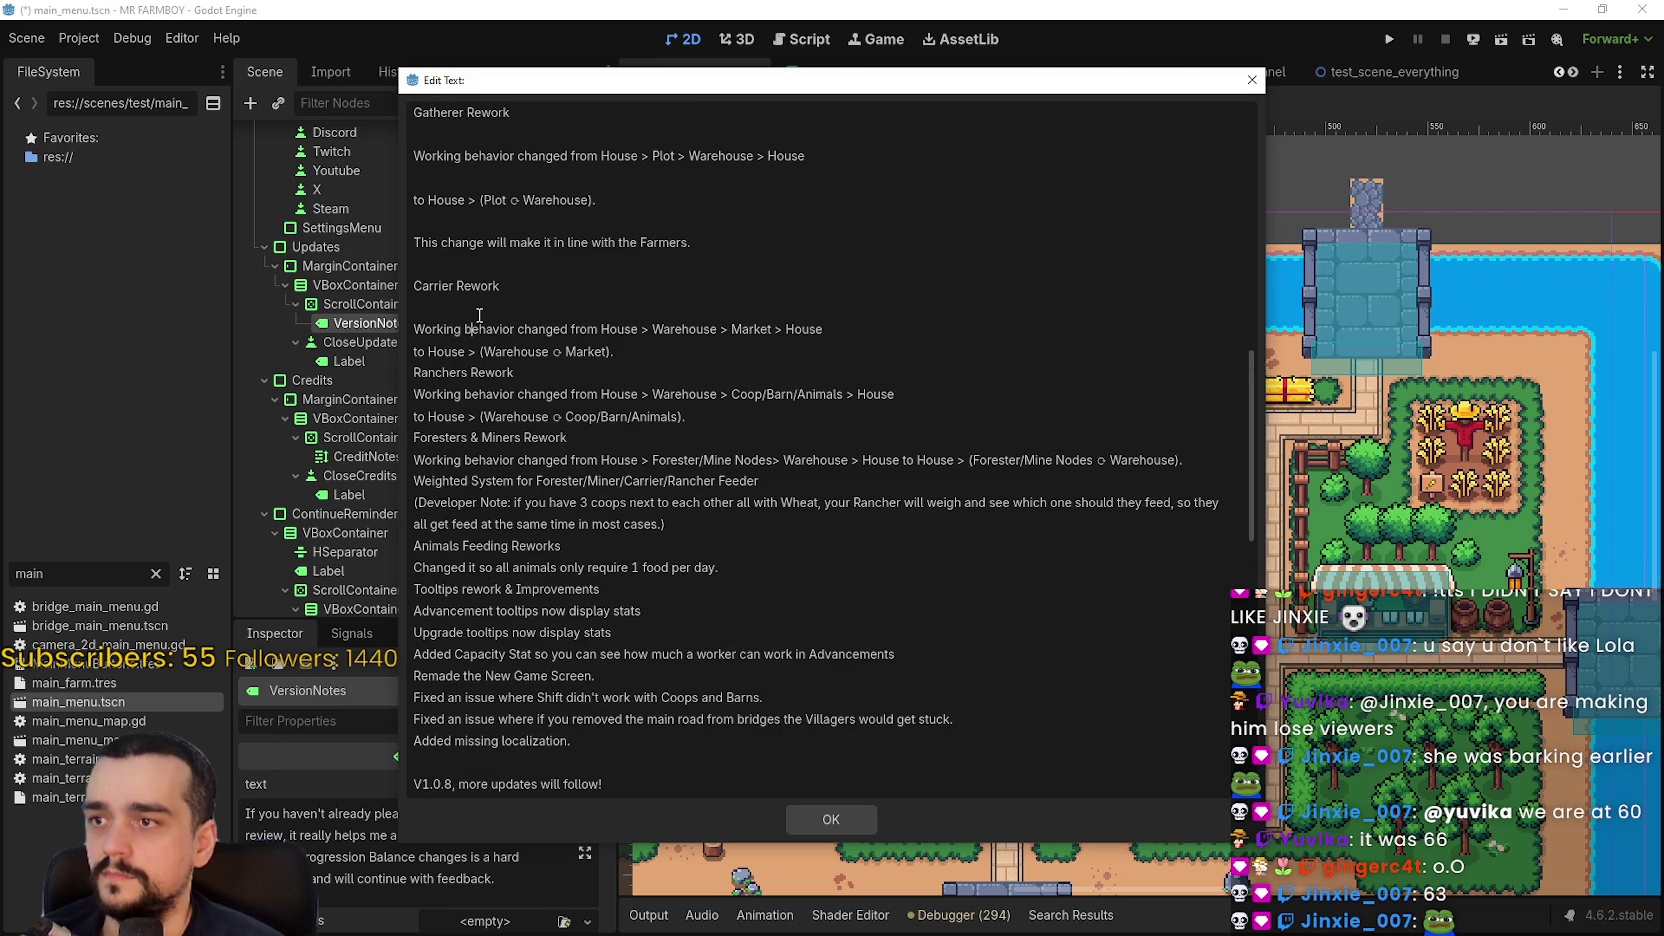
key("BackSpace")
key("Up")
key("BackSpace")
key("Up")
key("BackSpace")
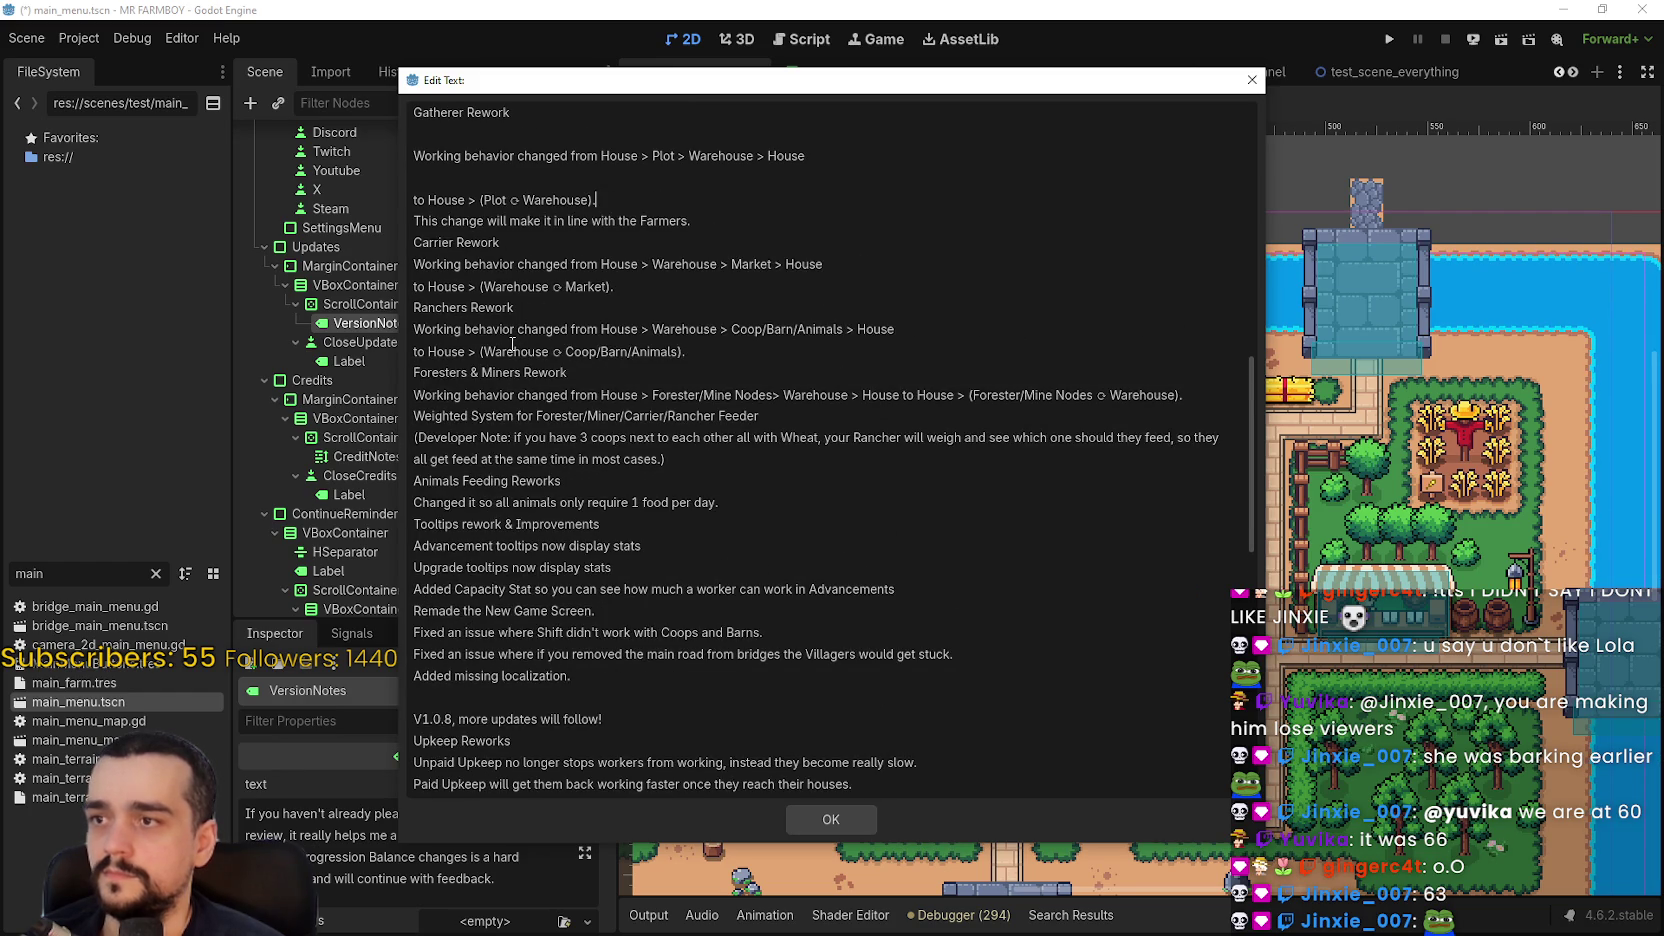
scroll(507, 333, "up", 2)
key("BackSpace")
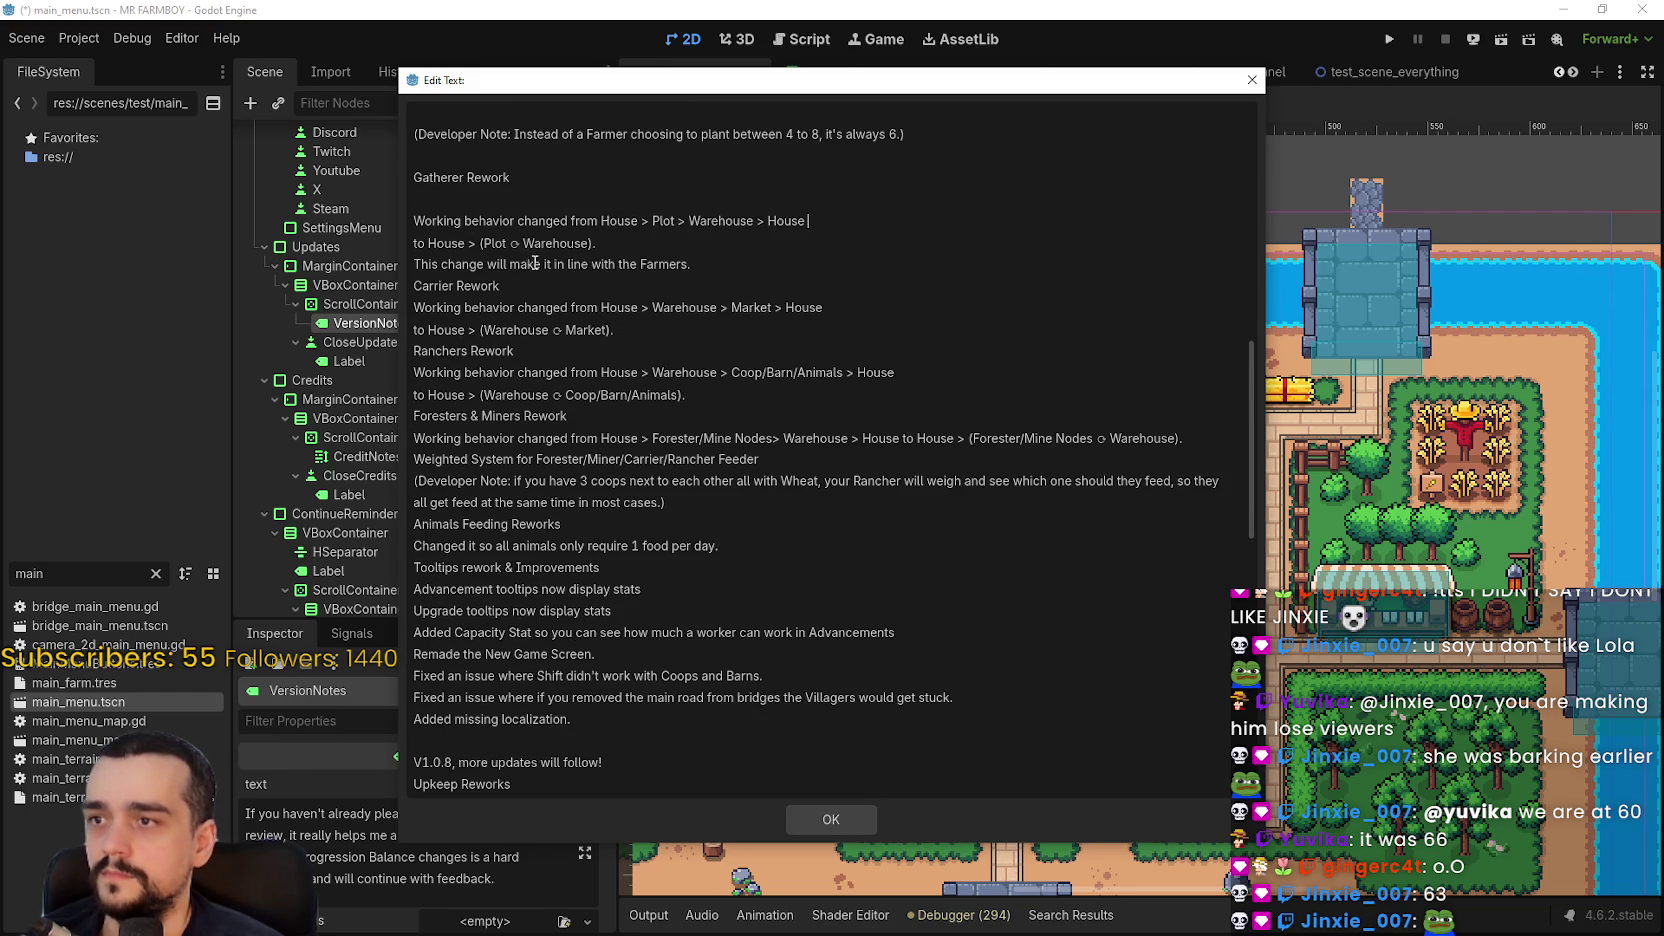
key("Up")
key("BackSpace")
- Remove the blank lines inside and above the Workers Reworks section
scroll(486, 281, "up", 5)
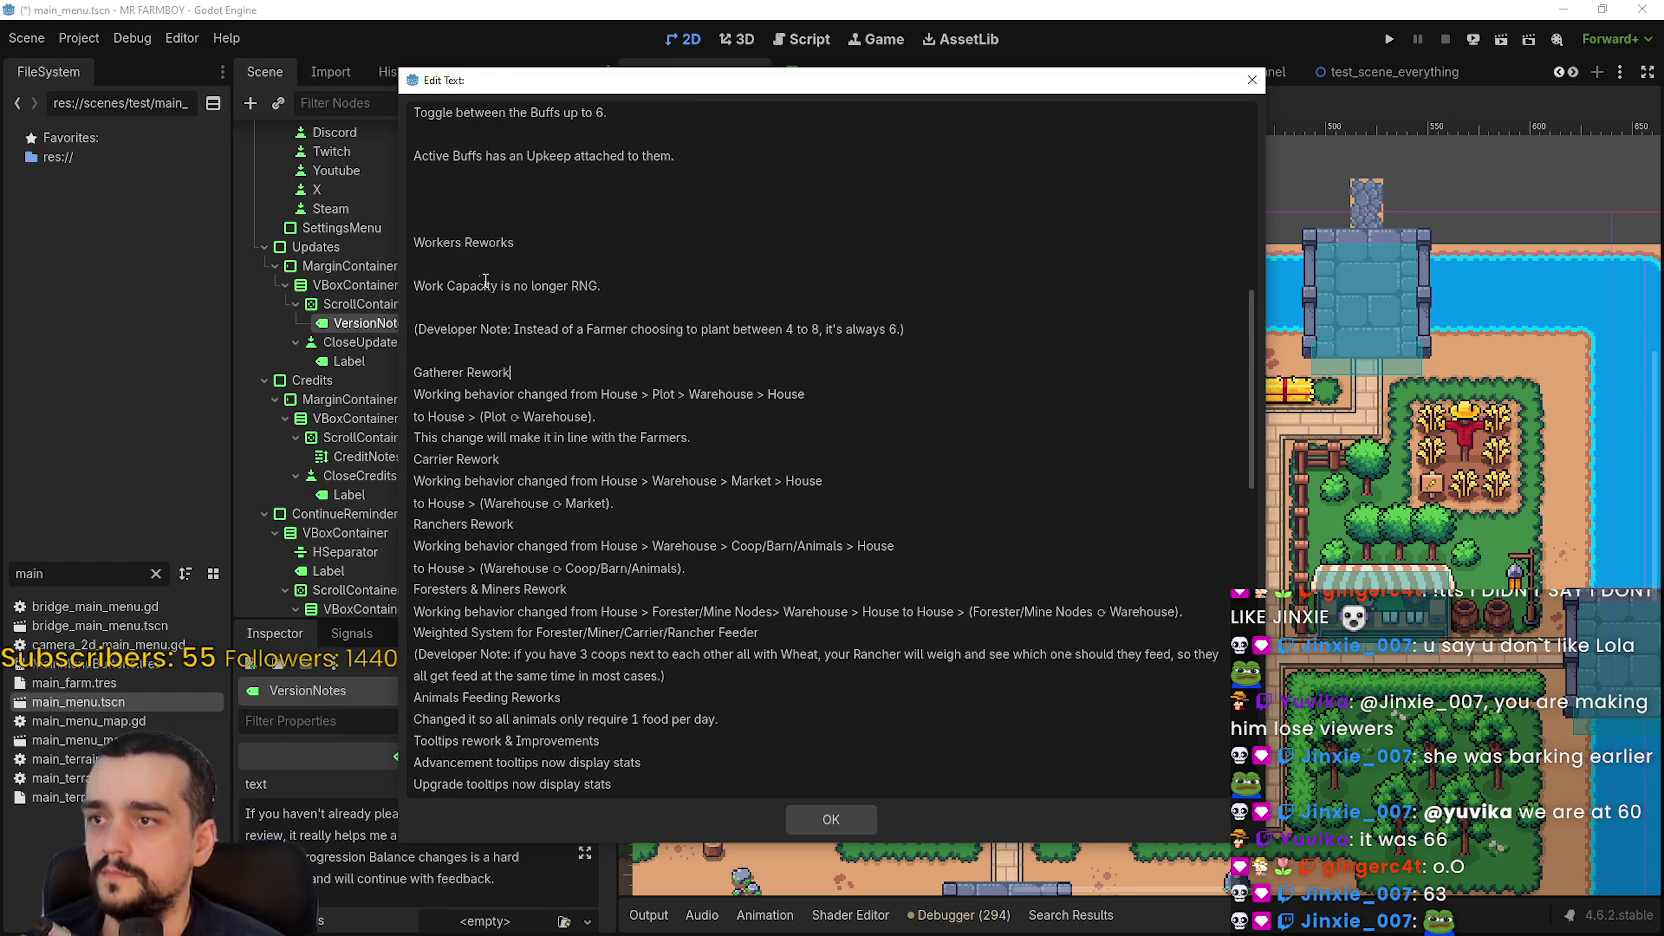
key("BackSpace")
key("Up")
key("BackSpace")
key("Up")
key("BackSpace")
scroll(490, 318, "up", 3)
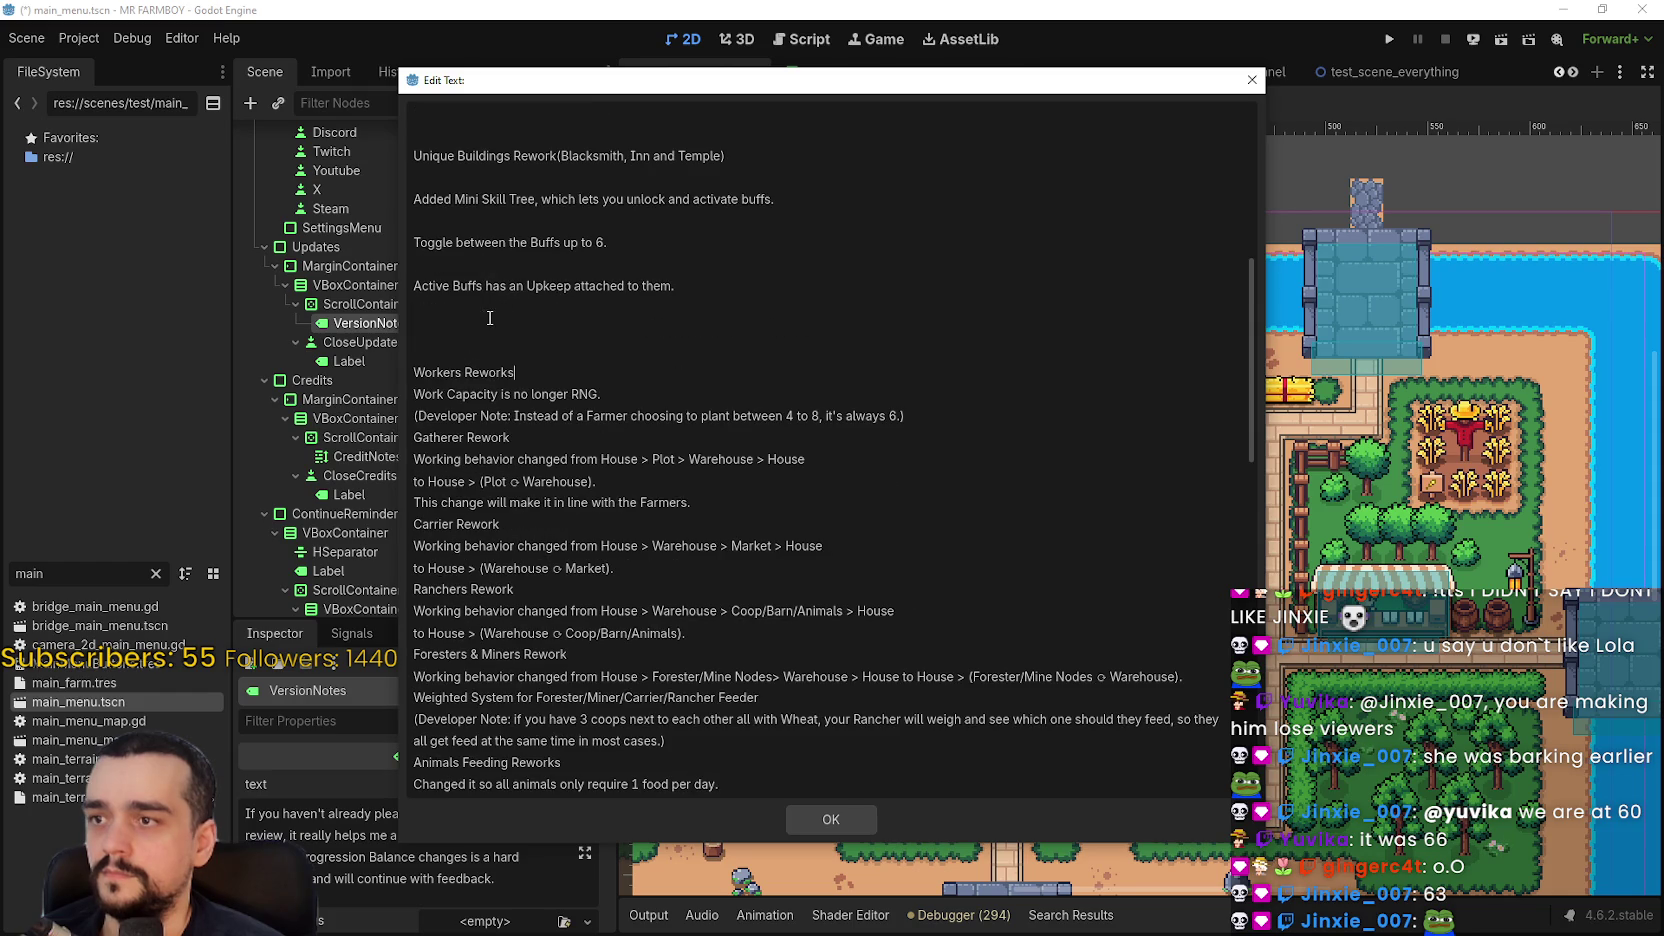
key("BackSpace")
key("BackSpace")
key("BackSpace")
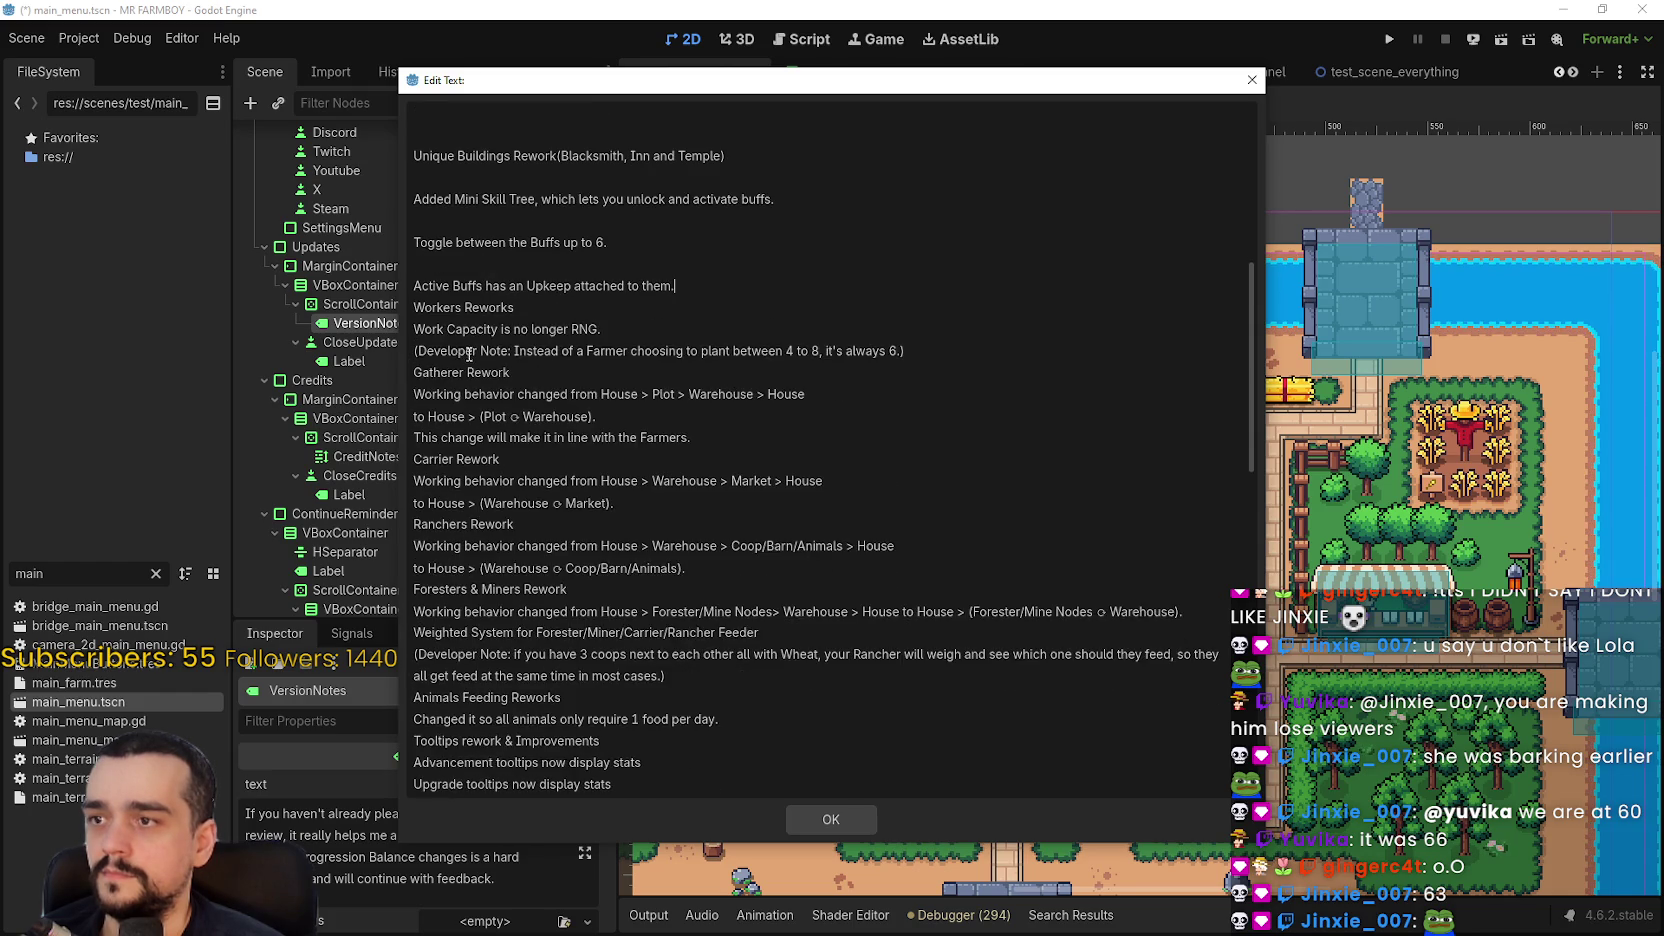
- Remove the blank lines in the Unique Buildings section and after 'Press B to Open.'
scroll(484, 368, "up", 3)
key("BackSpace")
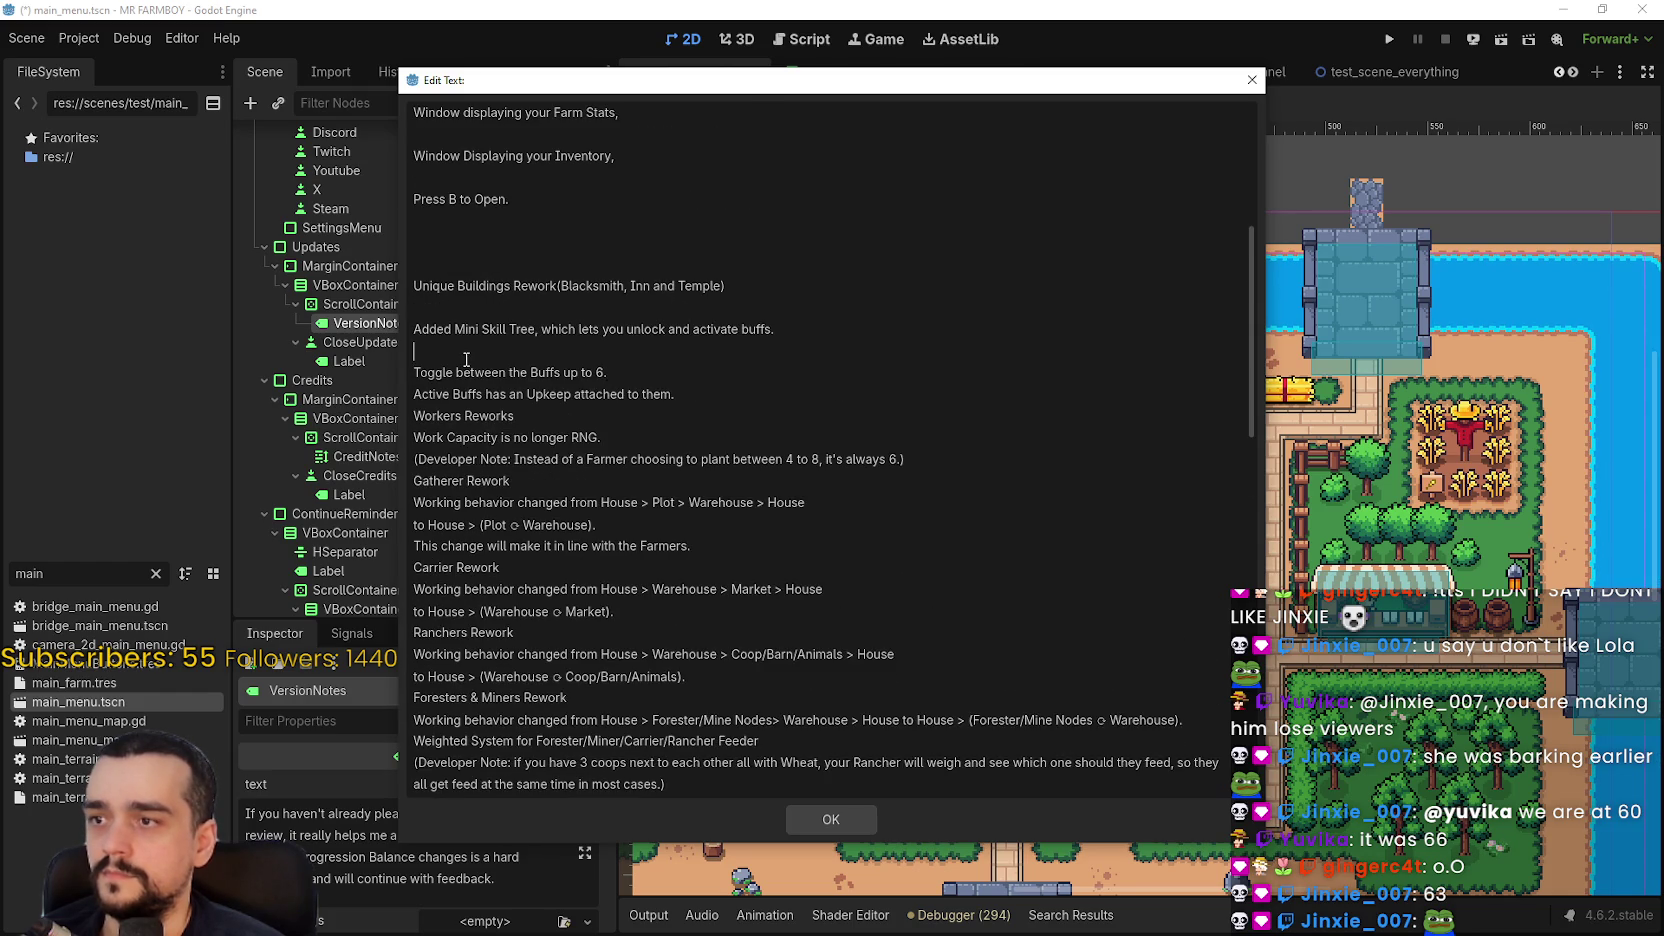
key("Up")
key("BackSpace")
key("Up")
key("BackSpace")
key("Up")
key("BackSpace")
key("BackSpace")
key("BackSpace")
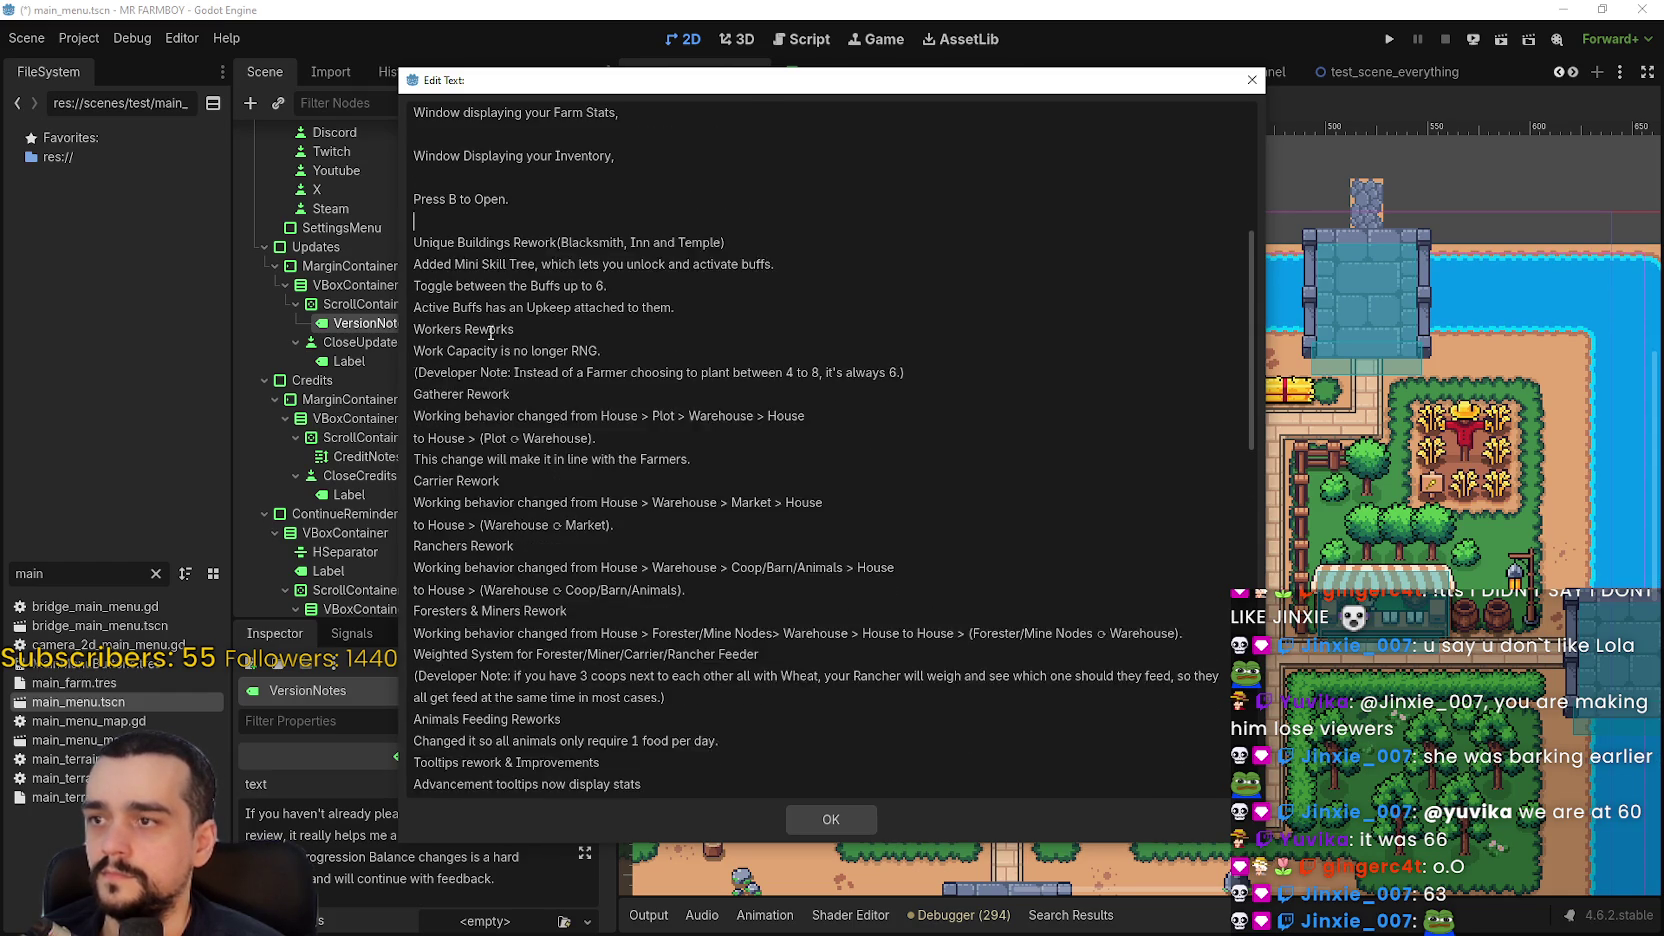
- Remove the blank lines in the Character Stats section and around the skill tree notes
scroll(501, 387, "up", 4)
key("BackSpace")
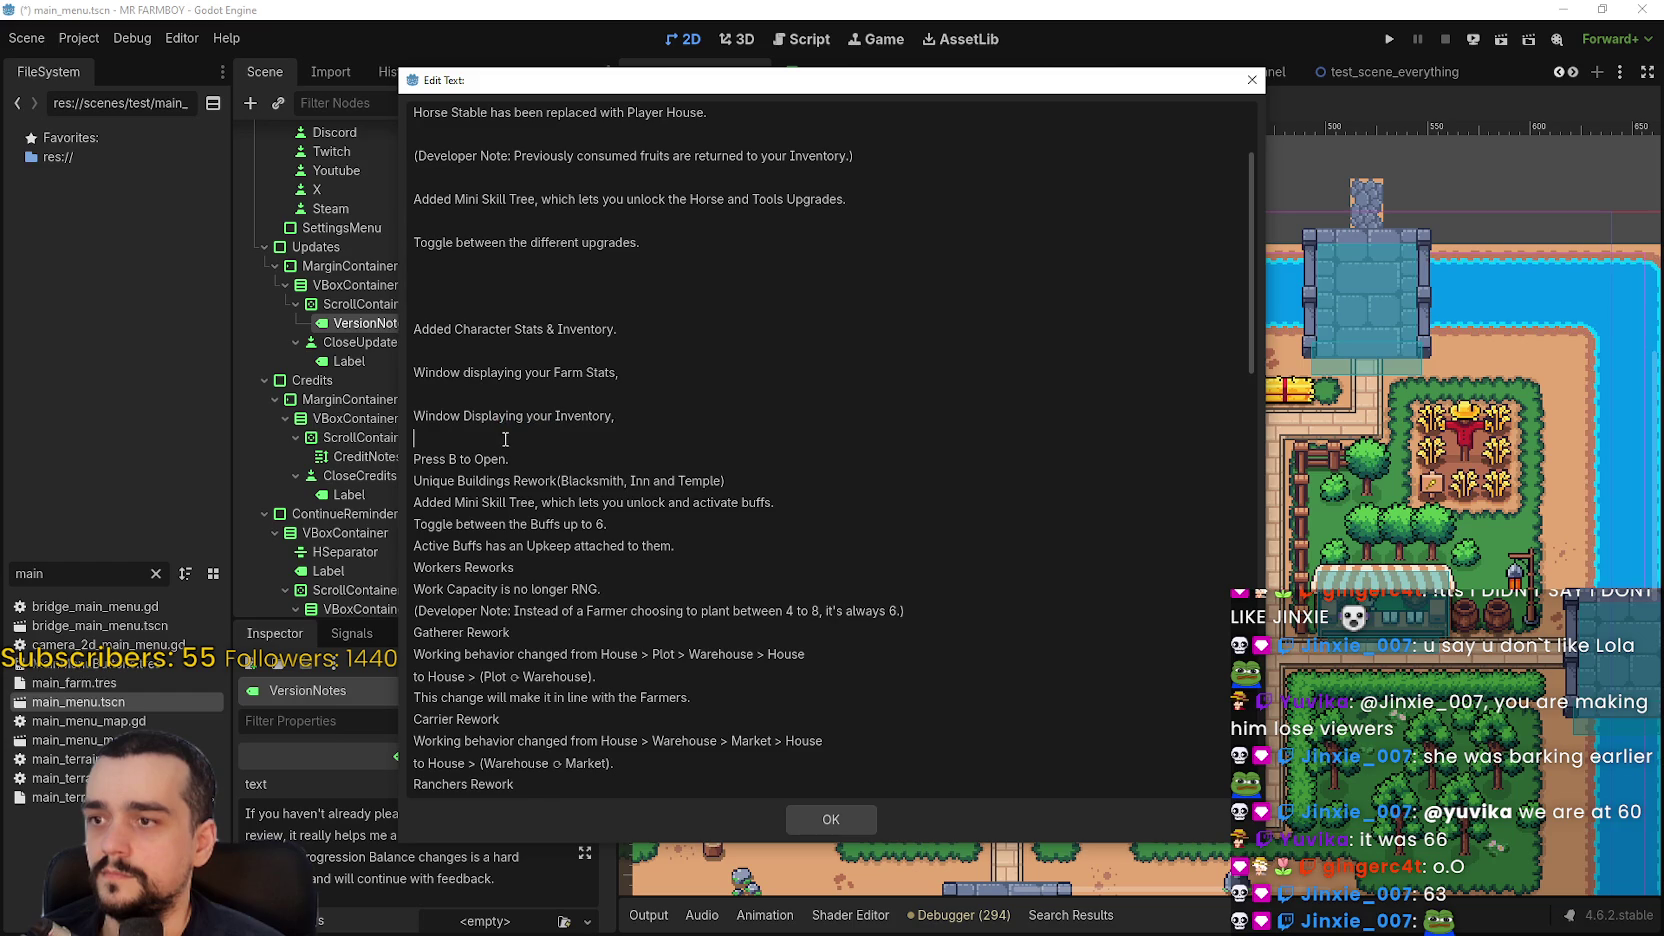
key("Up")
key("BackSpace")
key("Up")
key("BackSpace")
key("Up")
key("BackSpace")
key("BackSpace")
key("BackSpace")
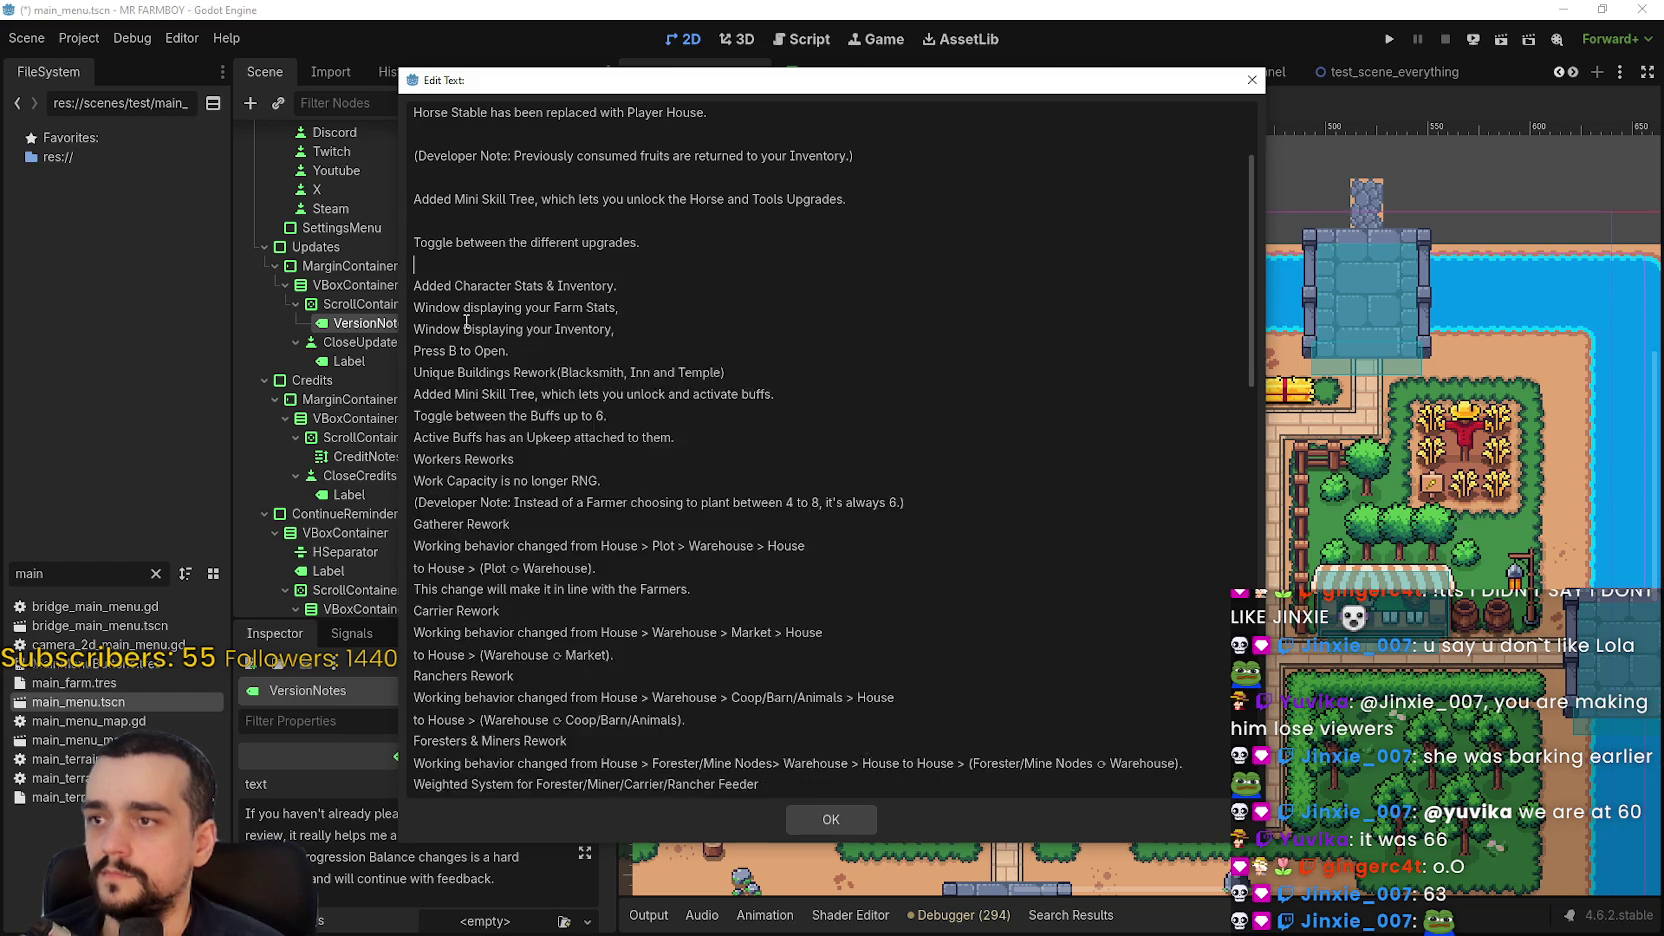
scroll(463, 320, "up", 3)
key("Up")
key("BackSpace")
- Remove the Player House blank lines up to V1.0.9, then select V1.0.8's 'more updates will follow' phrase
key("Up")
key("BackSpace")
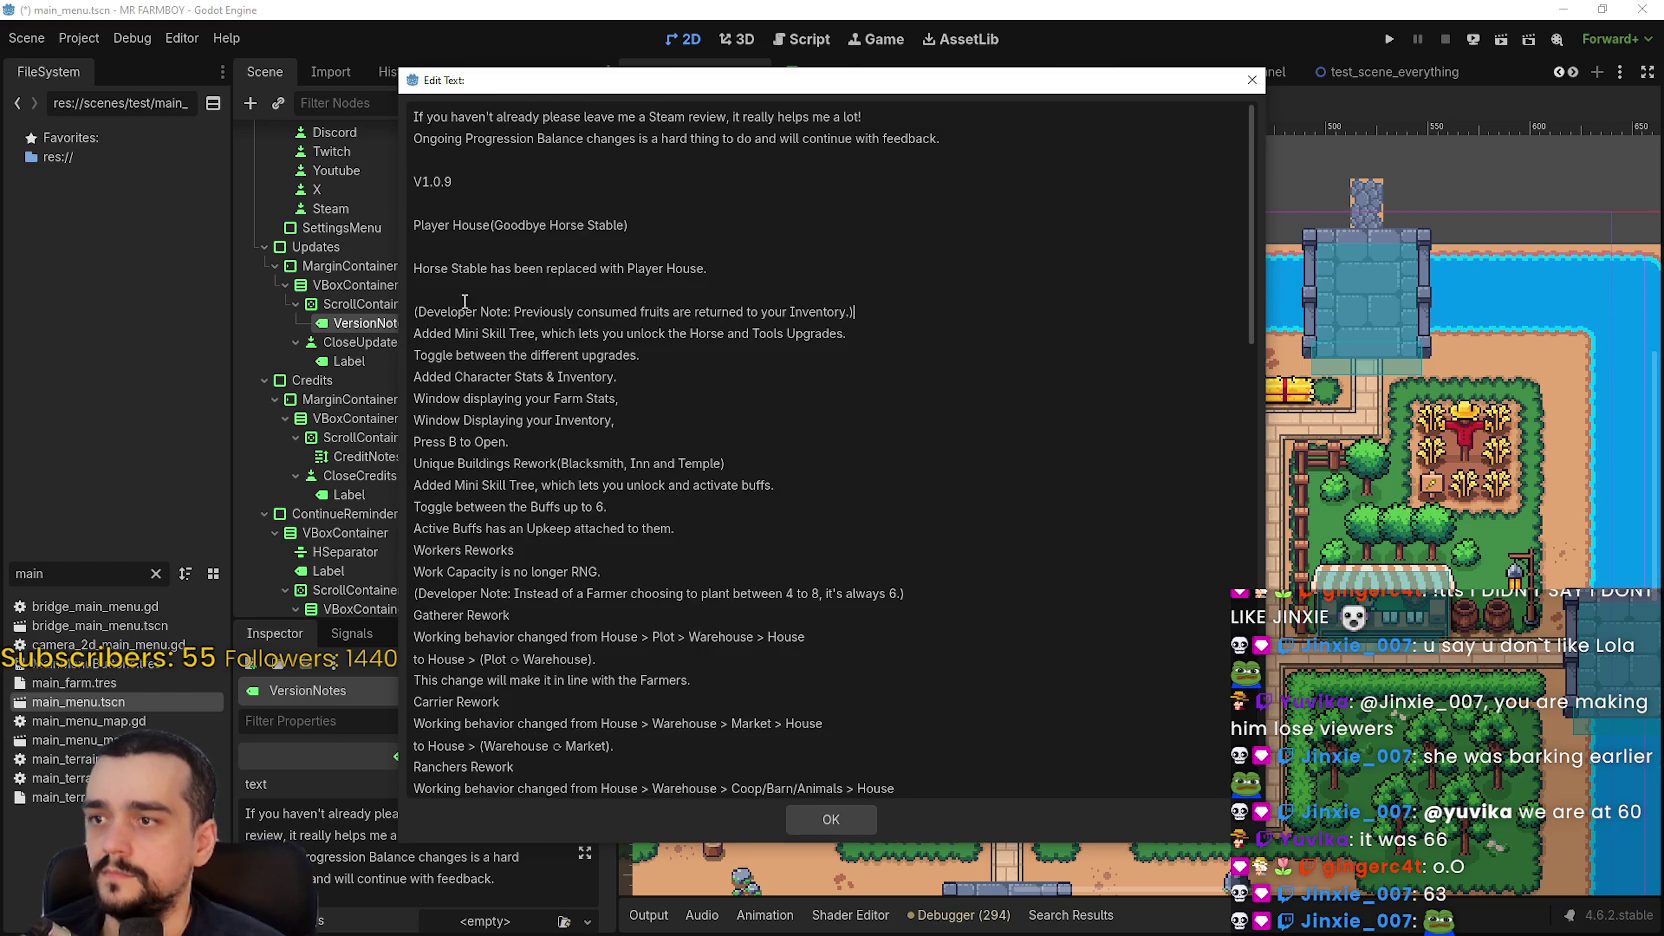
key("Up")
key("BackSpace")
key("Up")
key("BackSpace")
key("Up")
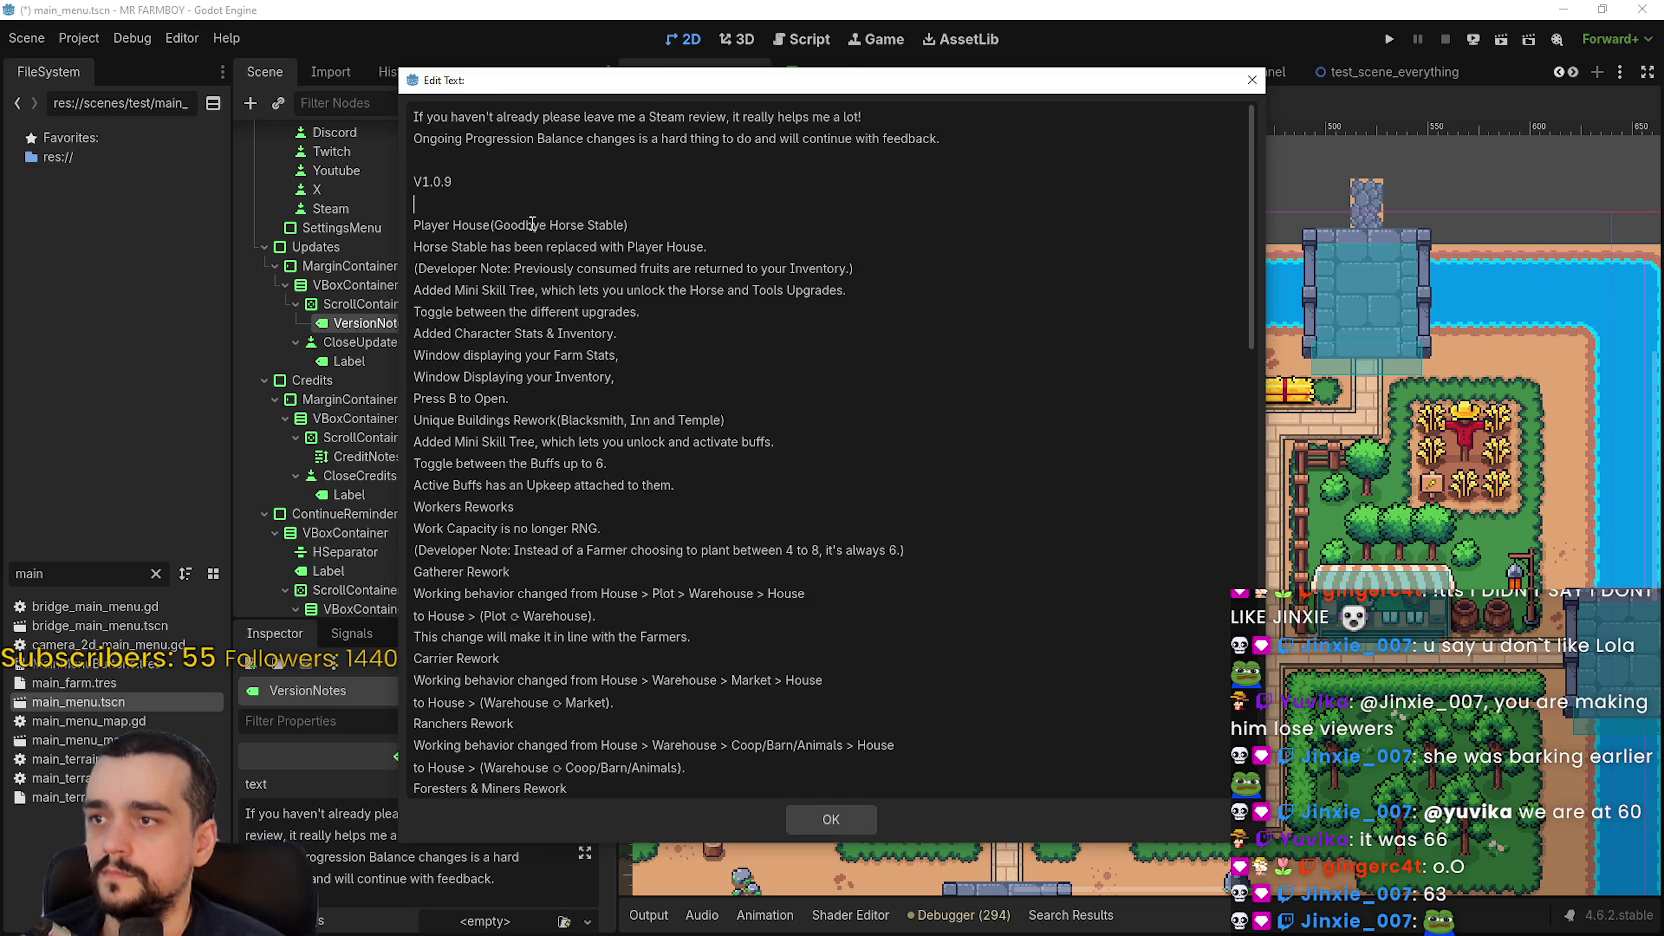
scroll(559, 316, "down", 10)
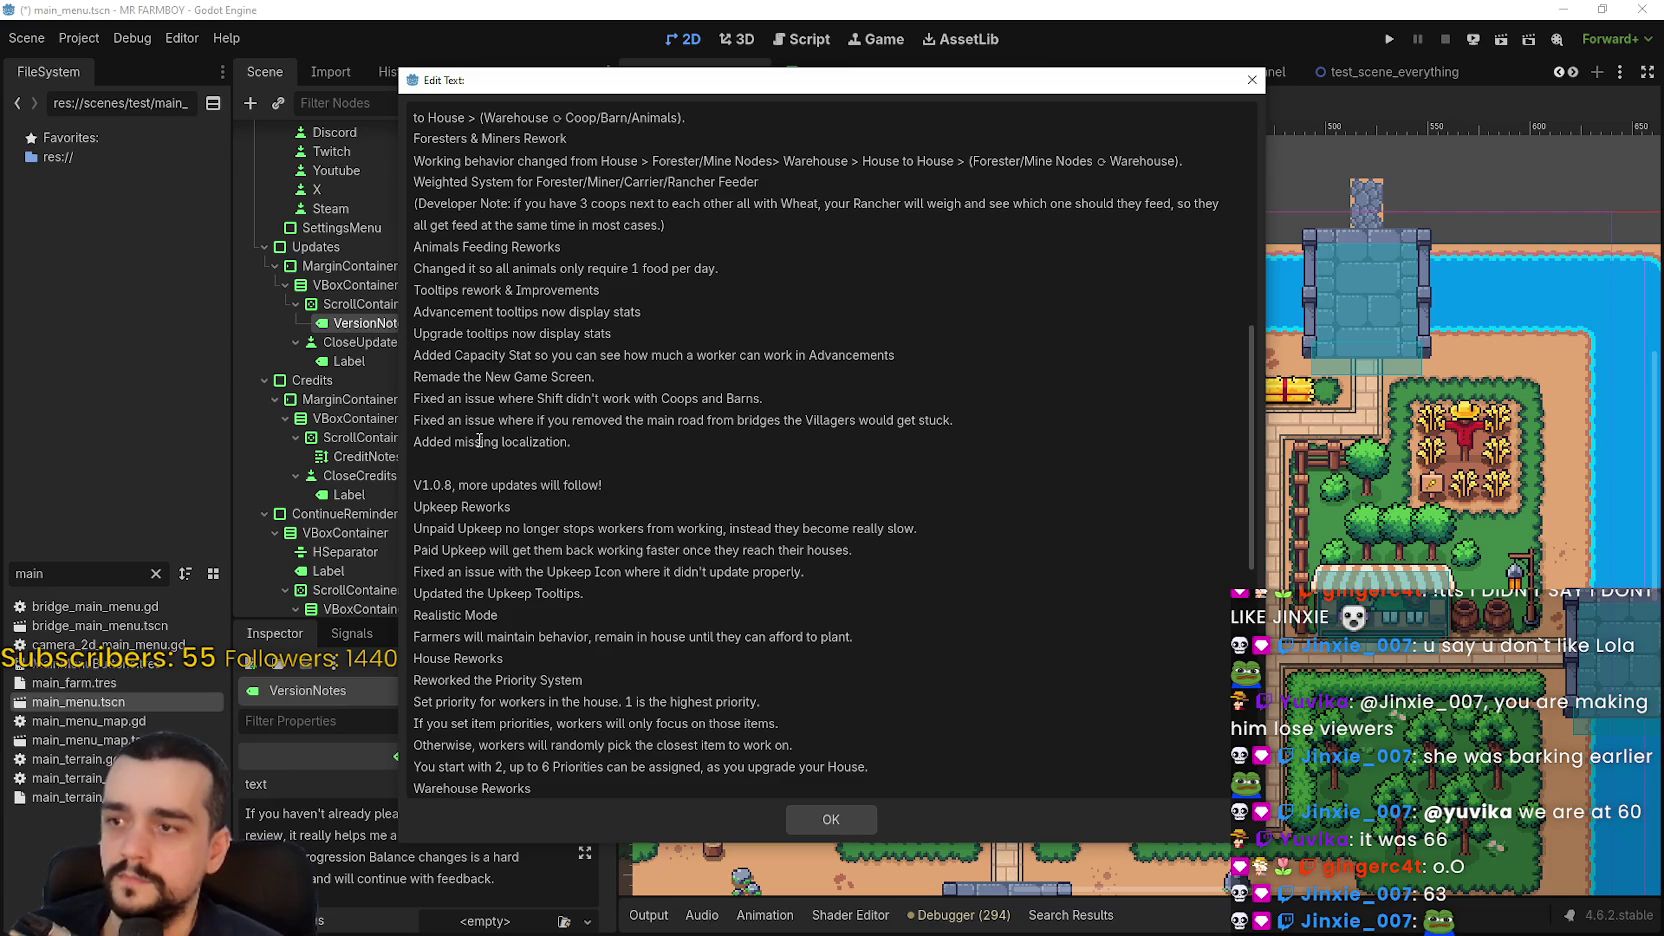
left_click_drag(451, 484, 586, 482)
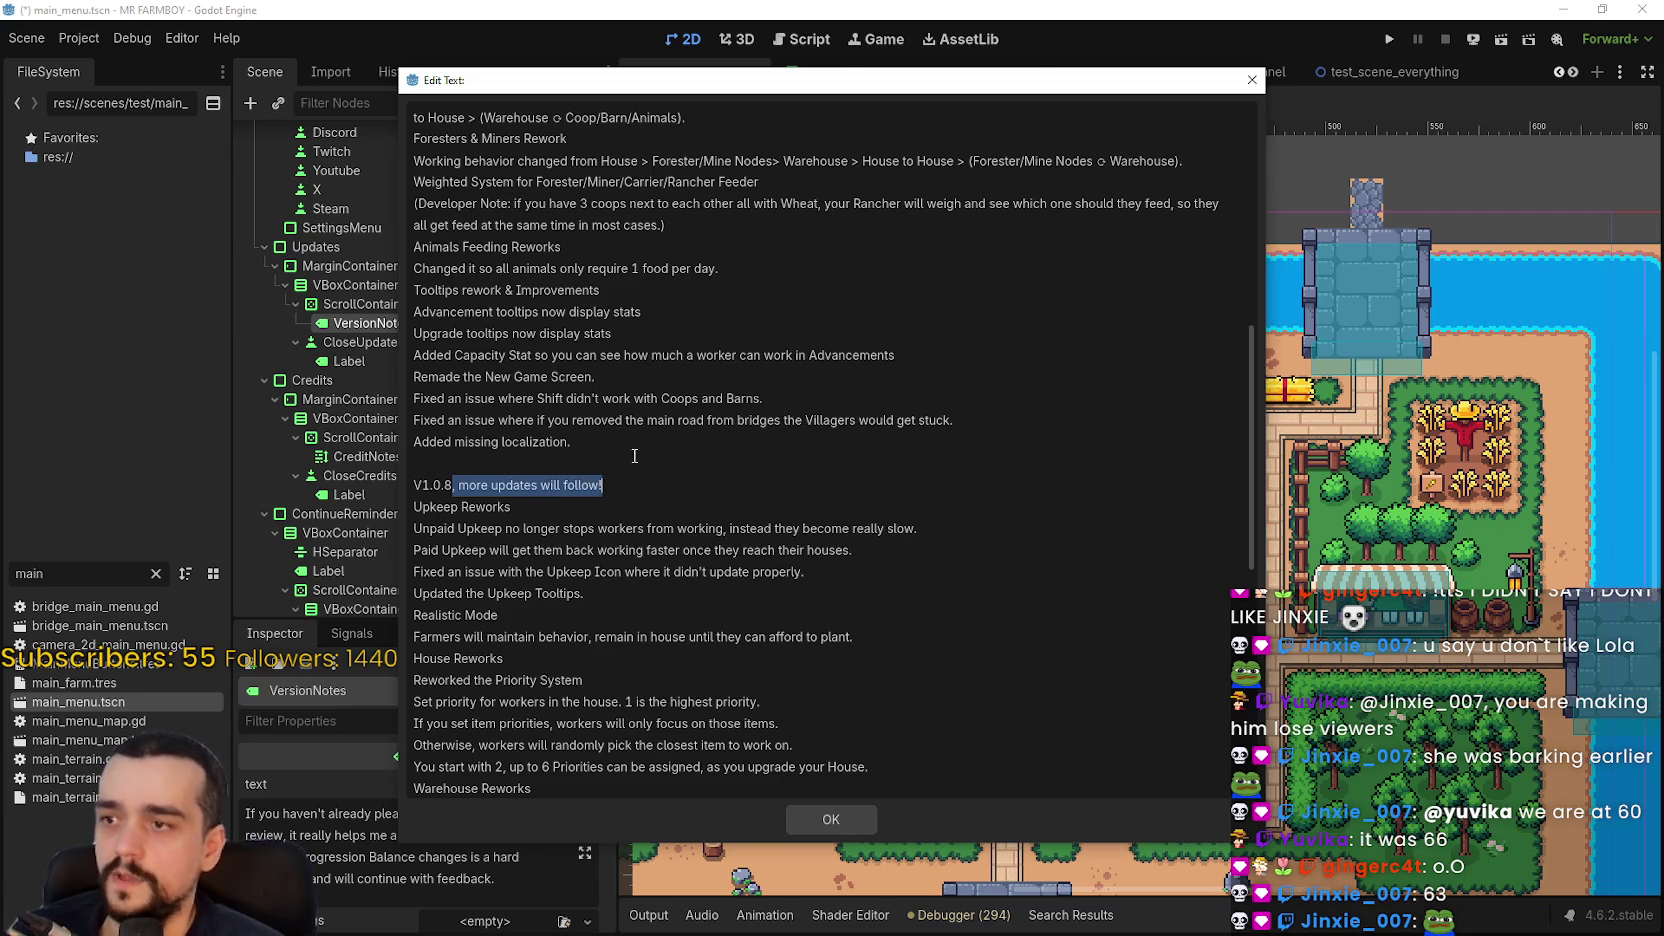
- Append ', more updates will follow!' after the V1.0.9 heading in VersionNotes
scroll(479, 196, "up", 9)
scroll(479, 196, "up", 1)
left_click(473, 181)
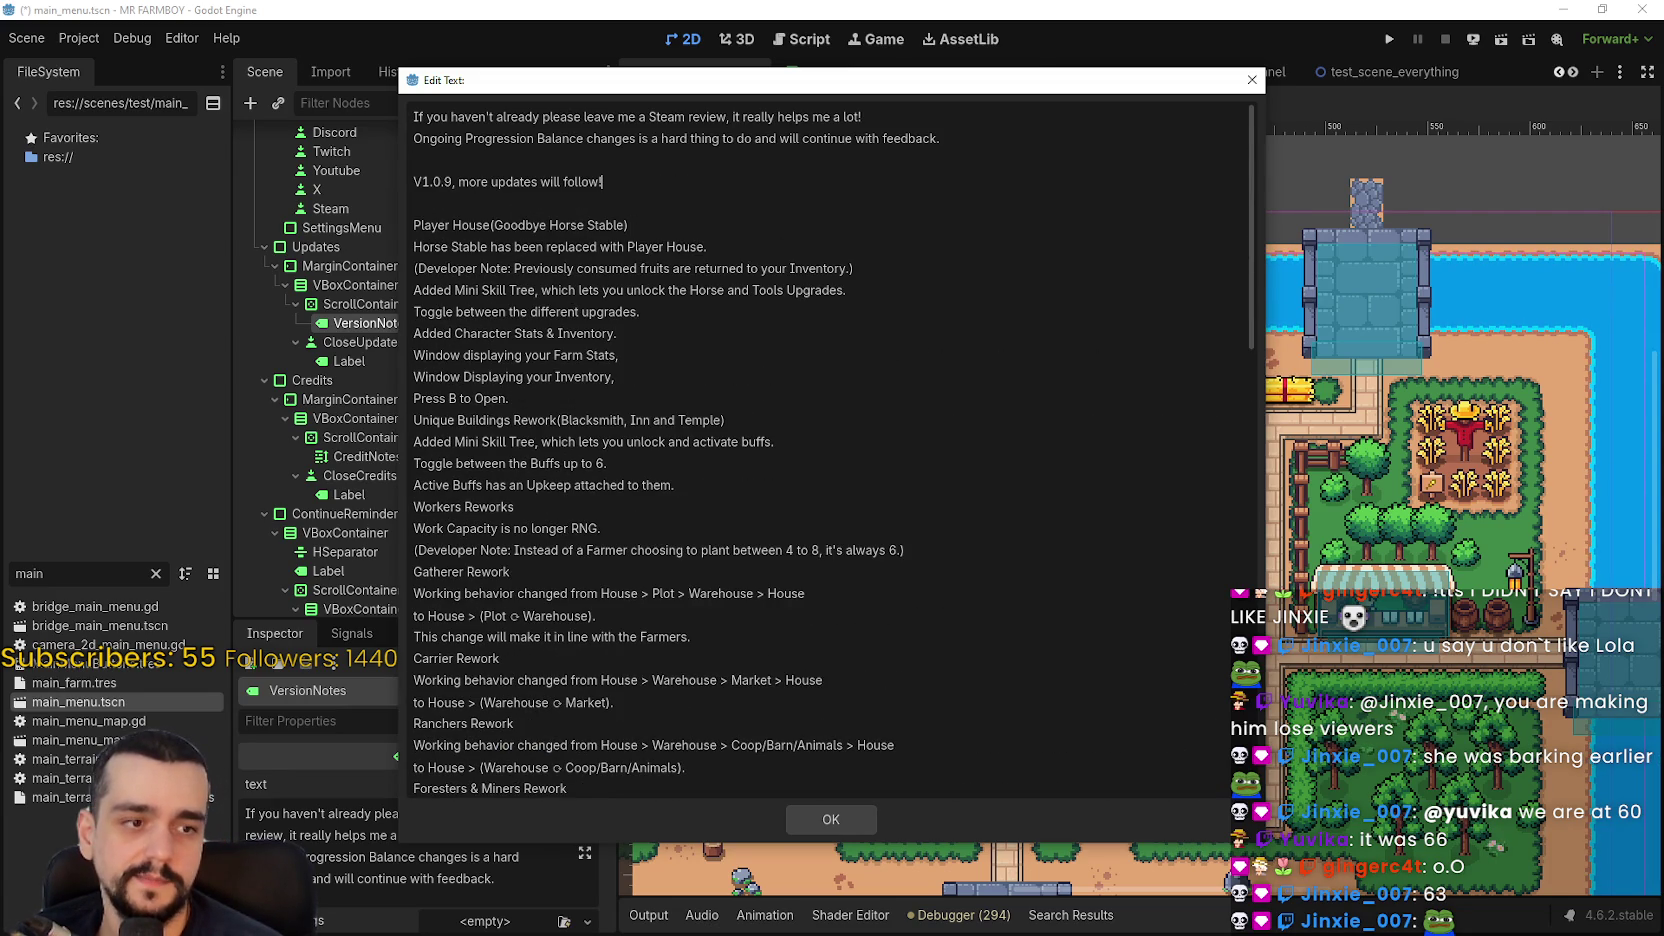
- Add the same phrase after V1.0.9 in the Steam event description, save it, and close the notes editor
key("alt+Tab")
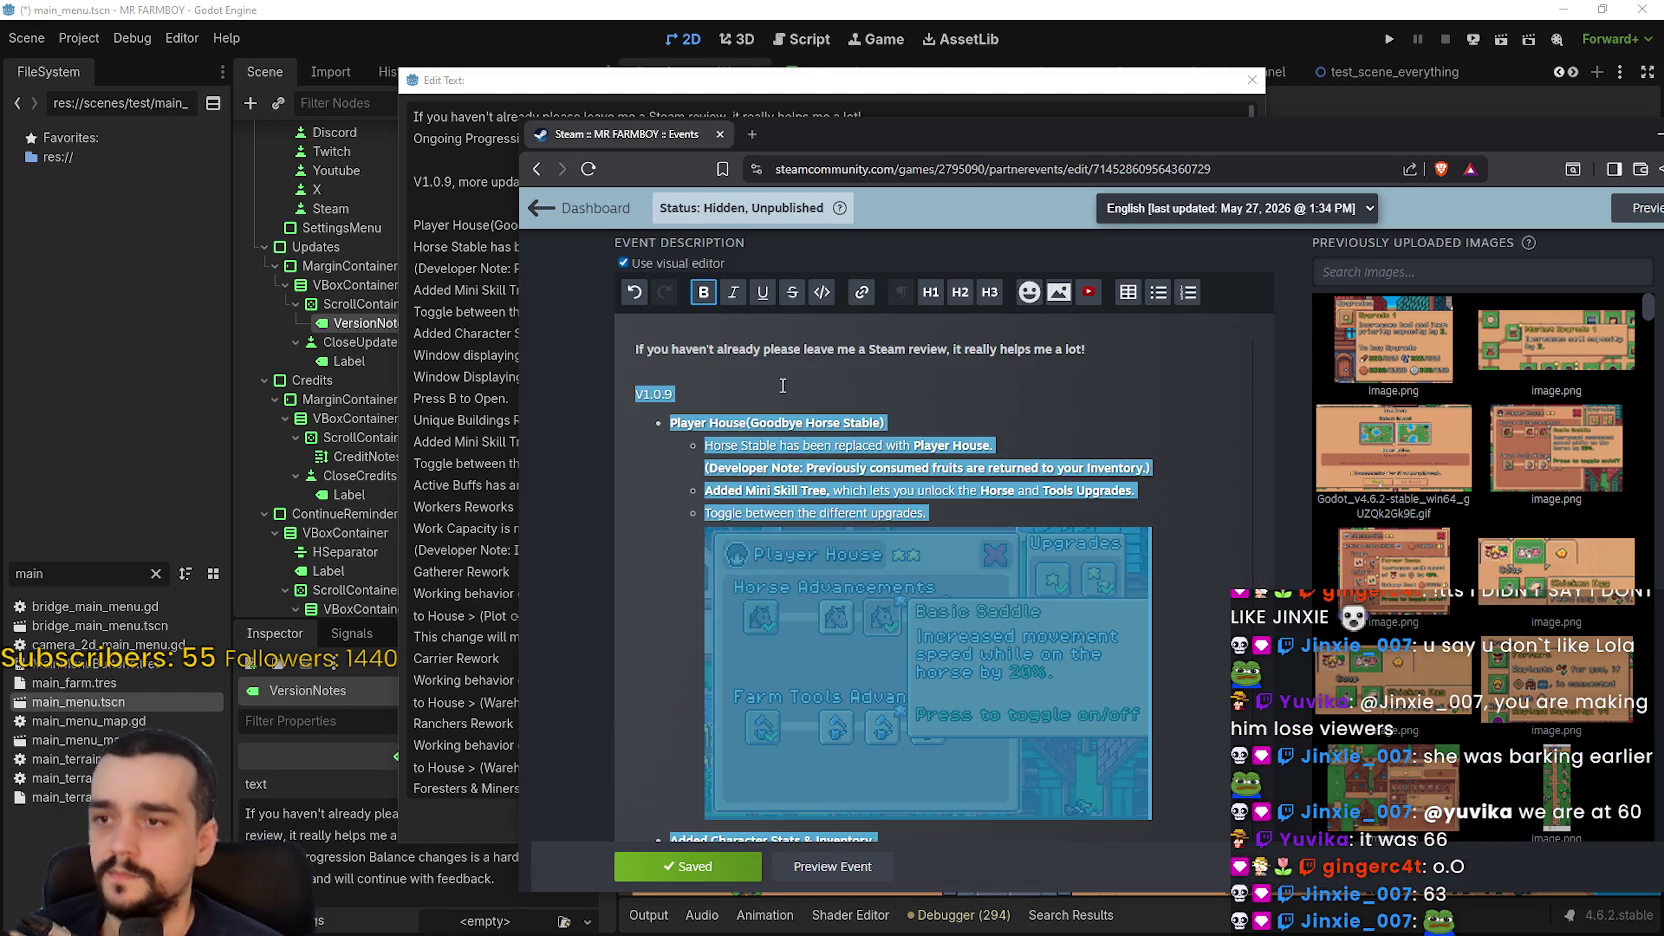
left_click(780, 386)
left_click(704, 860)
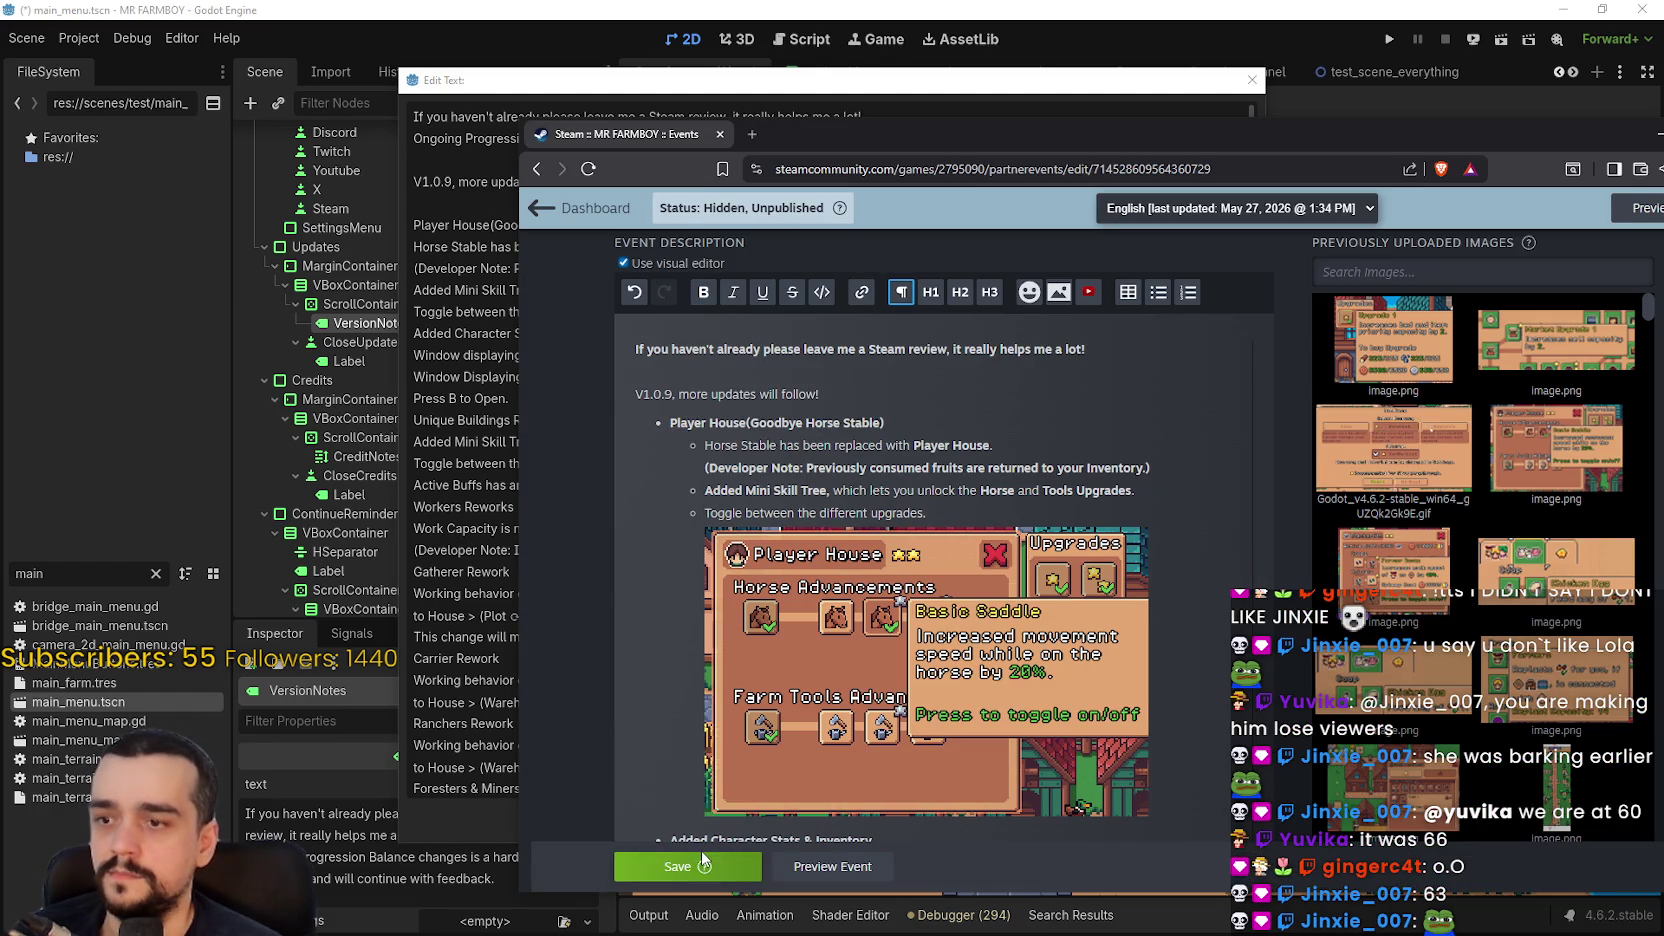
left_click(680, 870)
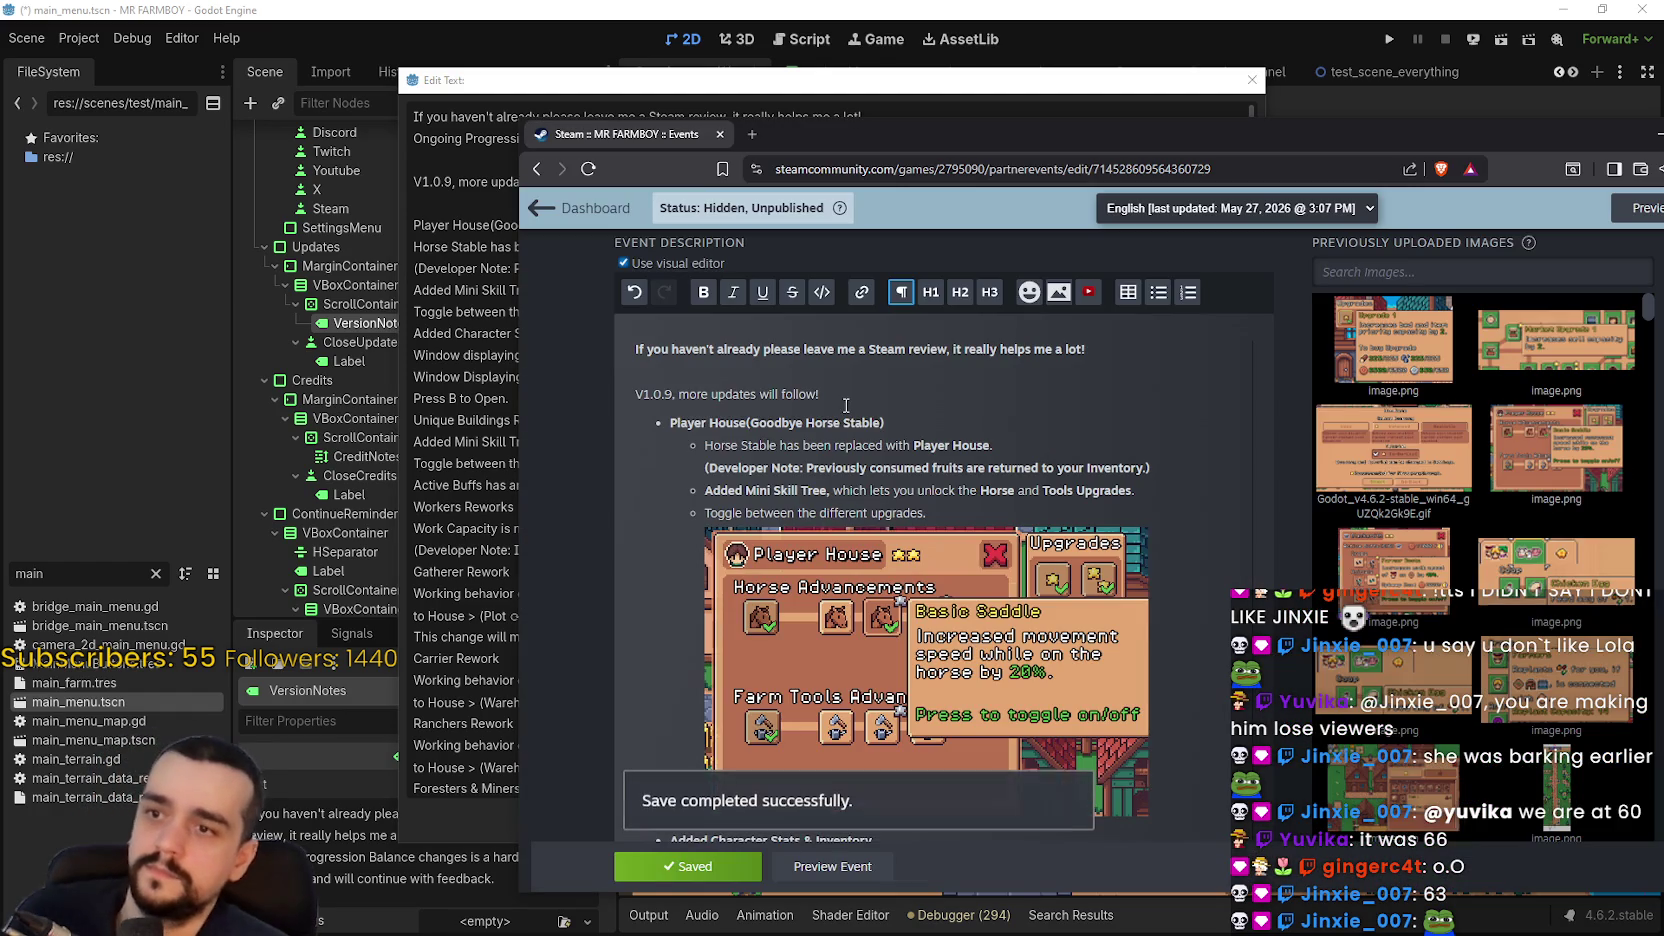
key("alt+Tab")
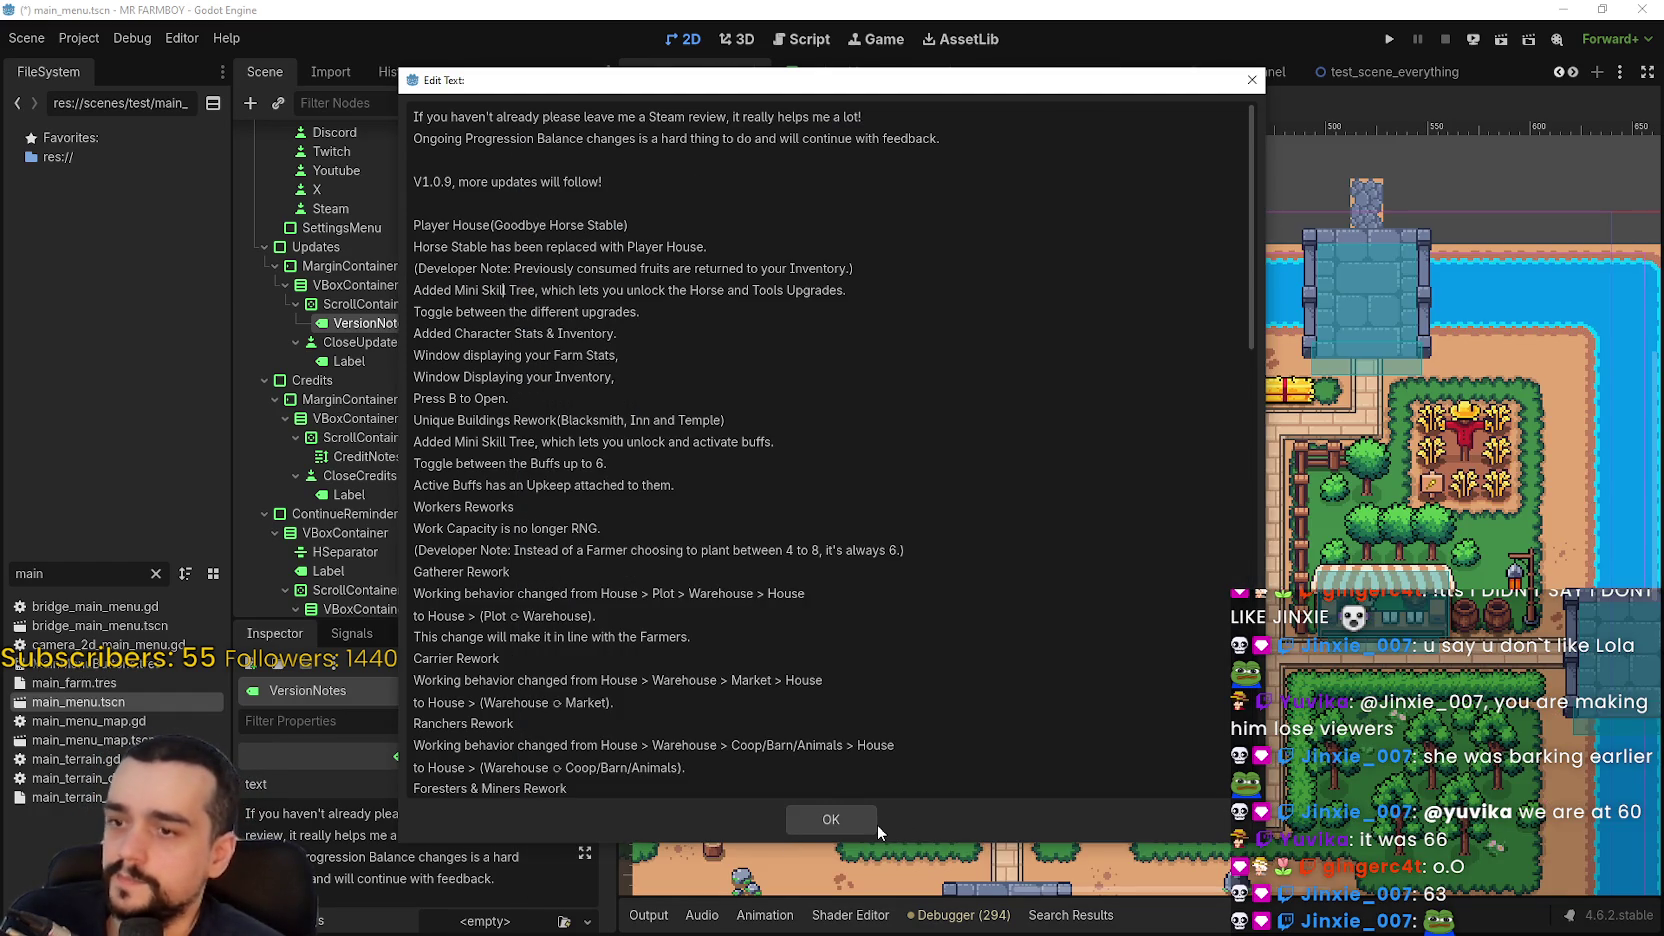
left_click(867, 822)
- Save the main_menu scene and run MR FARMBOY to its v1.0.9 title screen
key("ctrl+s")
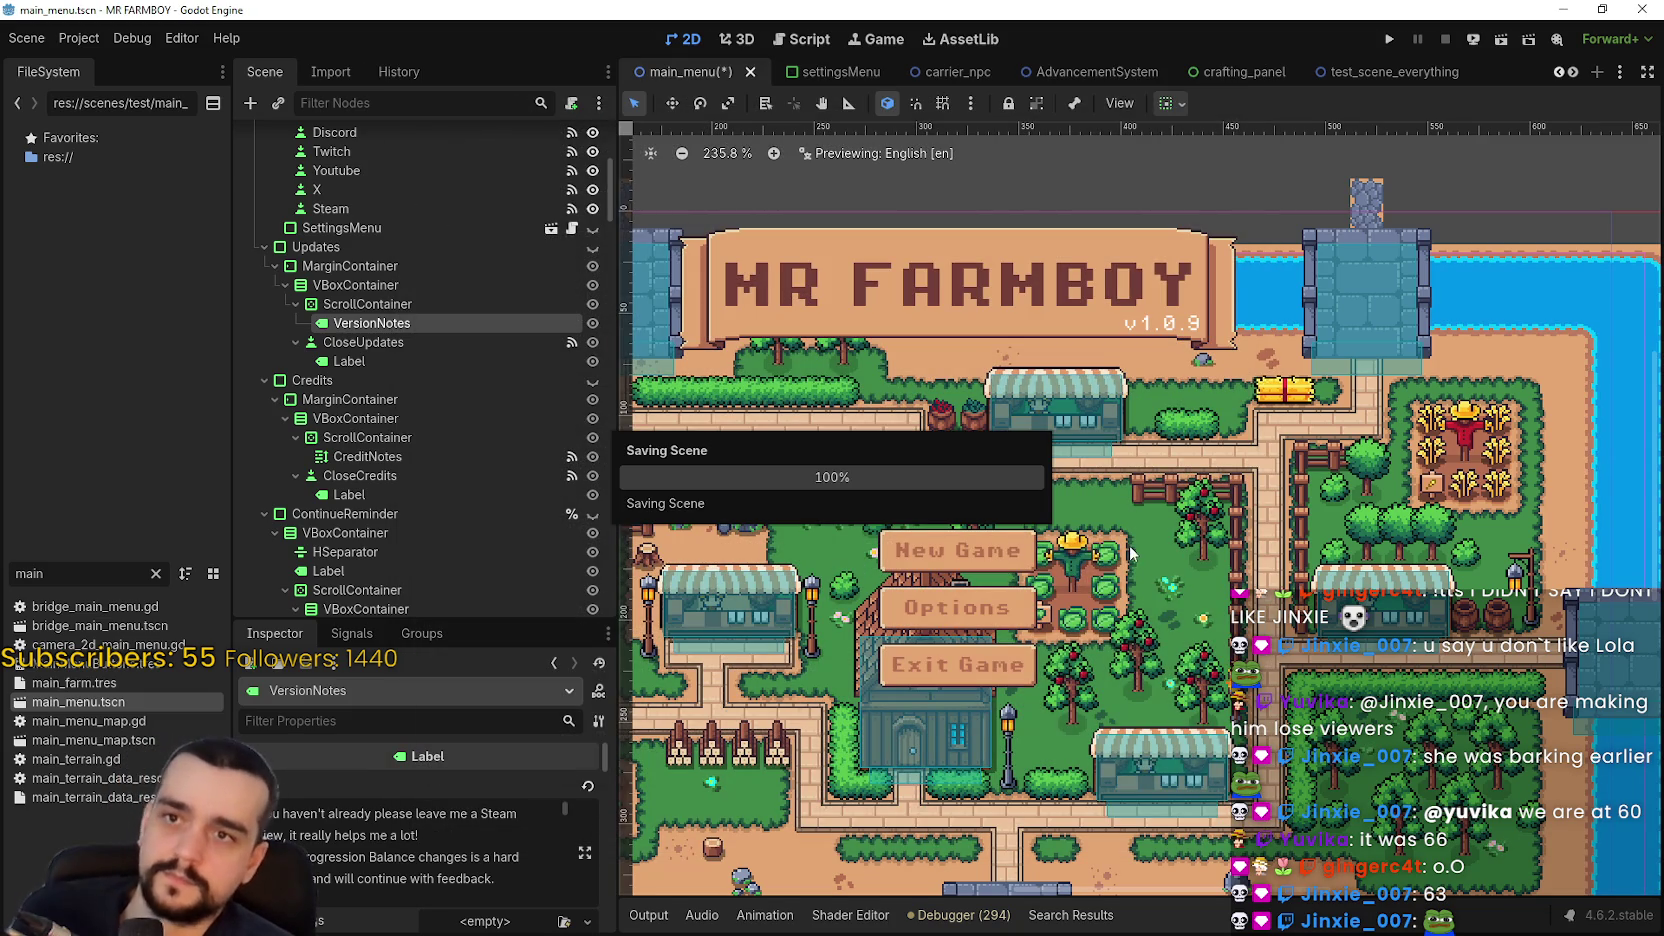
left_click(1389, 39)
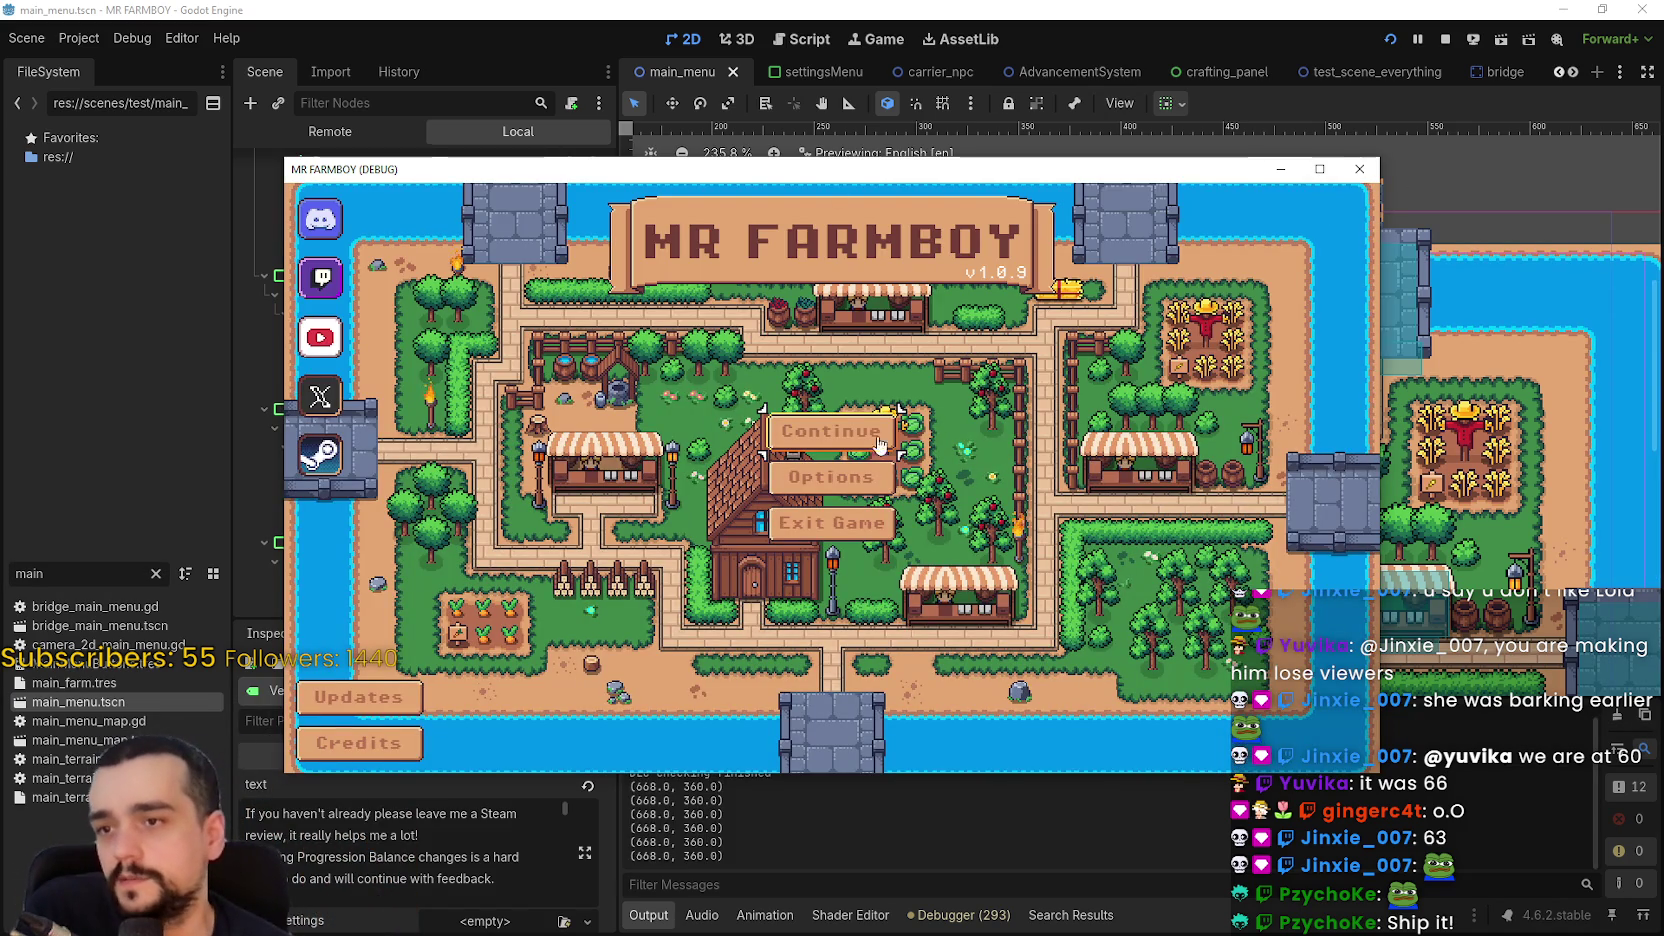
- Open the game's Updates panel and scroll through the v1.0.9 notes
left_click(409, 703)
scroll(779, 518, "down", 5)
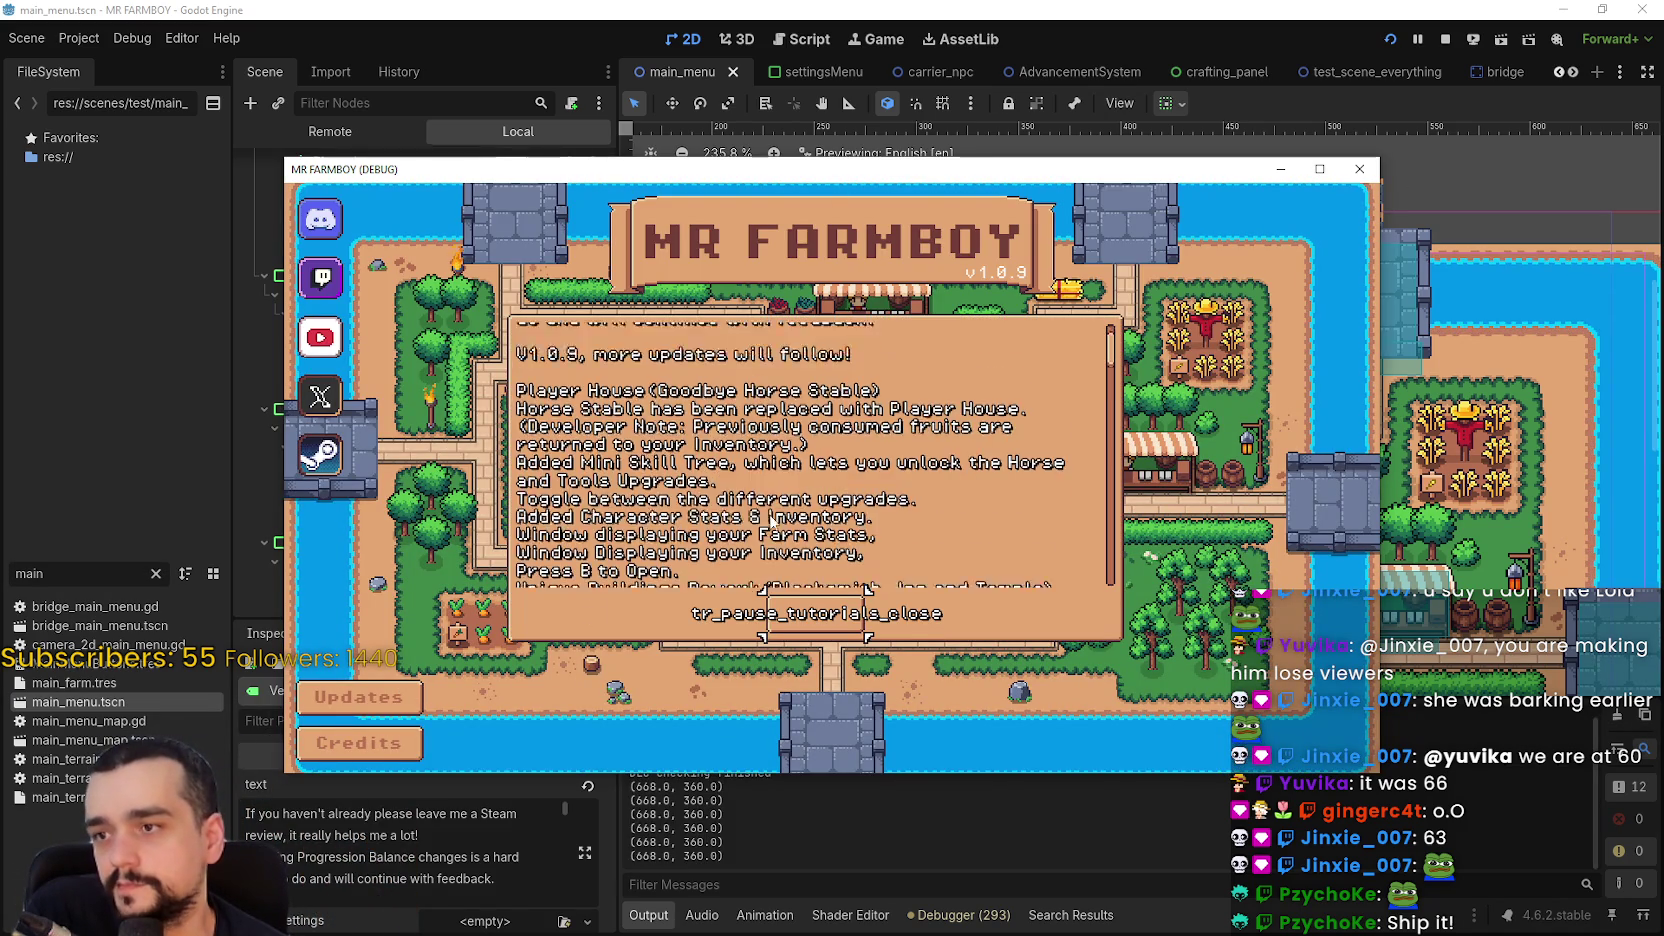
scroll(777, 517, "down", 5)
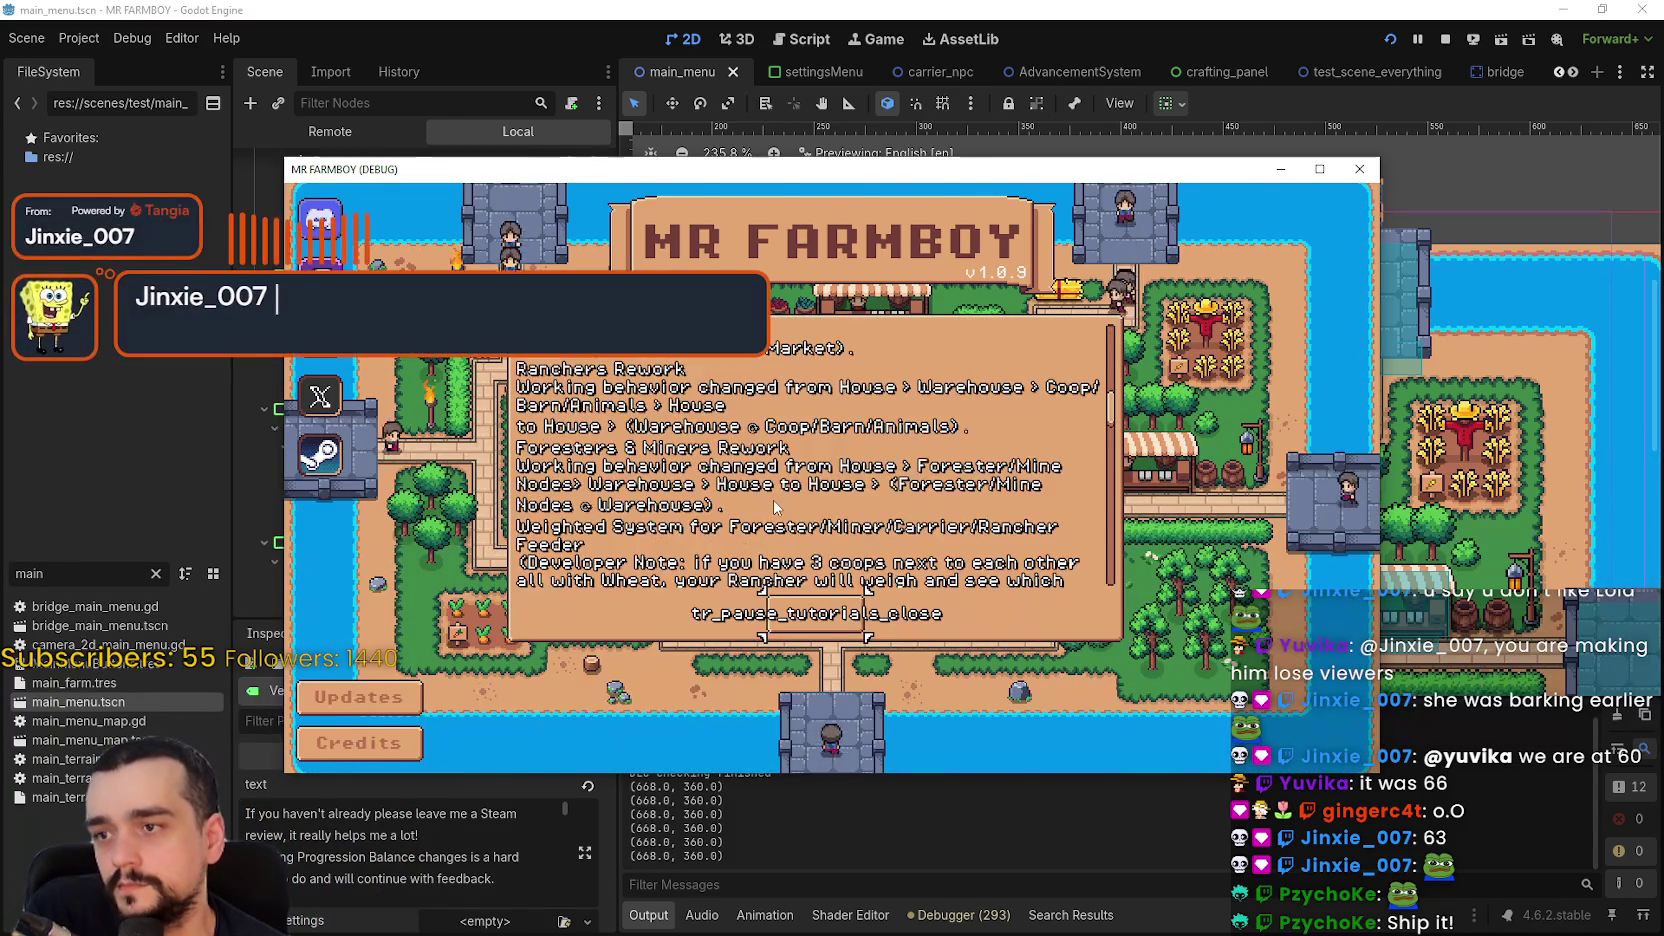
scroll(774, 499, "down", 3)
left_click(817, 613)
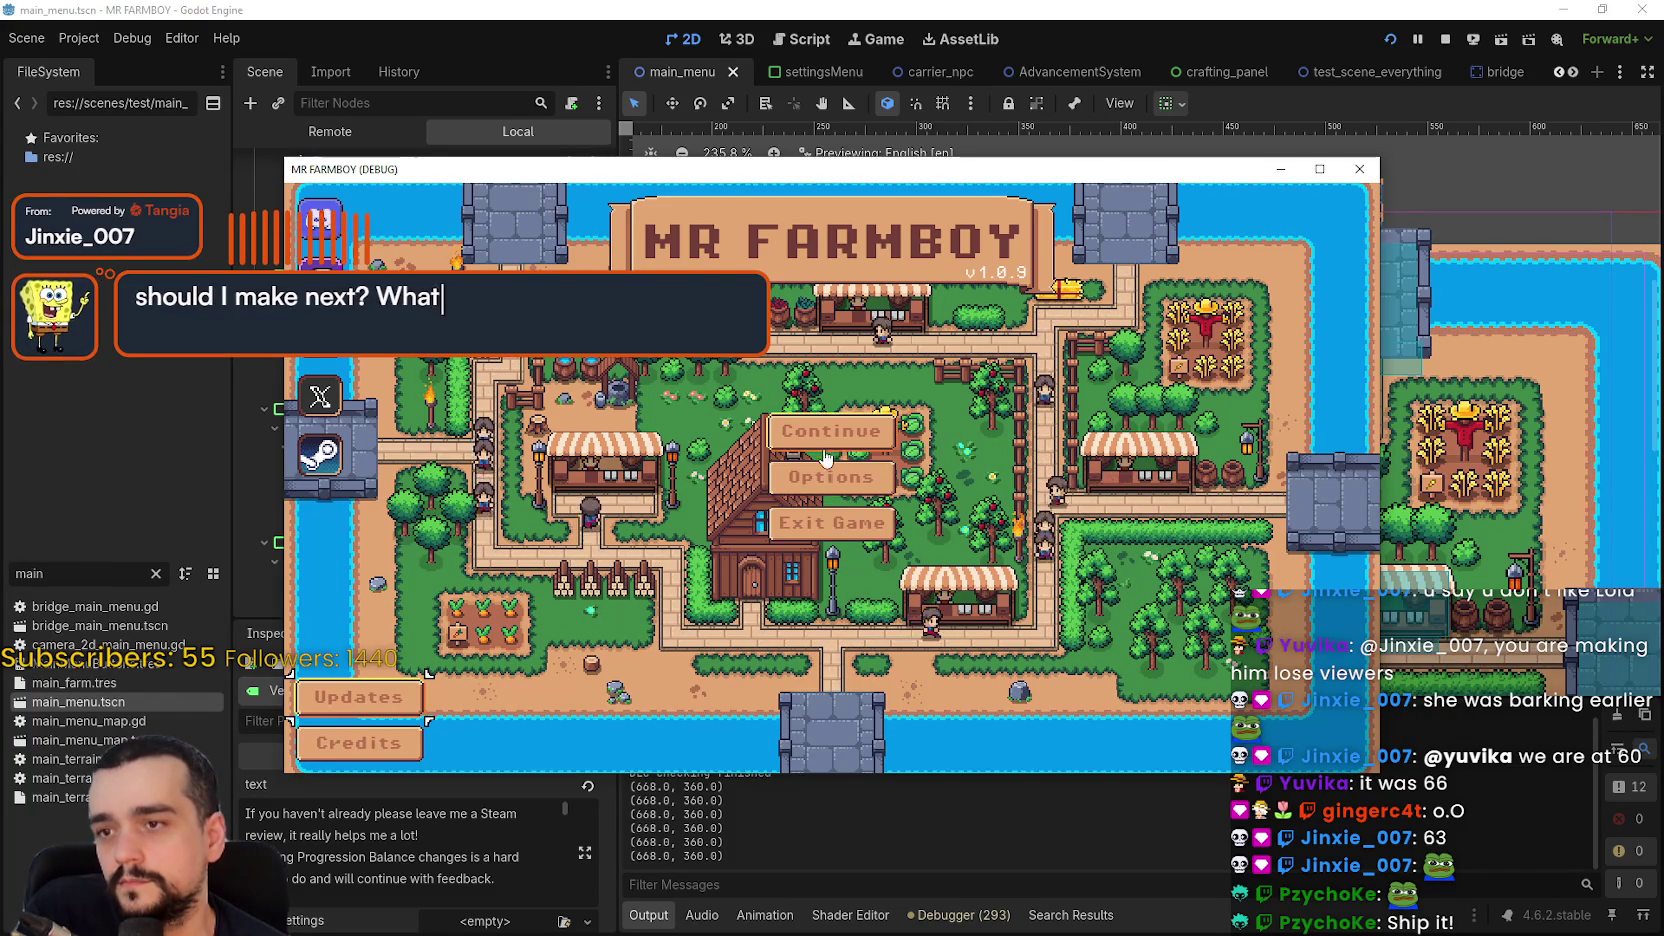
- Reopen the Updates panel, close it again, and bring up the Credits panel
left_click(818, 490)
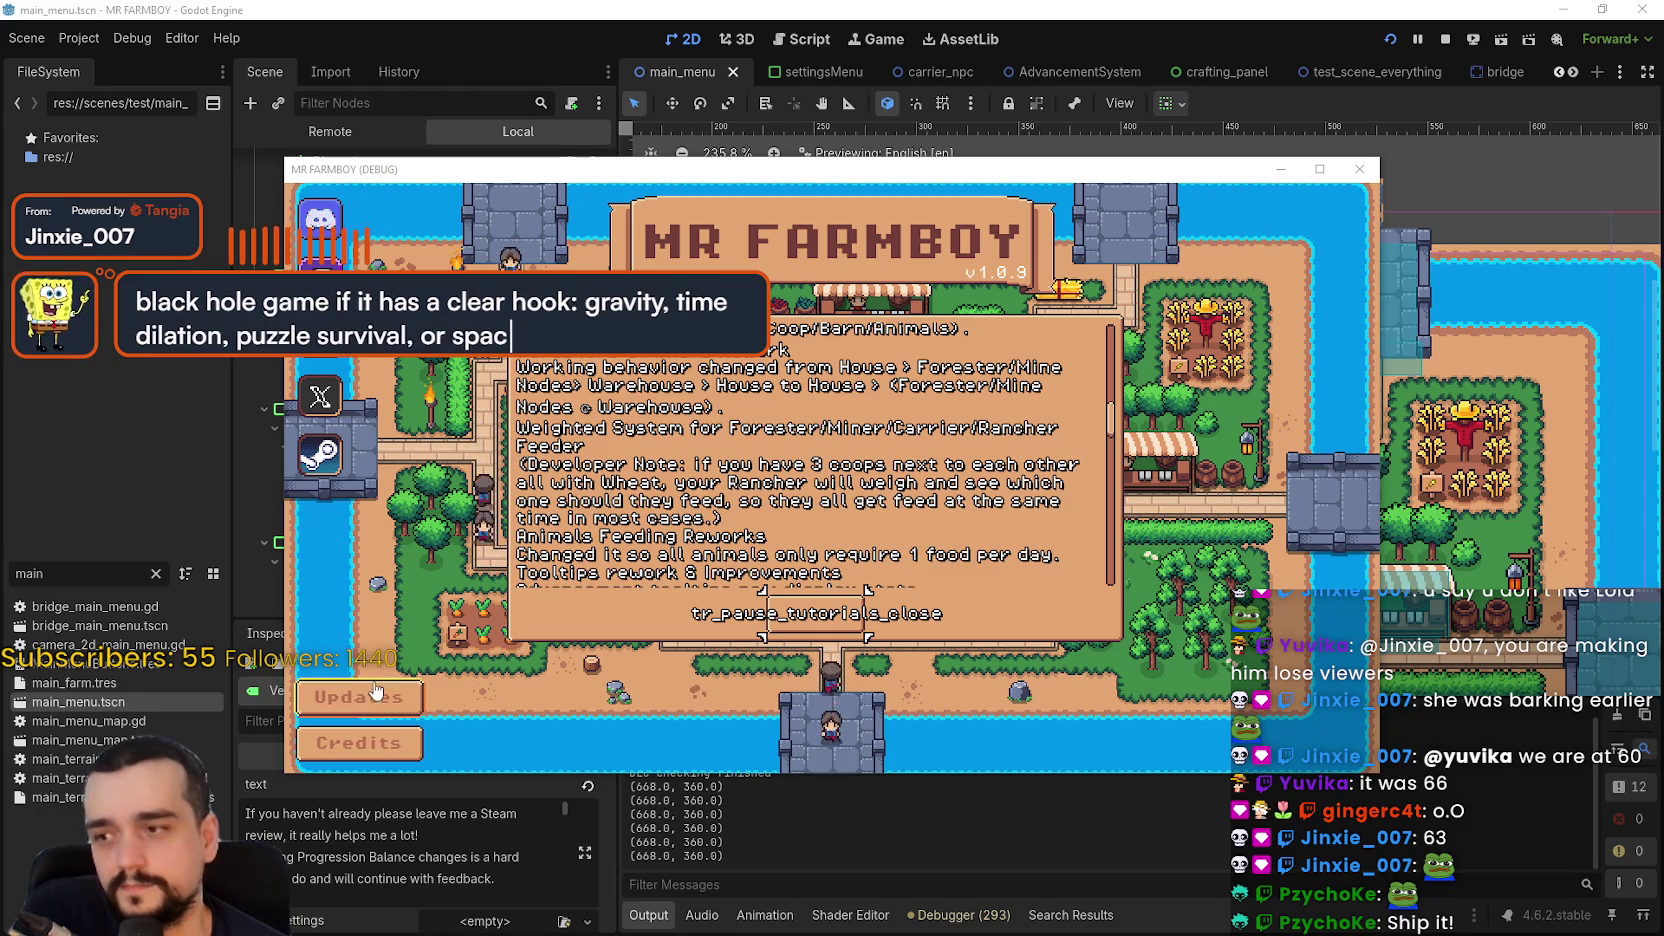
left_click(800, 613)
left_click(359, 742)
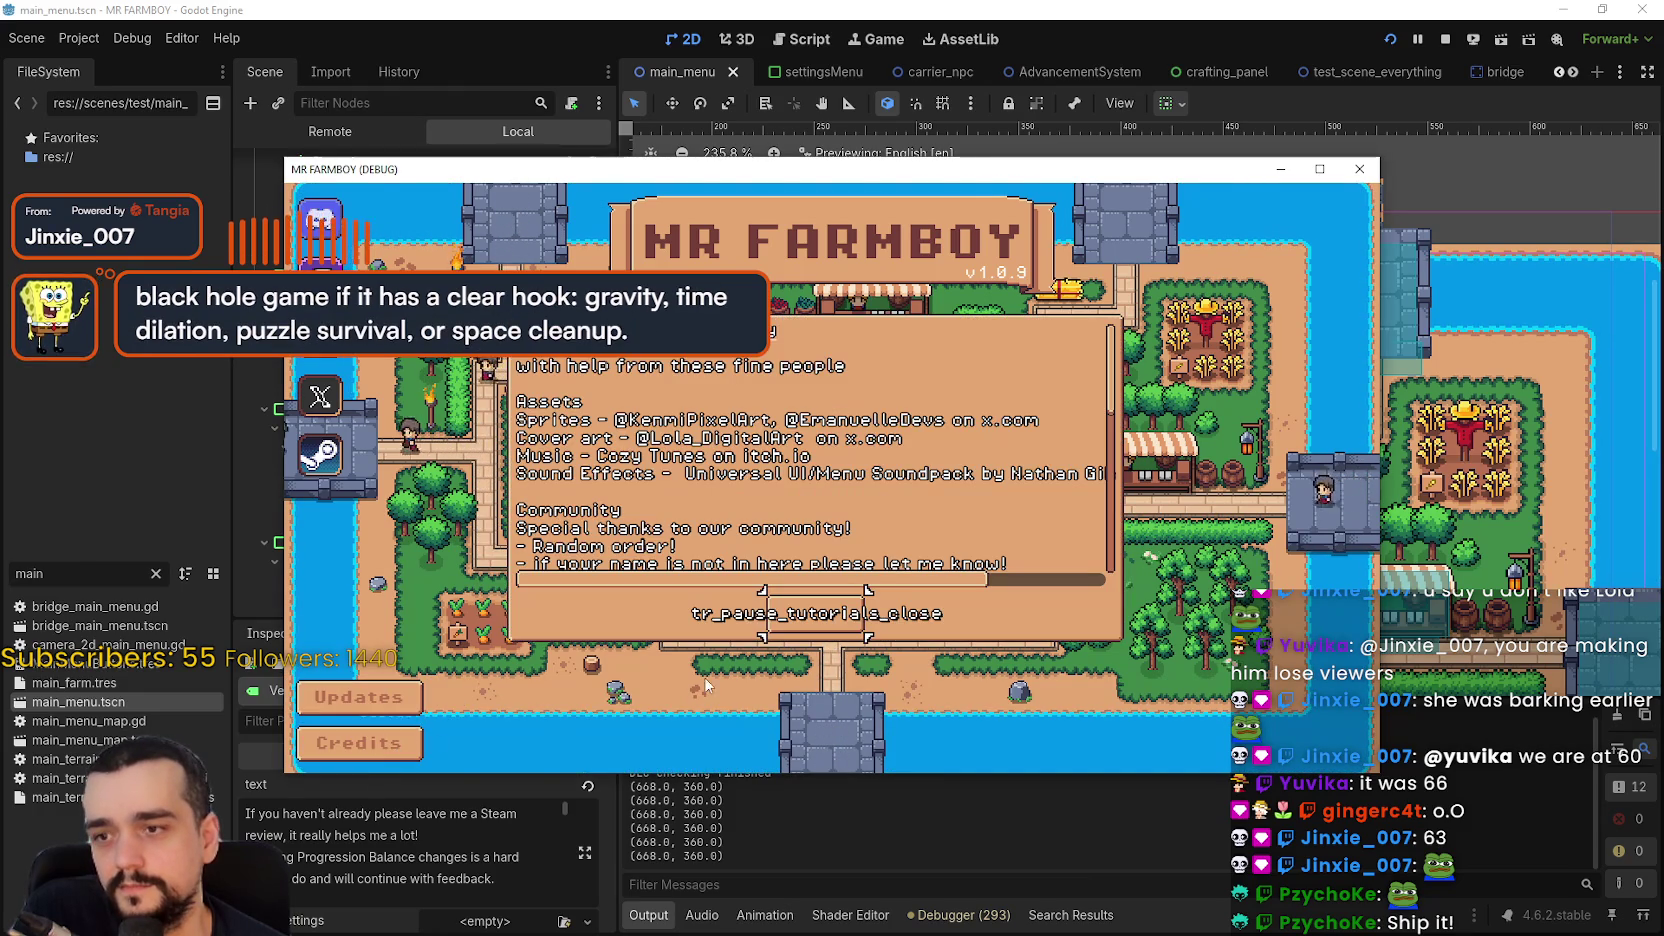
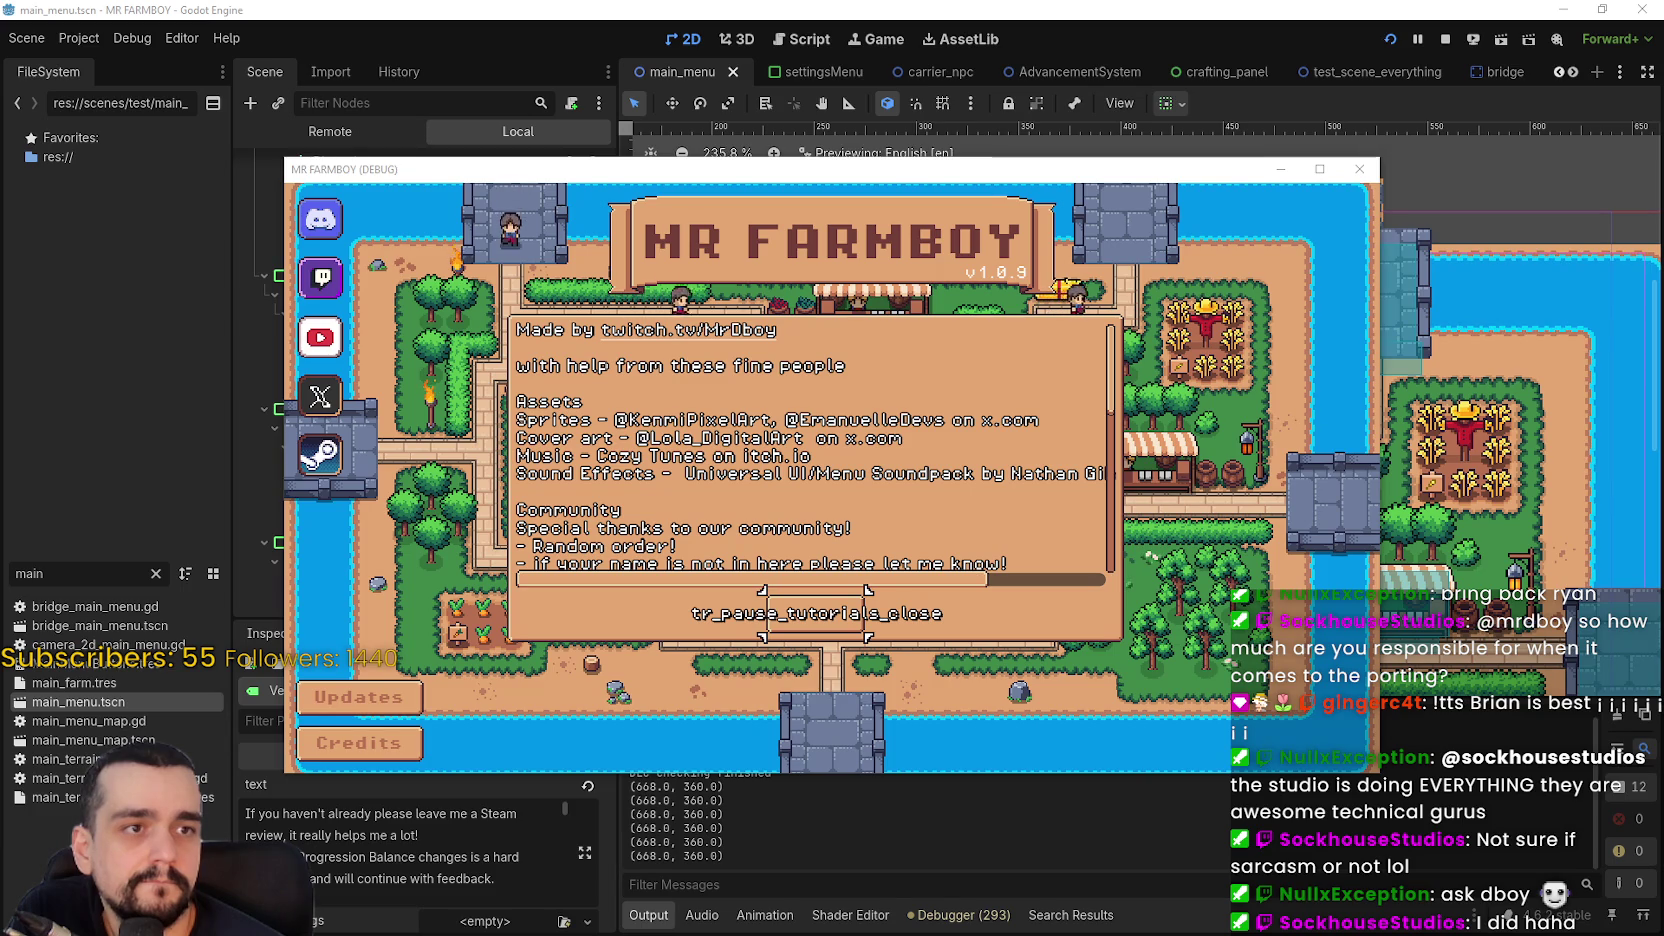
- Close the game's Credits panel and stop the running MR FARMBOY debug session with F8
left_click(826, 623)
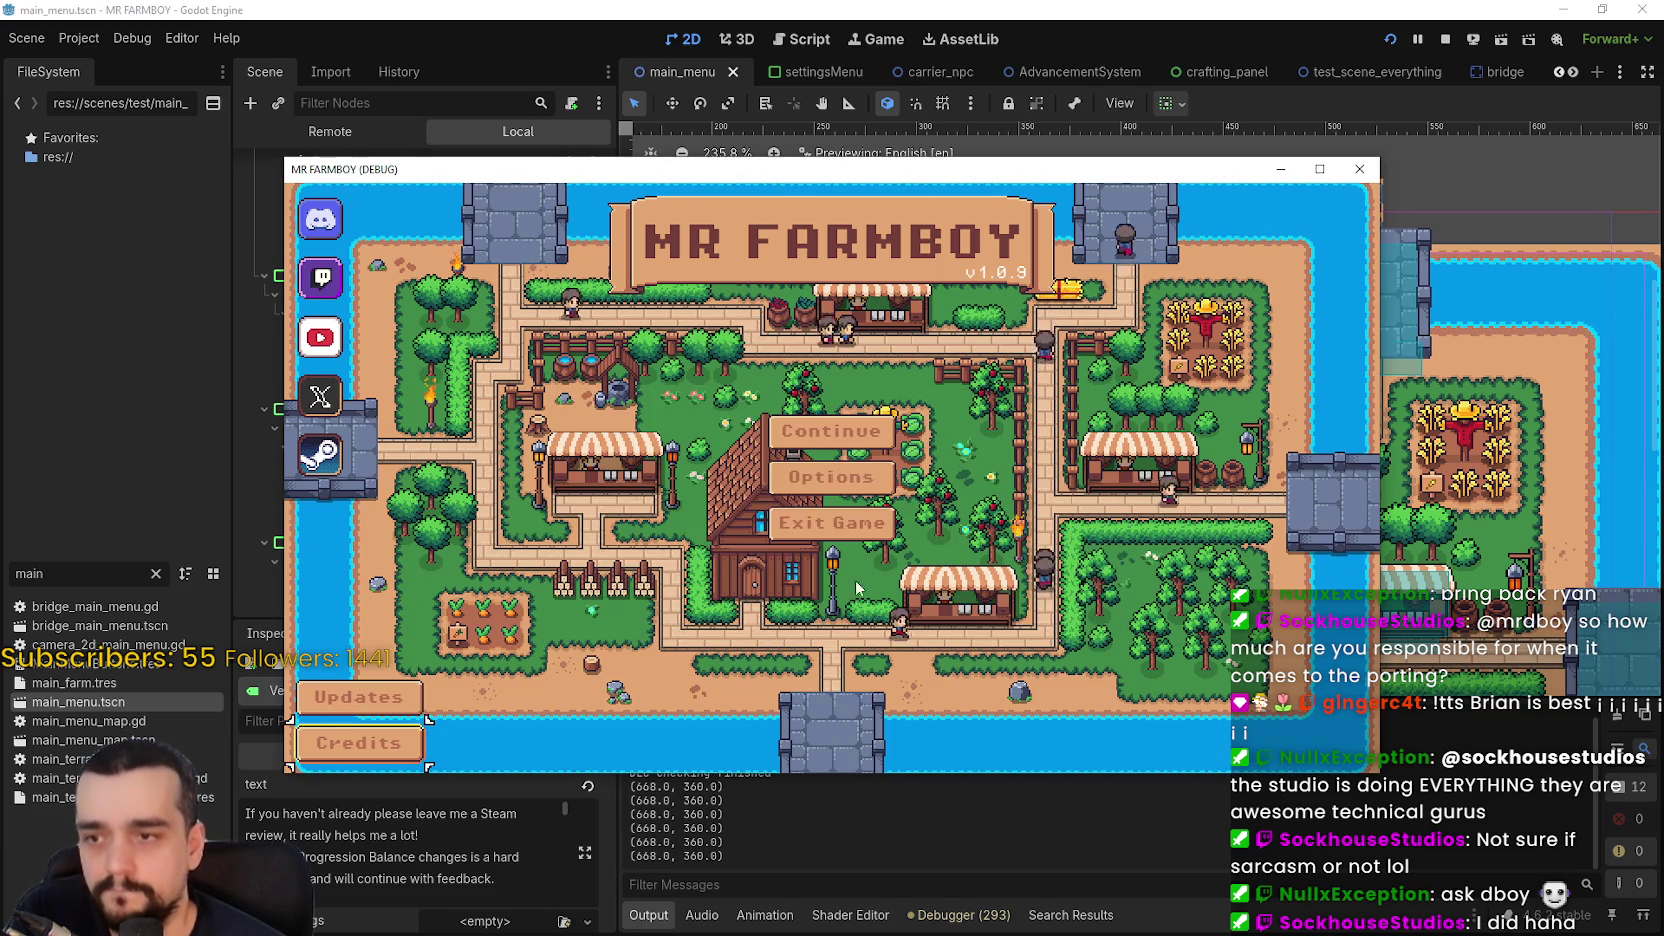
key("F8")
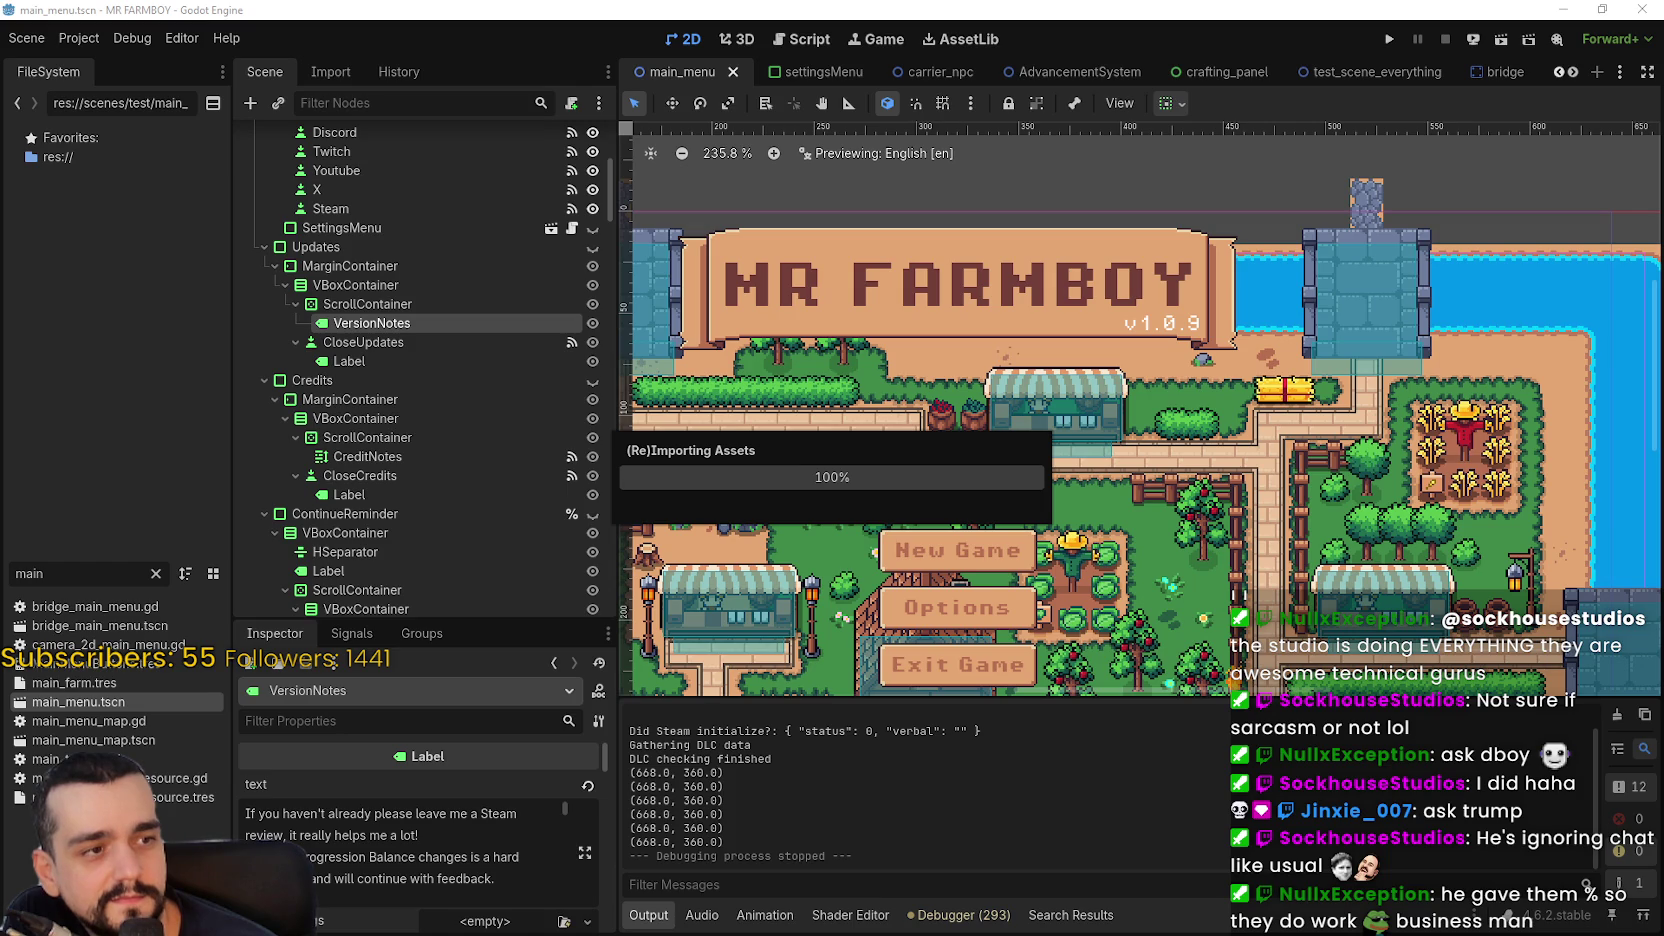
- Browse the Debug, Editor and Help menus without choosing anything
left_click(132, 38)
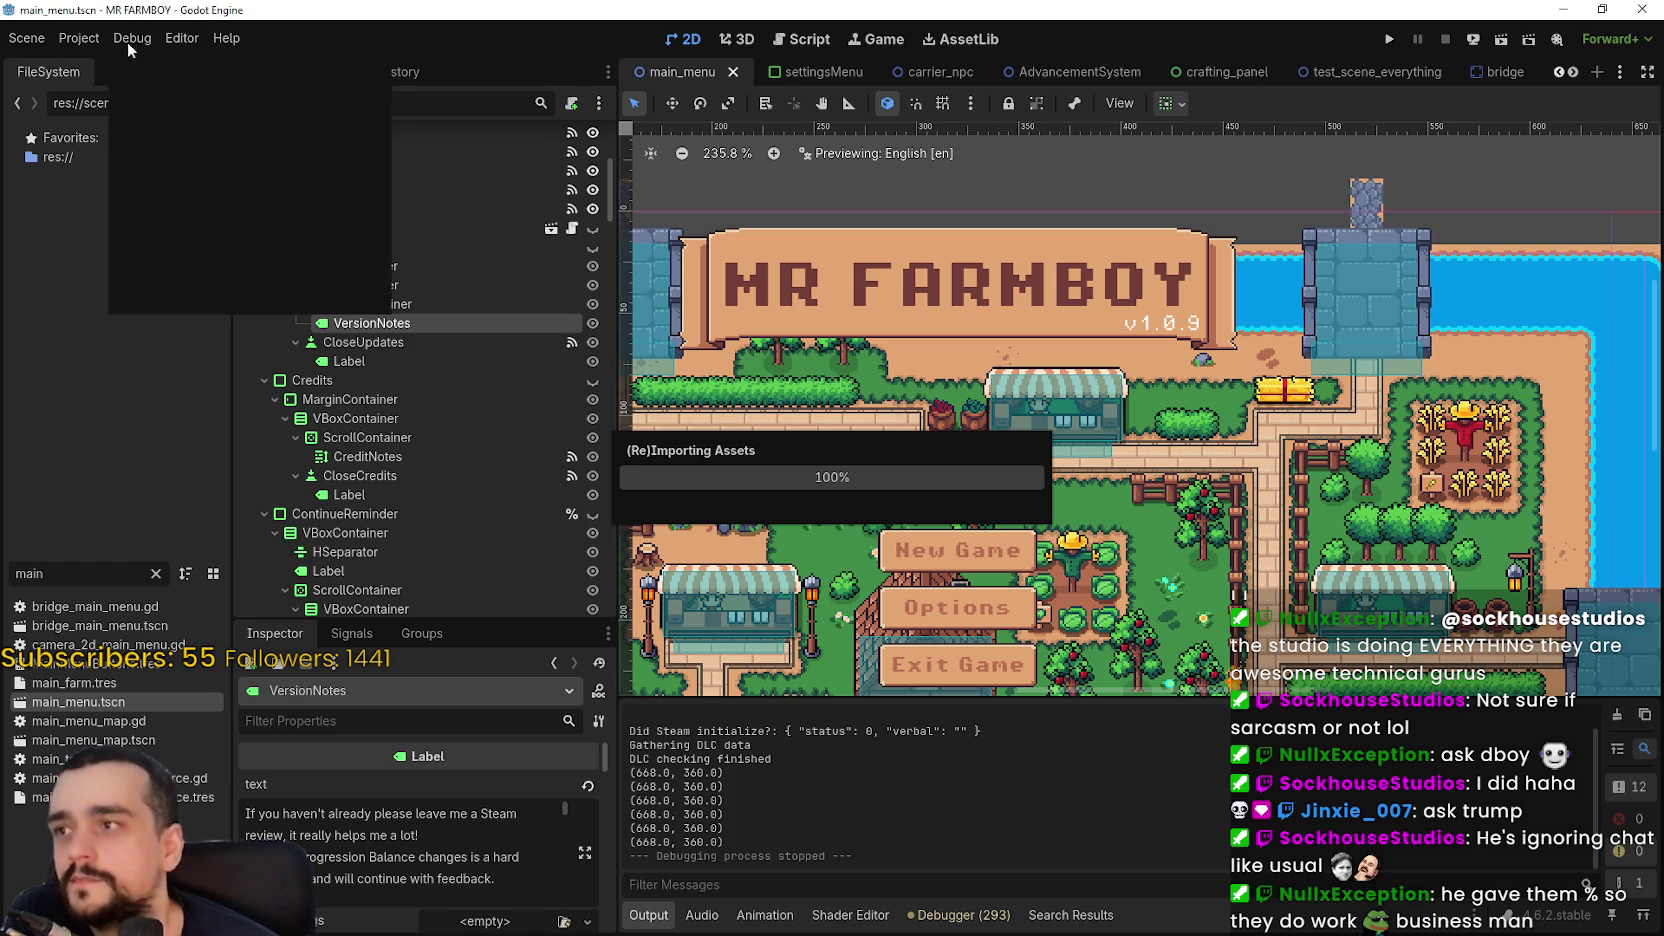
left_click(185, 36)
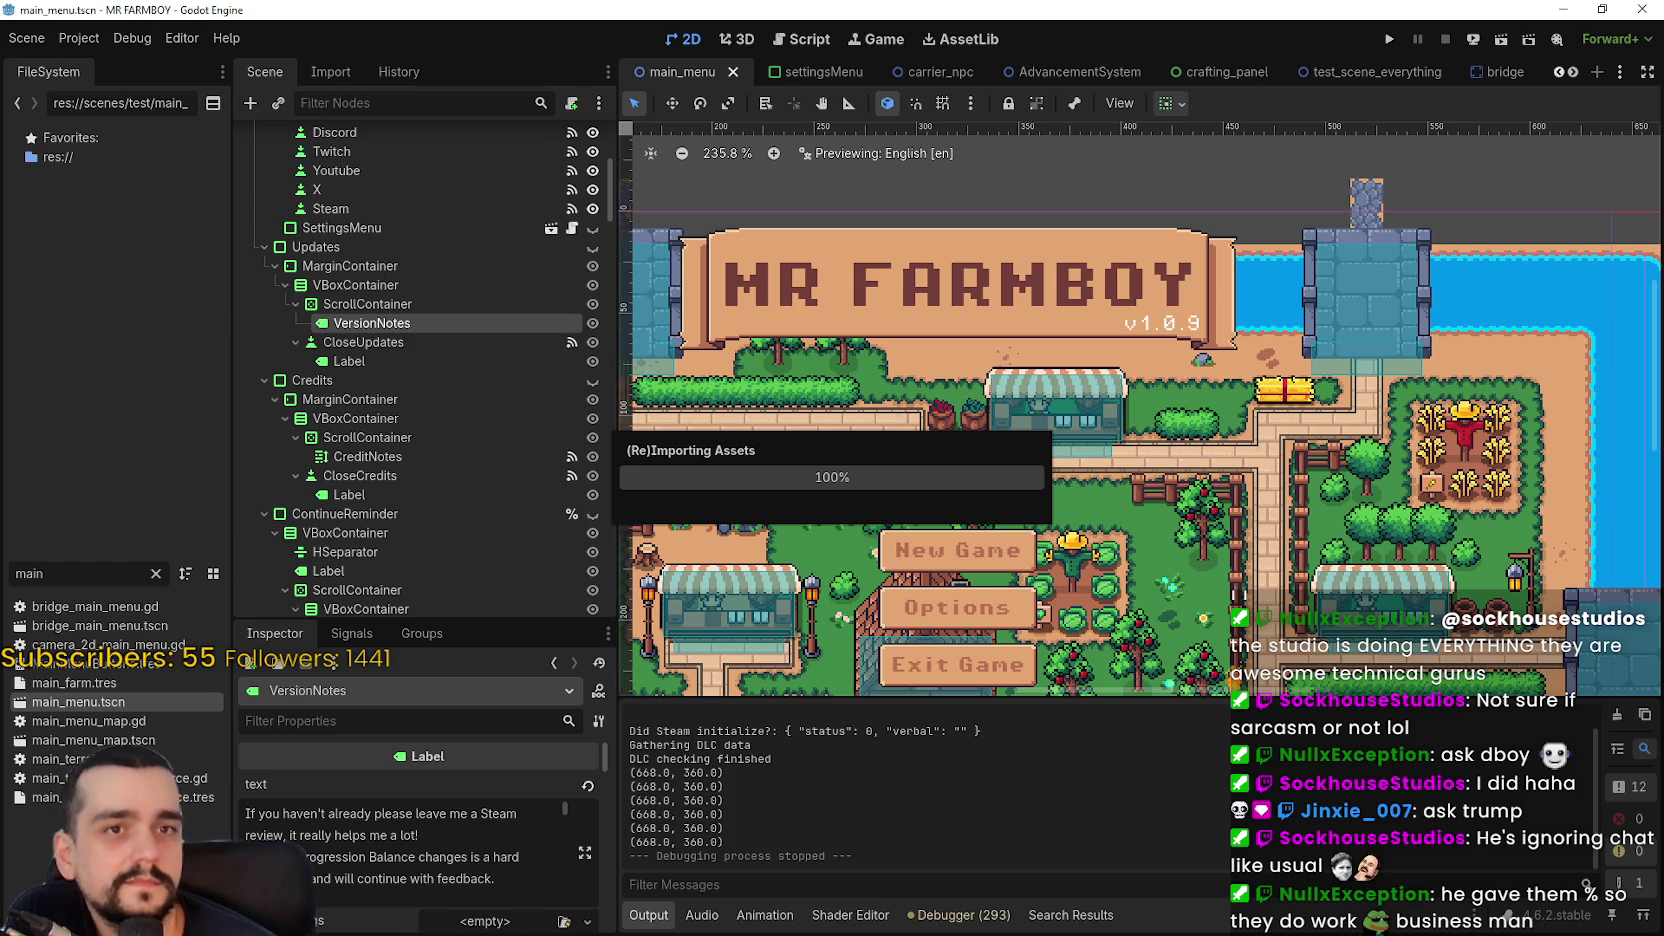
left_click(182, 38)
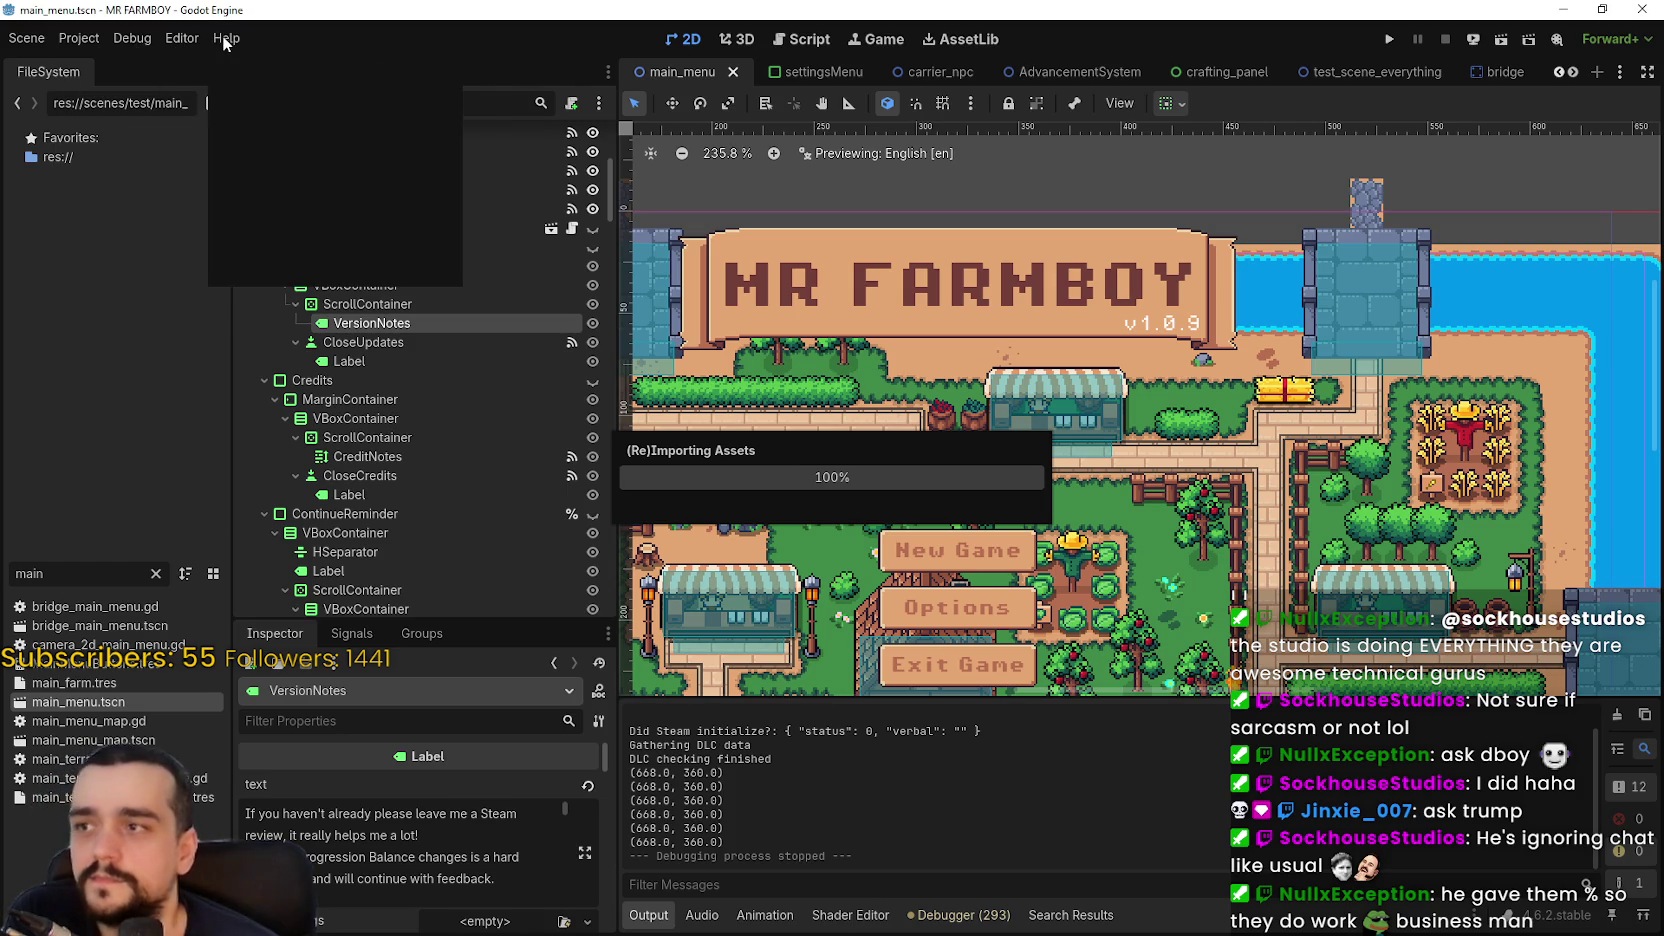
left_click(165, 38)
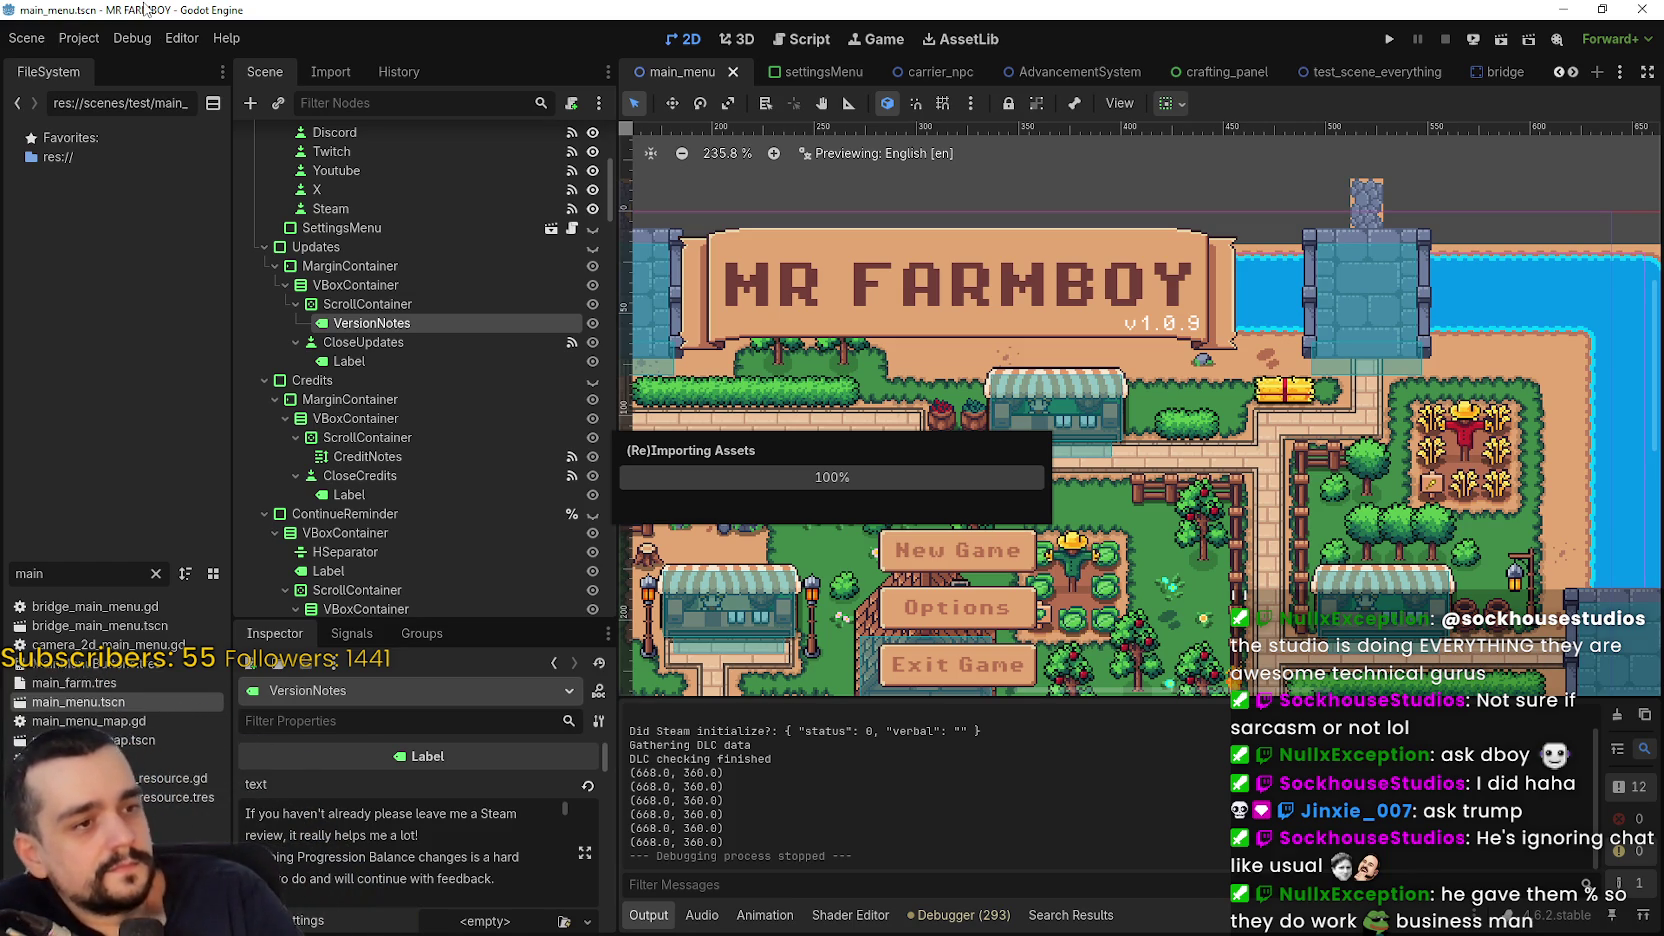
- Check the Project menu, then launch MR FARMBOY in a debug game window
left_click(60, 39)
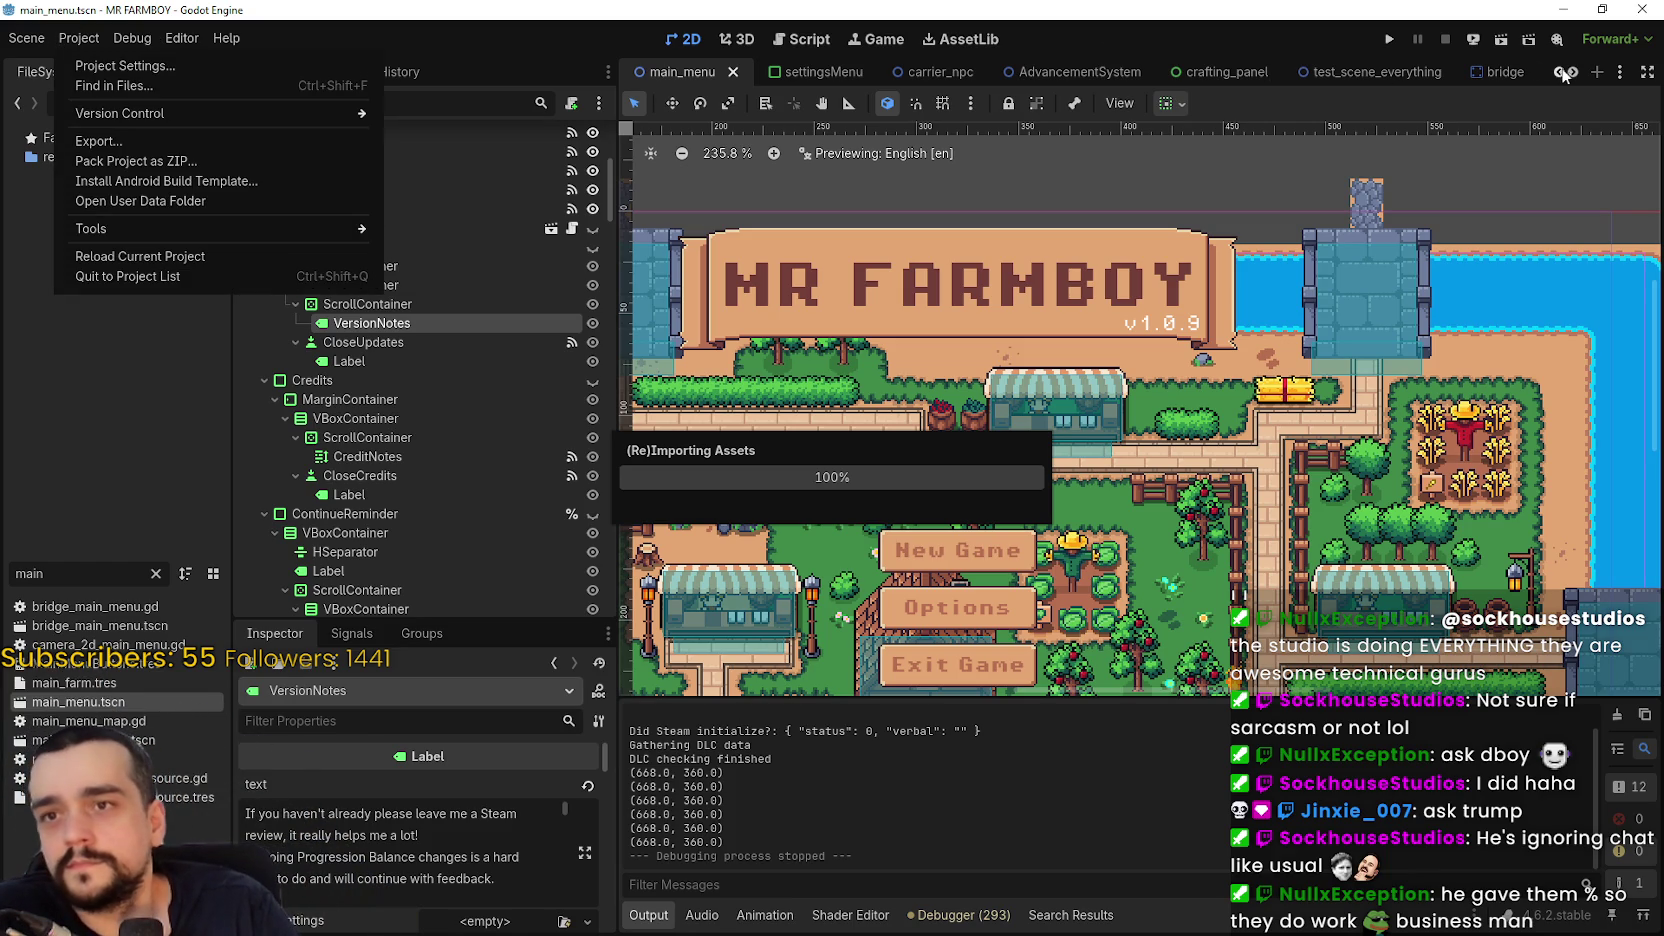
left_click(1391, 42)
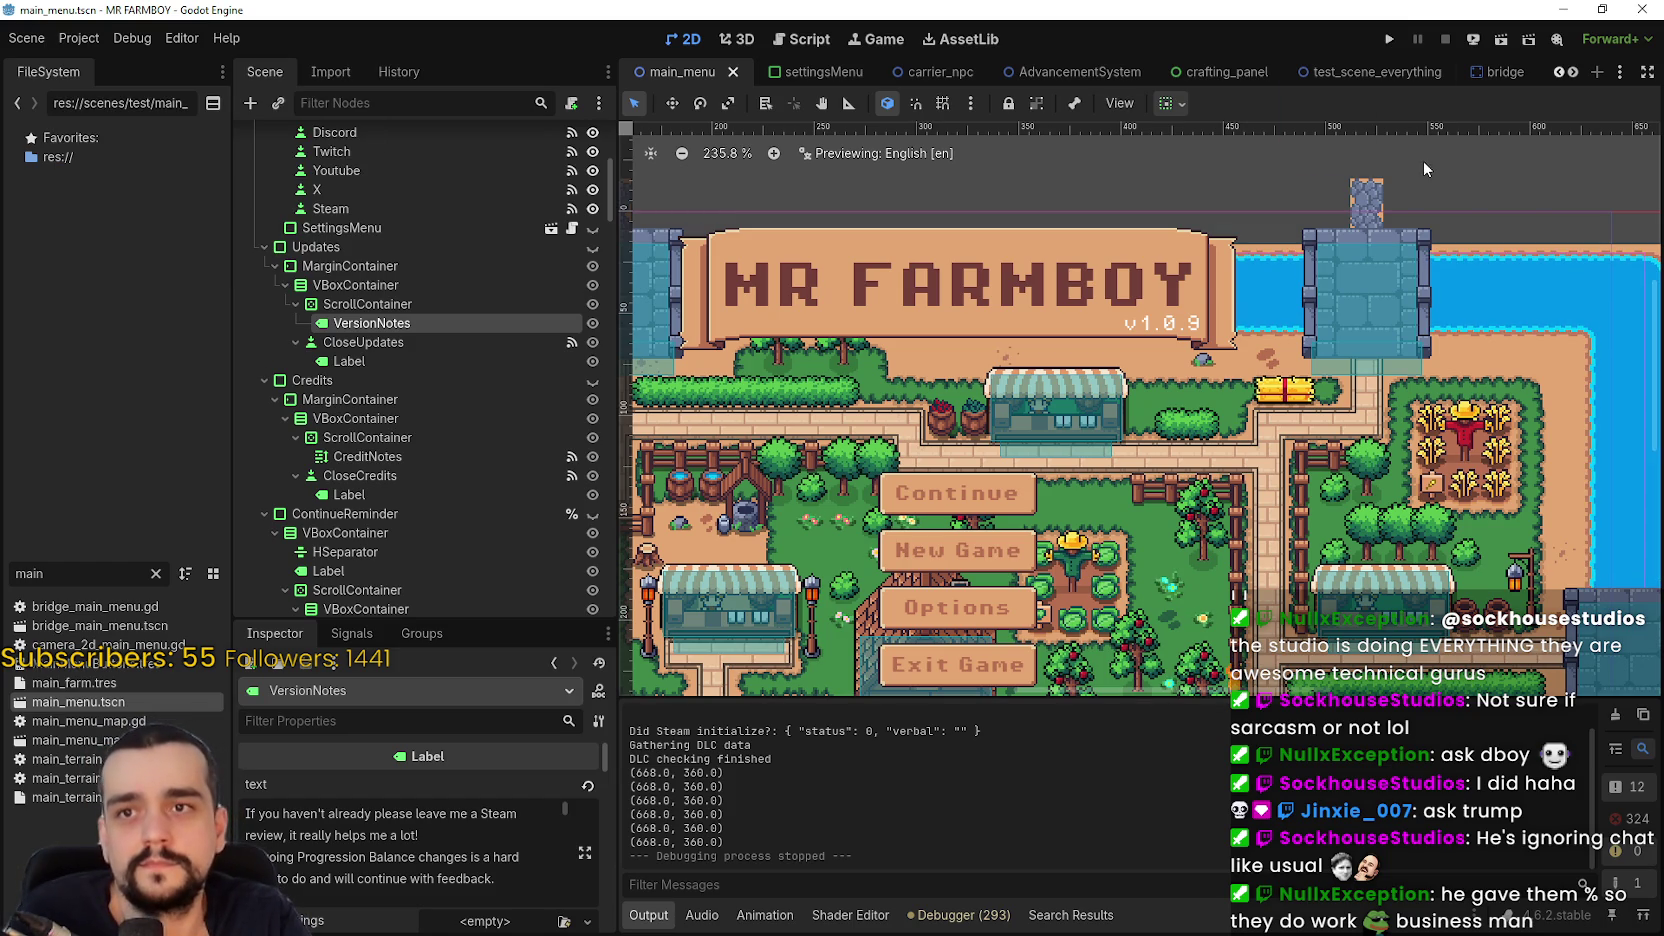
left_click(1391, 38)
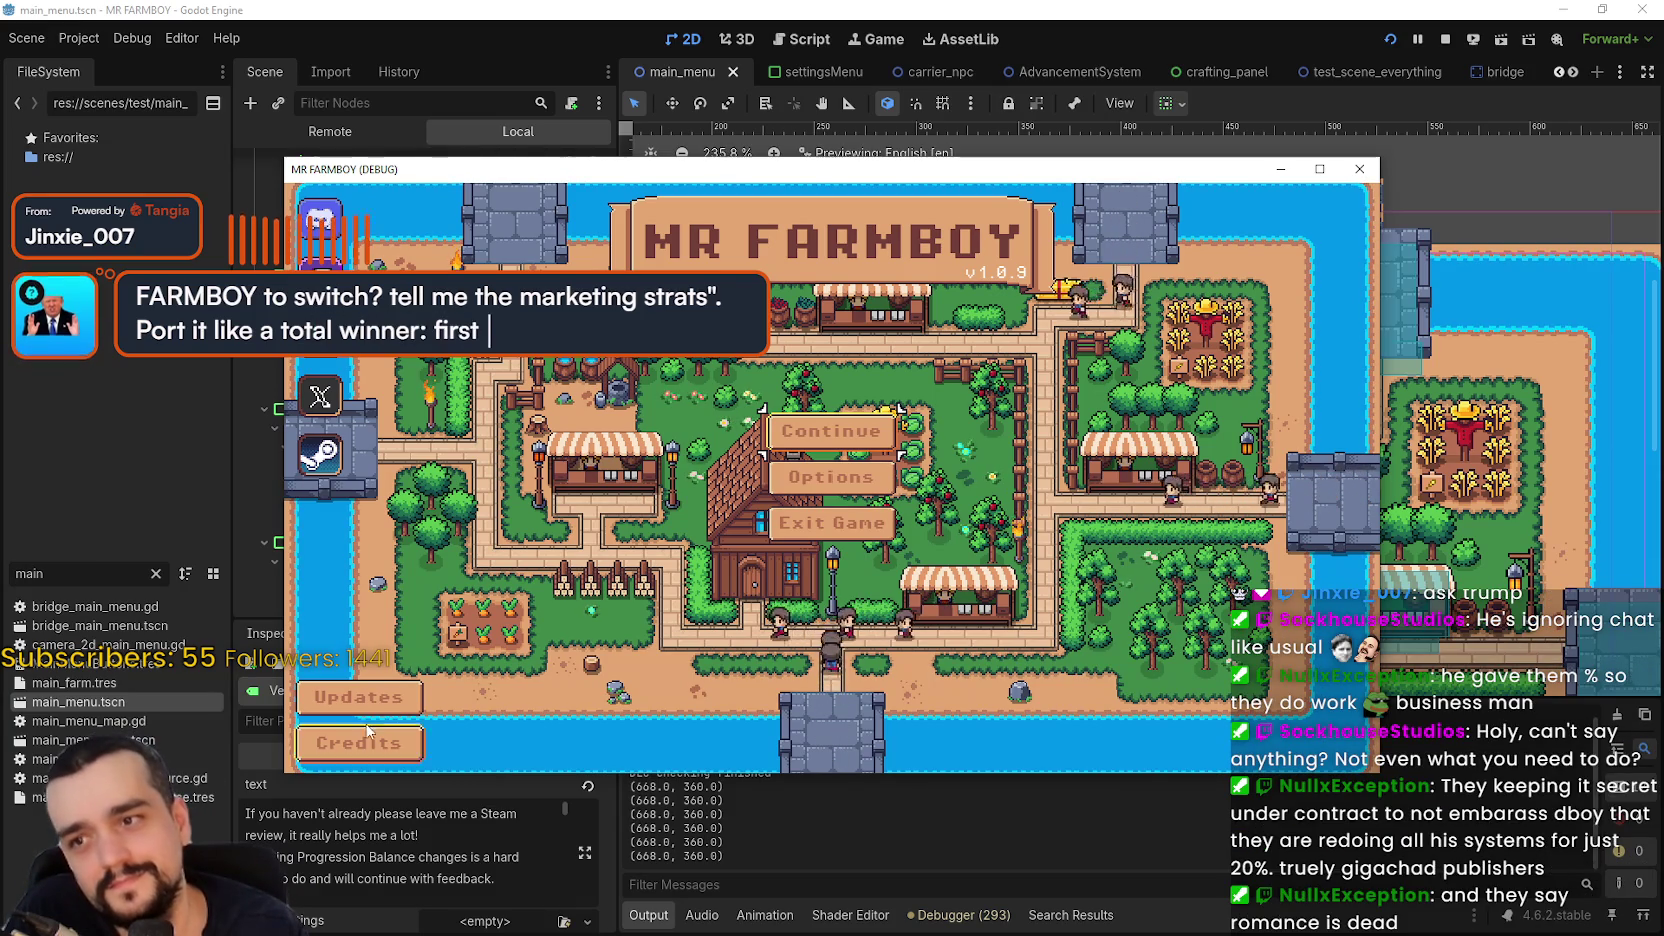
- Dismiss the game's update notes and the Credits panel to reach the main menu
scroll(790, 491, "down", 5)
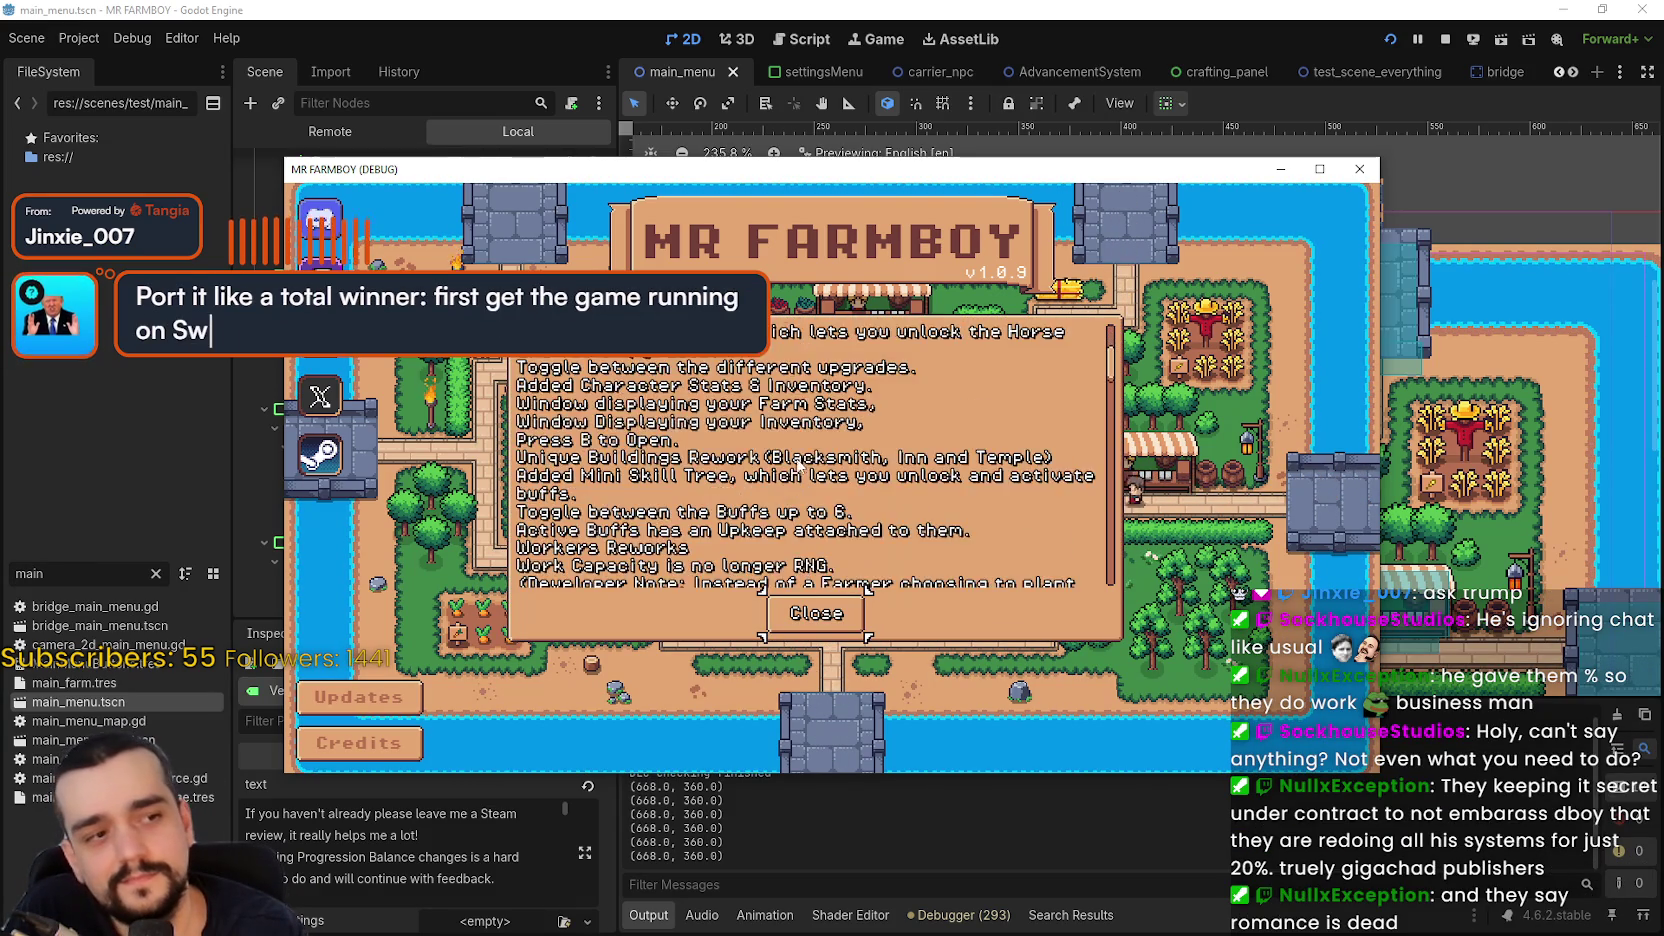
left_click(838, 620)
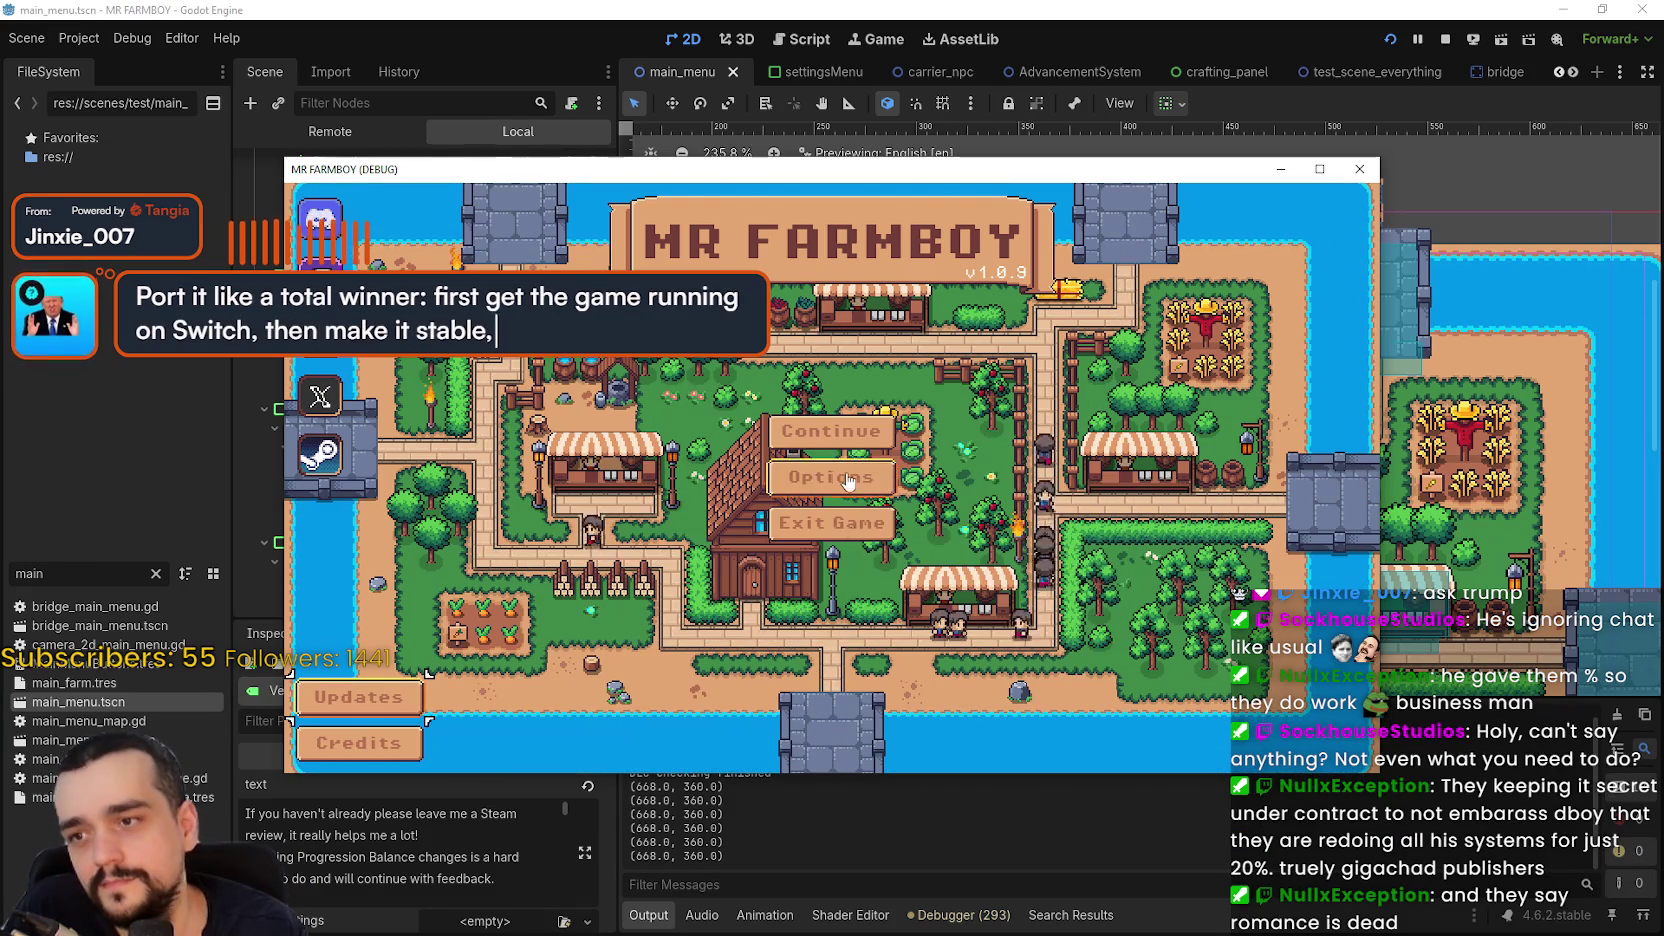
left_click(358, 742)
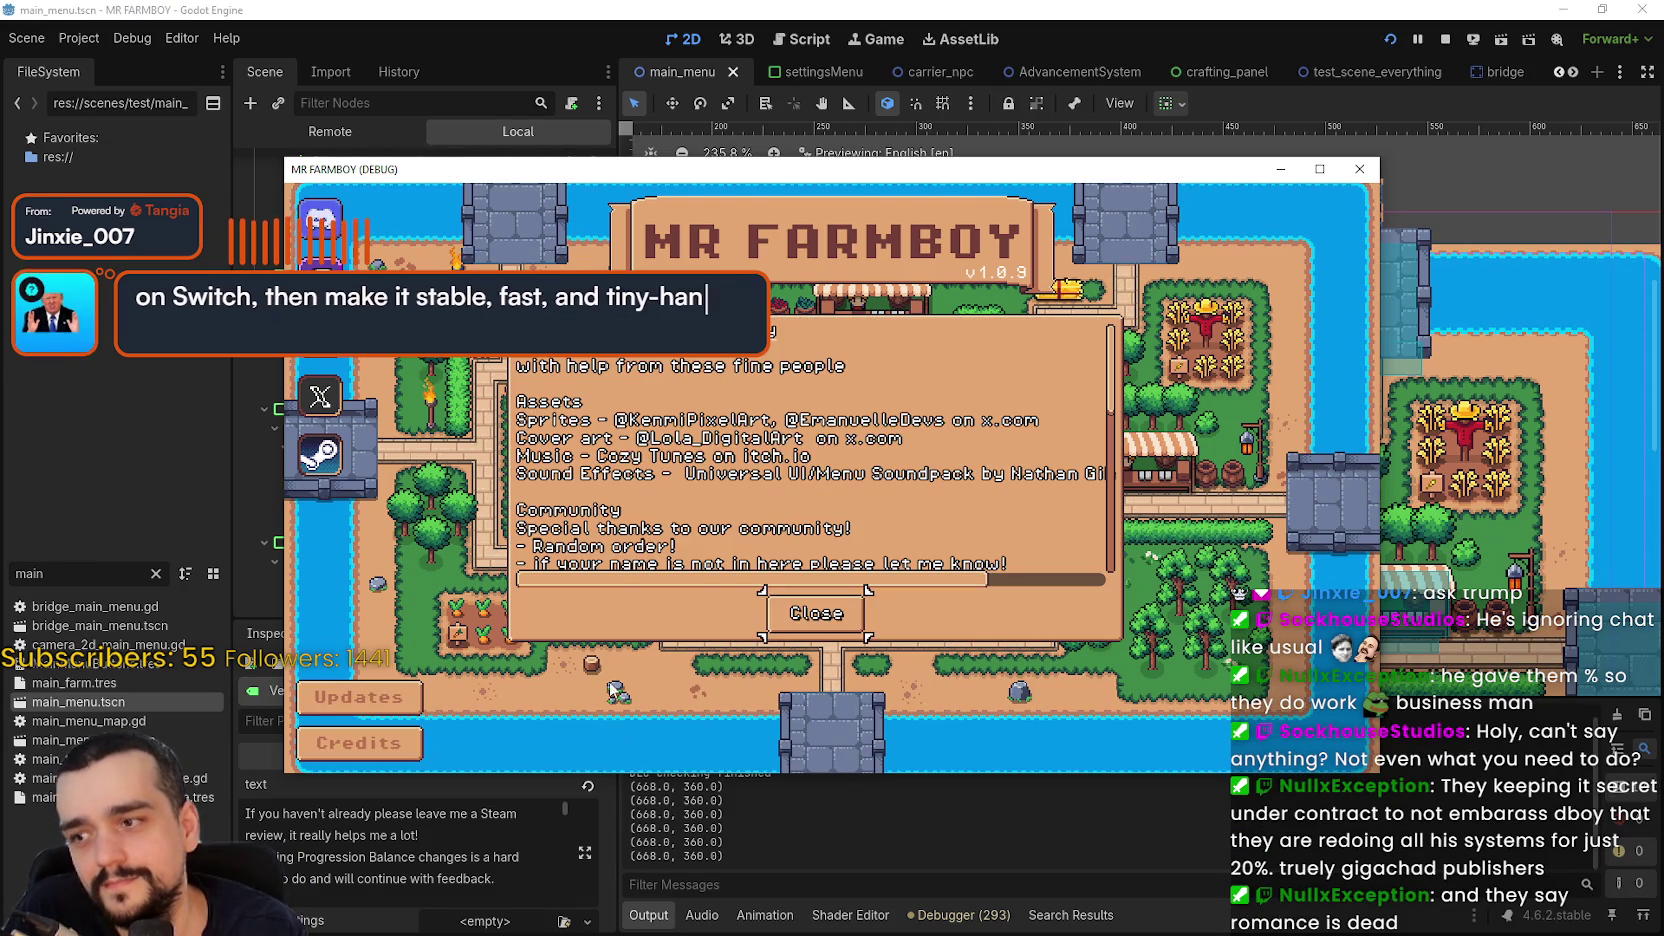
left_click(816, 613)
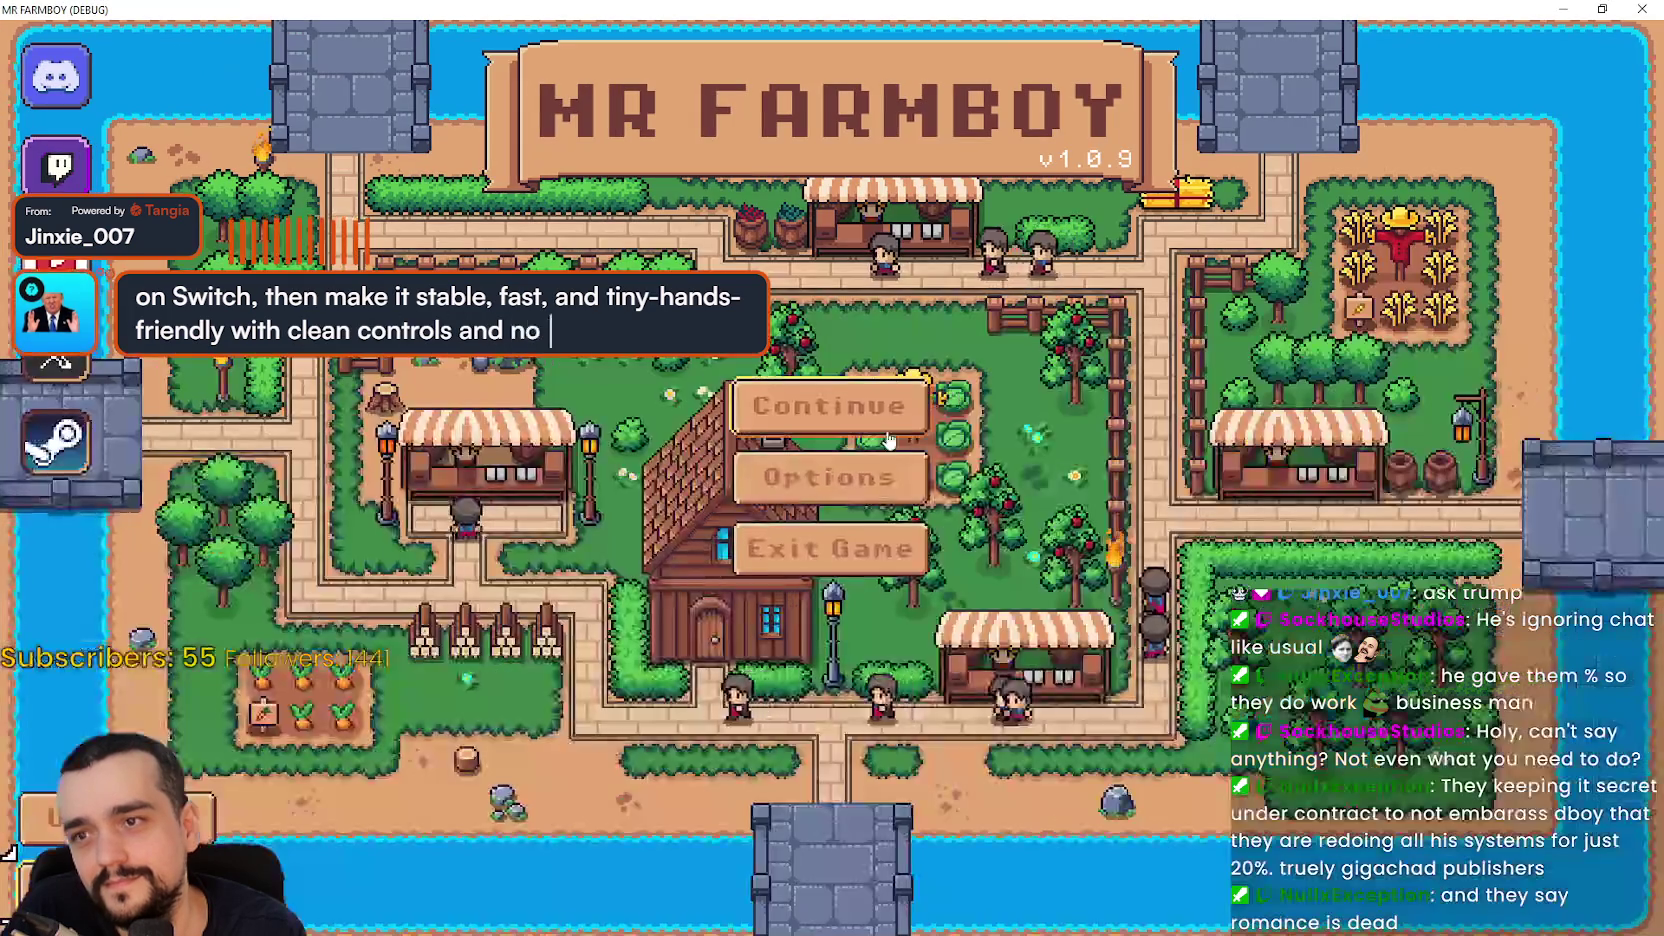
- Open the save list, delete Save 4, return to the menu and exit the game
left_click(866, 424)
scroll(864, 487, "down", 2)
left_click(883, 512)
left_click(883, 512)
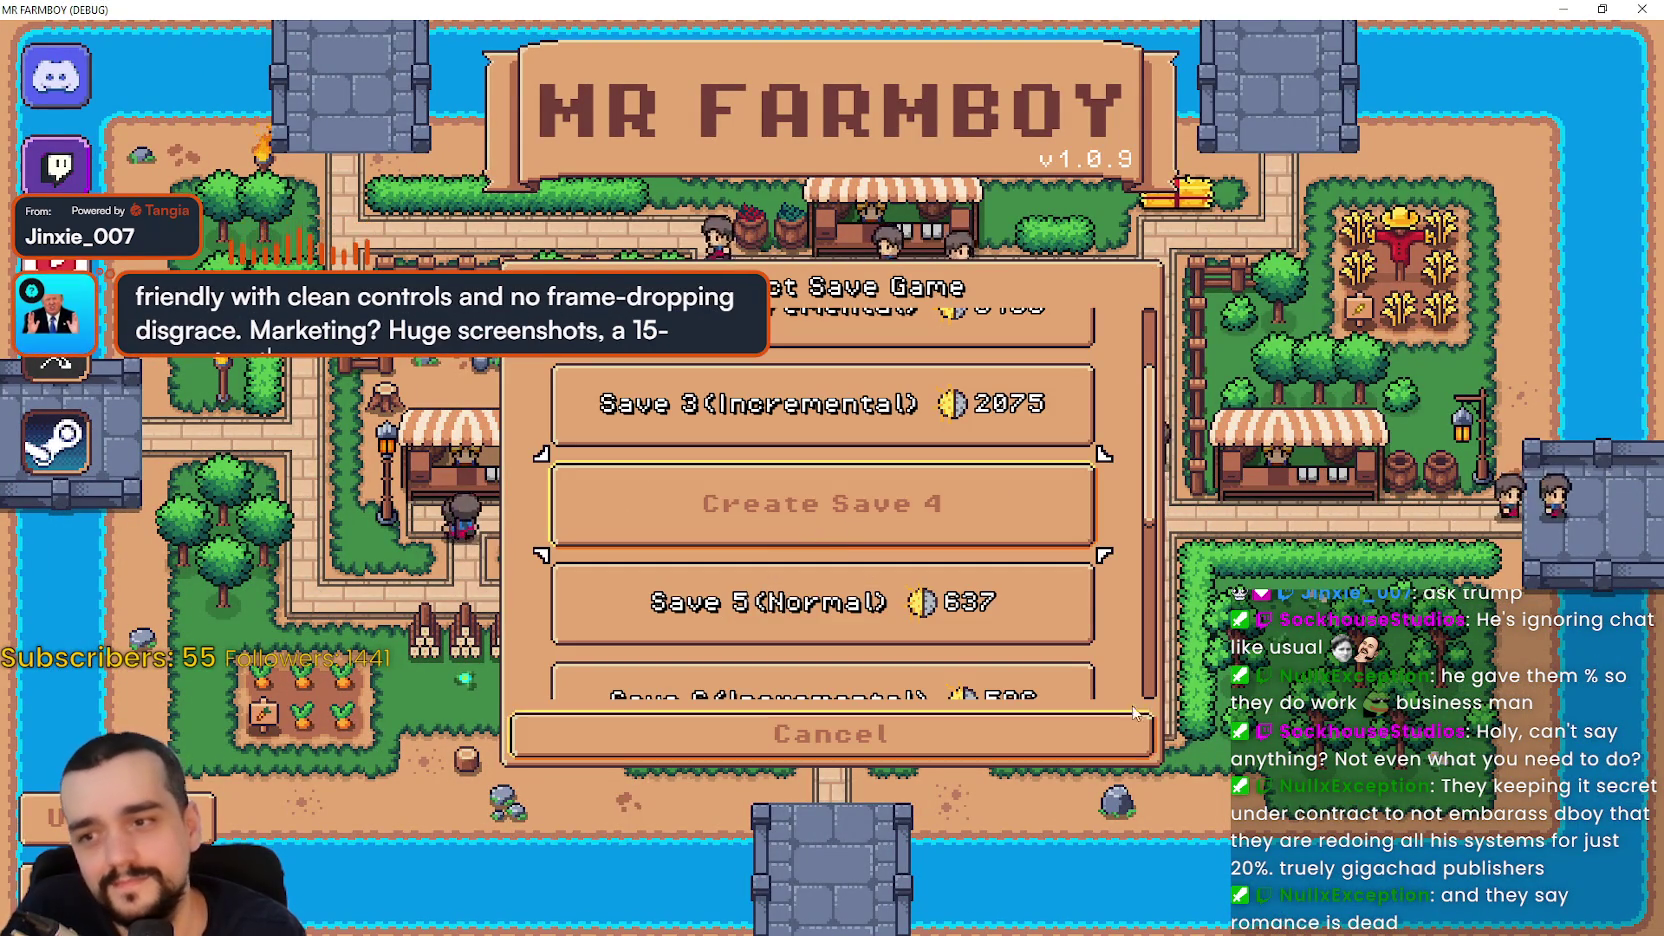
left_click(960, 734)
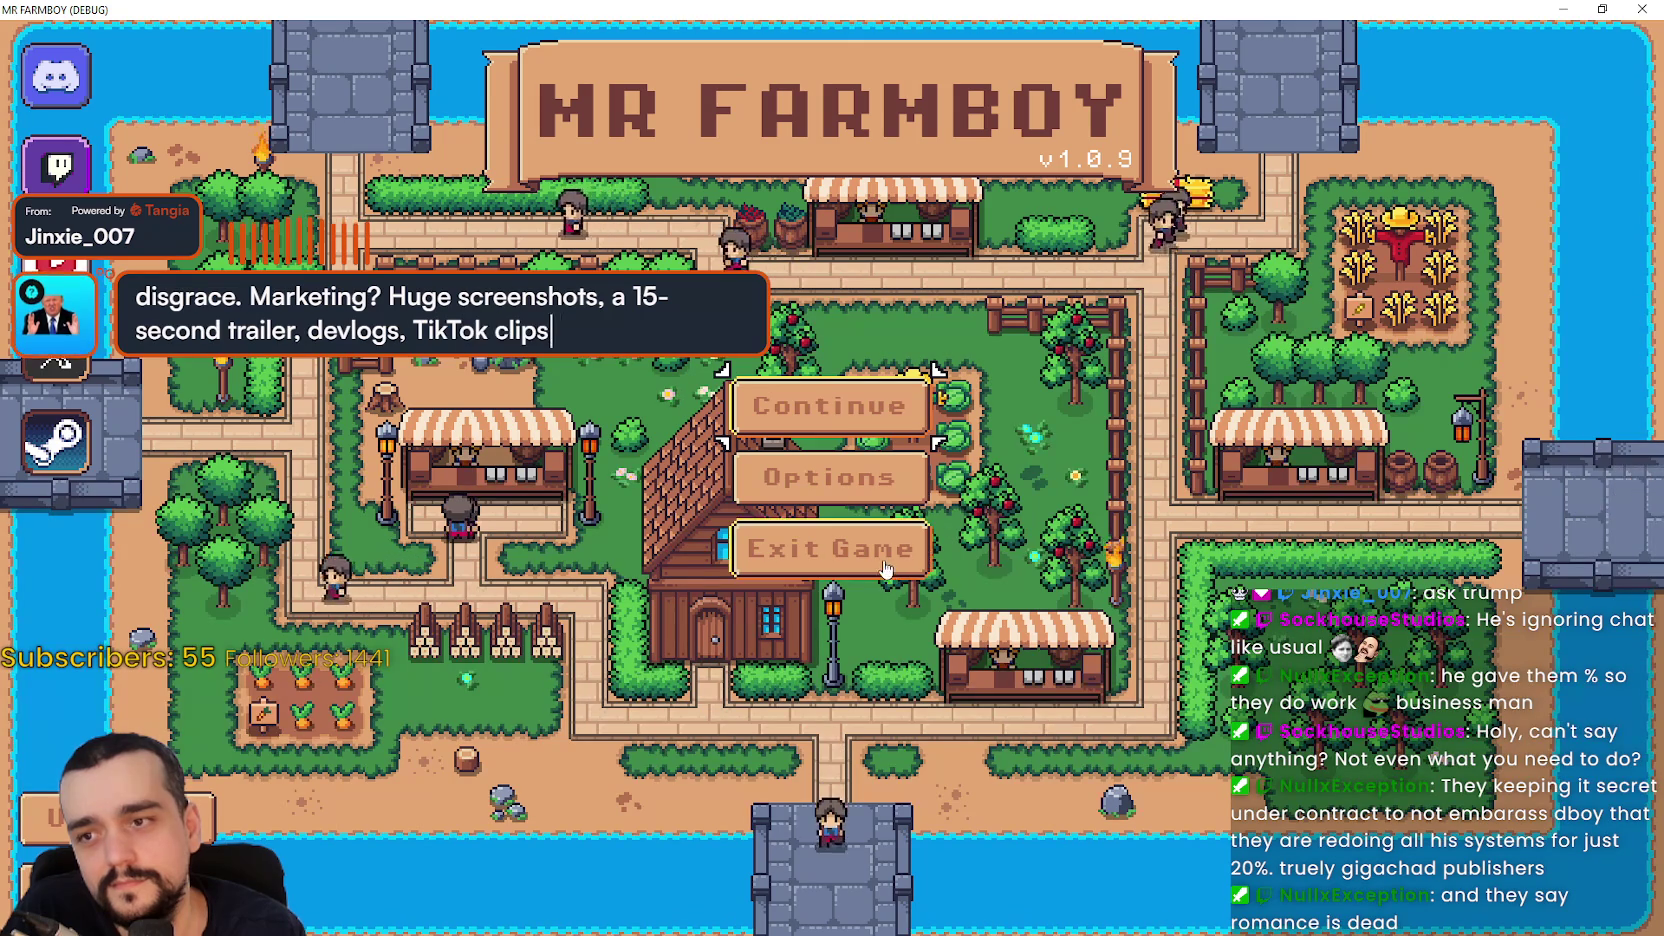
left_click(921, 578)
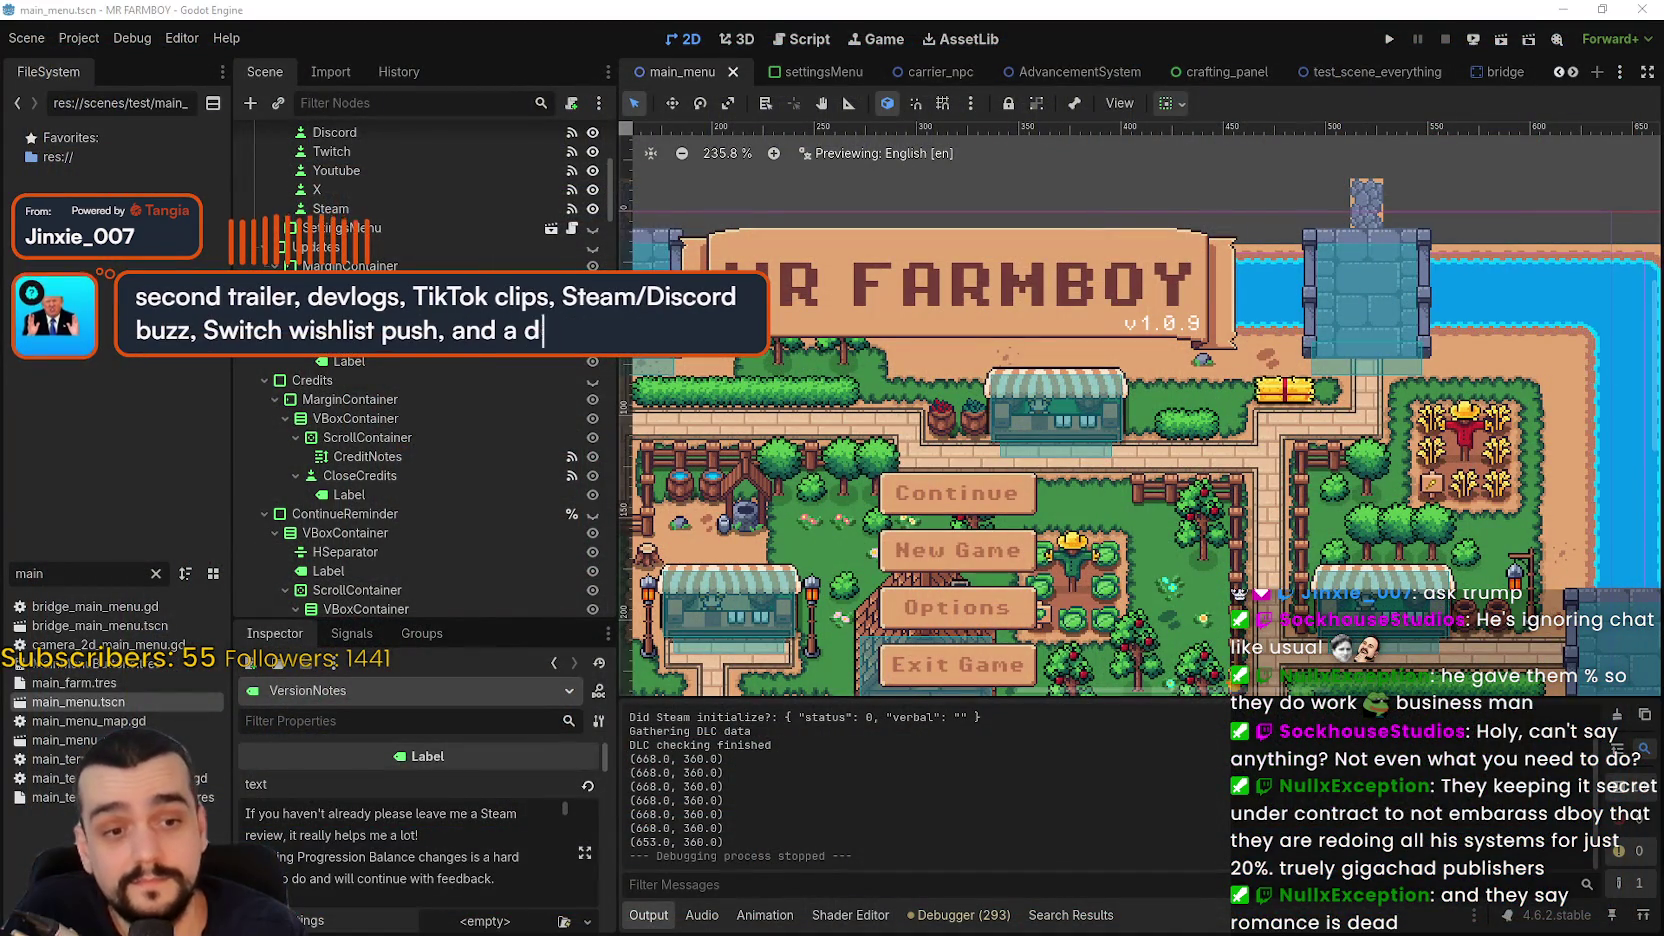
- Export the Windows Desktop preset as MrFarmBoy.zip, then bring the Tangia browser over the editor
left_click(79, 38)
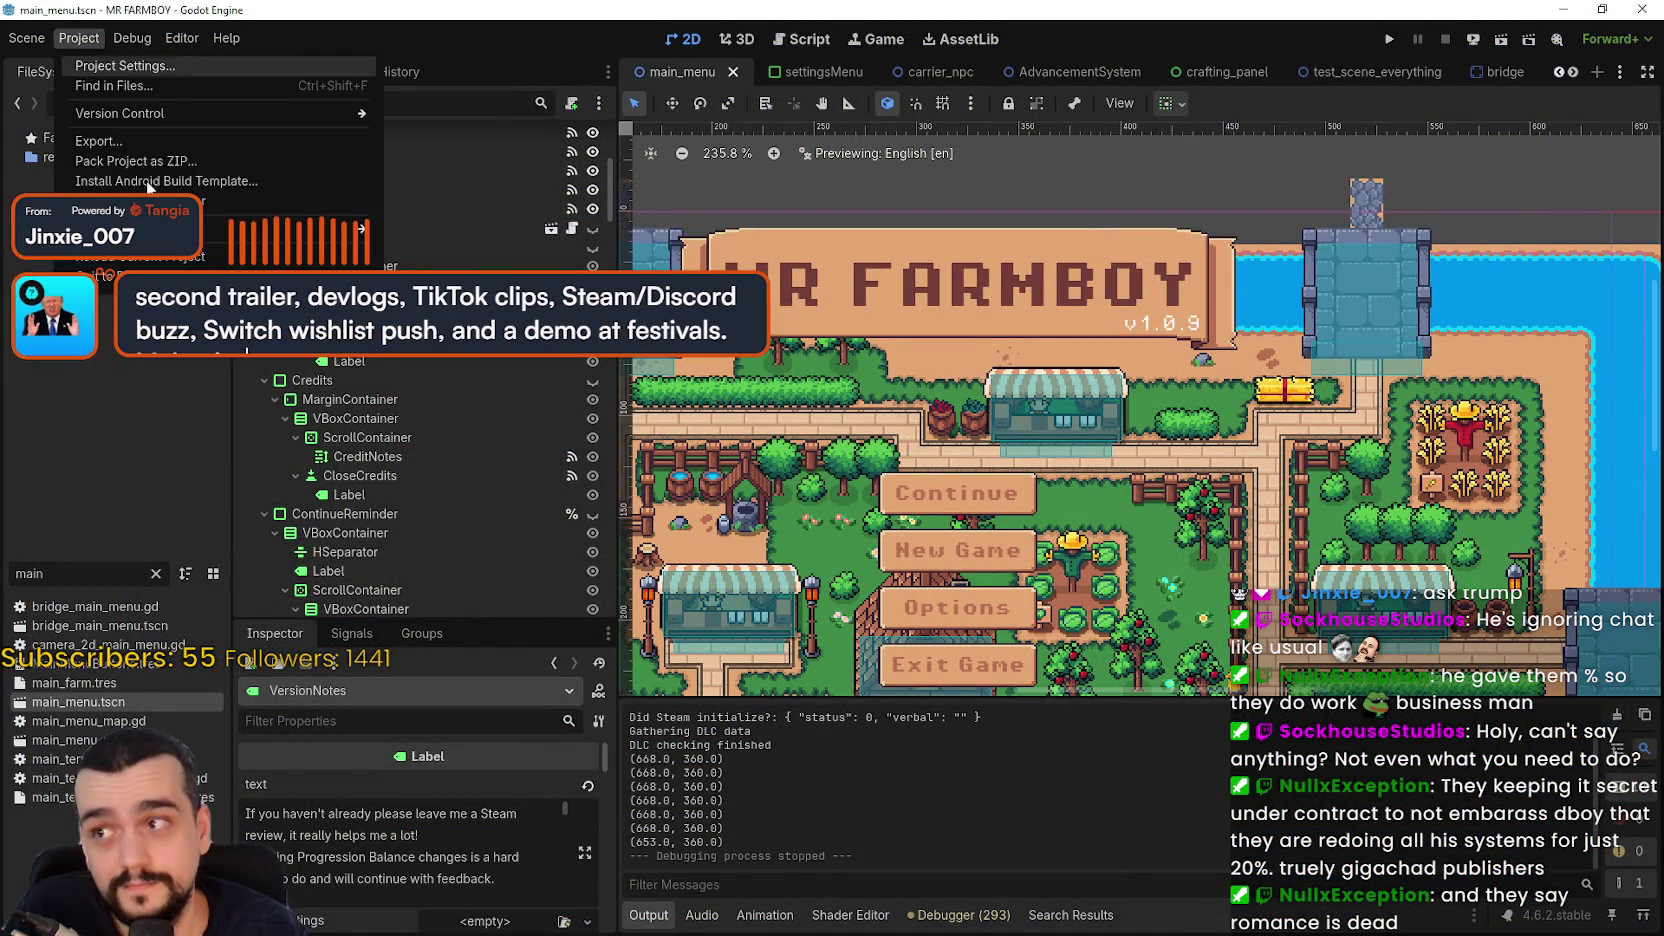
key("Escape")
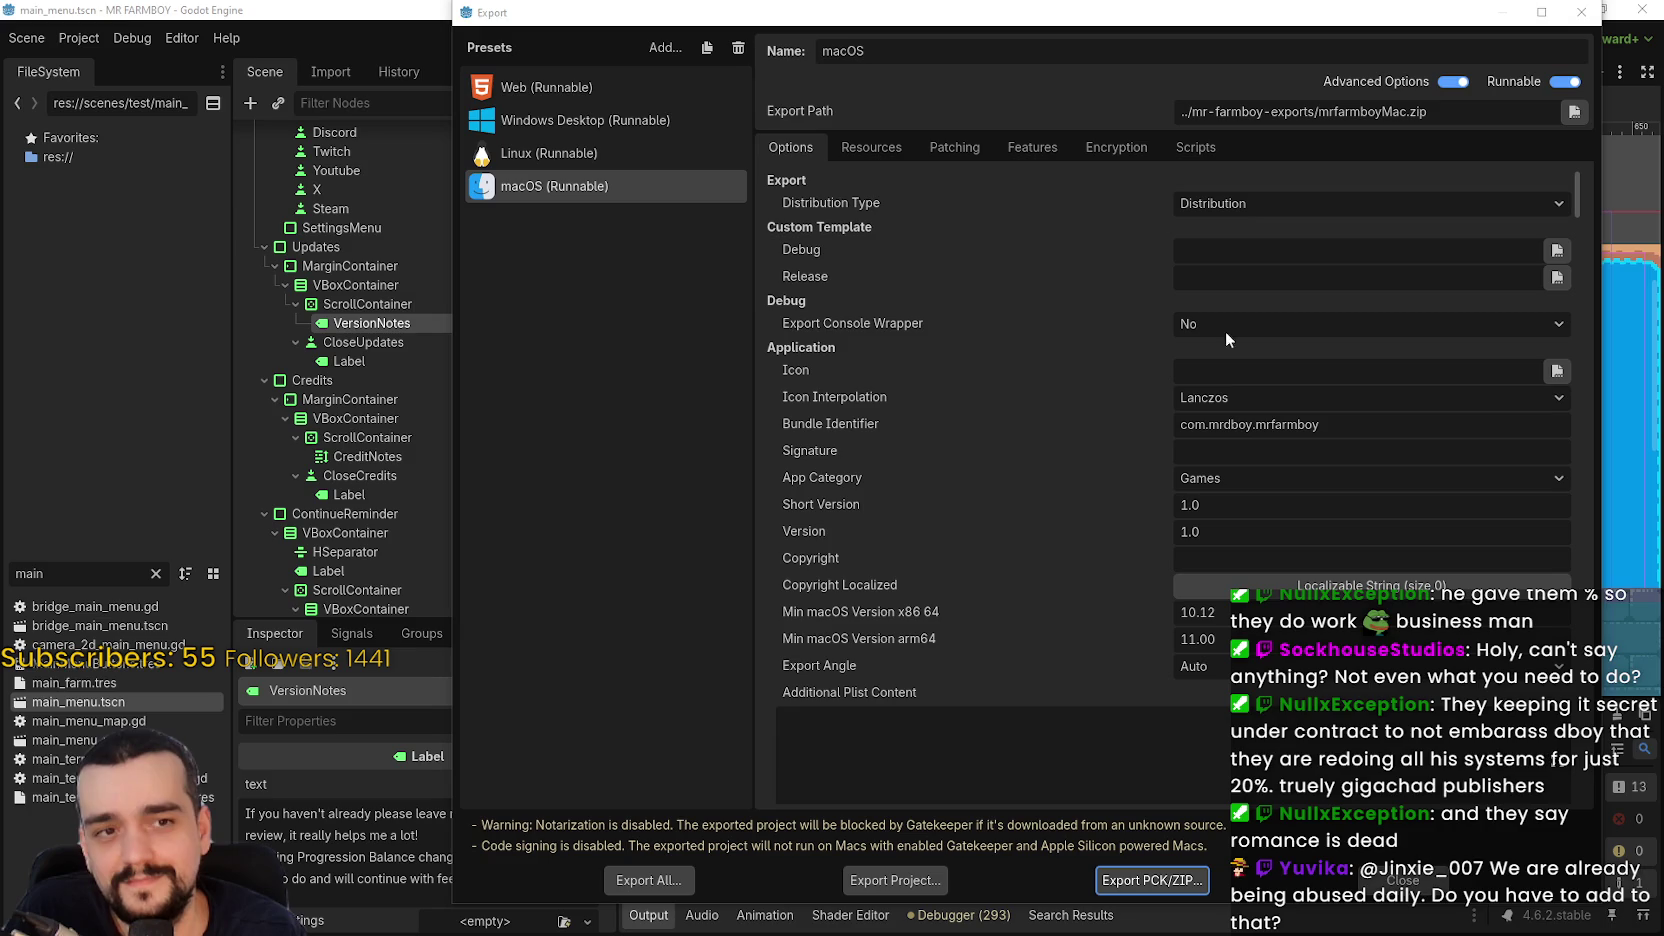
left_click(590, 125)
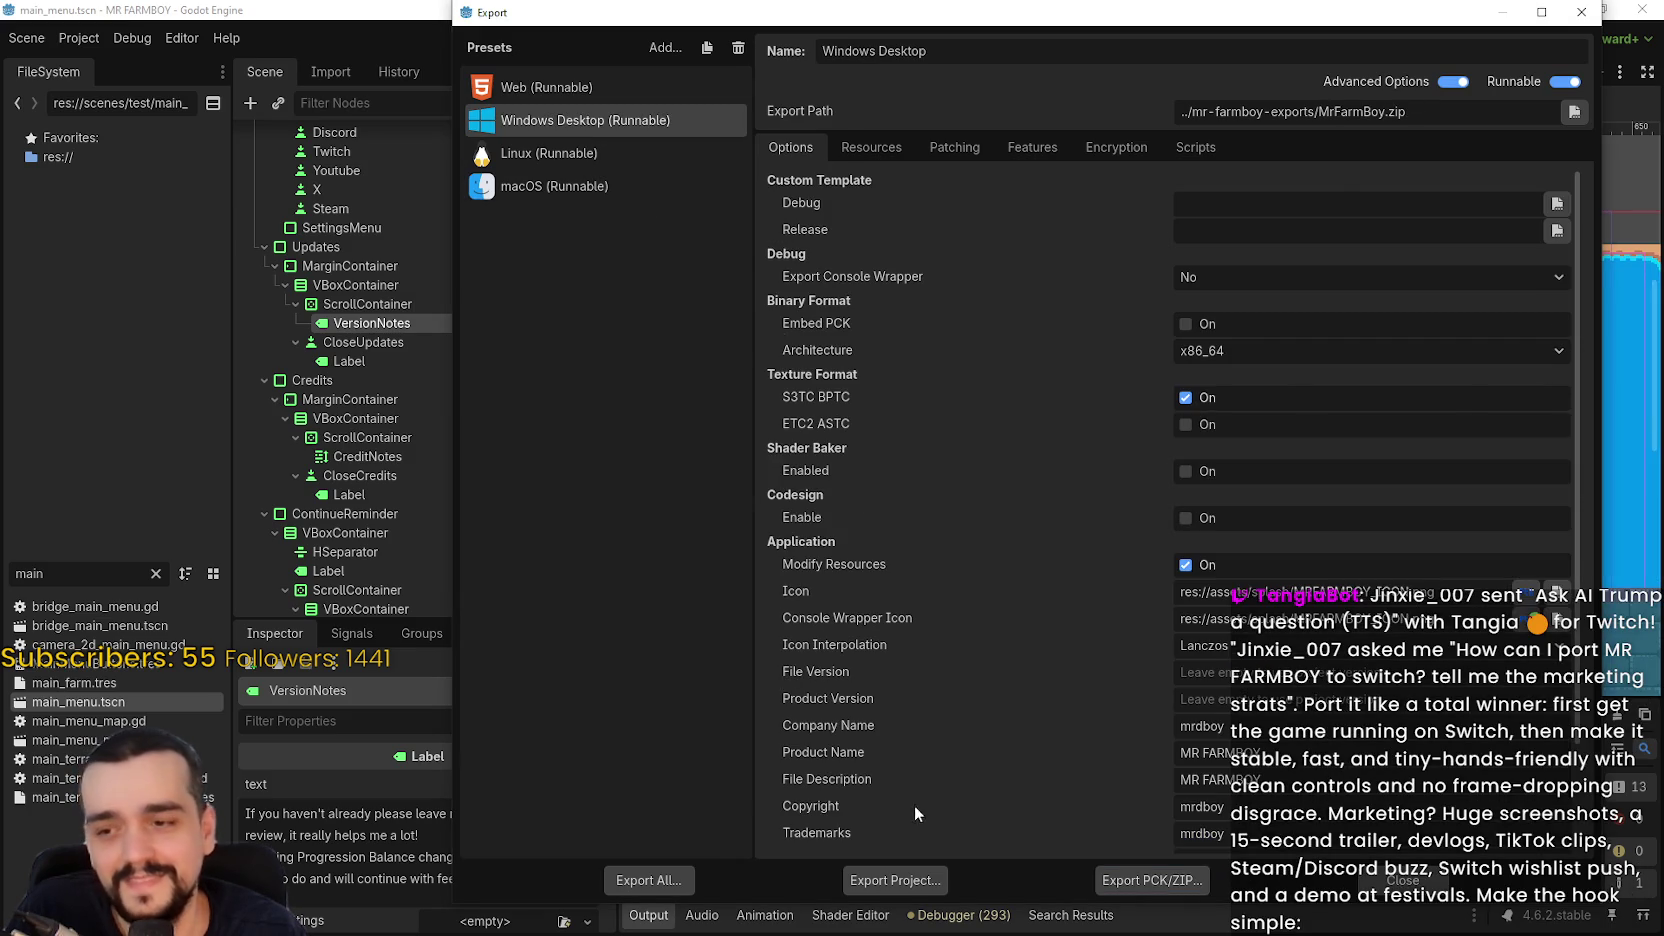
left_click(904, 881)
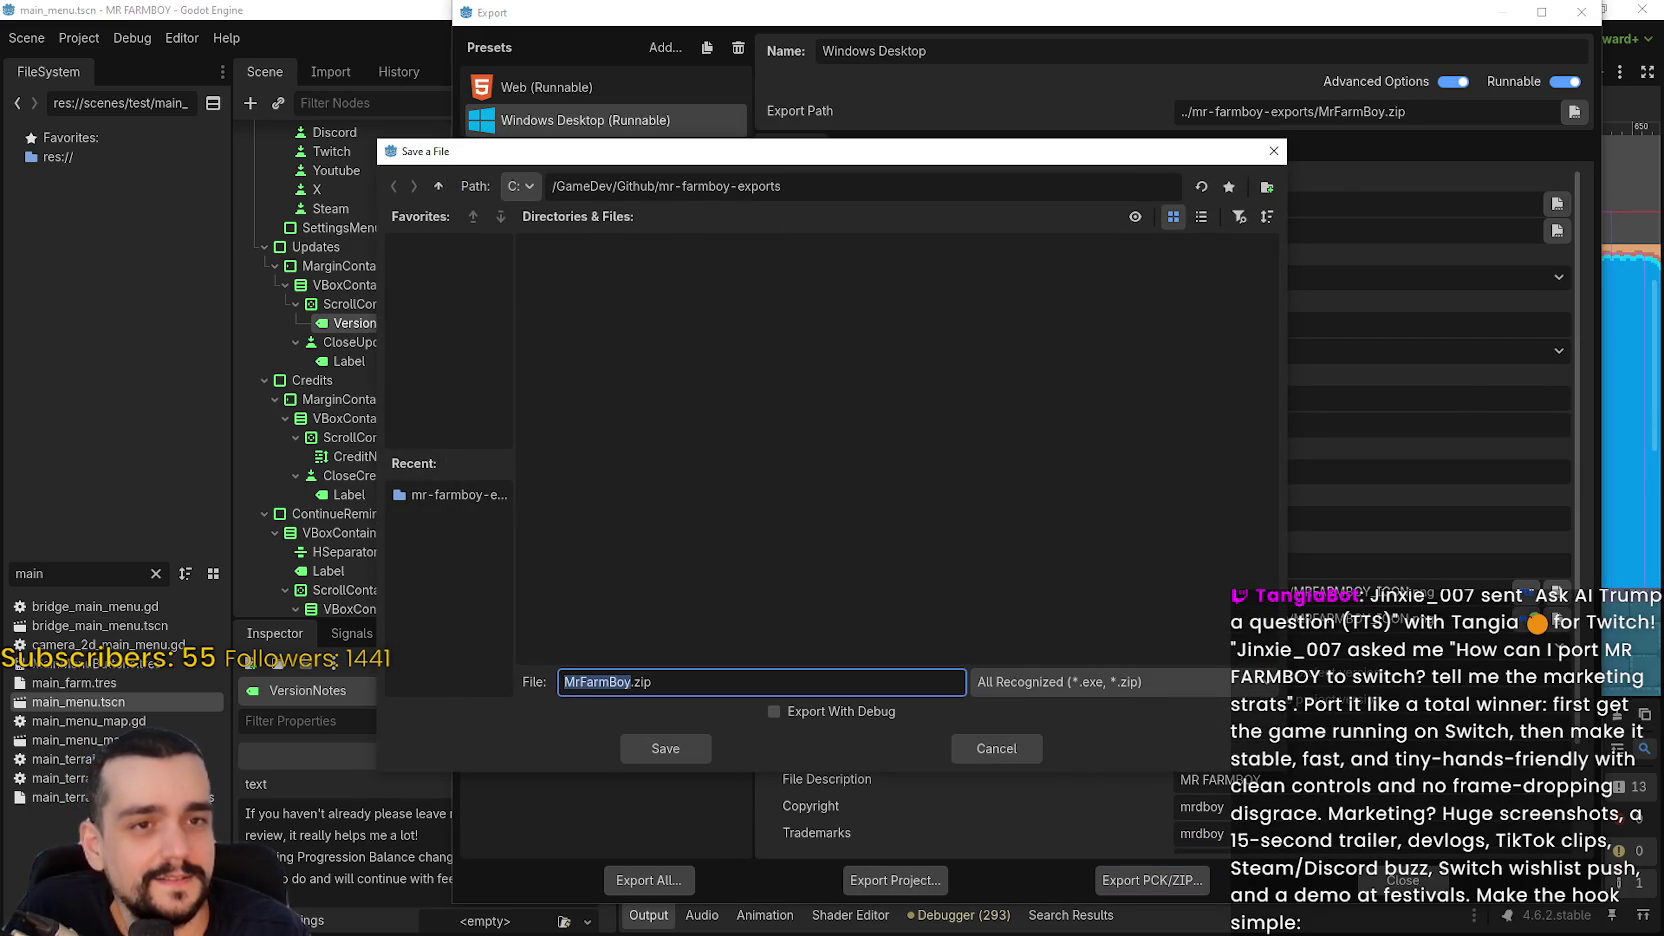
left_click(668, 748)
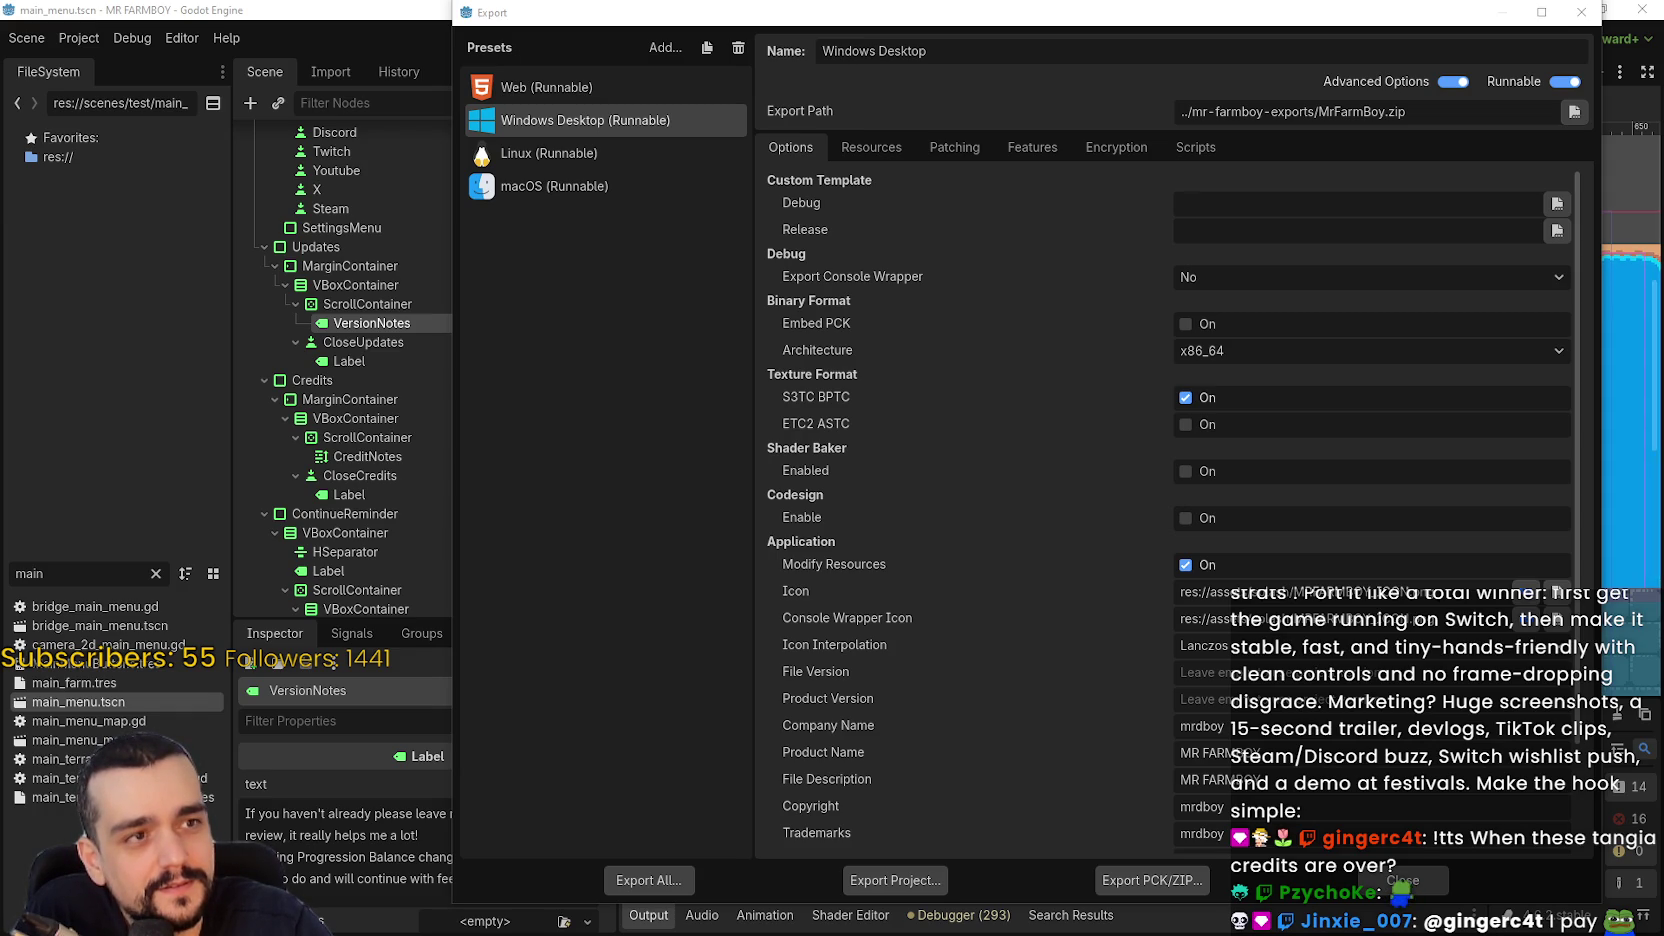
left_click_drag(1663, 50, 1075, 46)
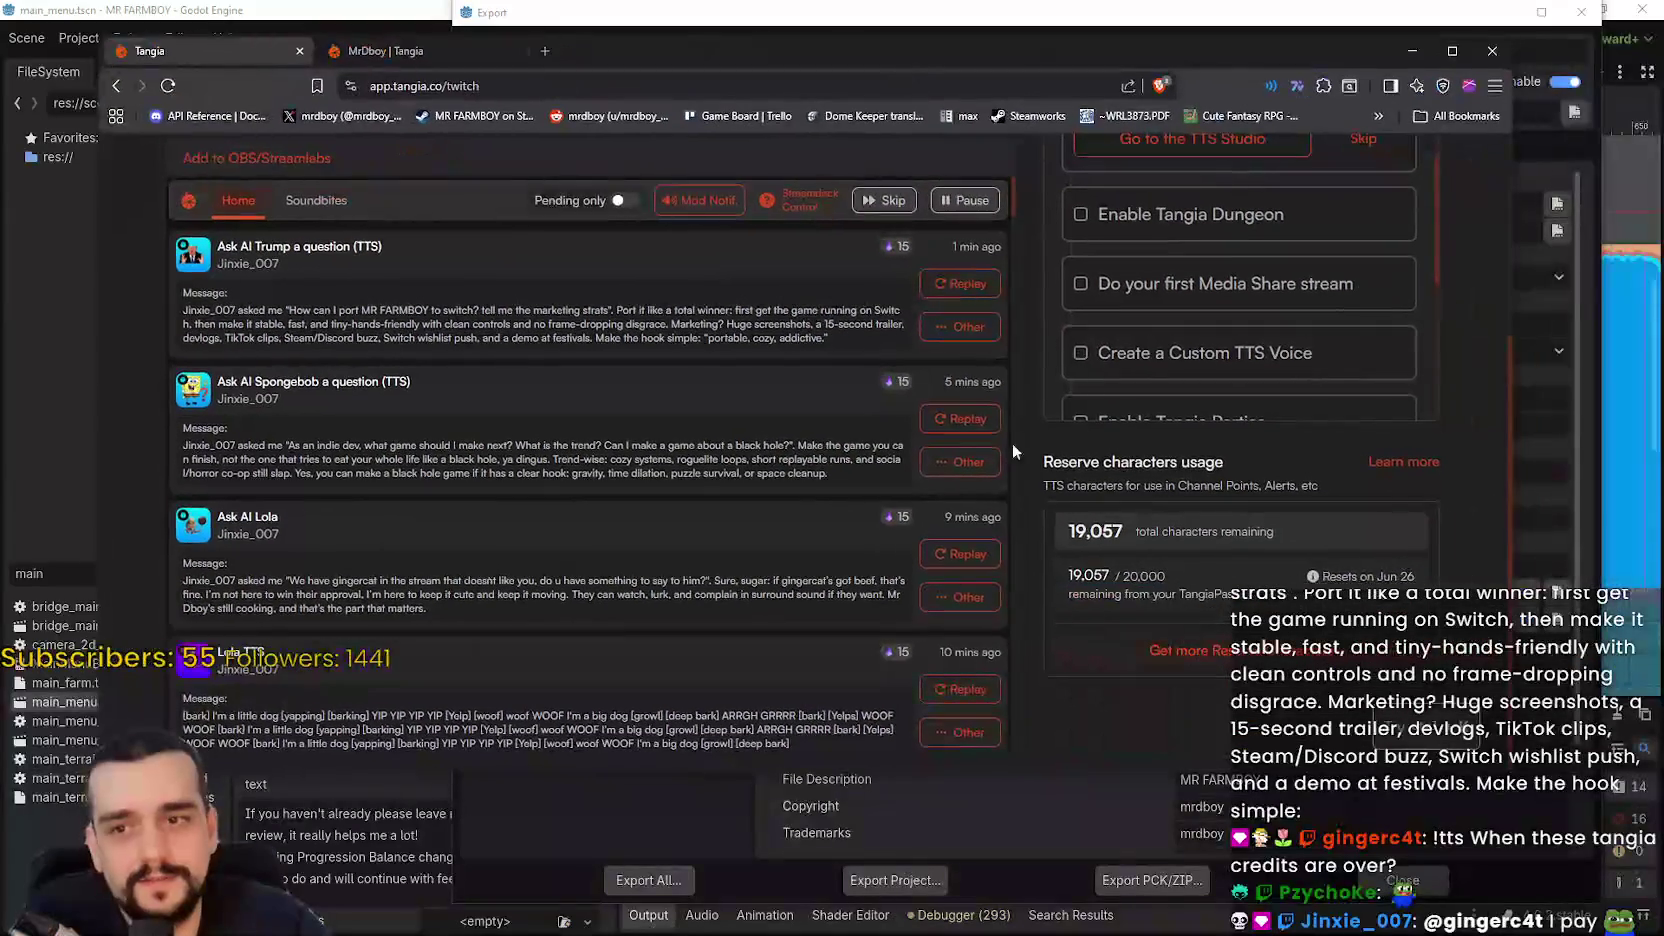
- Read the Tangia reserve characters usage text and the first paragraphs of its explanation
left_click_drag(1069, 486, 1266, 566)
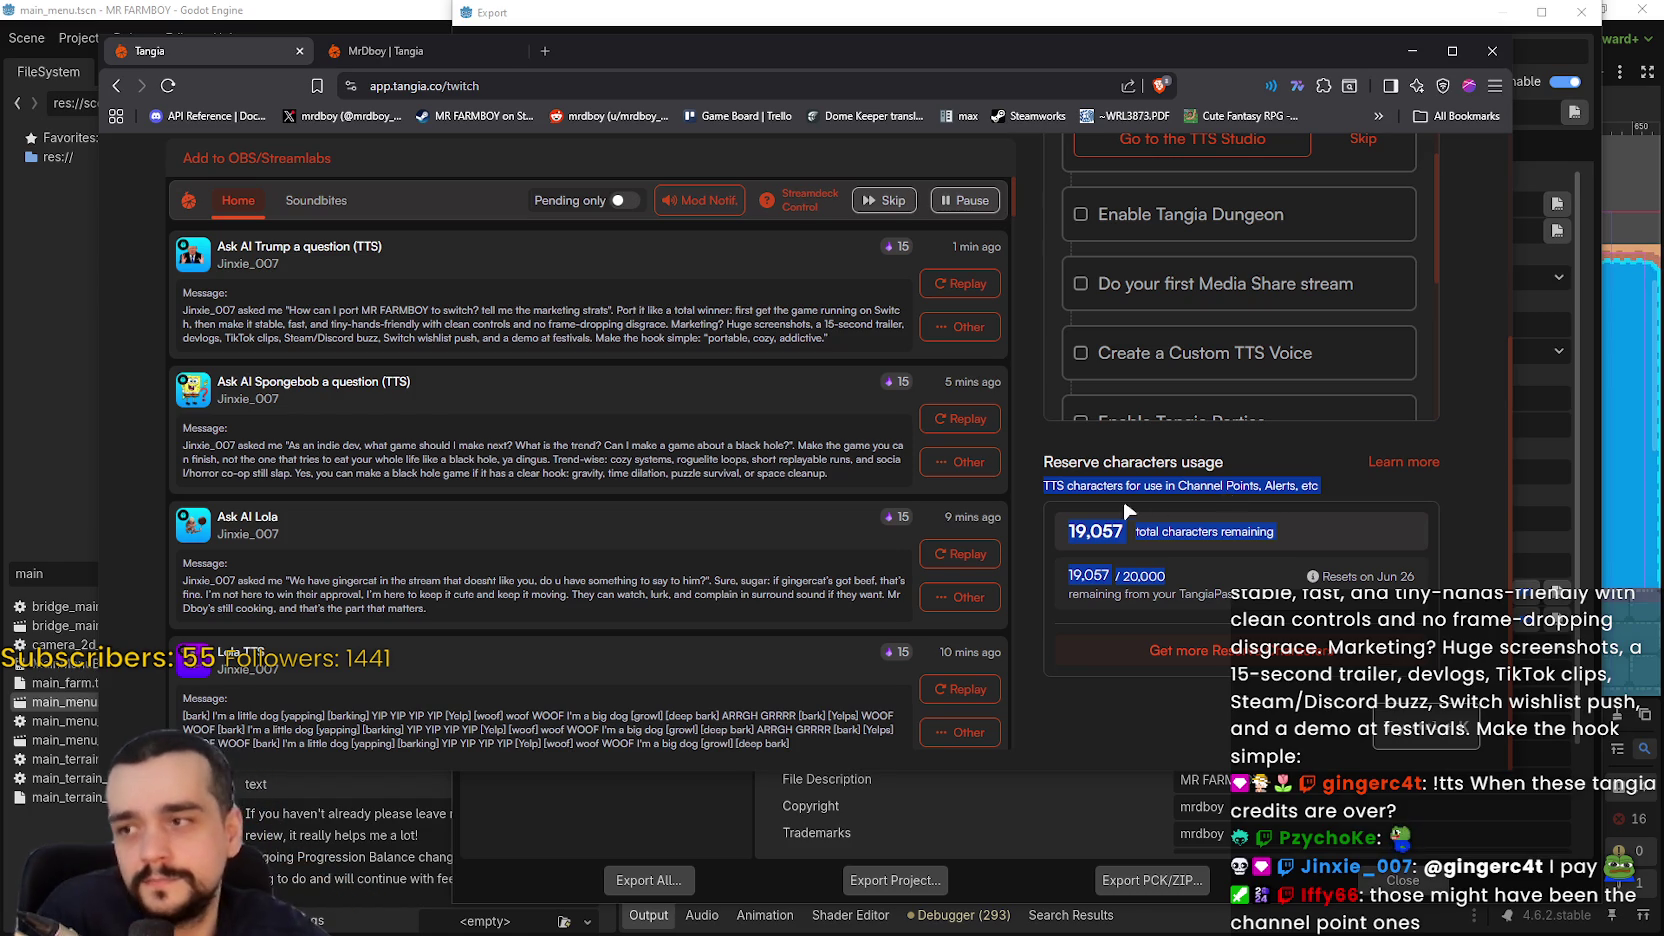
left_click(1082, 692)
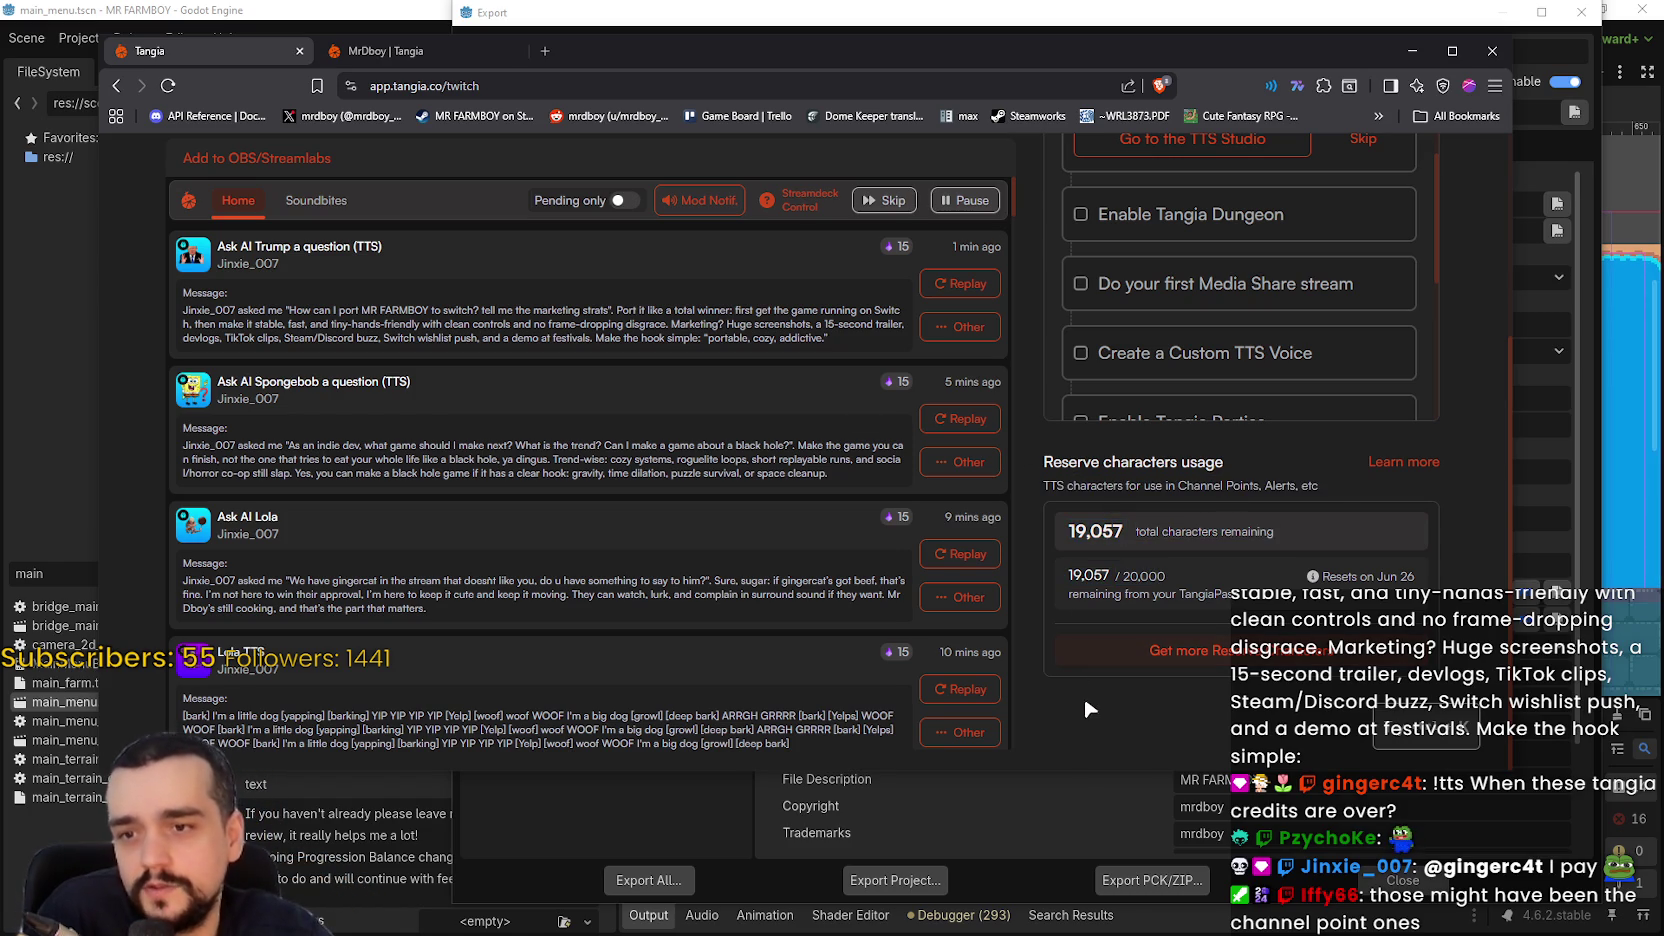
left_click(1400, 461)
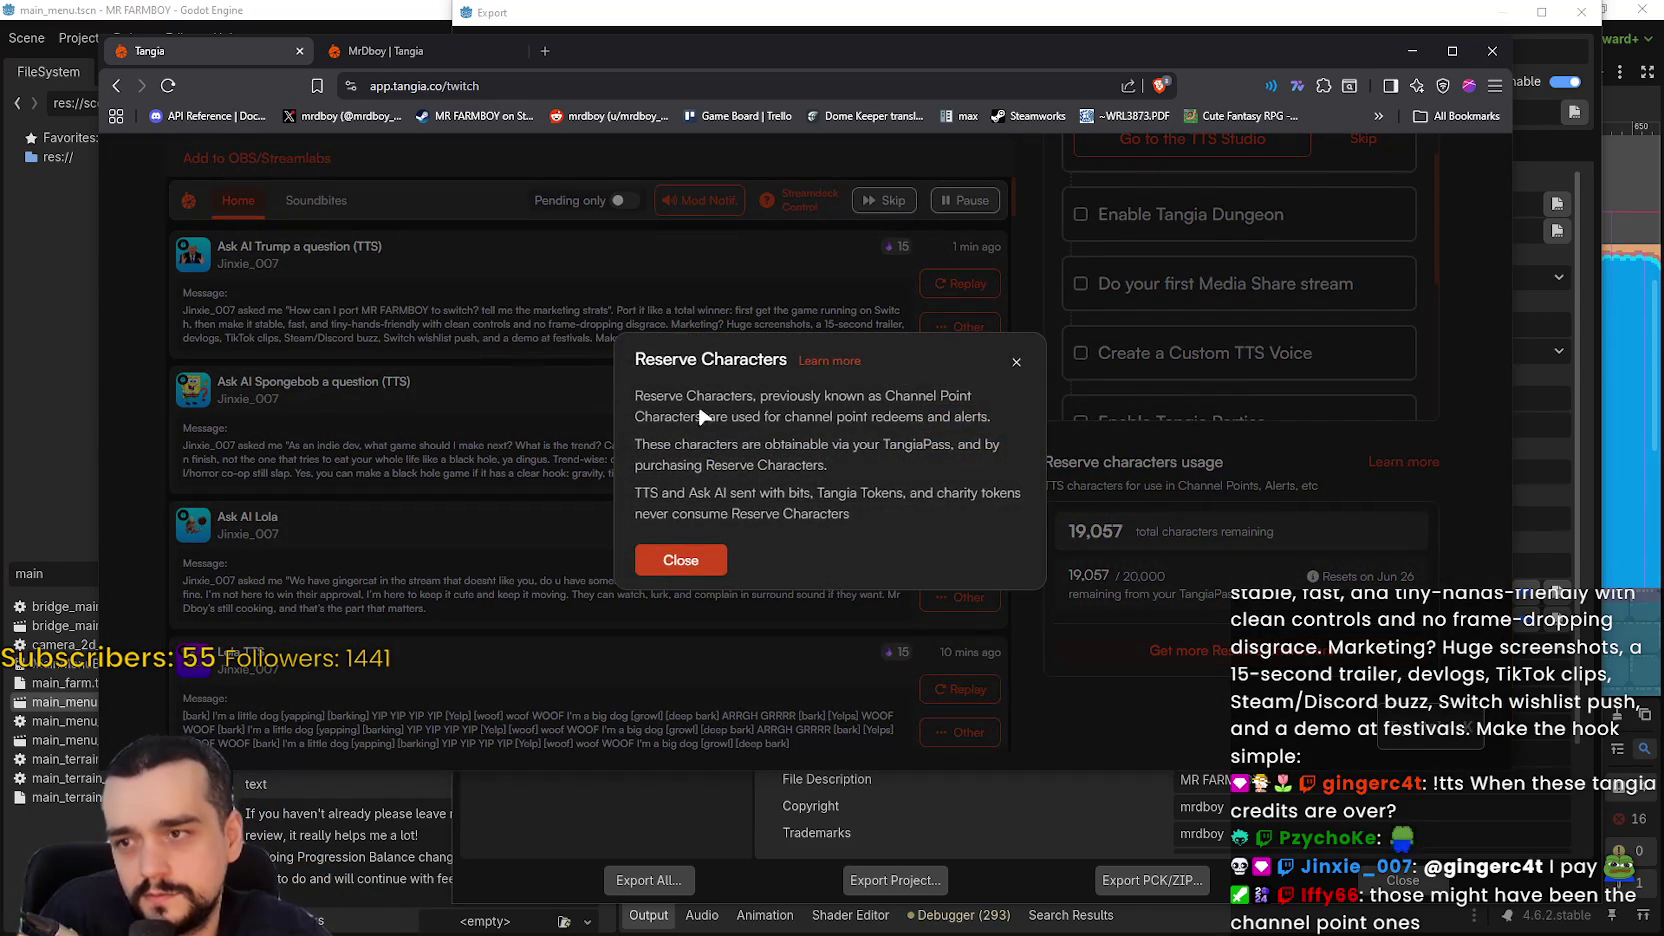
mouse_move(621, 397)
left_mouse_down()
mouse_move(973, 420)
mouse_move(967, 433)
left_mouse_up()
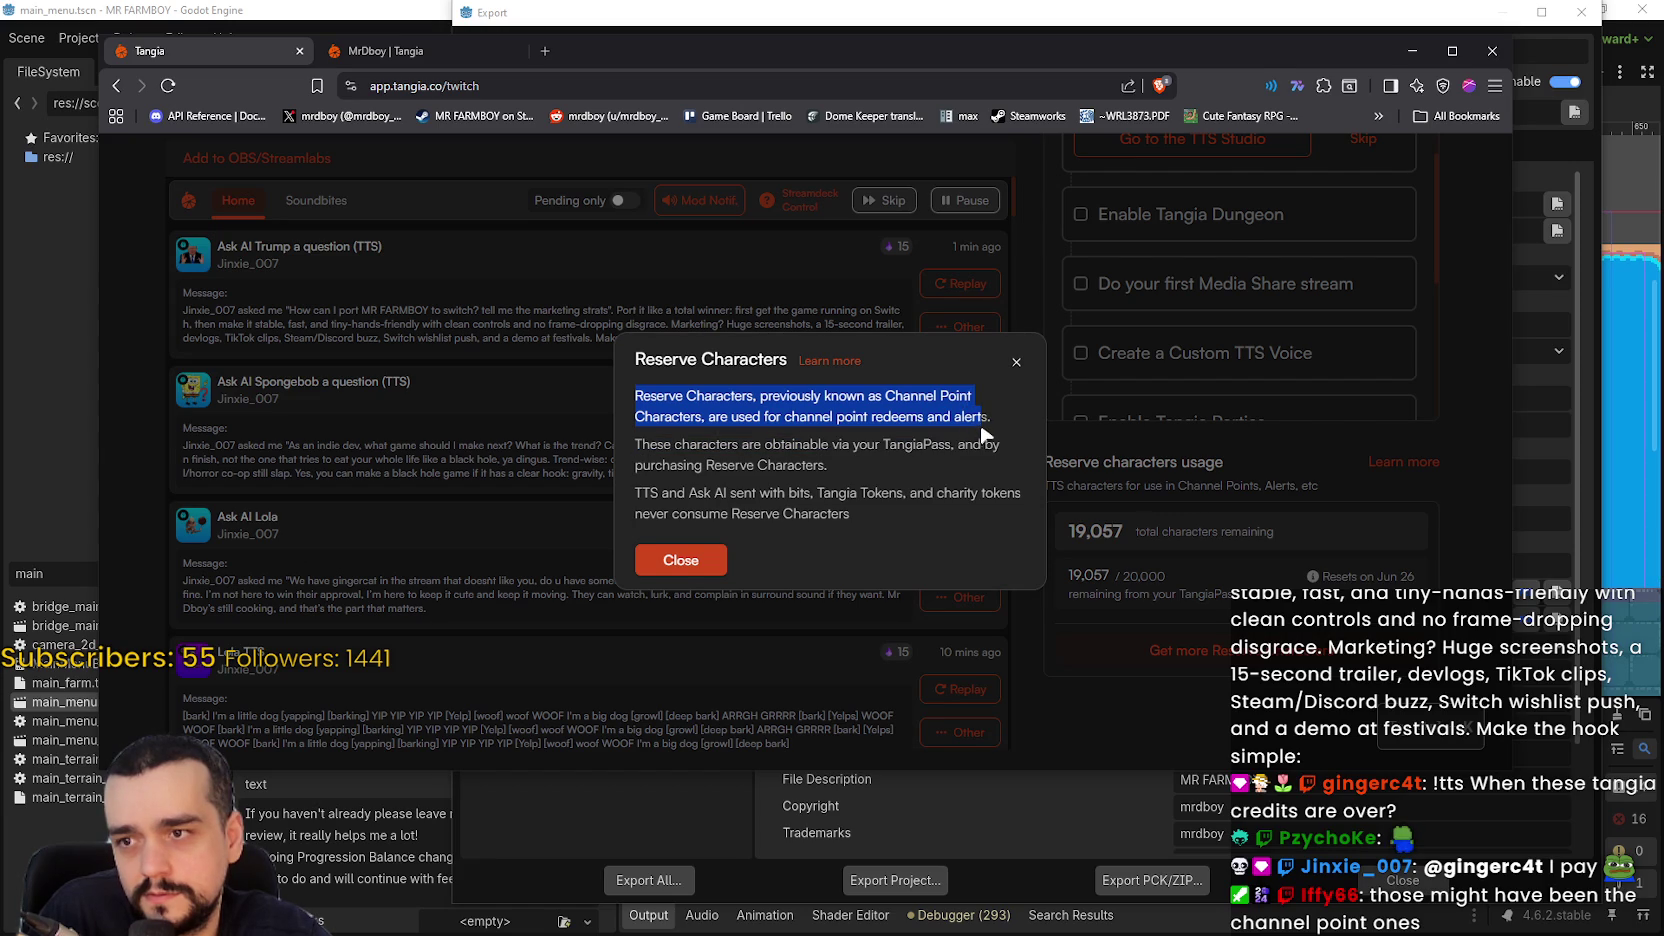
mouse_move(995, 430)
left_mouse_down()
mouse_move(918, 461)
mouse_move(901, 456)
mouse_move(993, 445)
mouse_move(773, 476)
mouse_move(799, 498)
mouse_move(745, 515)
mouse_move(790, 497)
mouse_move(959, 495)
left_mouse_up()
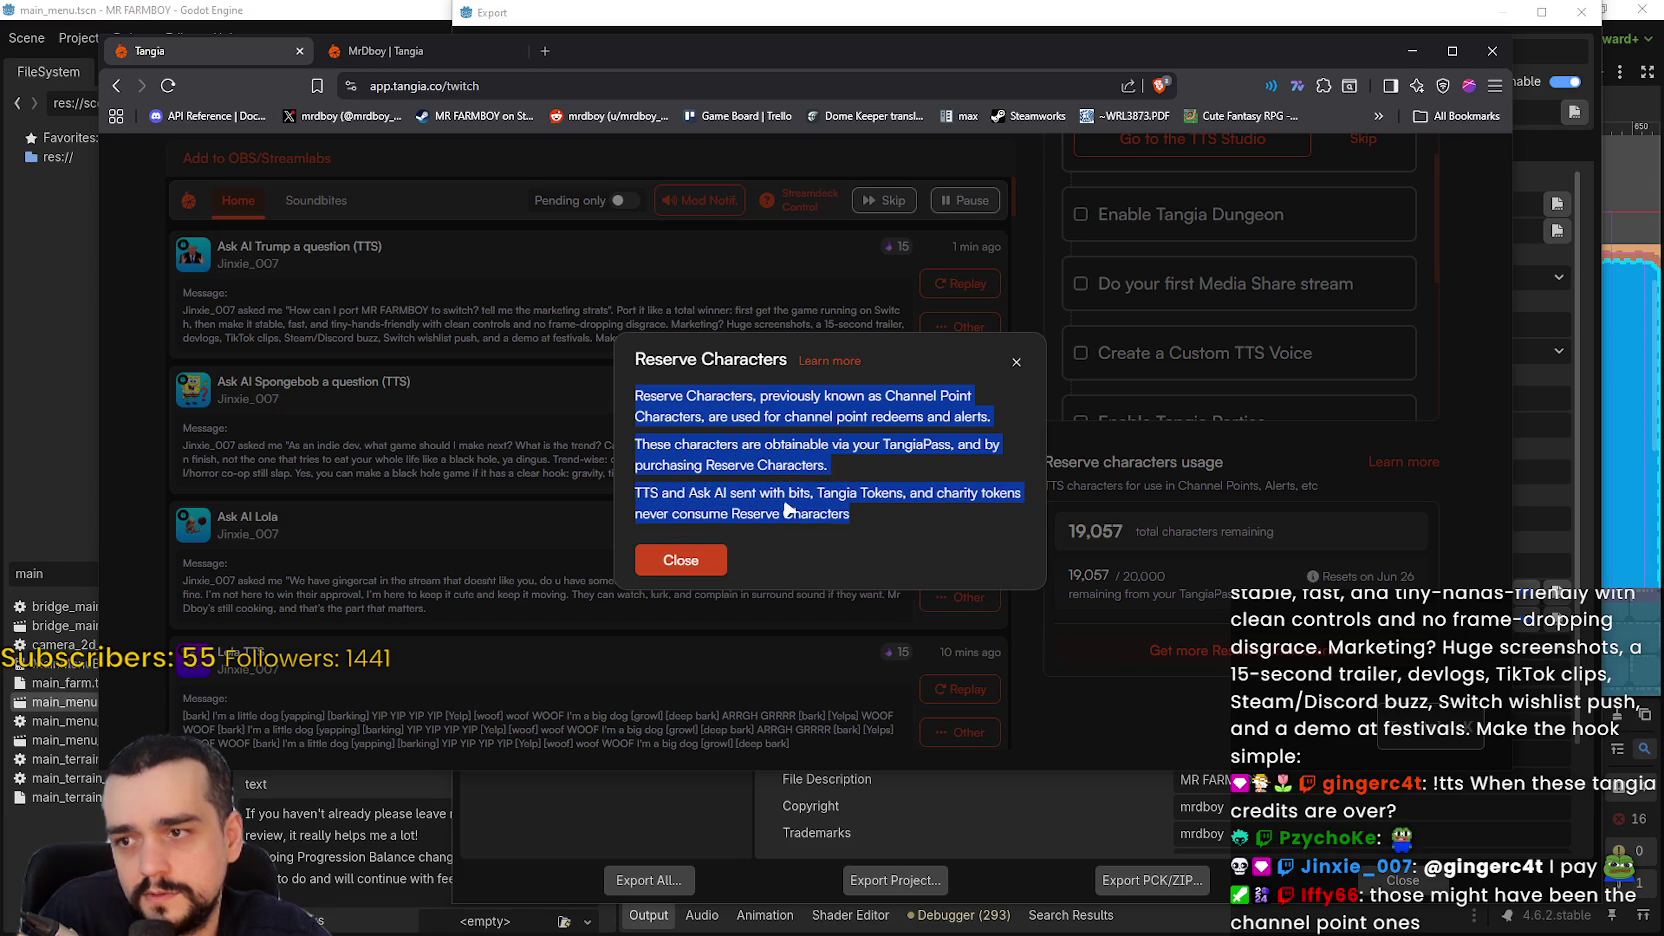
- Highlight the sentence on what never consumes Reserve Characters, close the explanation, and switch back to Godot
left_click(612, 484)
mouse_move(613, 488)
left_mouse_down()
mouse_move(700, 514)
mouse_move(852, 514)
left_mouse_up()
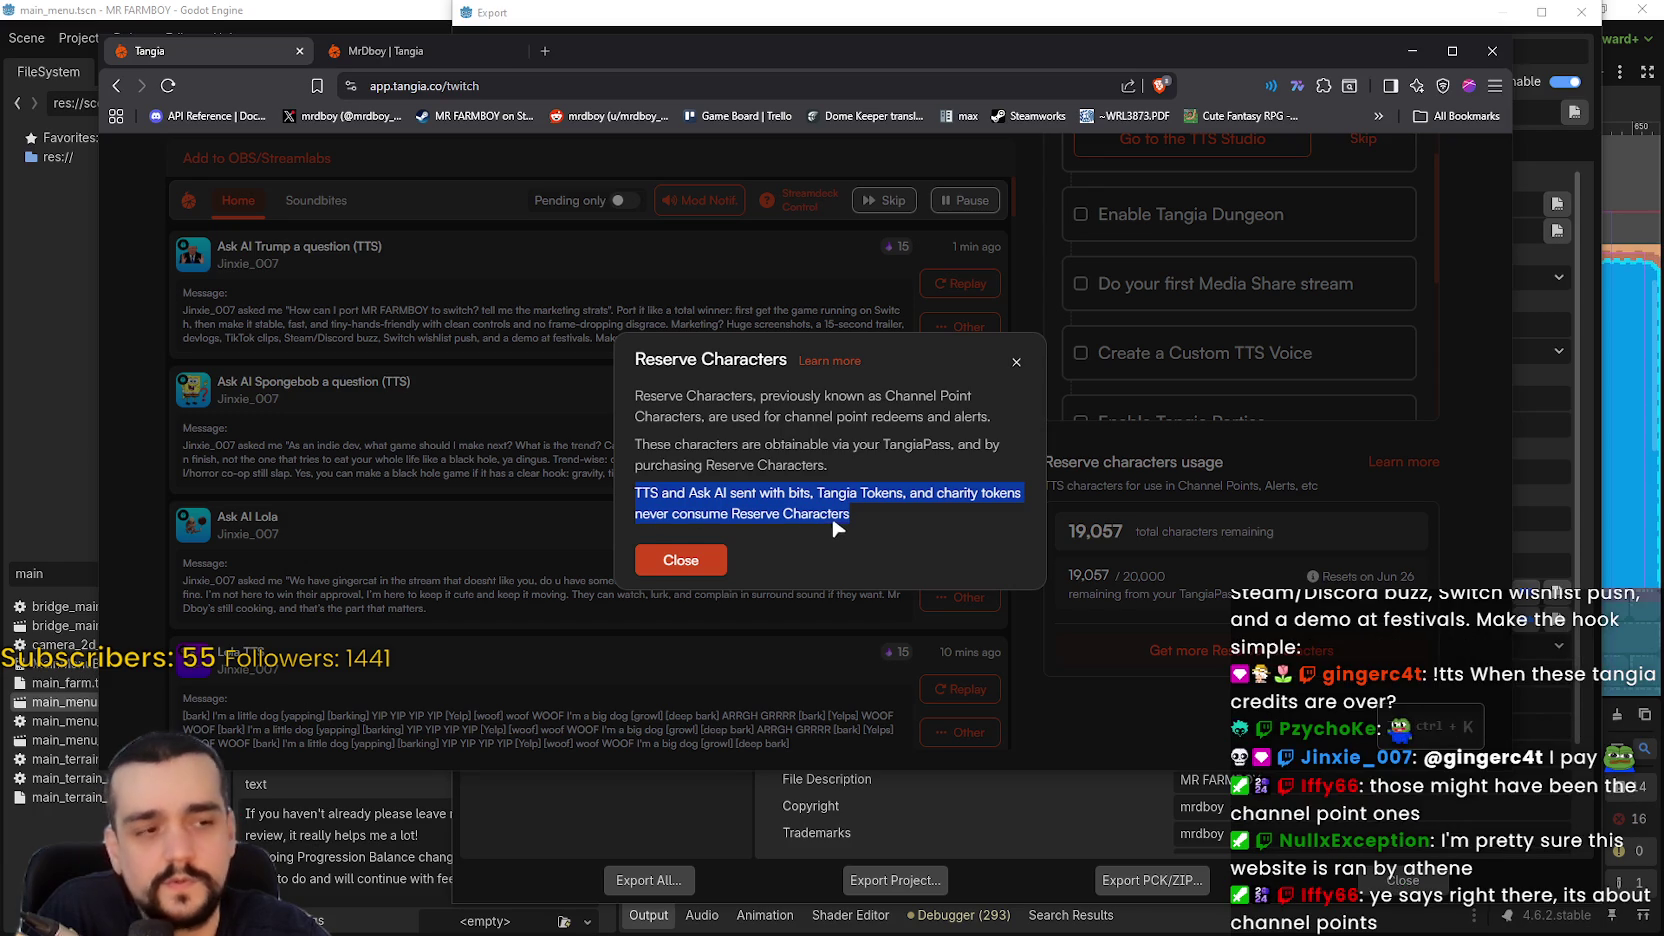
left_click(1105, 592)
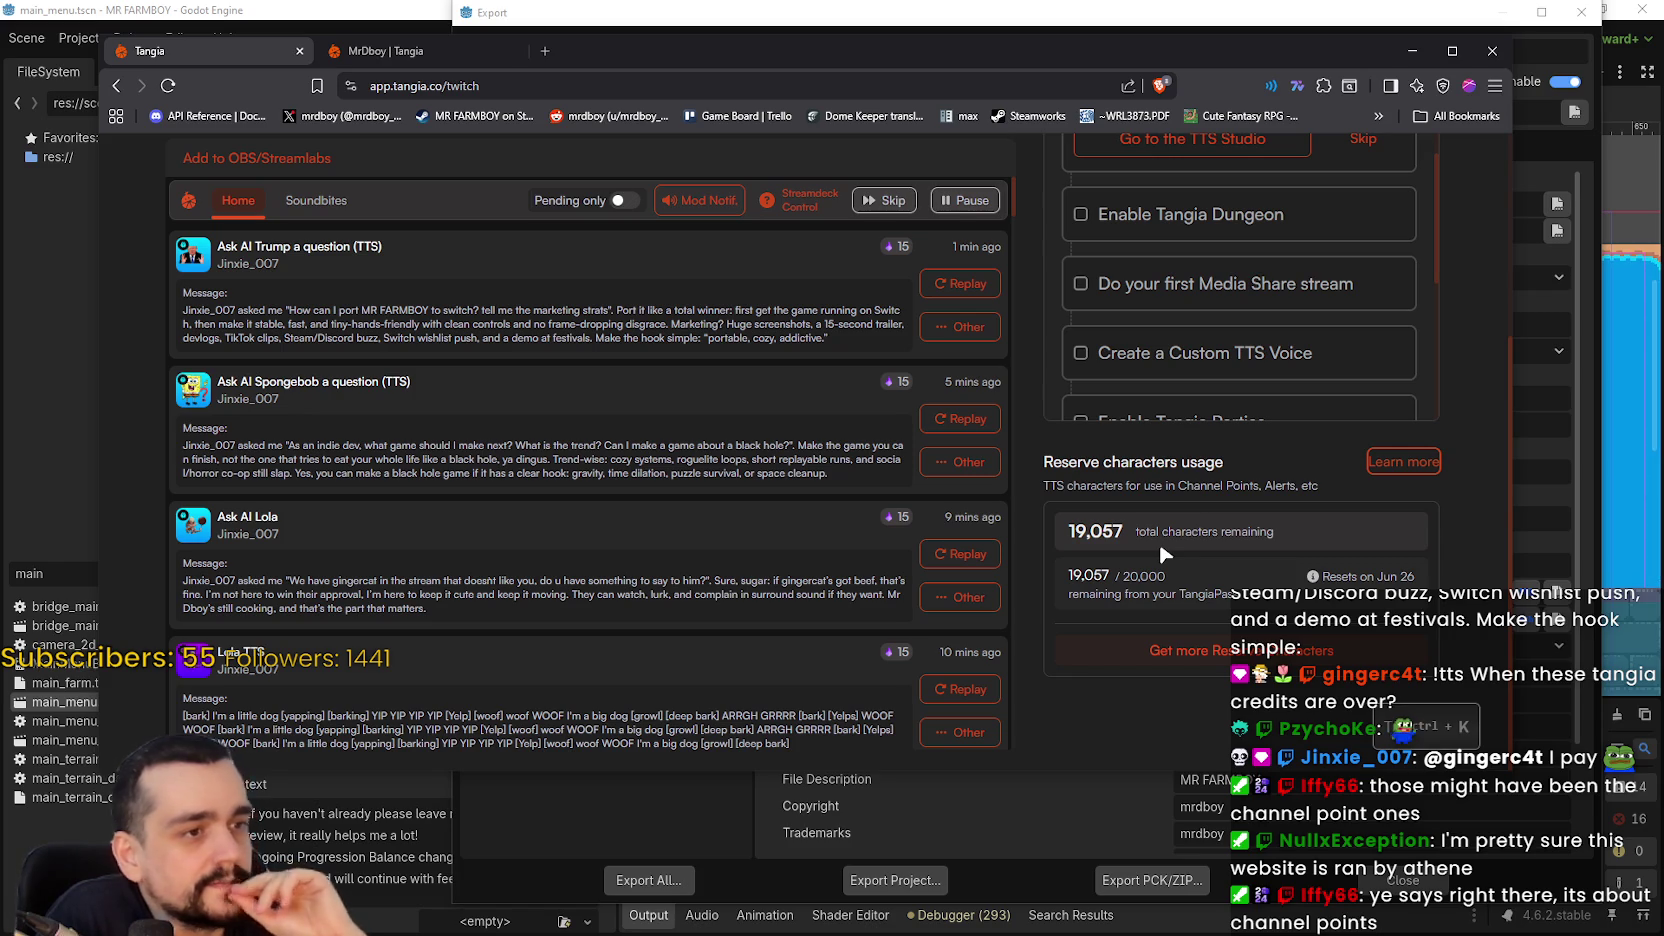
key("alt+Tab")
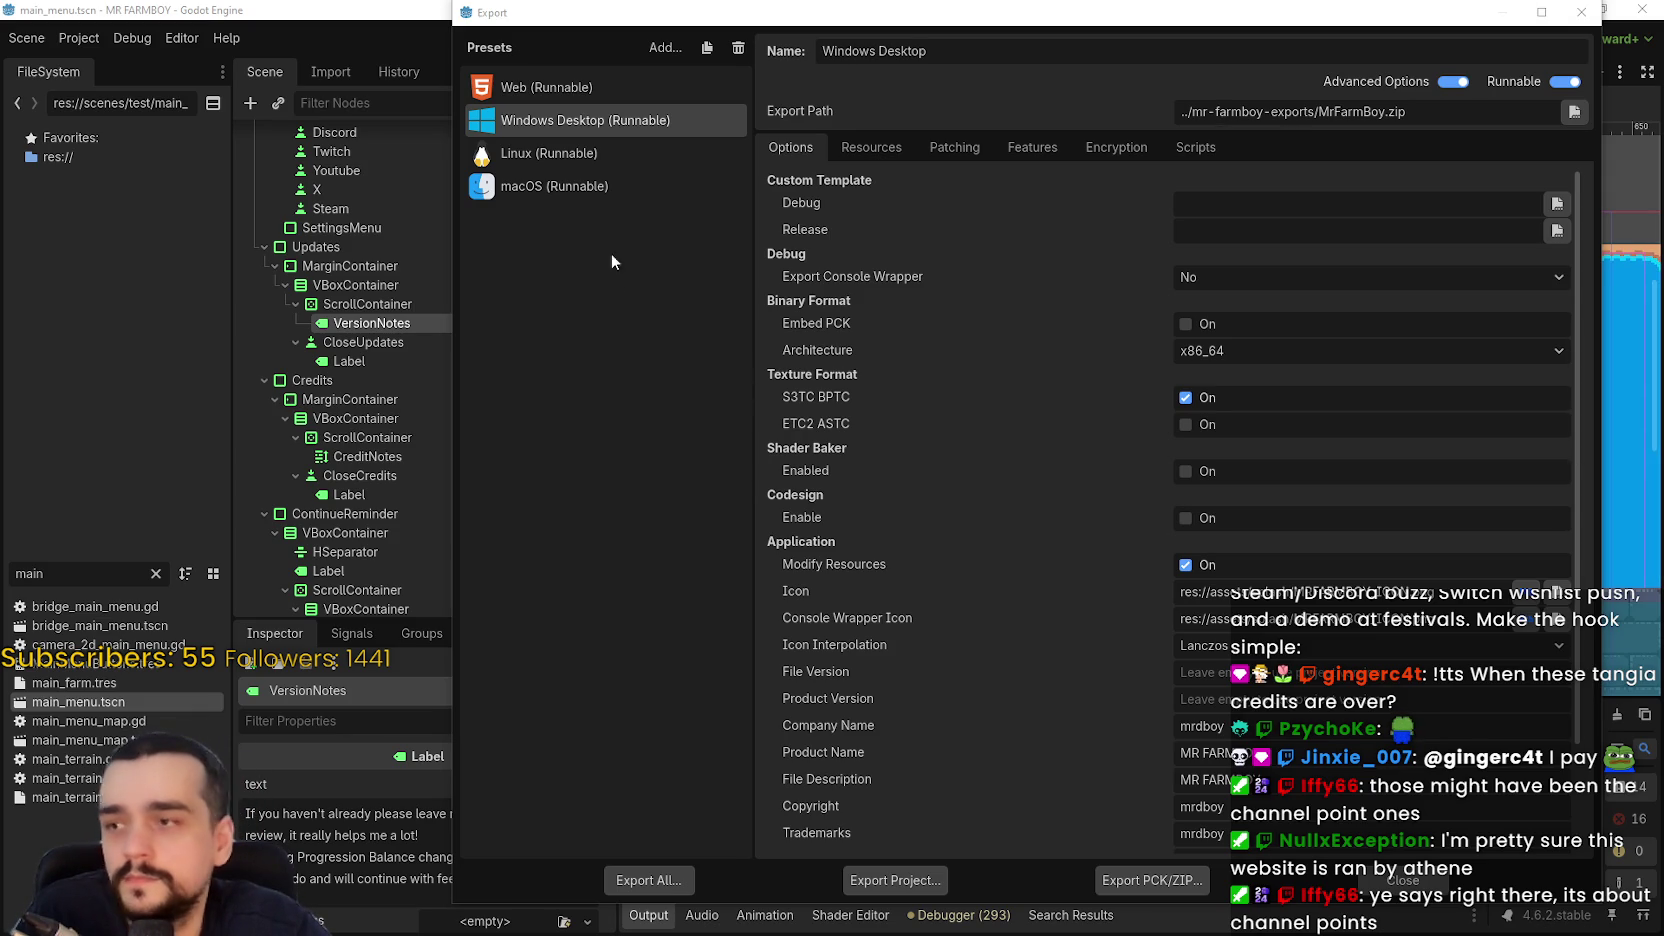
- Export the Linux preset build into the mr-farmboy-exports folder
left_click(566, 155)
left_click(912, 881)
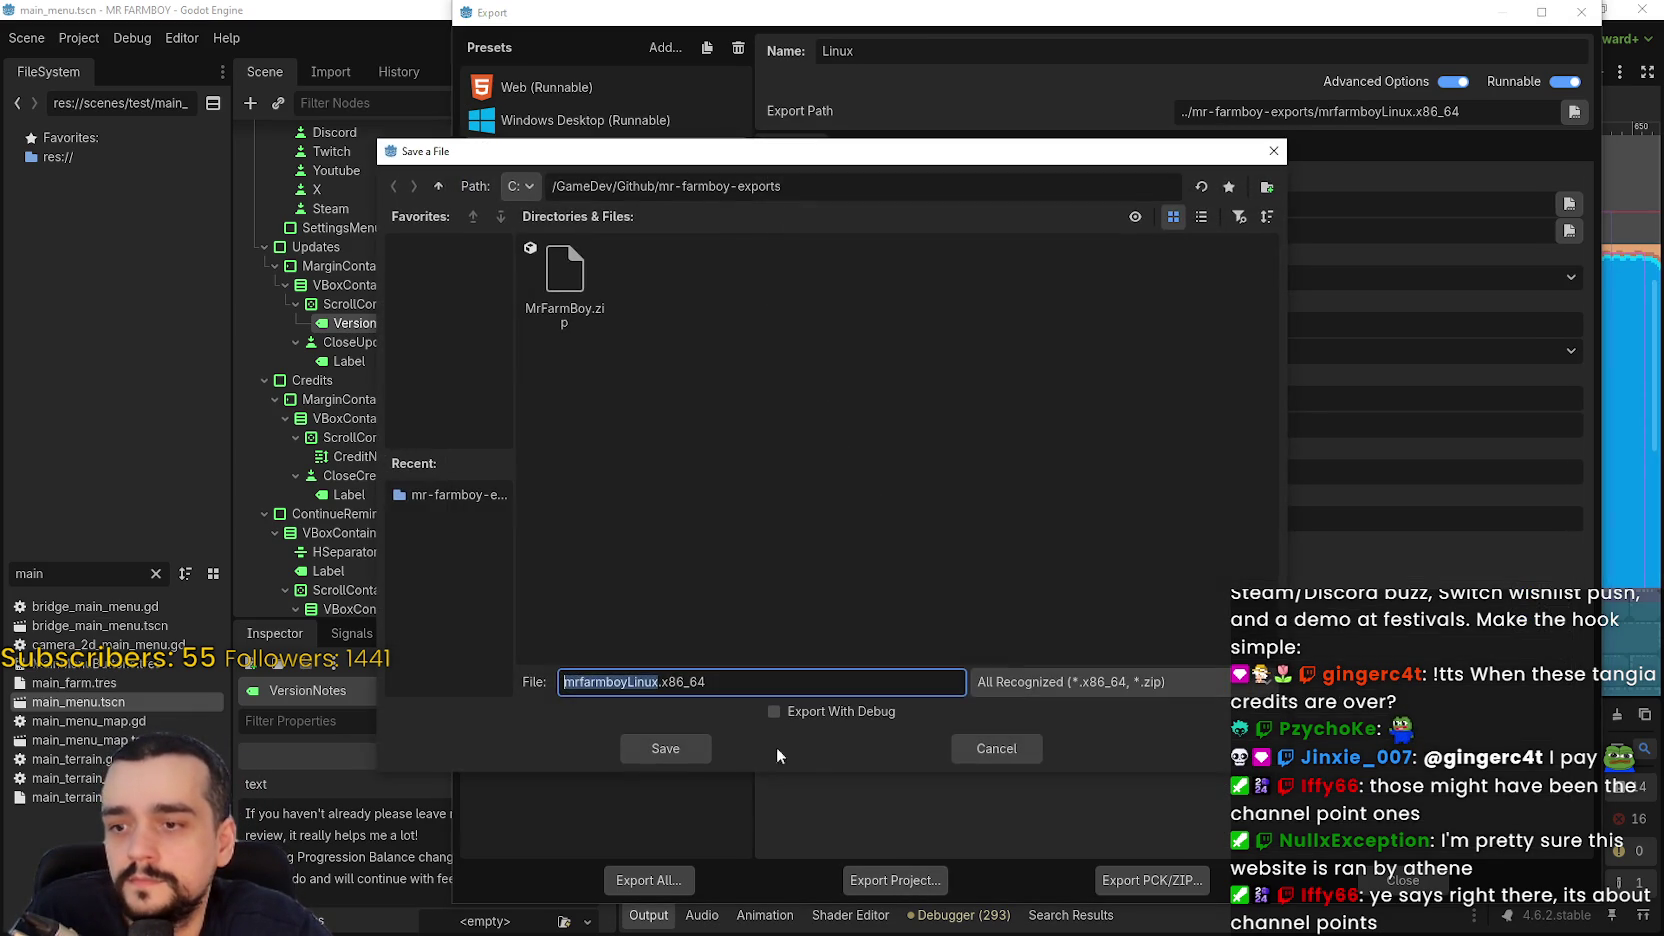
left_click(679, 748)
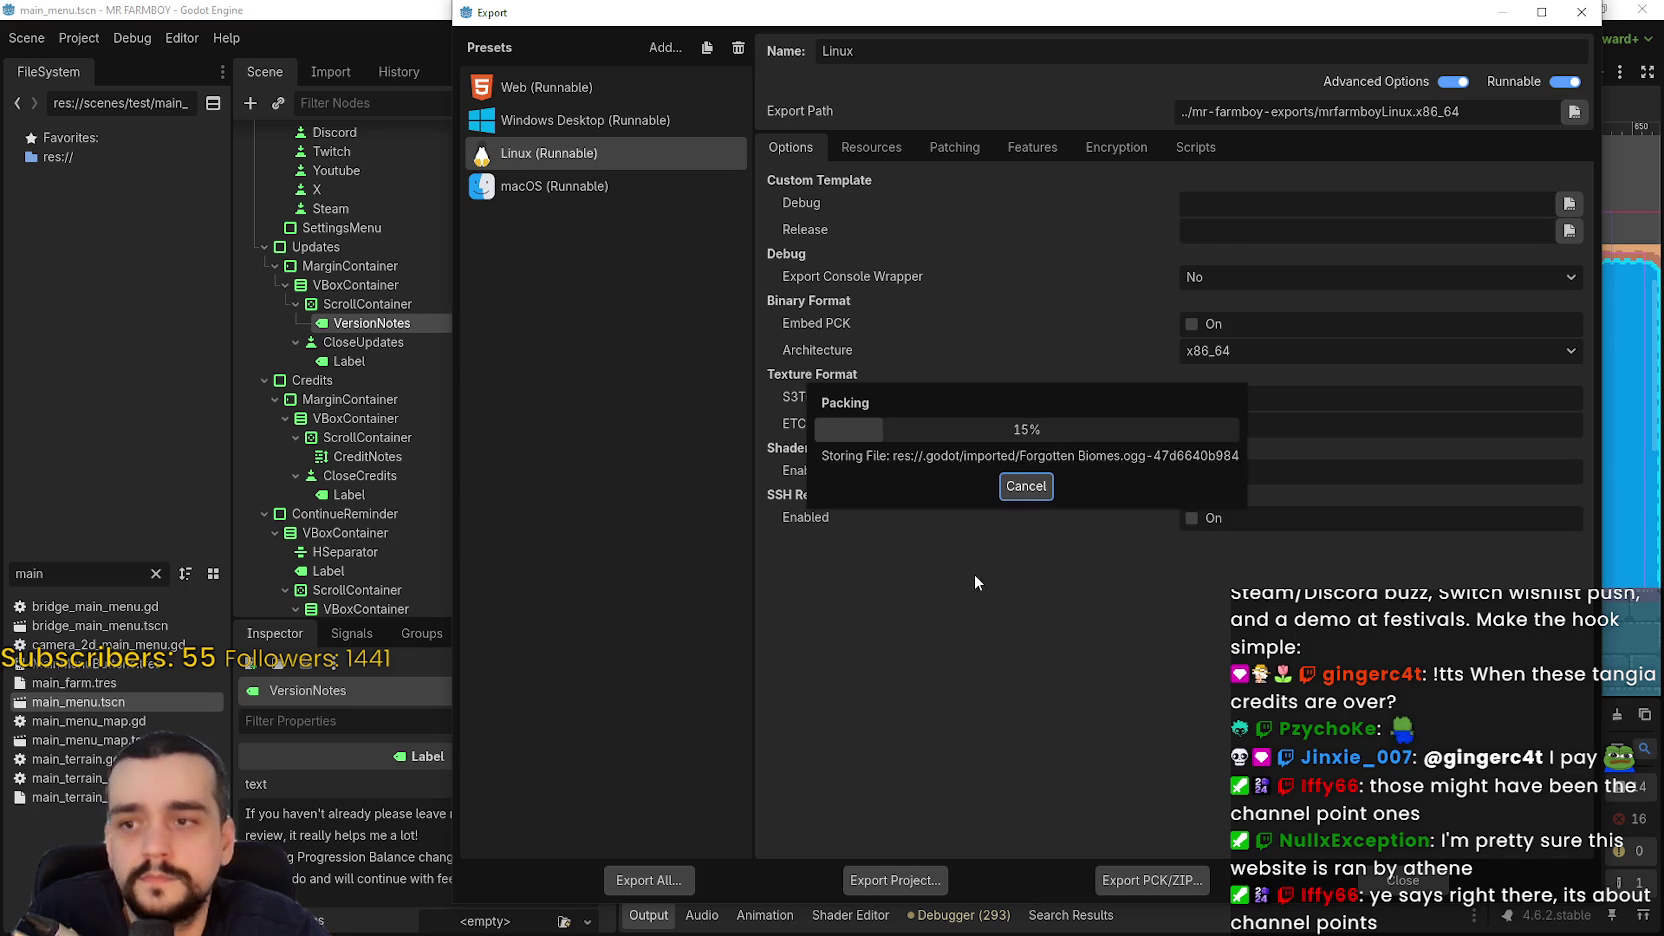
- Export the macOS preset build, then open MrFarmBoy.zip to inspect its contents
left_click(611, 229)
left_click(884, 874)
left_click(705, 742)
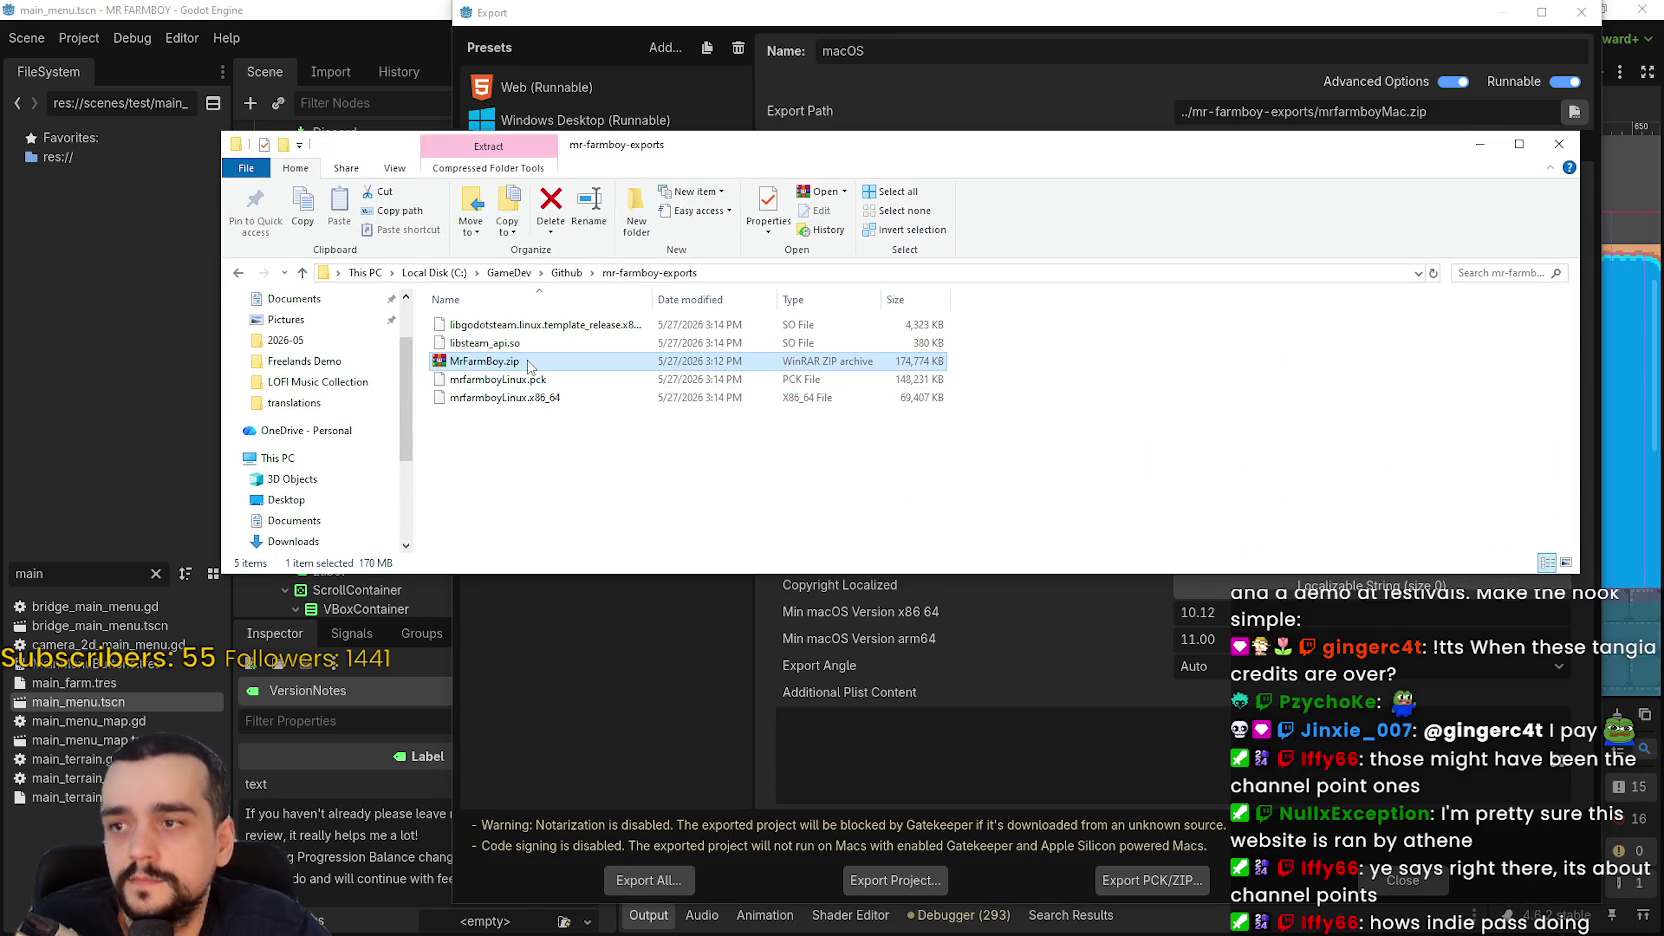
double_click(480, 336)
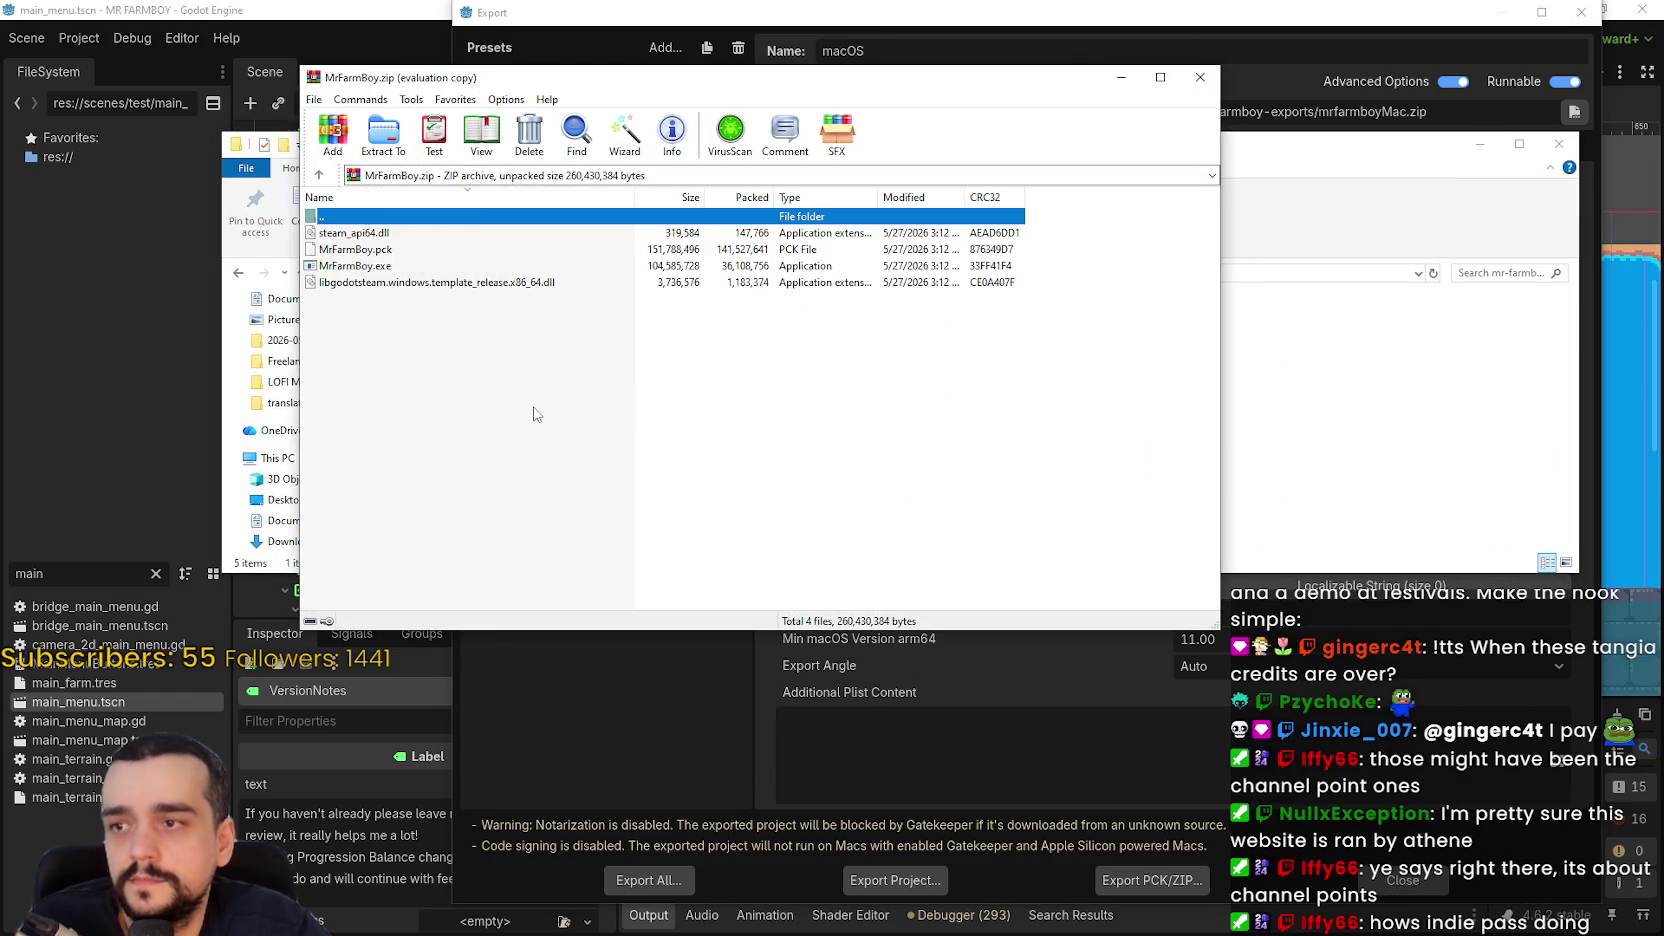
- Pack the four Linux build files into a ZIP archive in mr-farmboy-exports
double_click(455, 218)
left_click(853, 343)
left_click_drag(975, 358, 420, 254)
left_click(333, 132)
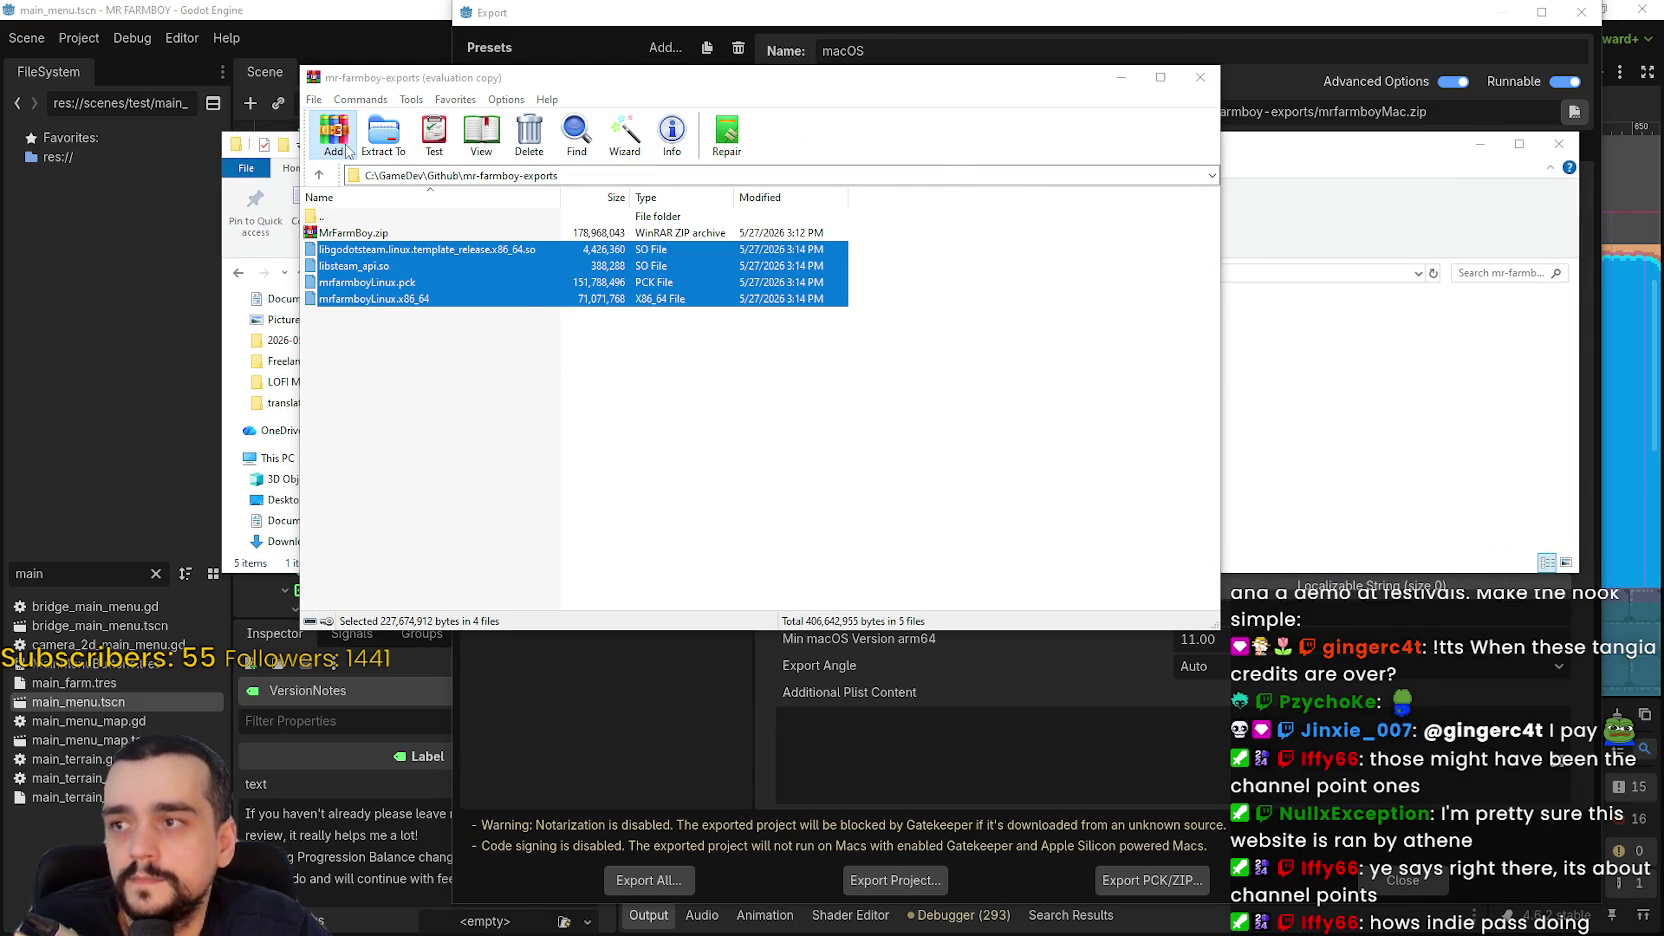
left_click(687, 336)
left_click(777, 515)
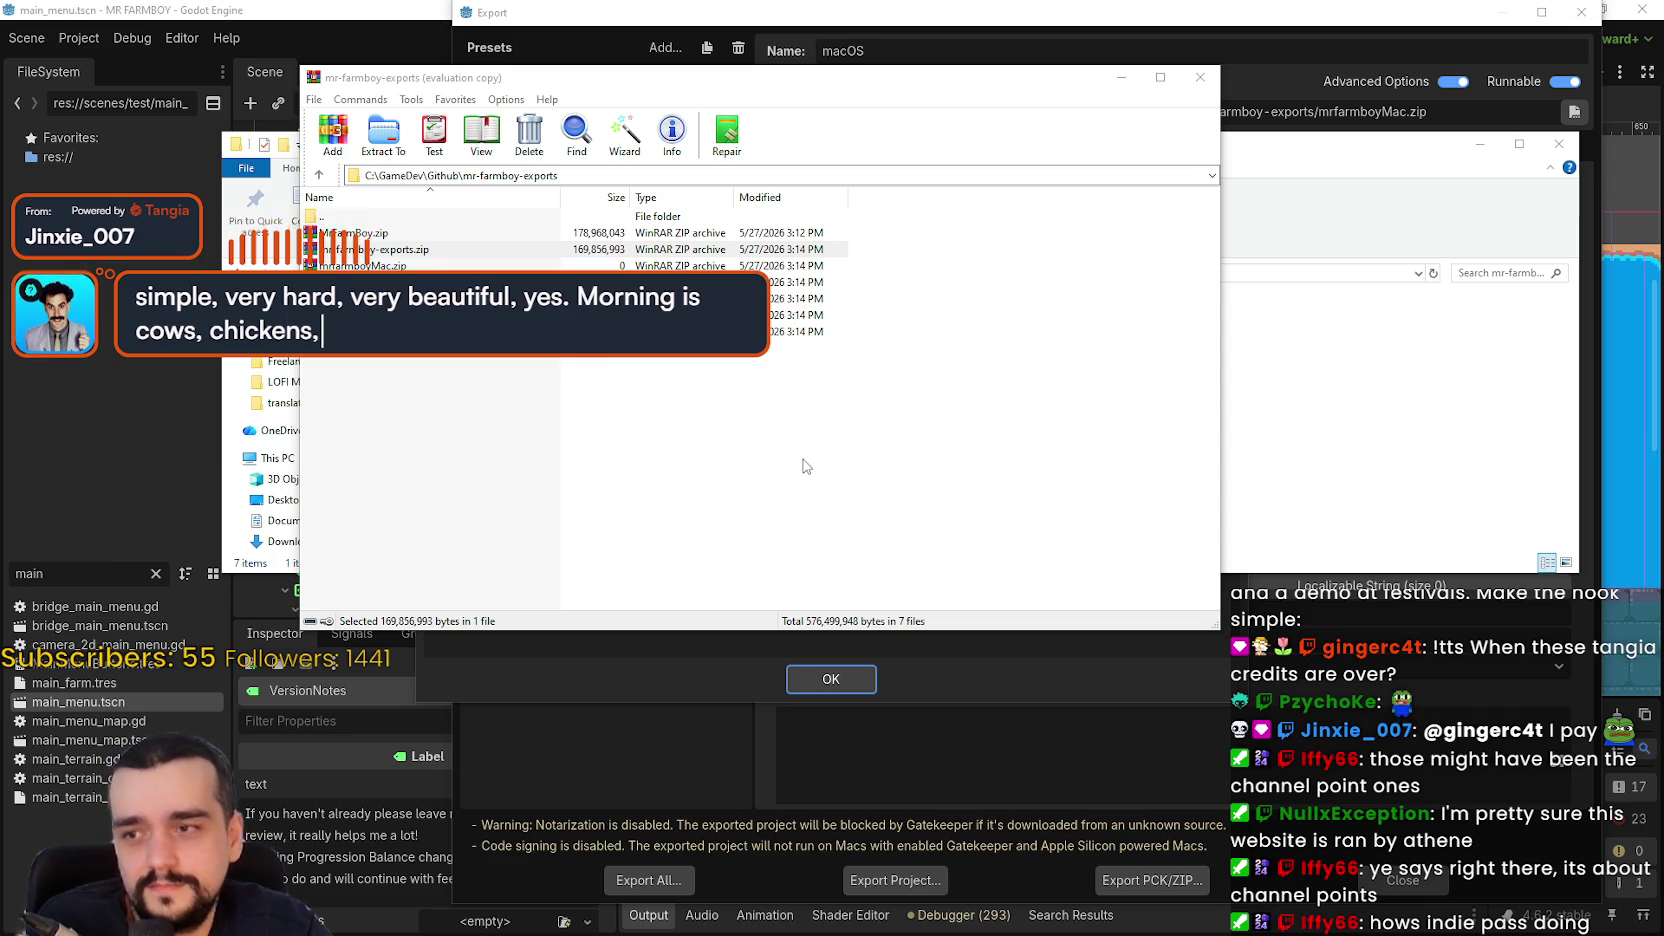
- Close the WinRAR window and the mr-farmboy-exports folder window
left_click(1091, 187)
left_click_drag(1000, 77, 1210, 128)
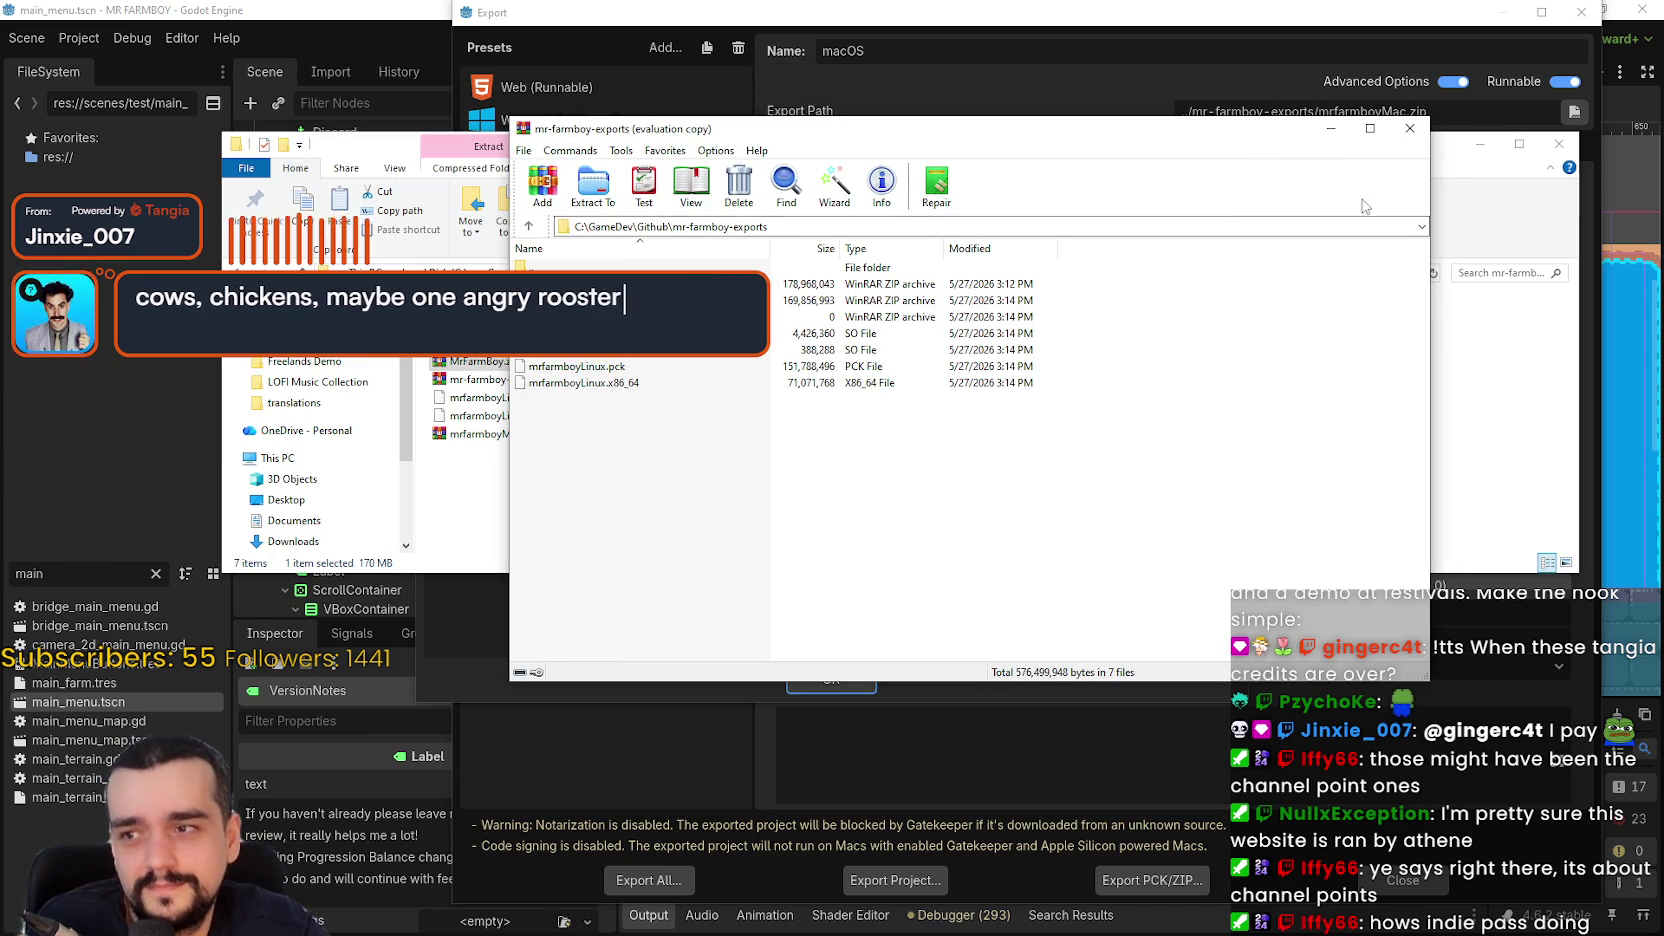
left_click(1418, 137)
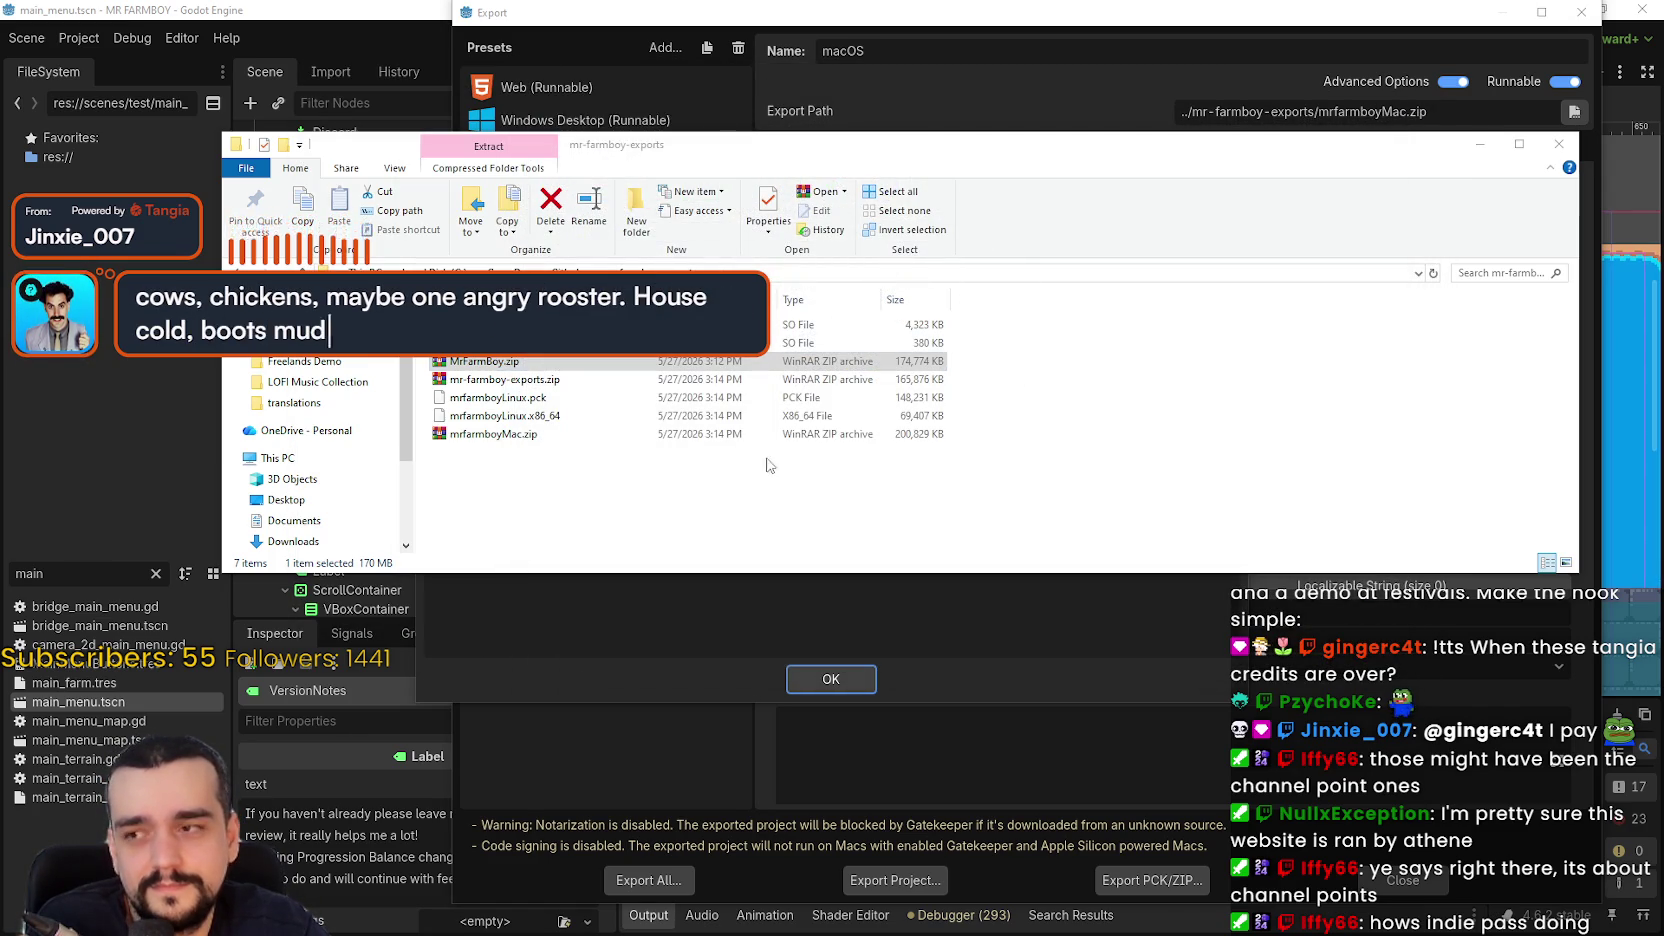
left_click_drag(1578, 572, 1121, 579)
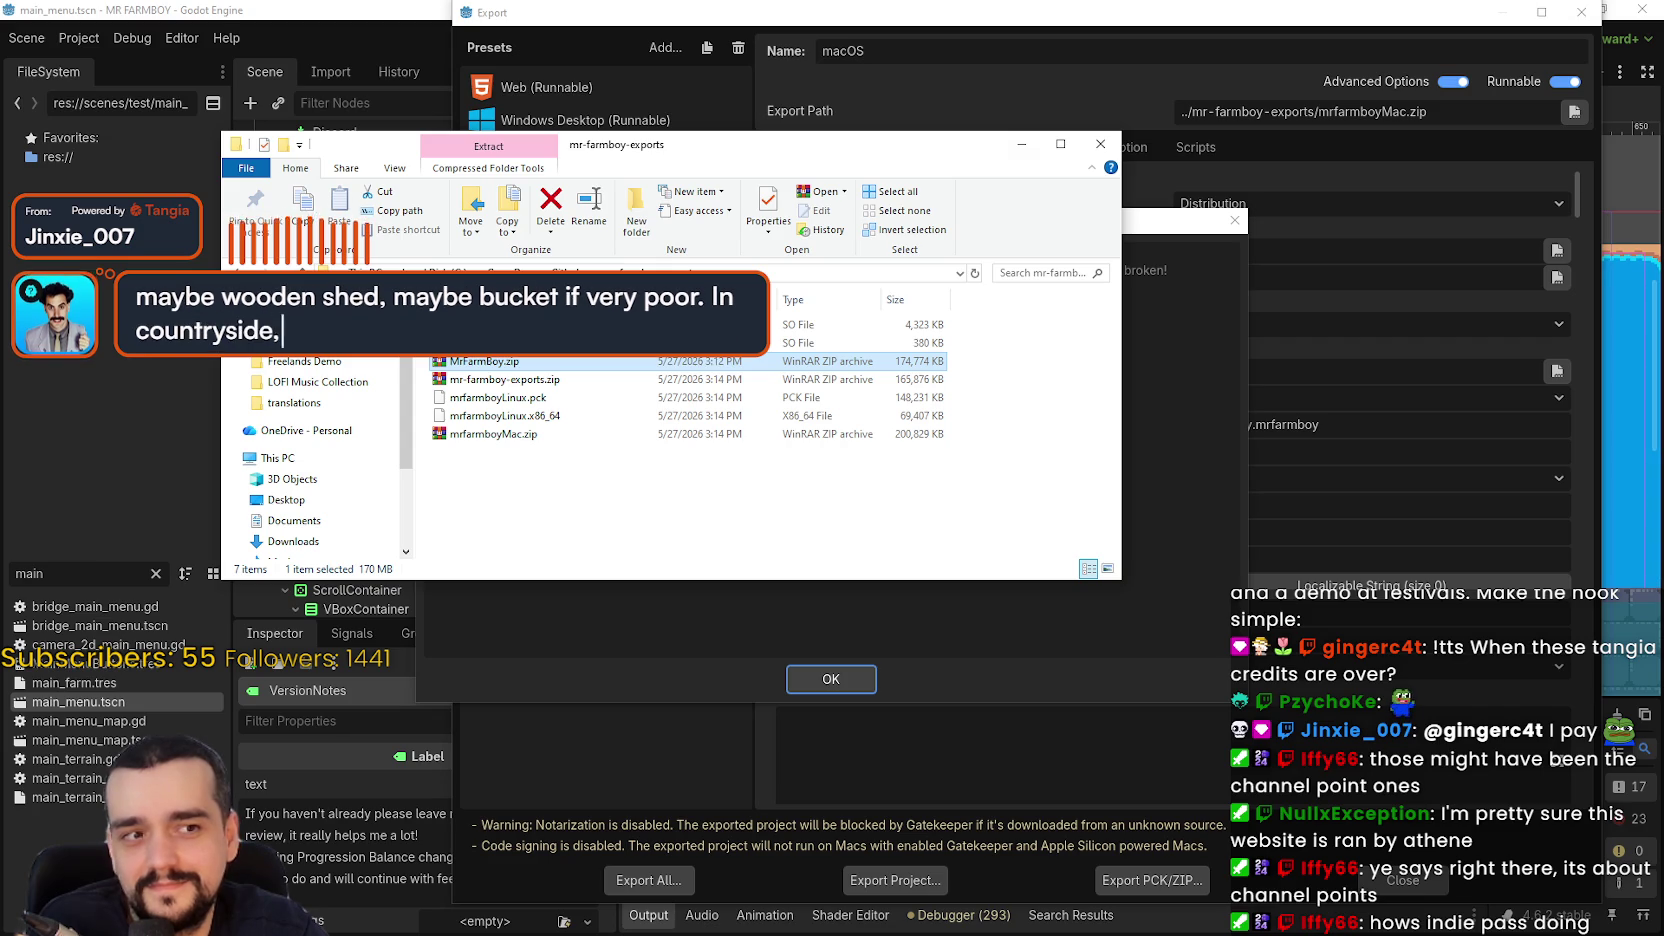
left_click(729, 508)
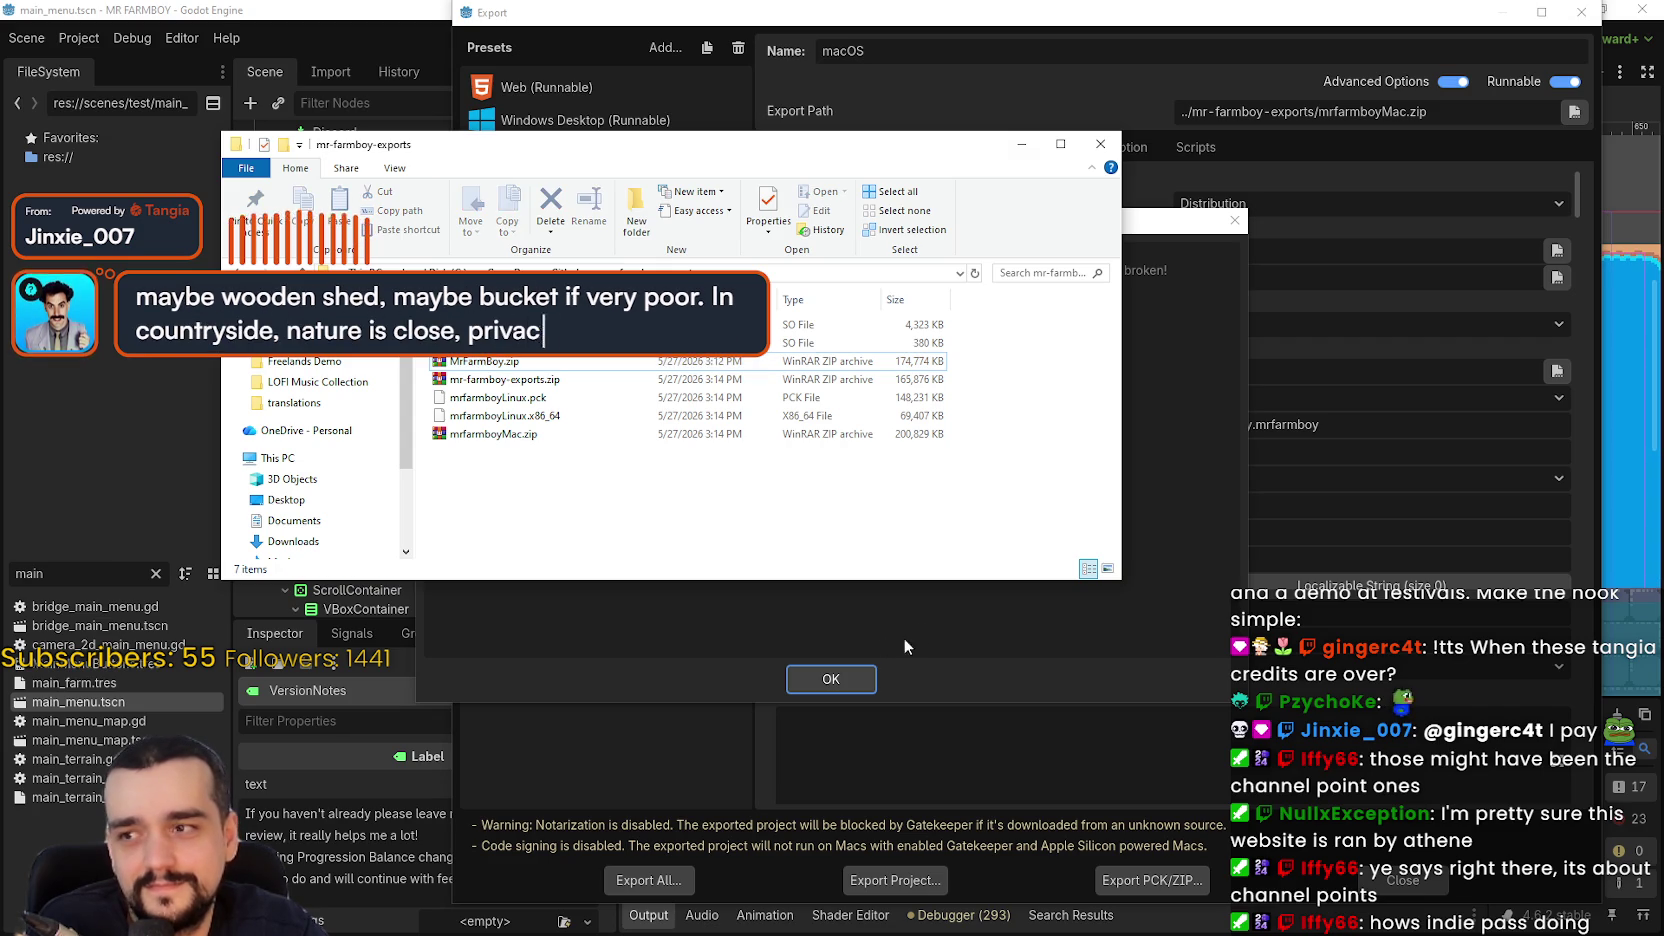
left_click(1021, 144)
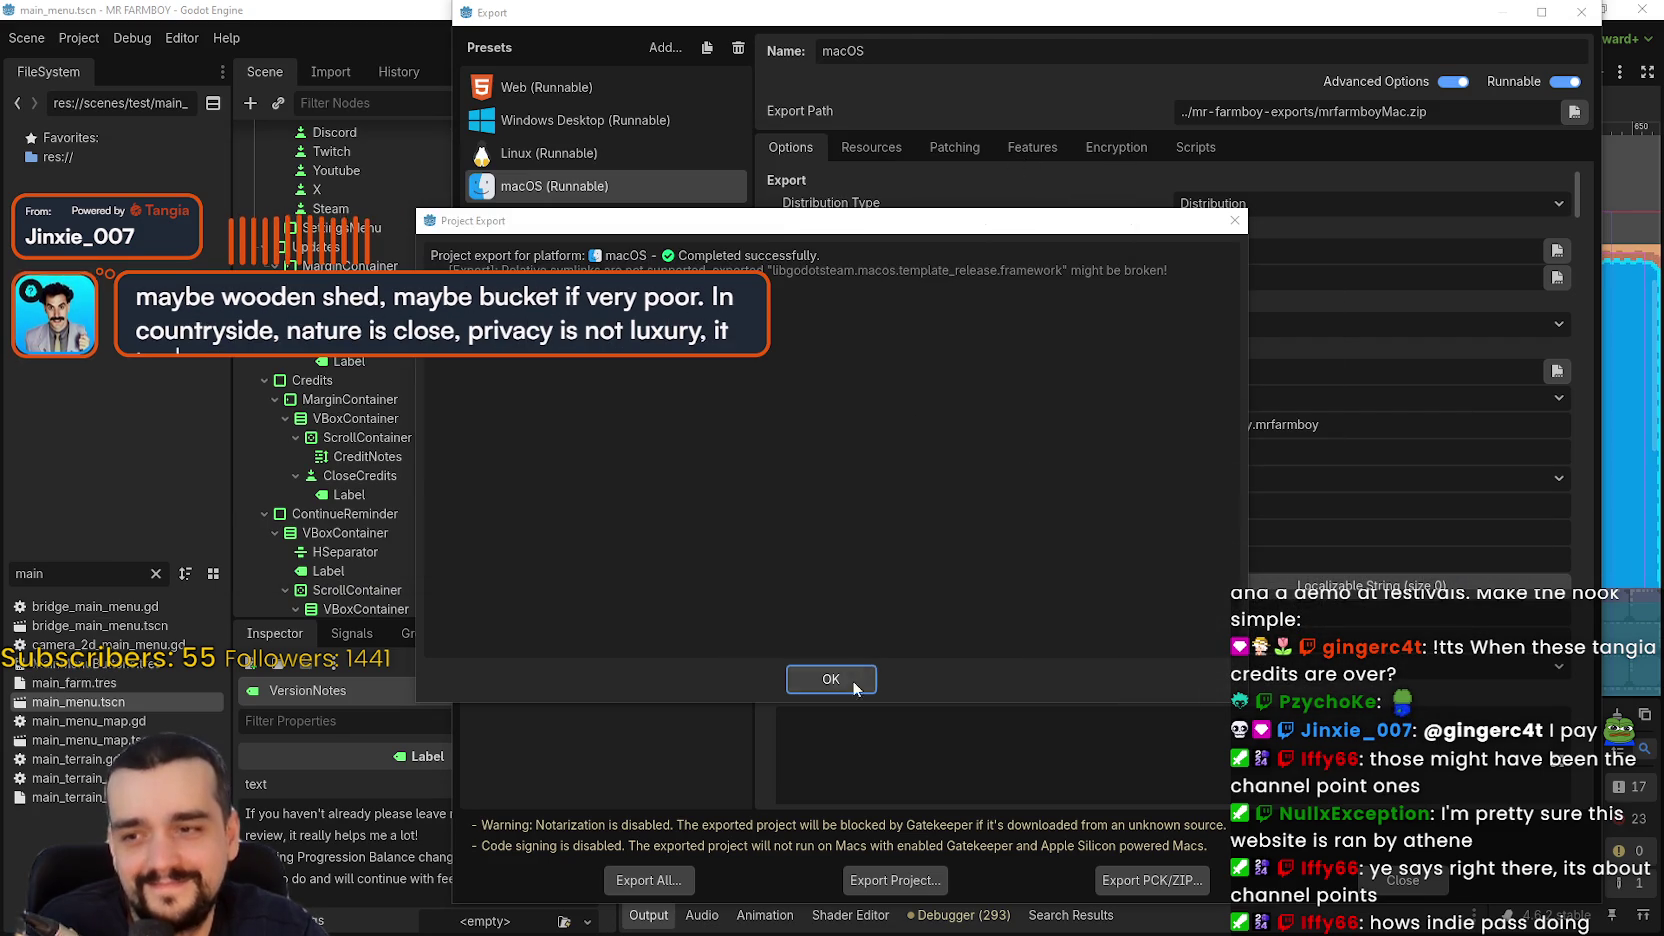
- Dismiss the export success message, close the Export dialog, and bring the exports folder forward
left_click(840, 679)
left_click(1403, 880)
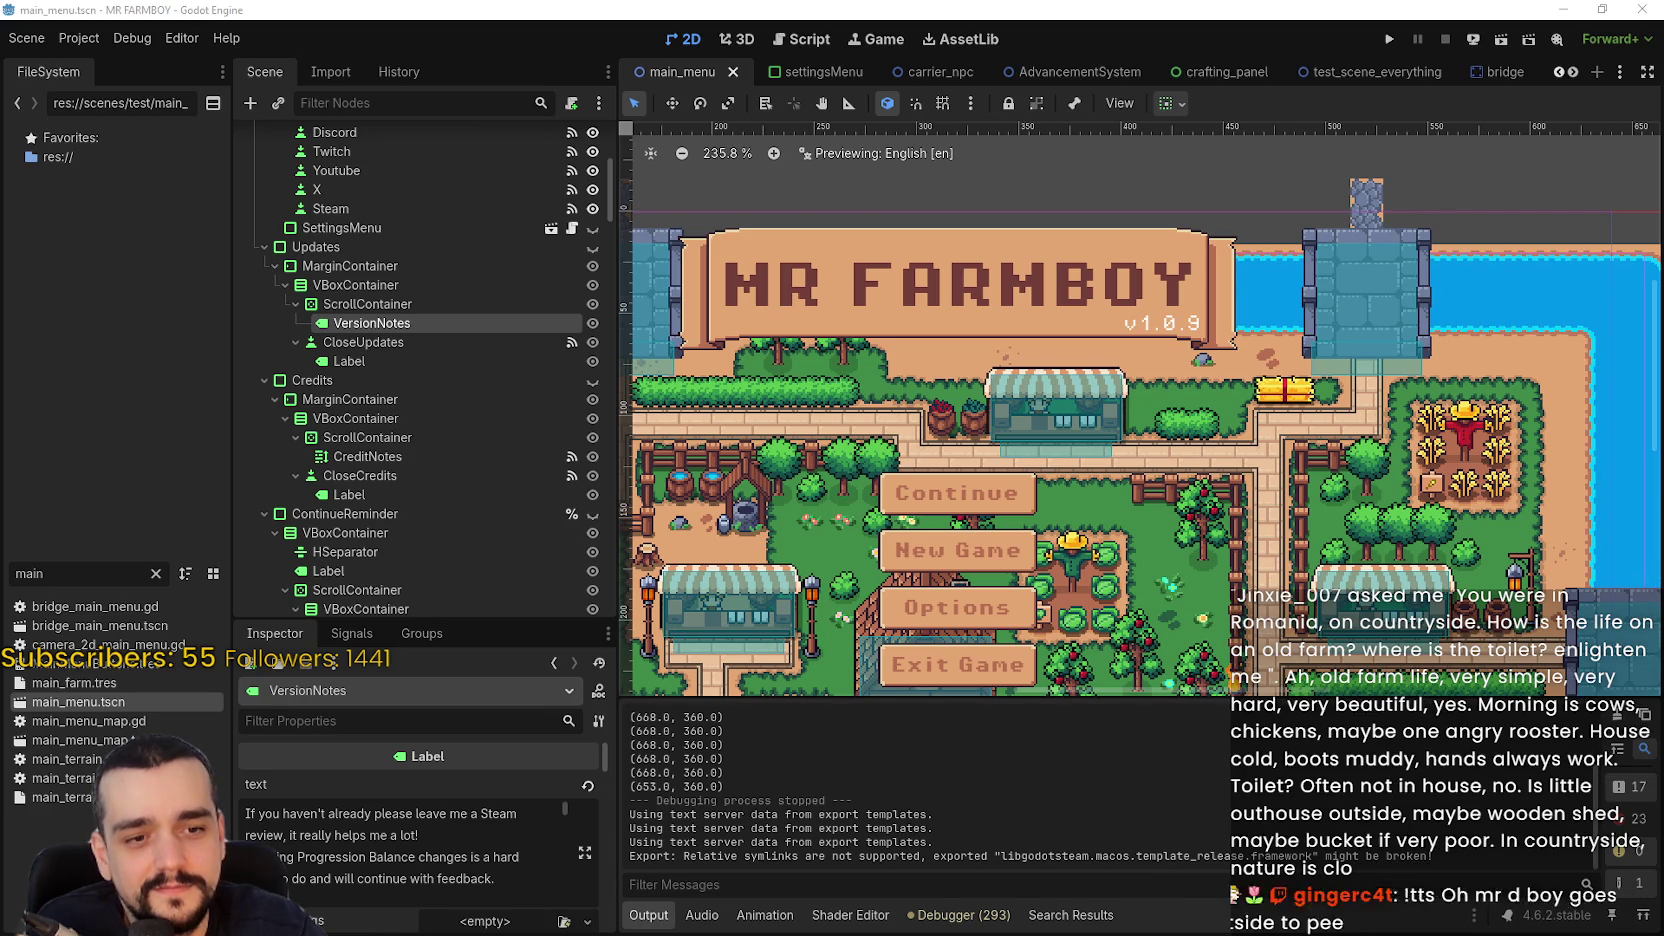
key("alt+Tab")
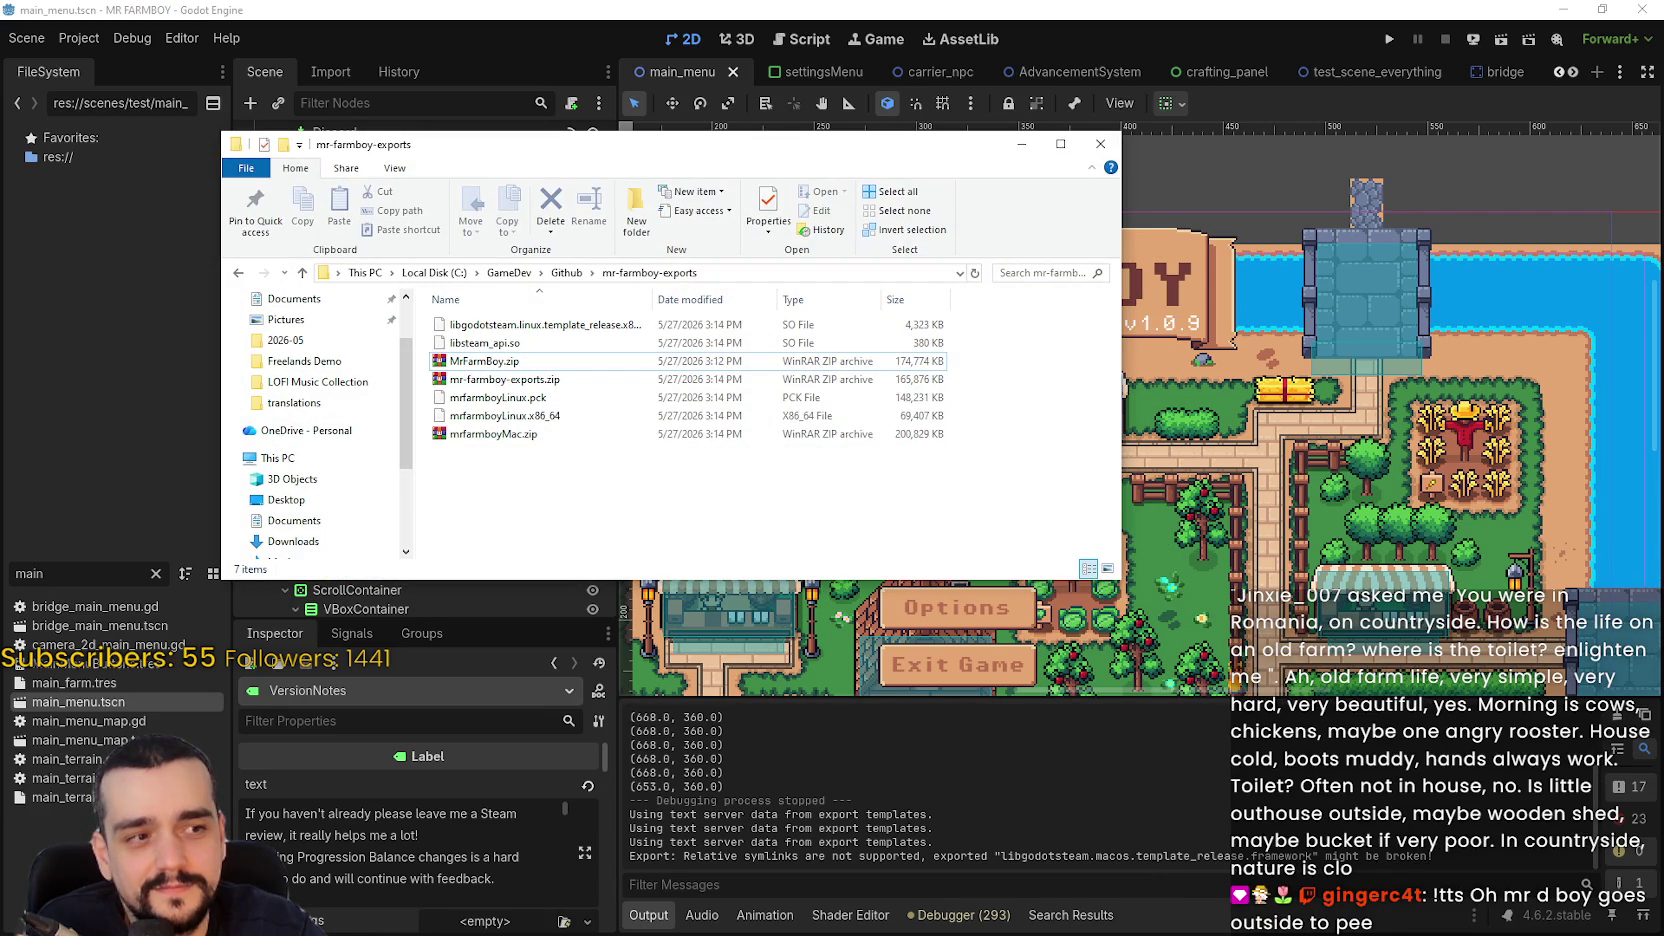
mouse_move(1068, 516)
left_mouse_down()
mouse_move(953, 459)
mouse_move(965, 490)
left_mouse_up()
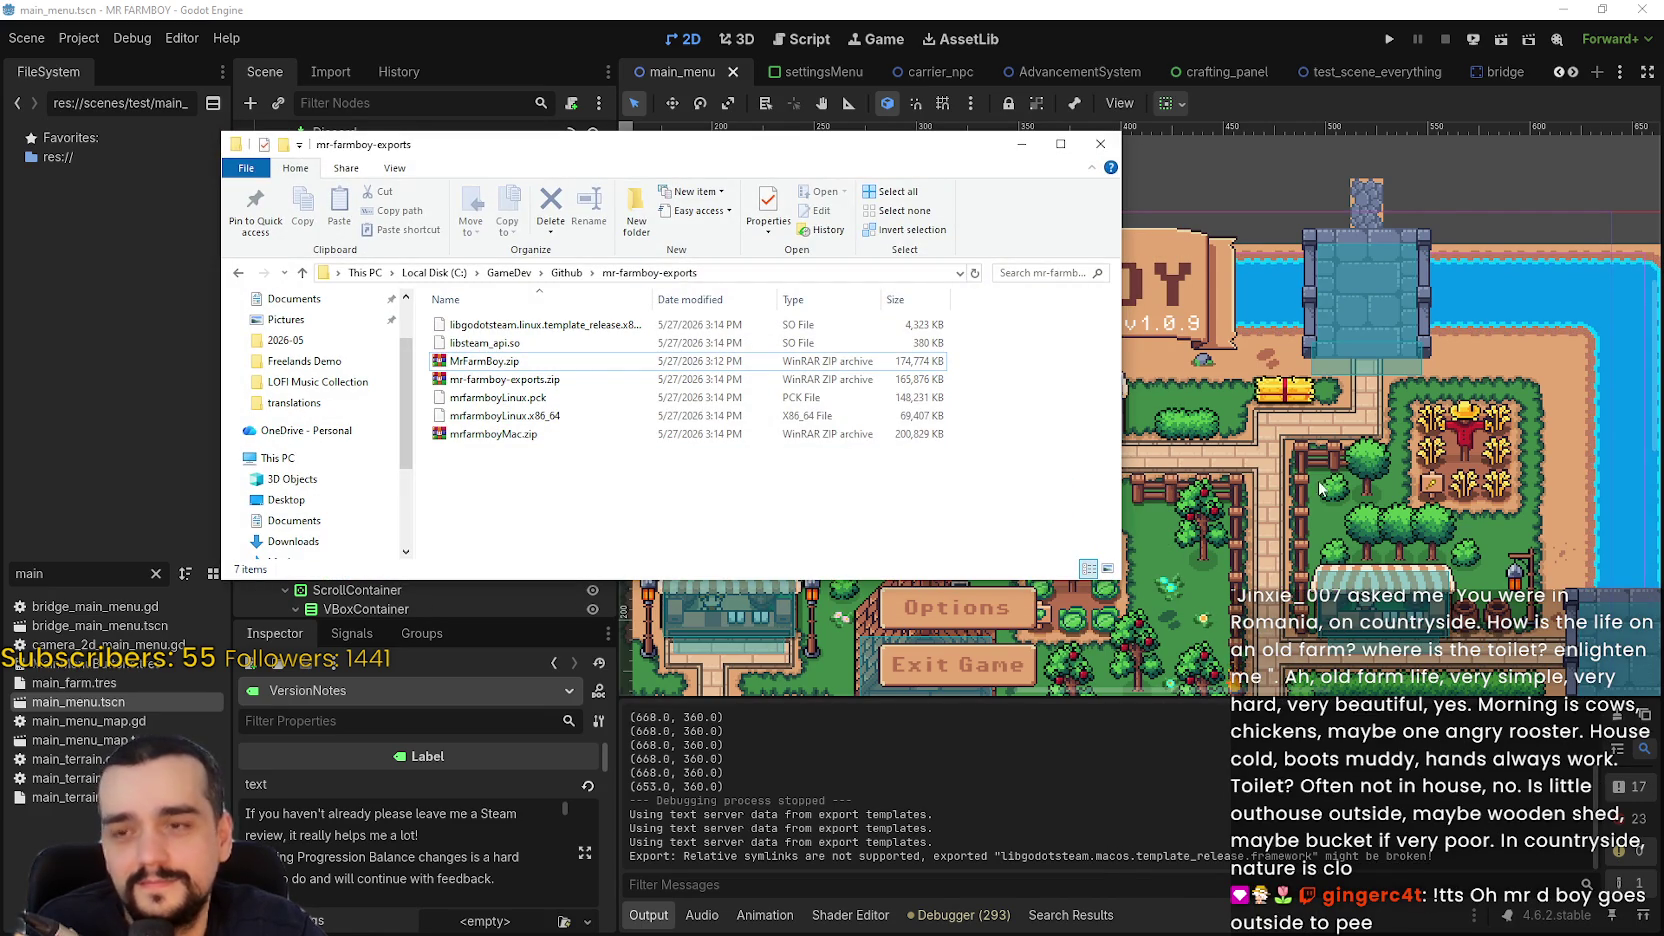
mouse_move(960, 144)
left_mouse_down()
mouse_move(1130, 140)
mouse_move(1063, 140)
left_mouse_up()
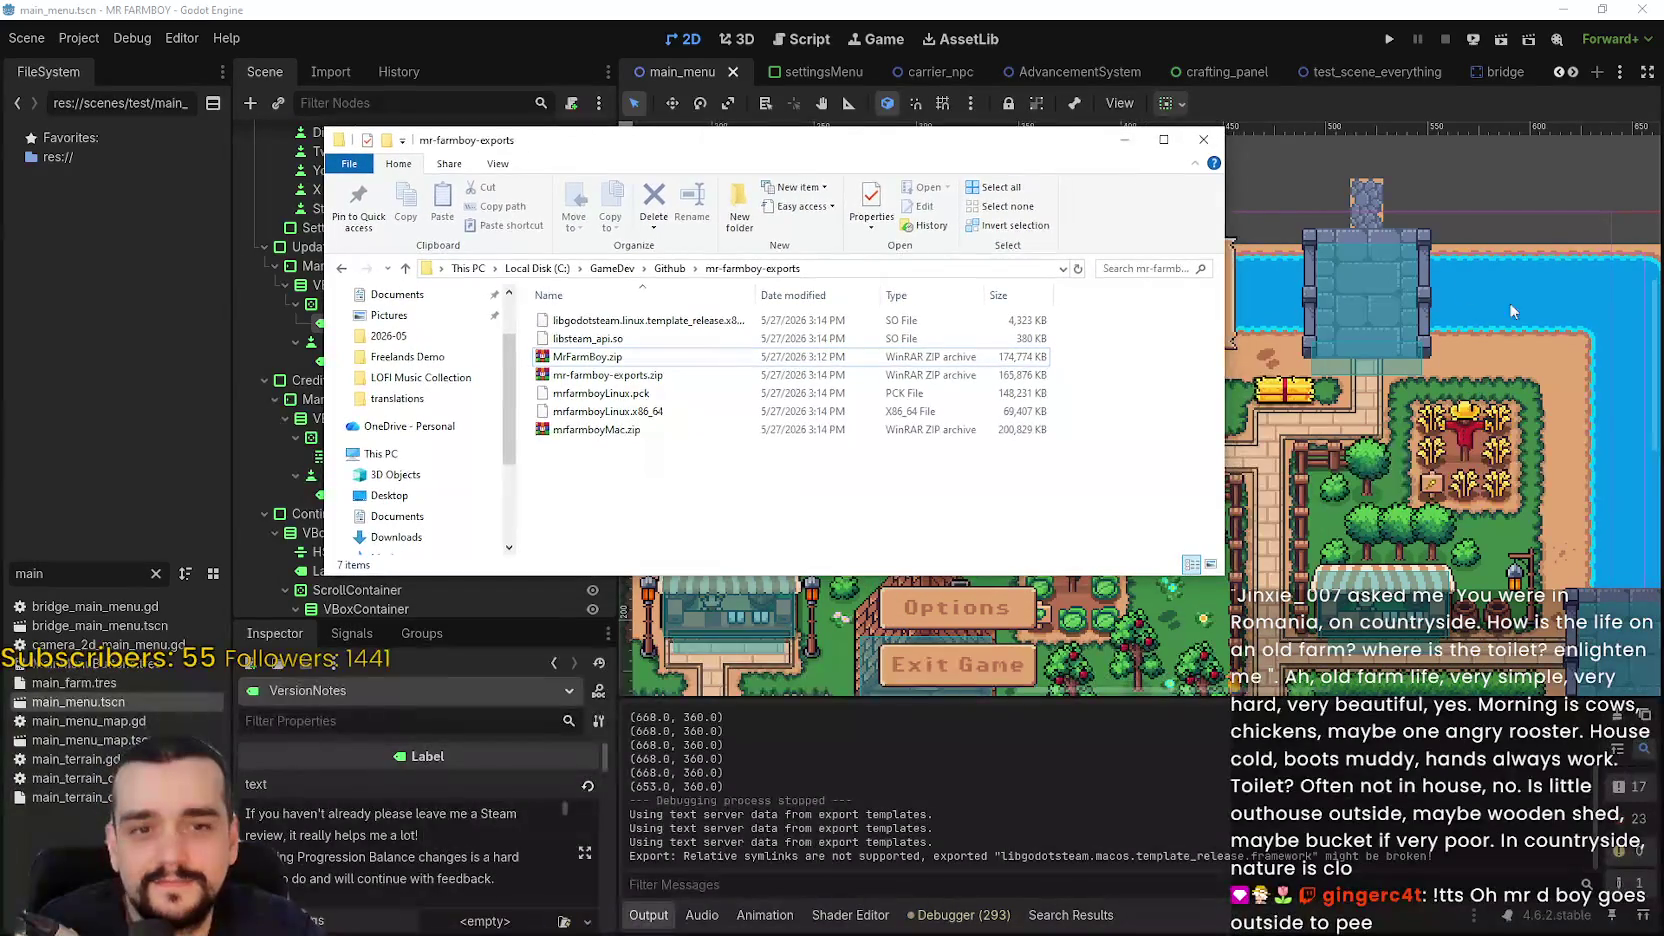
- Move the Brave window showing the blocked v1p.online terms page fully onto the screen
scroll(1615, 458, "down", 1)
scroll(1615, 451, "up", 1)
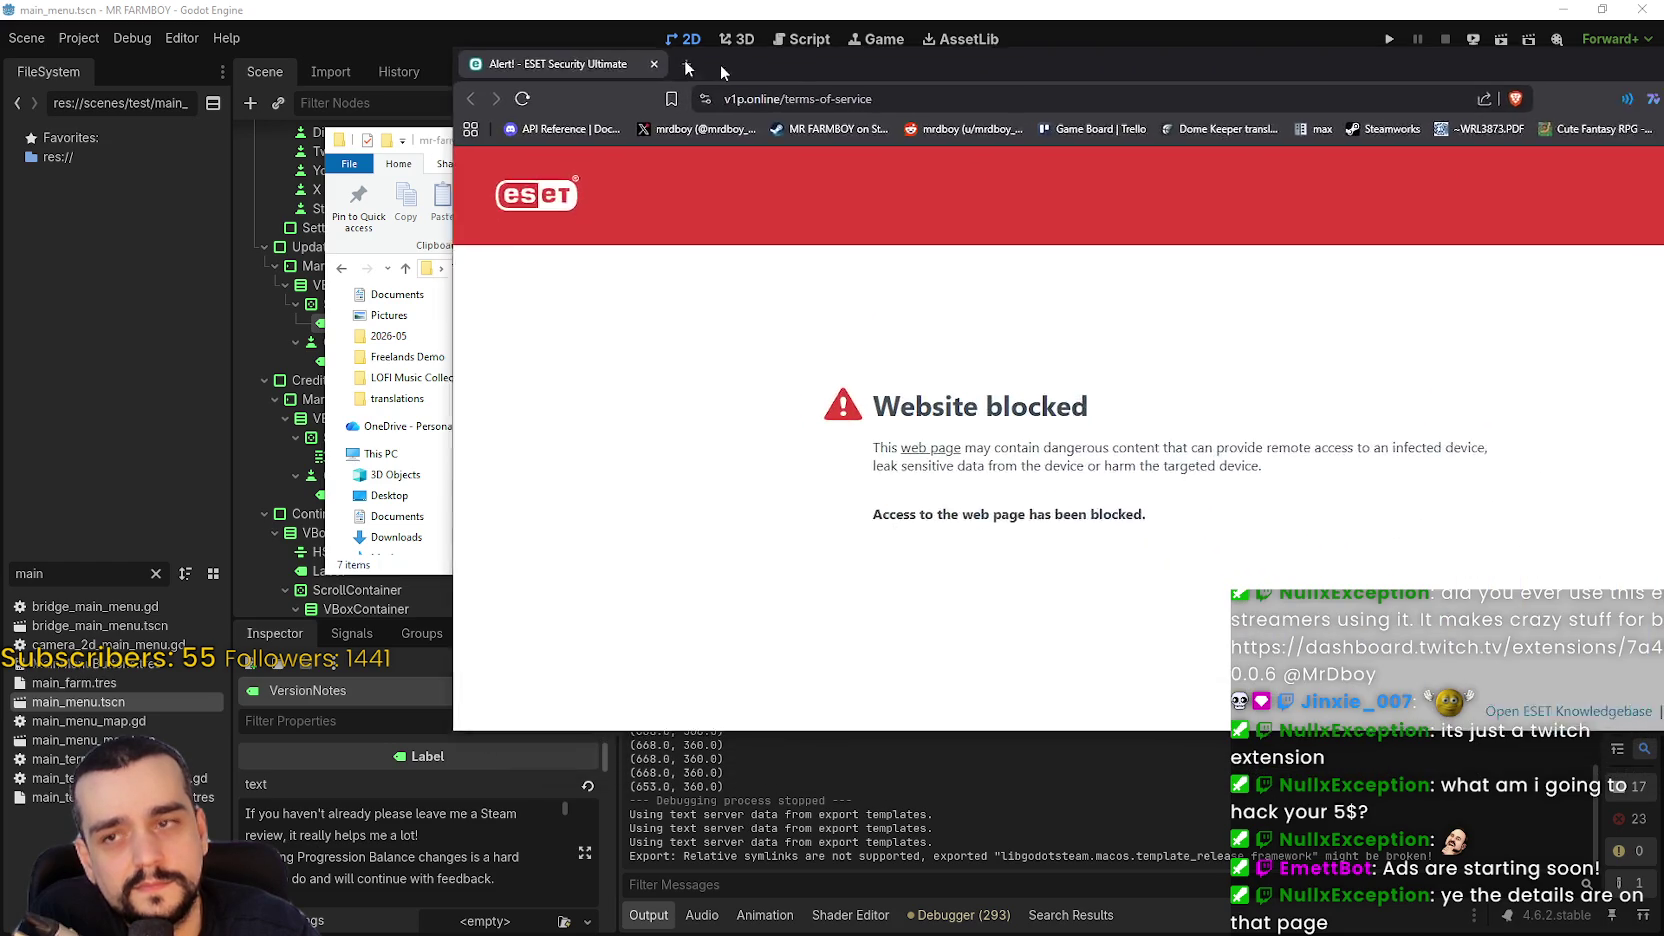
left_click_drag(720, 66, 512, 66)
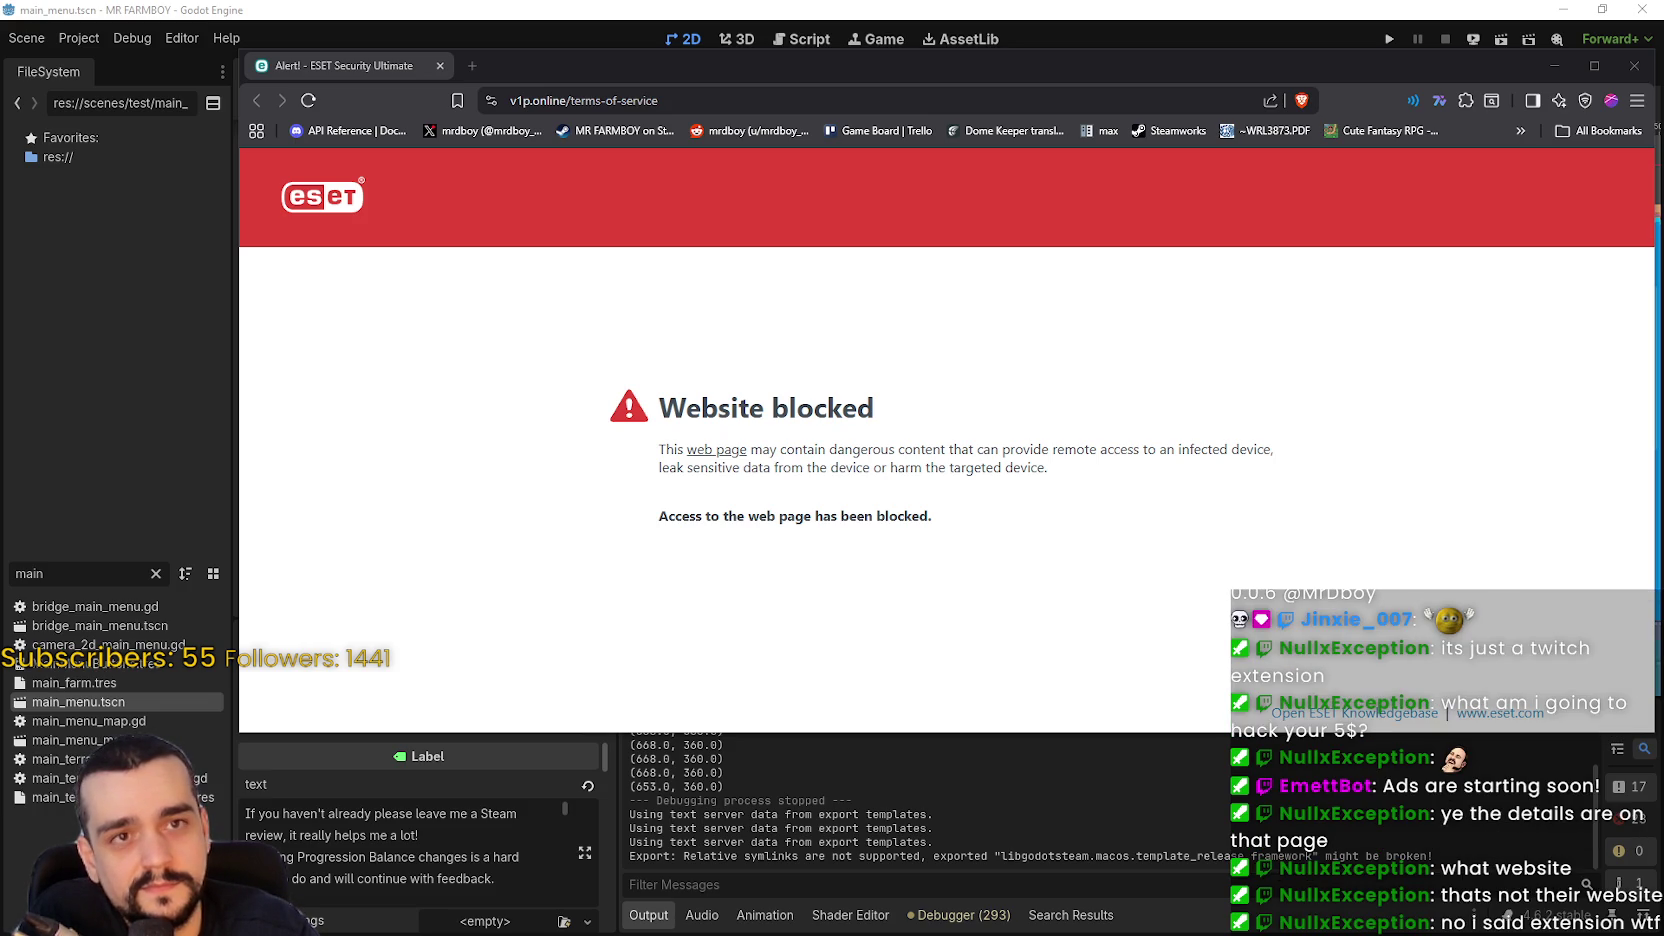
- Switch to the Twitch Creator Dashboard page for extension version 0.0.6
key("alt+Tab")
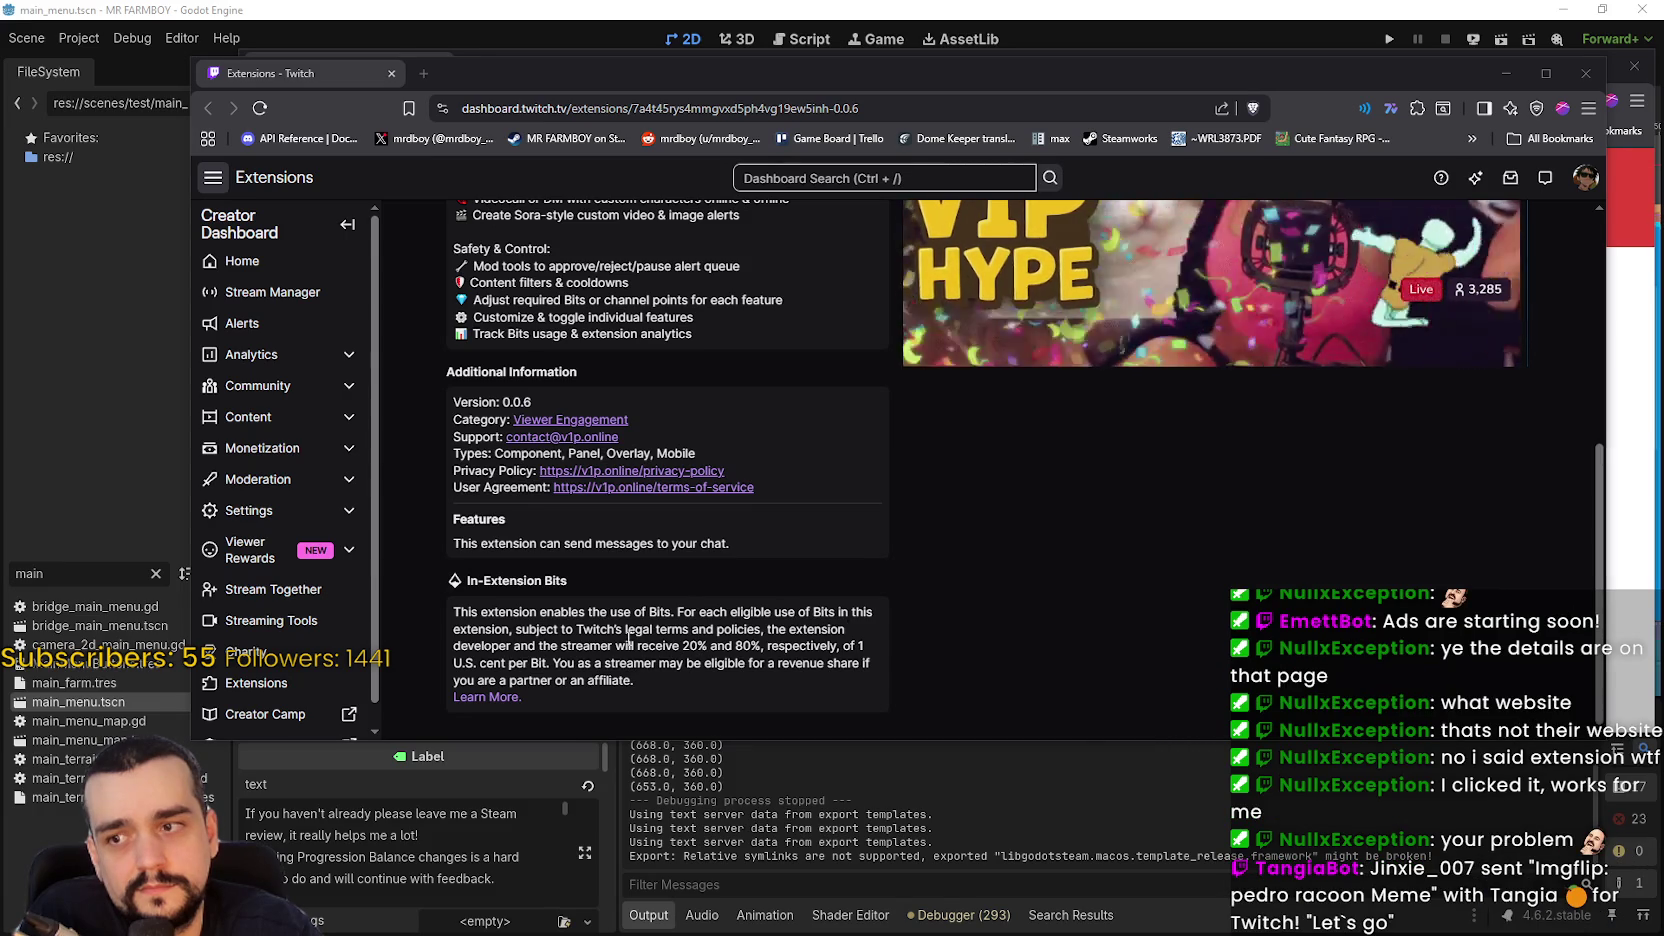
- Highlight passages of the In-Extension Bits paragraph, including the streamer revenue share sentence, then clear it
left_click_drag(627, 629, 715, 645)
left_click_drag(838, 645, 858, 663)
left_click_drag(553, 663, 707, 680)
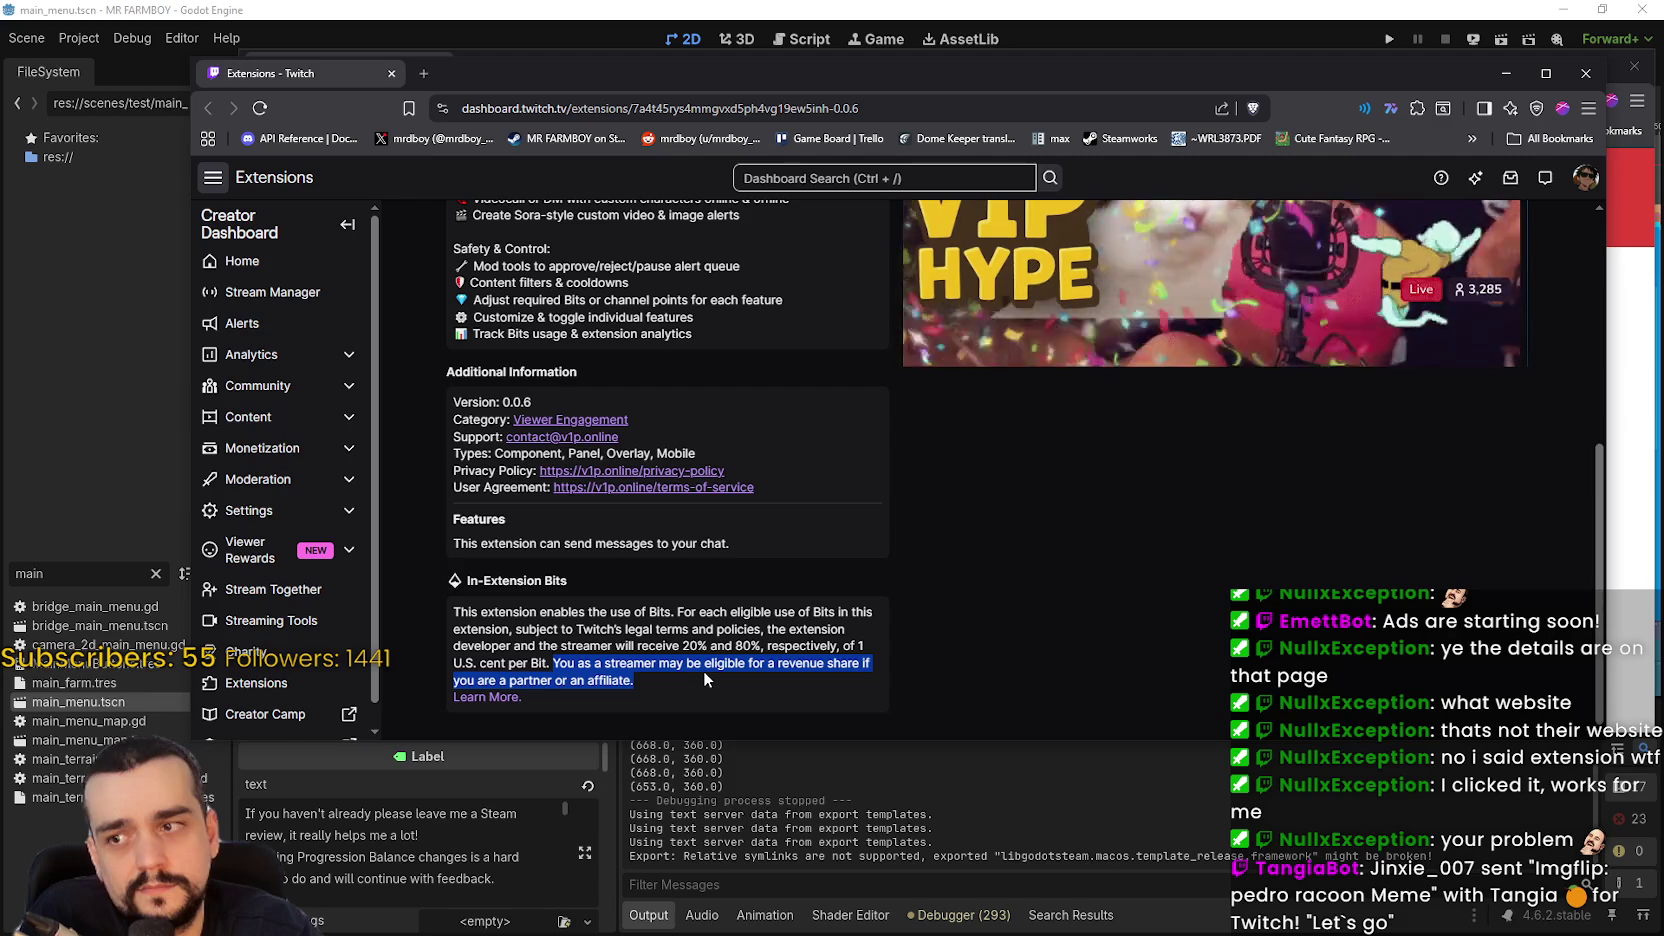
left_click(702, 672)
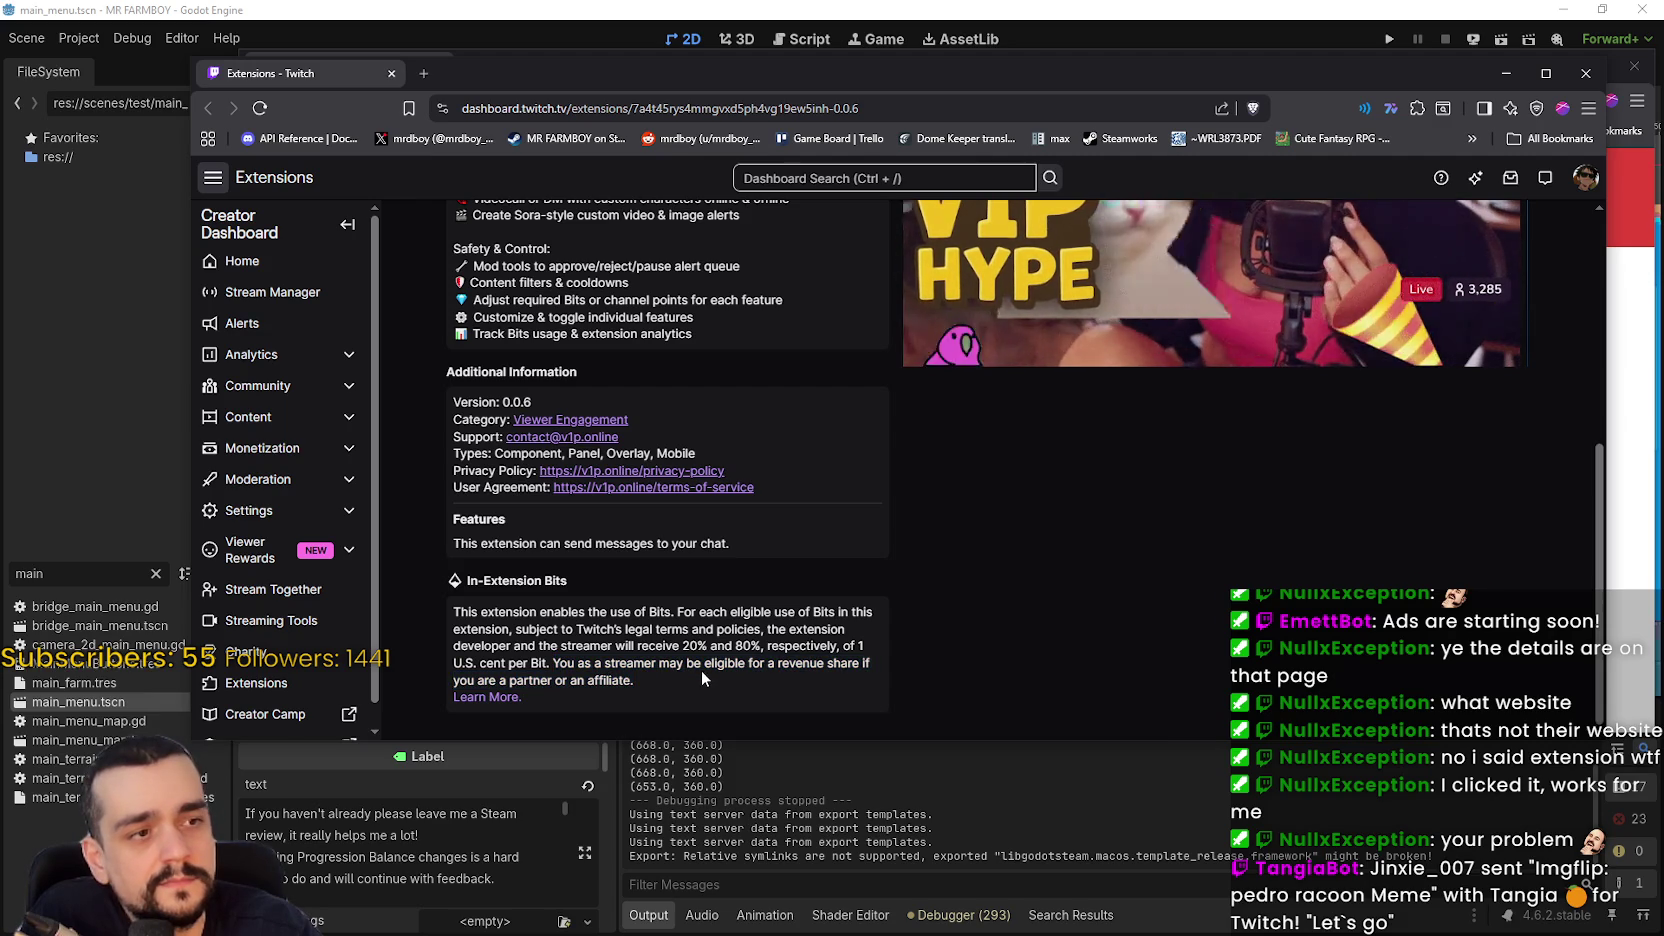
- Check the blocked page behind, then browse the VIP Hype preview slides back to the intro slide
mouse_move(848, 69)
left_mouse_down()
mouse_move(1045, 113)
mouse_move(1663, 110)
left_mouse_up()
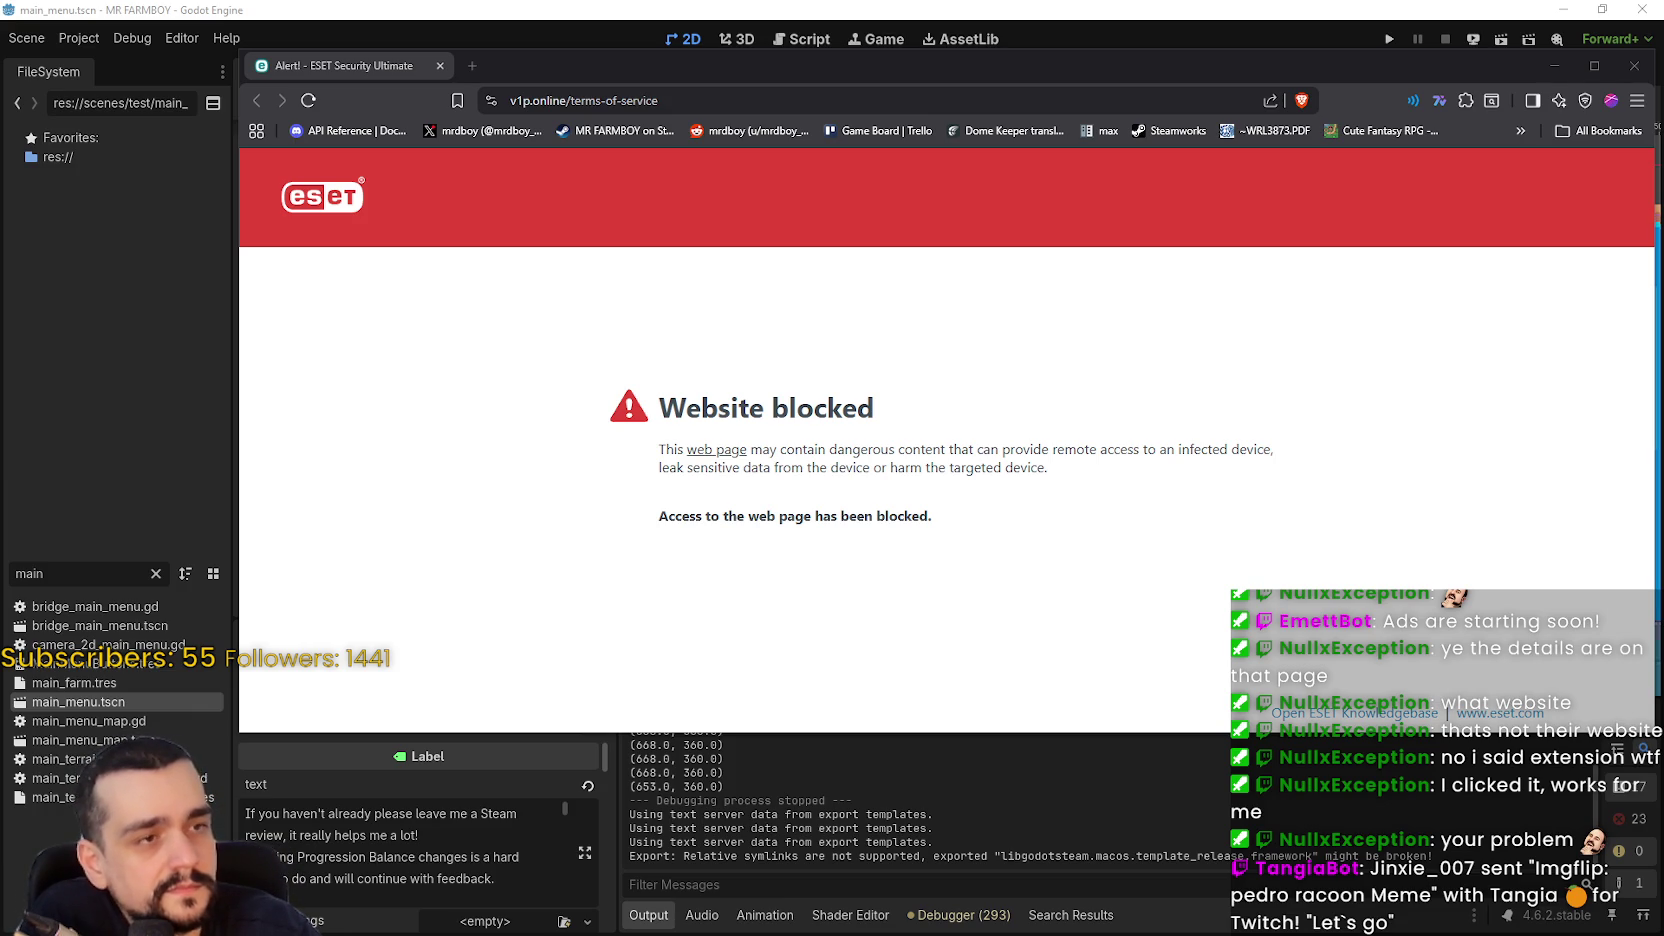
left_click_drag(1663, 81, 943, 73)
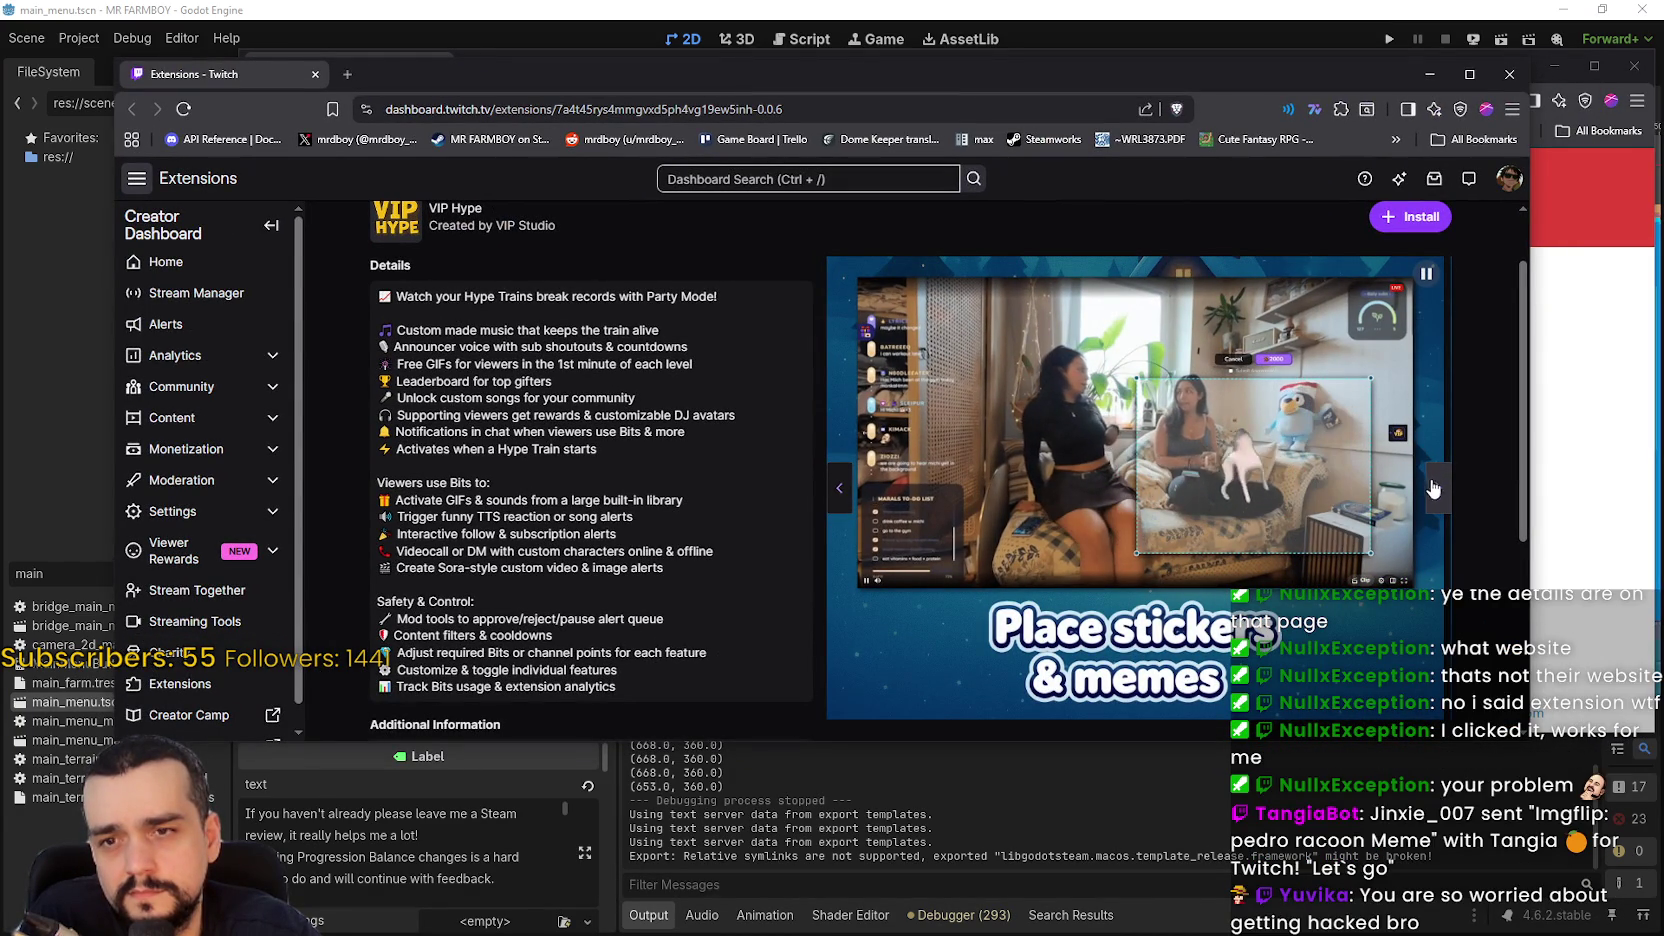
left_click(1433, 482)
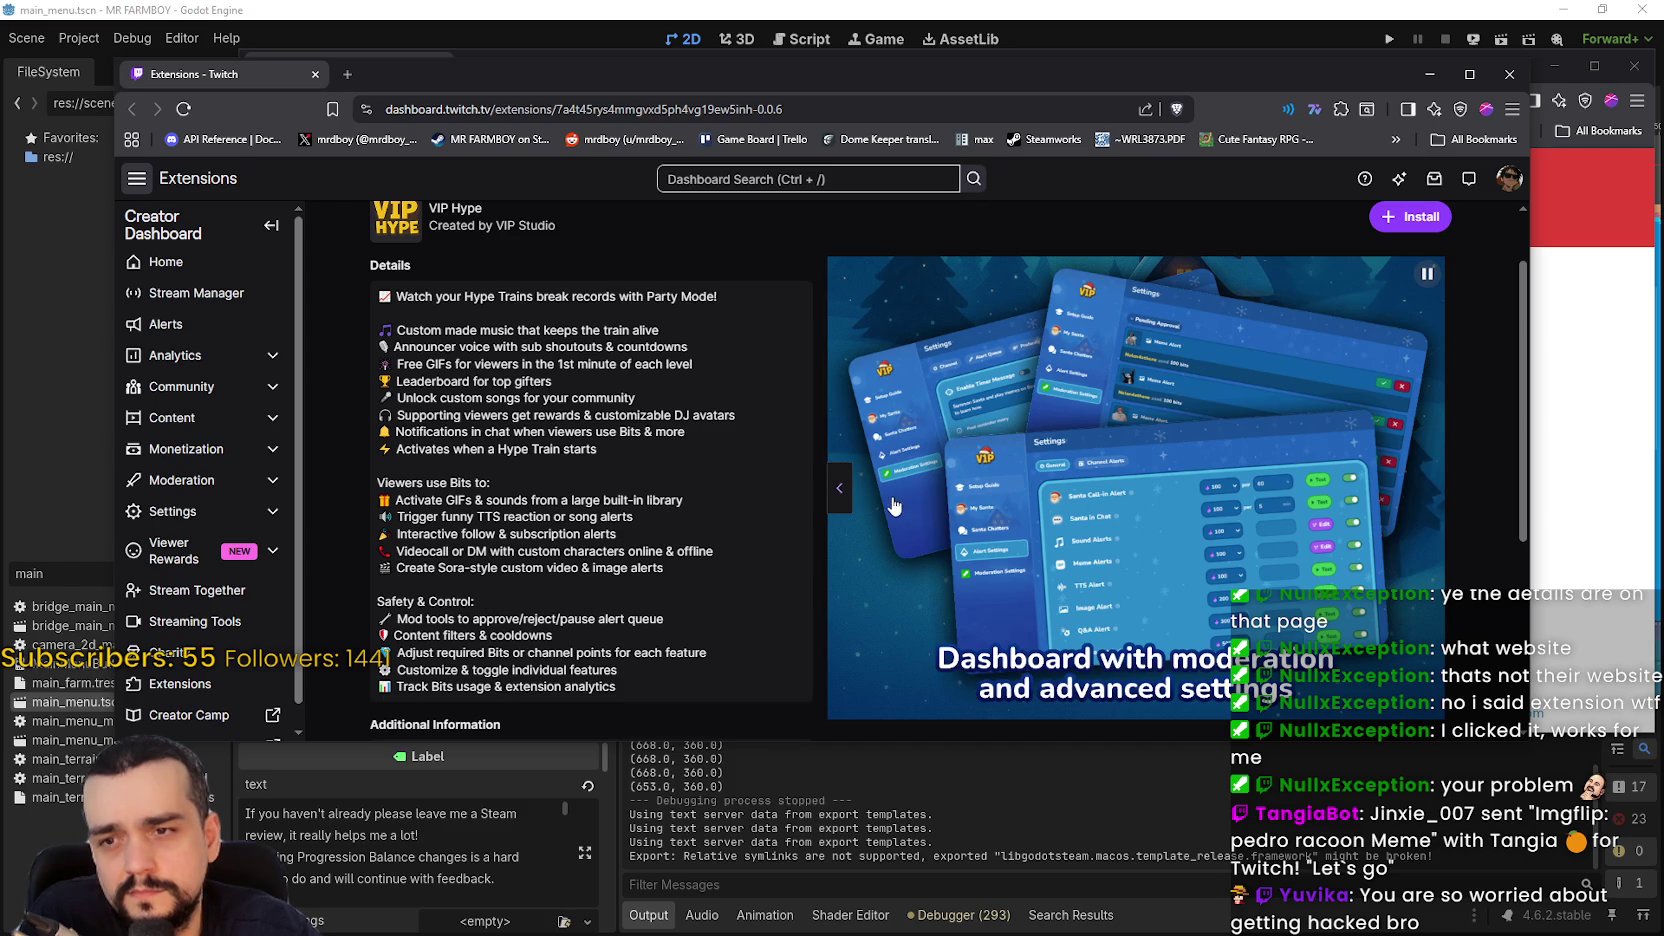
left_click(842, 491)
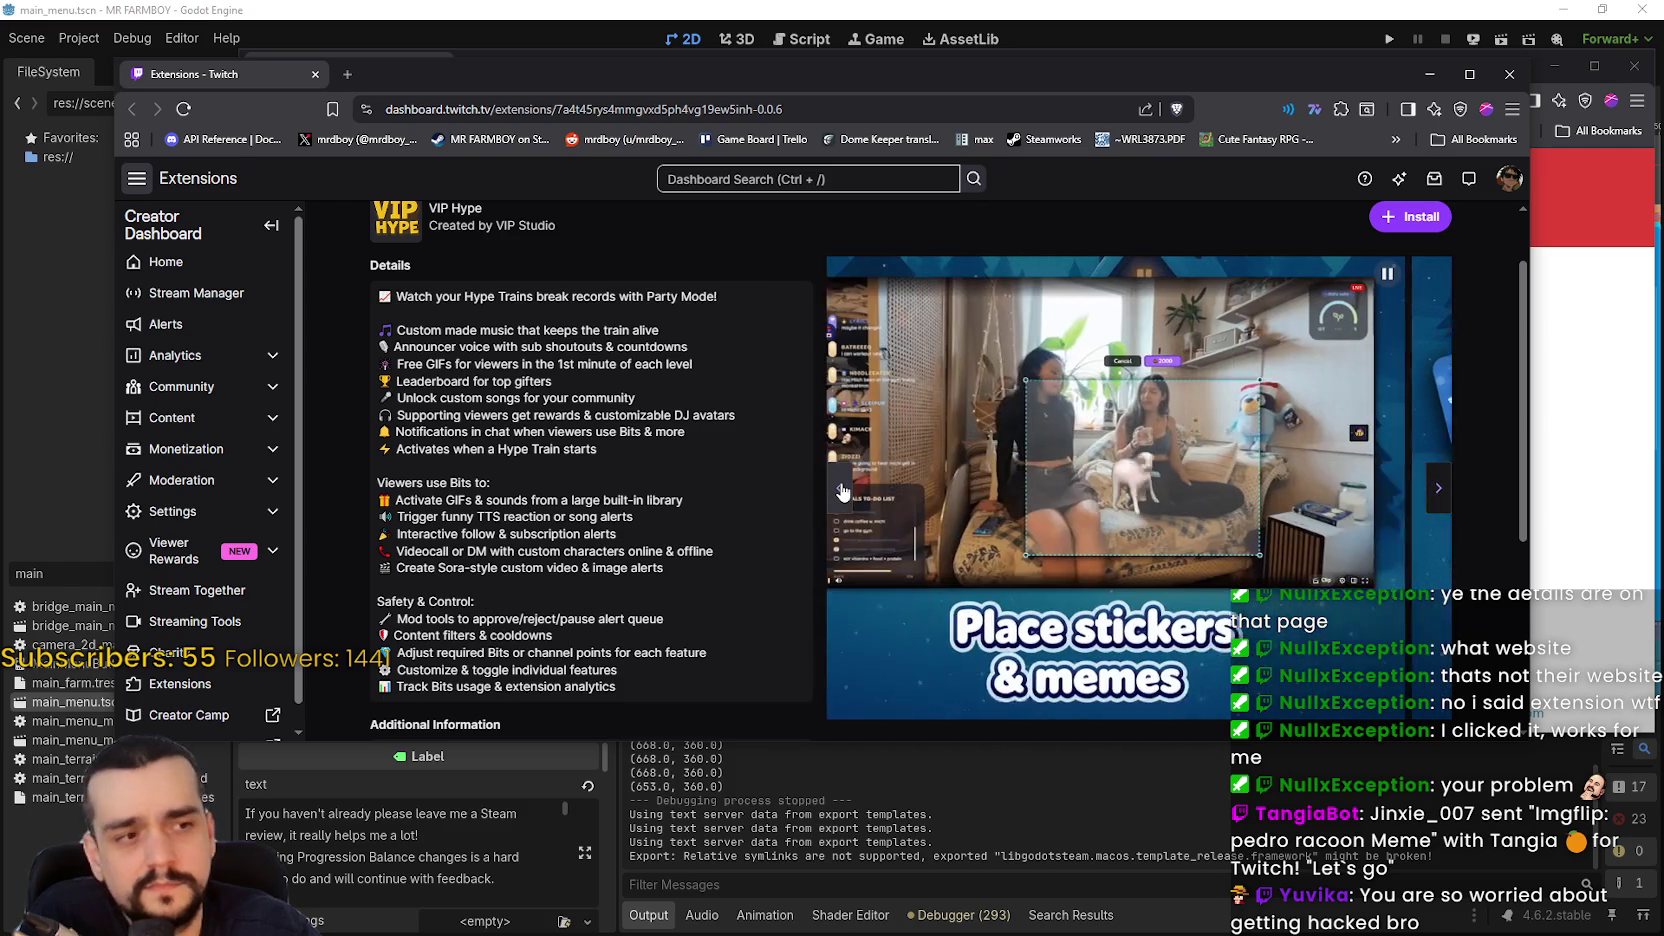
left_click(842, 491)
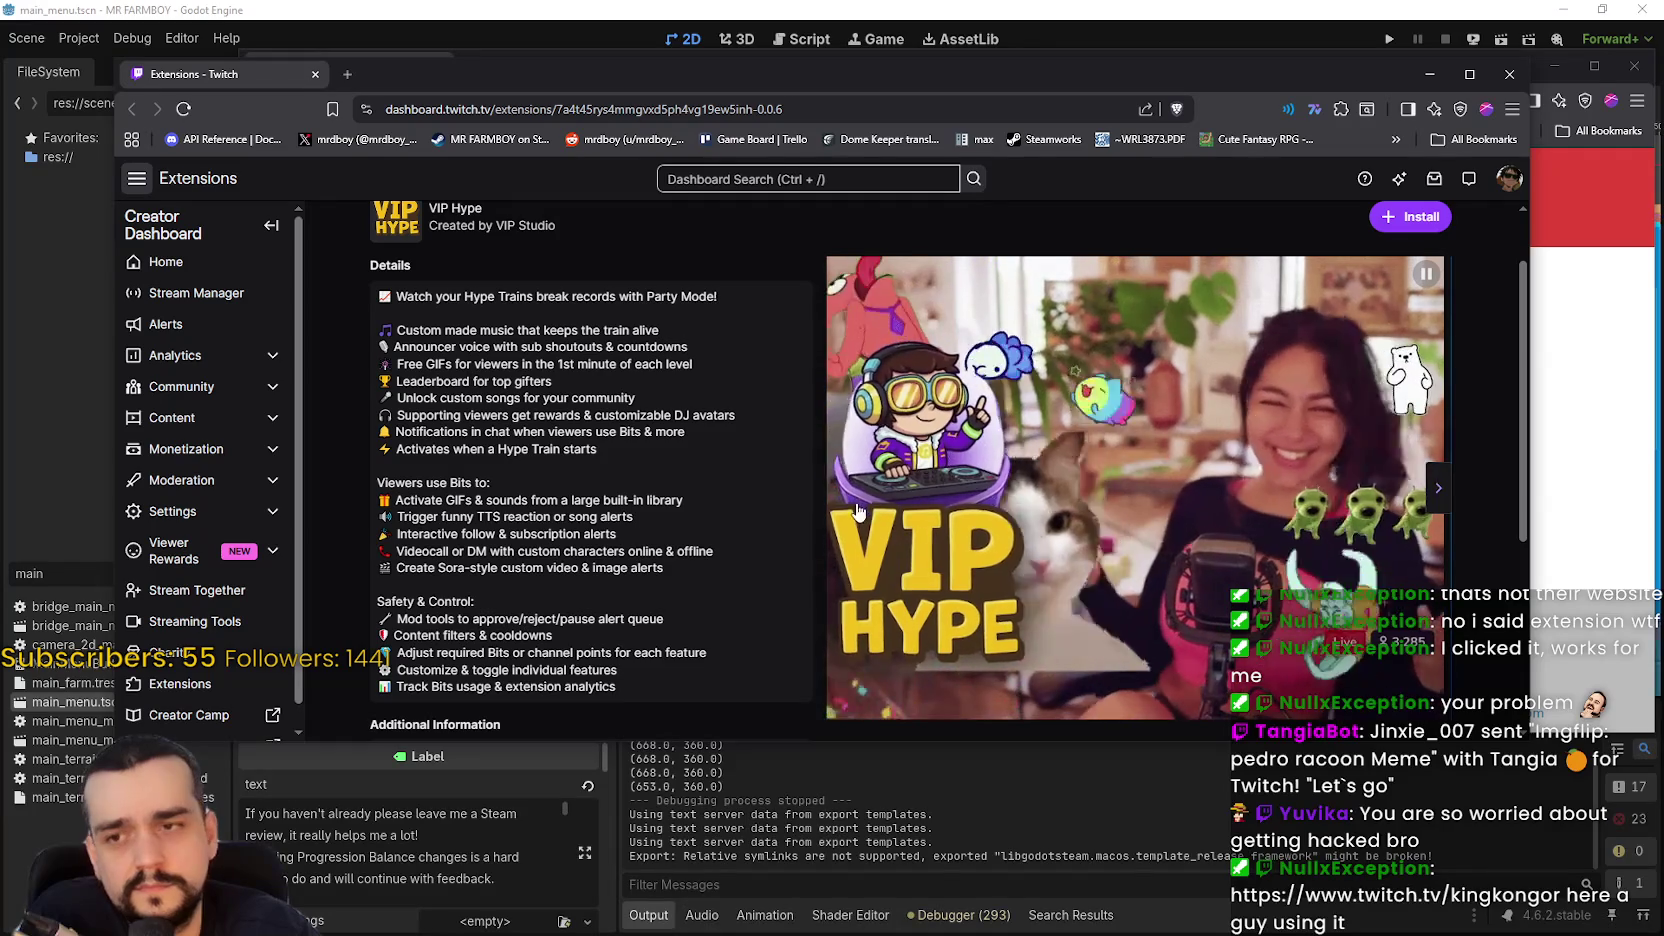
left_click_drag(944, 84, 1027, 70)
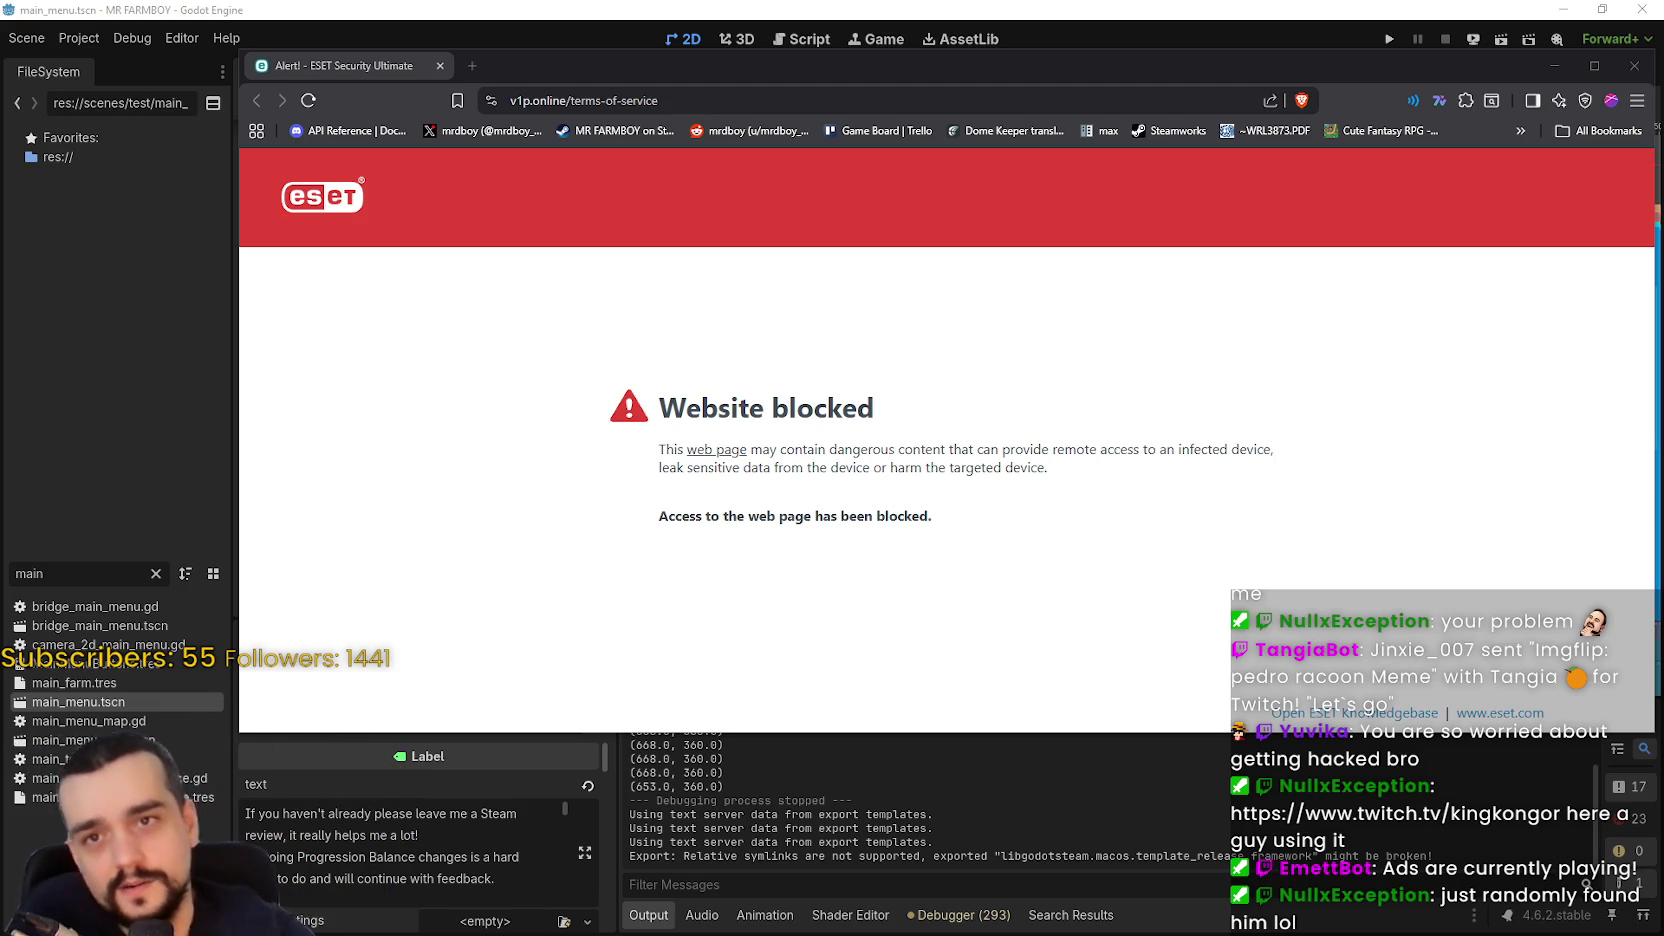
- Close the ESET-blocked terms-of-service window and bring the Twitch stream window back over the folder
left_click(1634, 66)
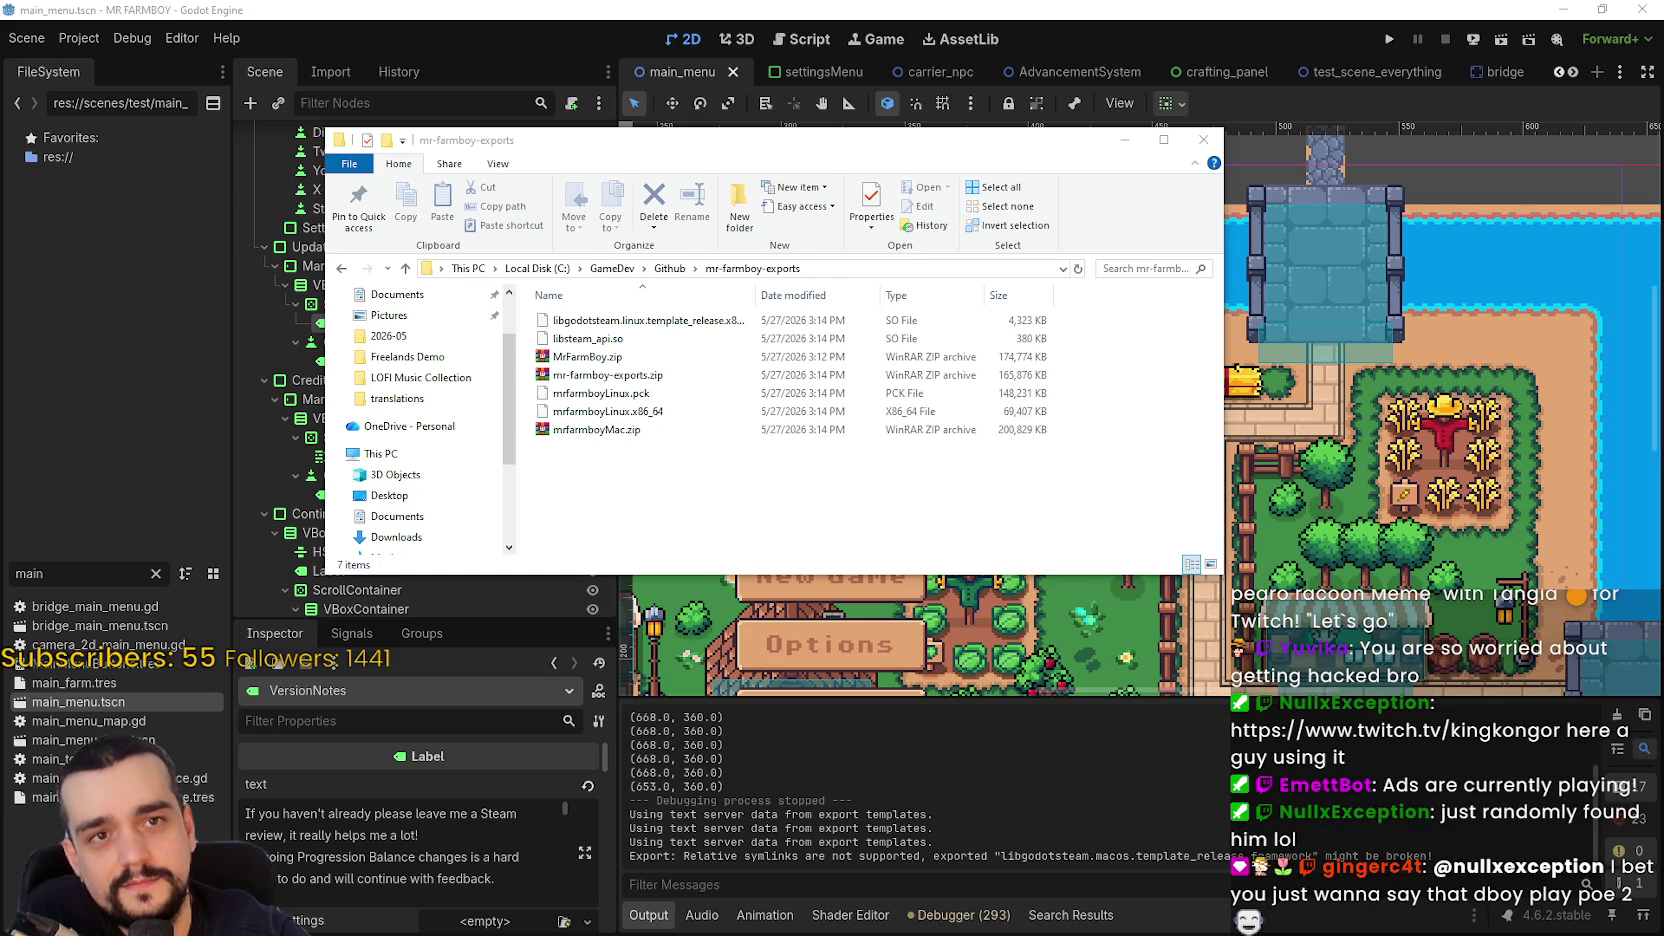
mouse_move(1663, 150)
left_mouse_down()
mouse_move(1062, 142)
mouse_move(630, 78)
left_mouse_up()
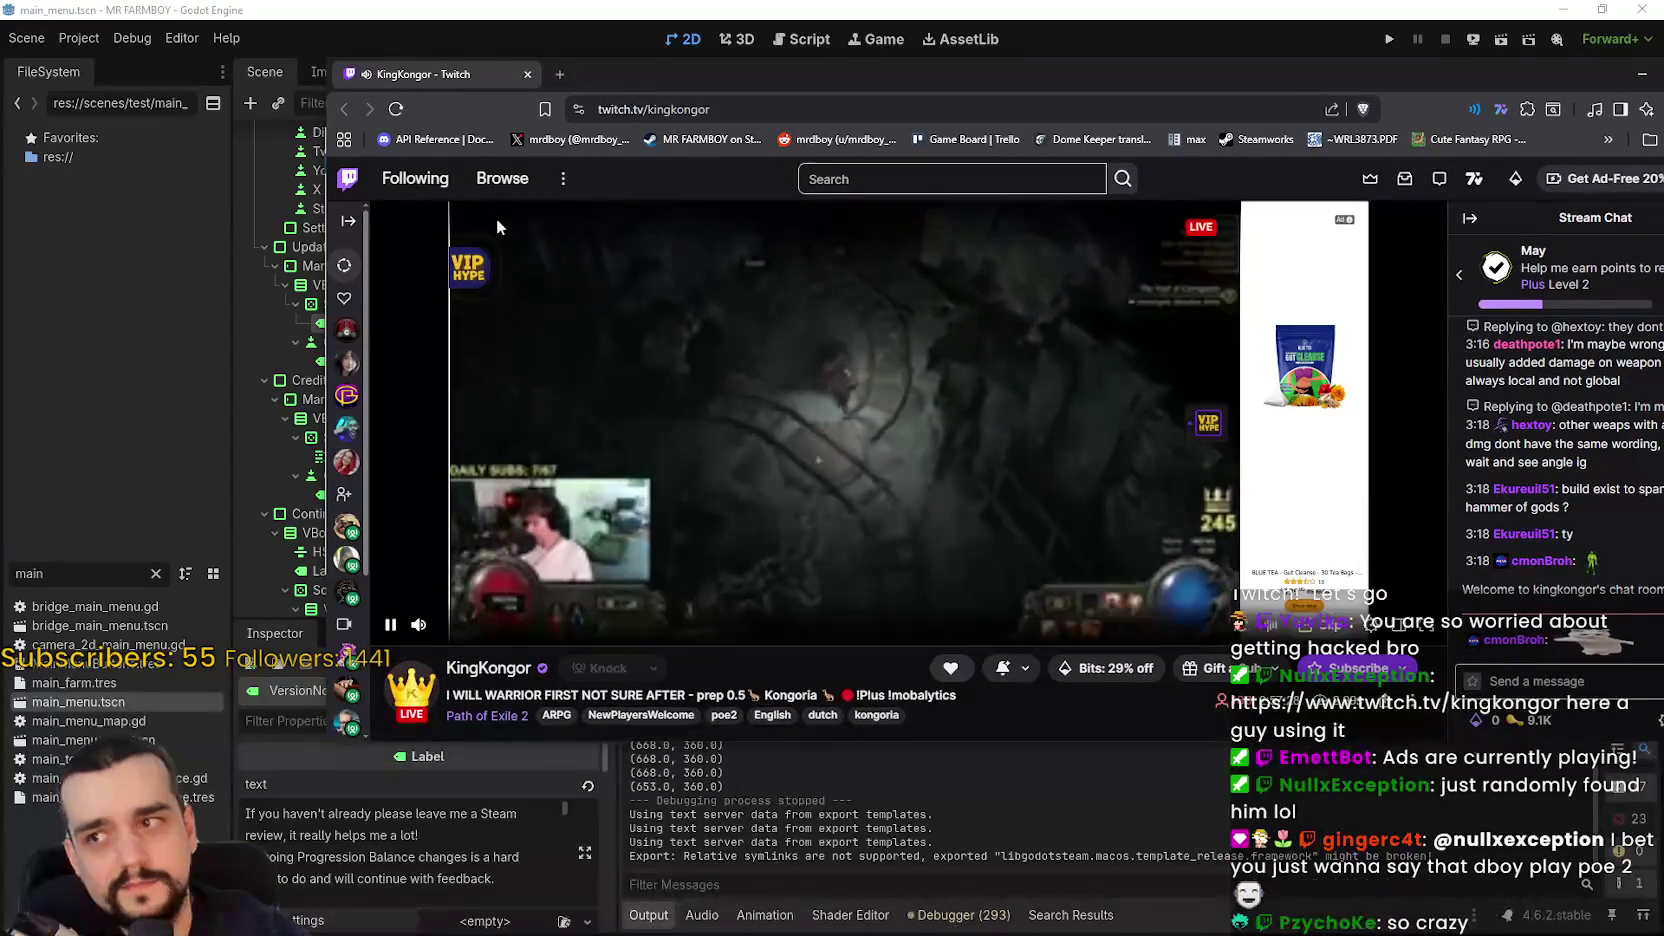
left_click(465, 276)
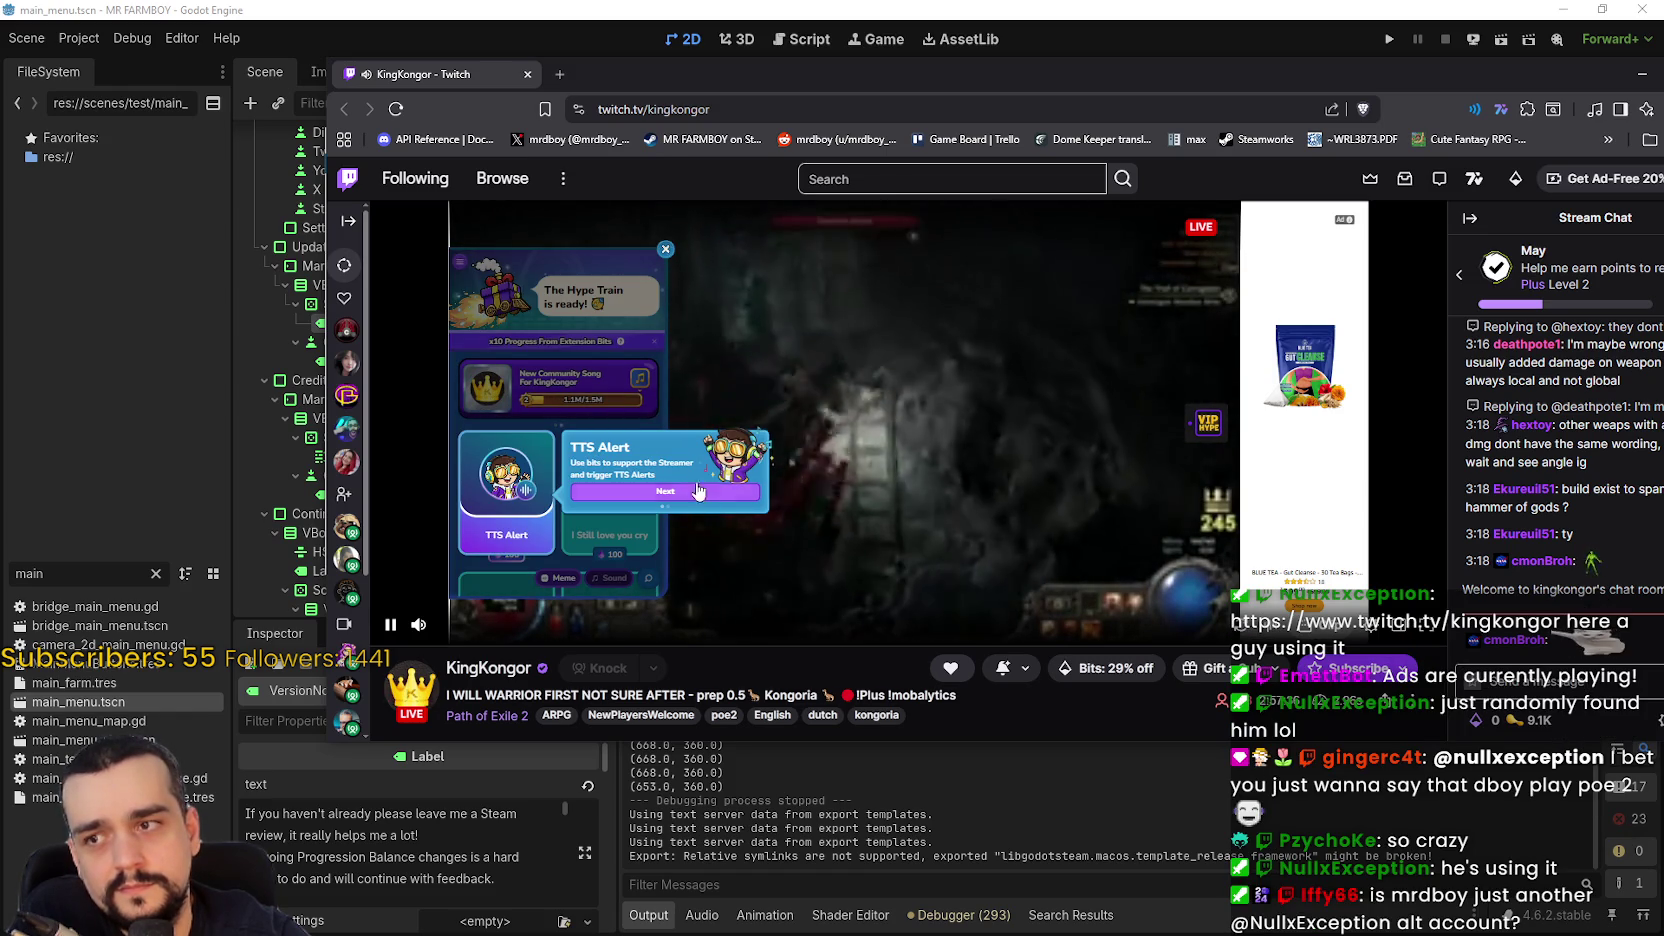
left_click(670, 491)
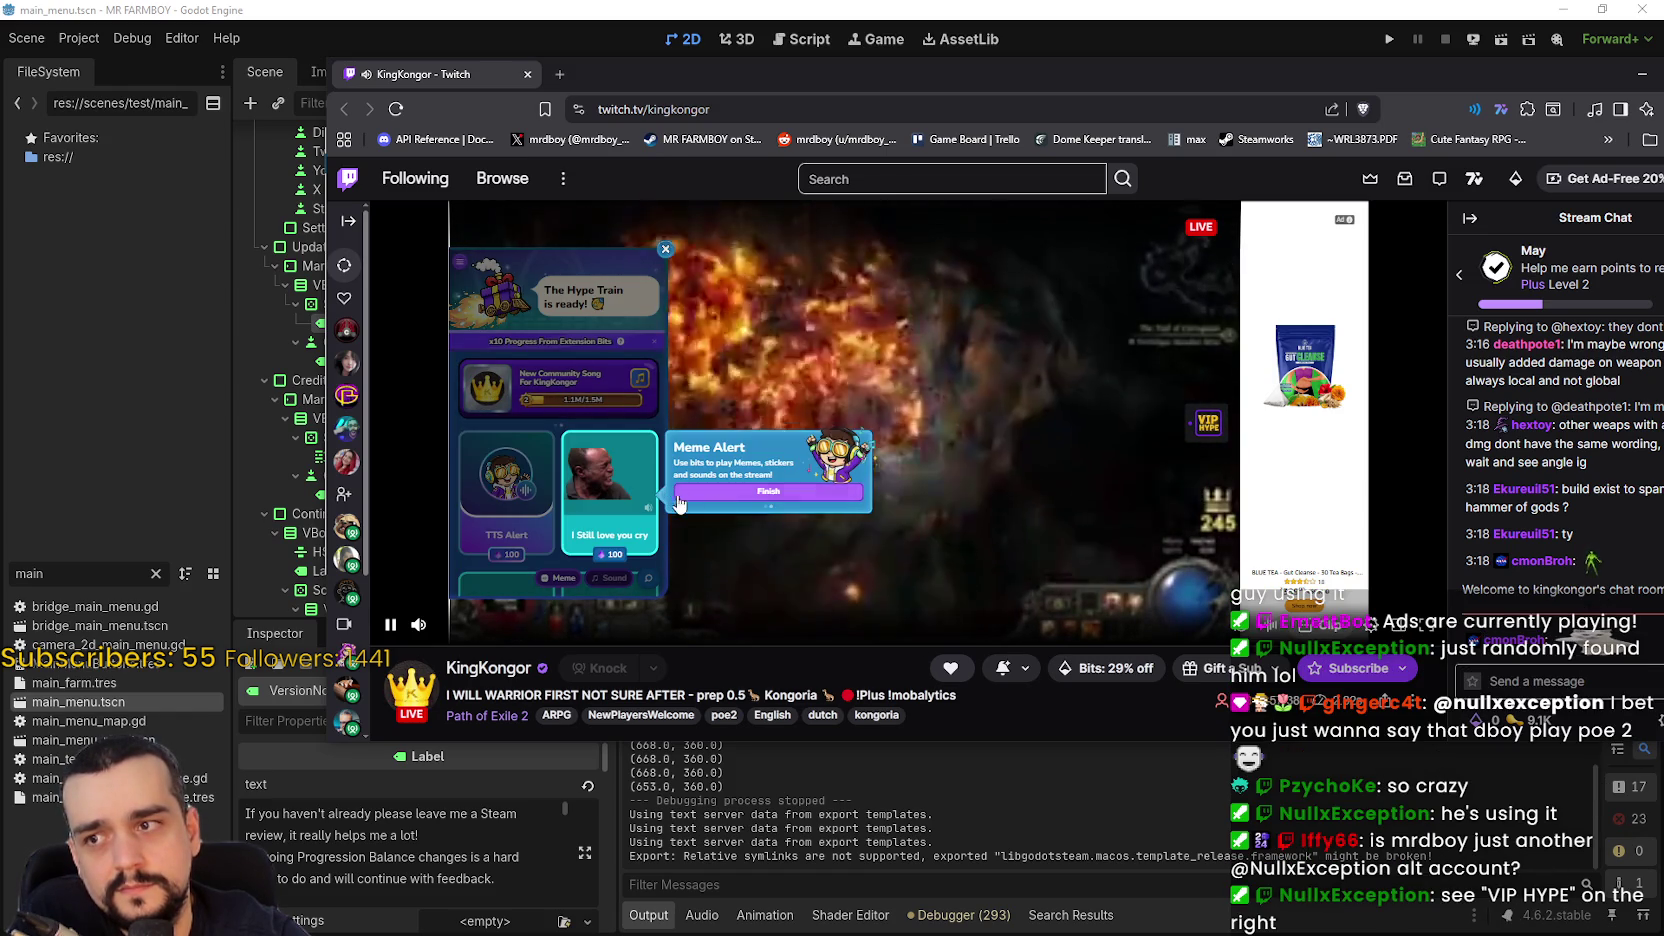
left_click(782, 495)
scroll(580, 465, "down", 6)
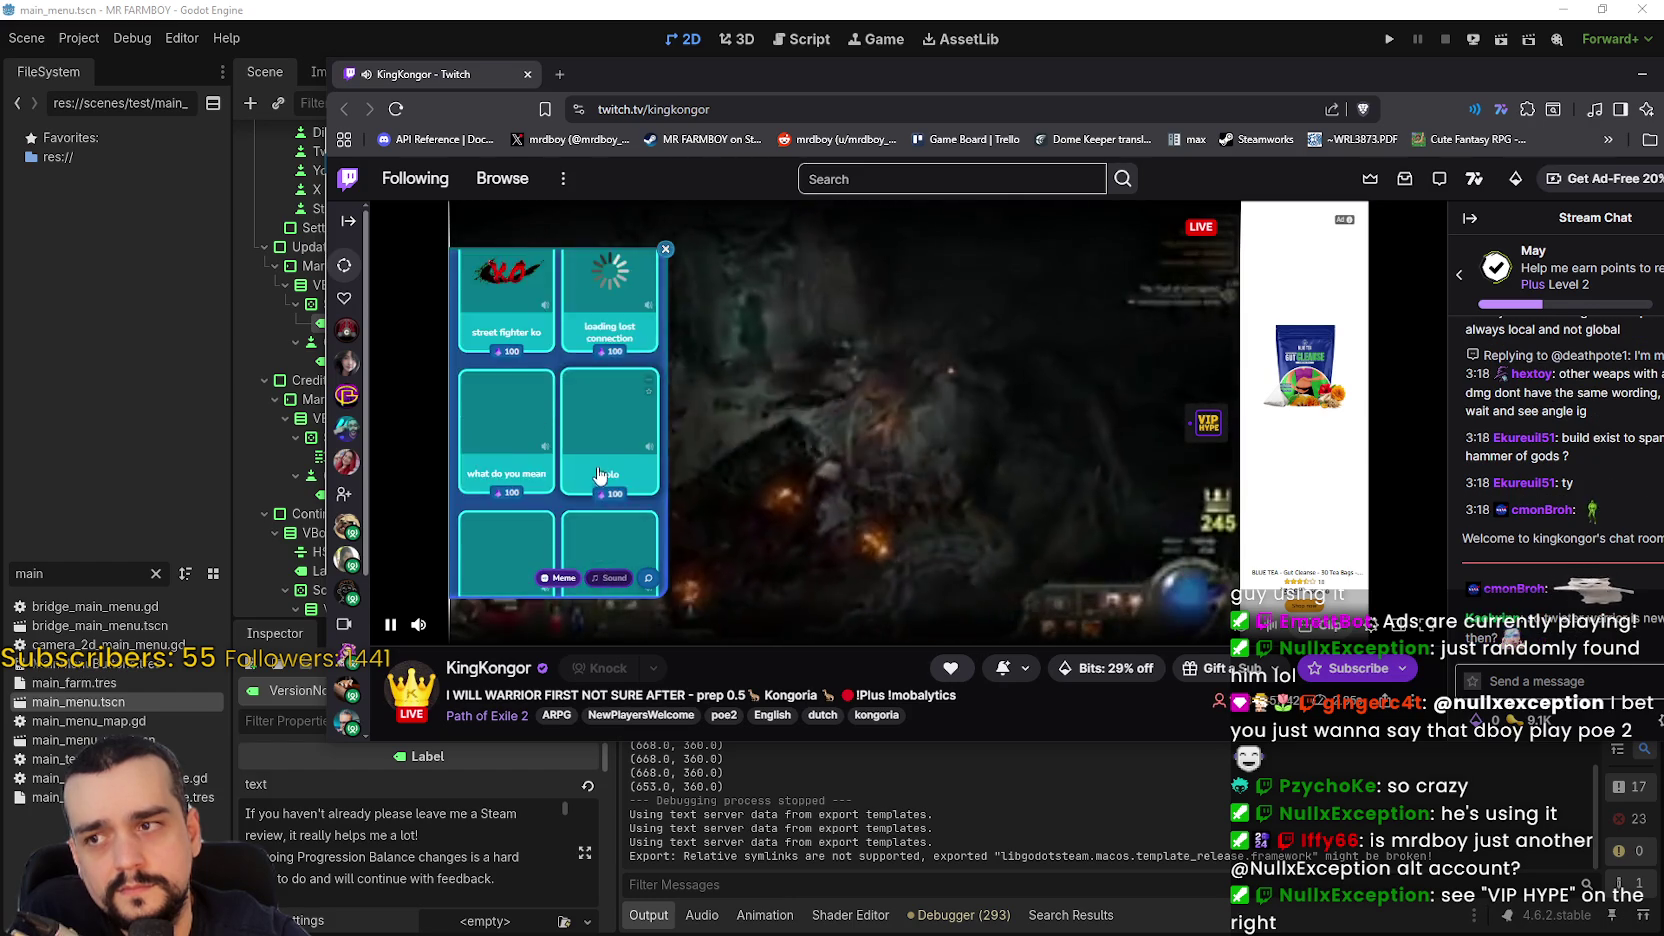
scroll(532, 361, "up", 6)
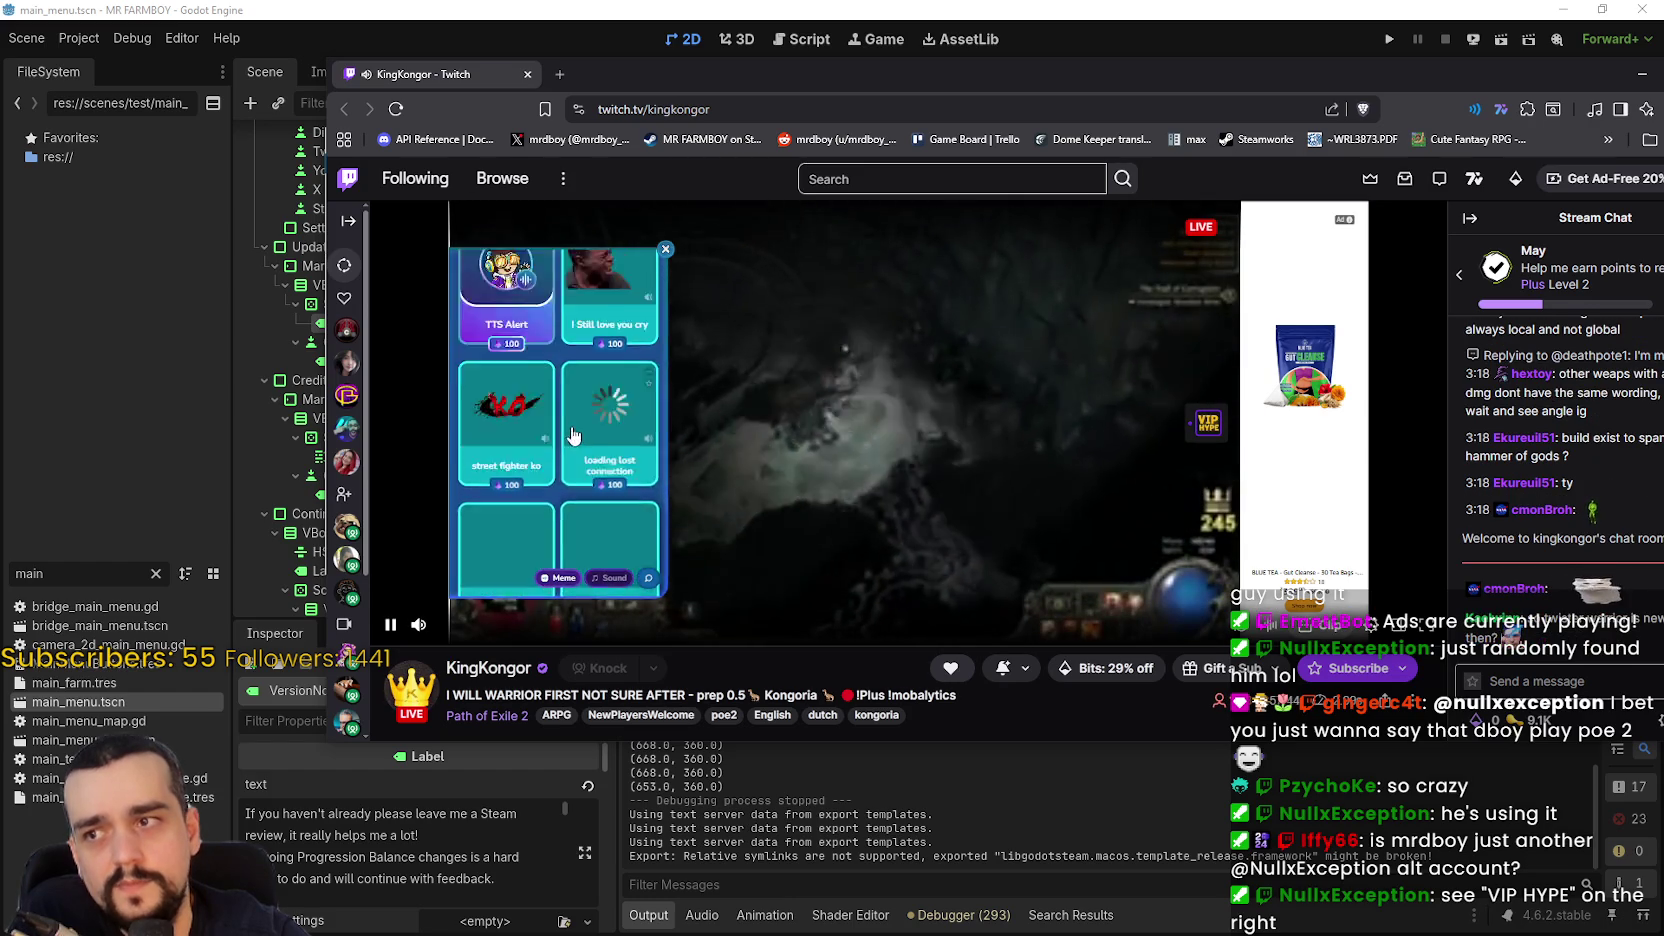
scroll(590, 422, "down", 5)
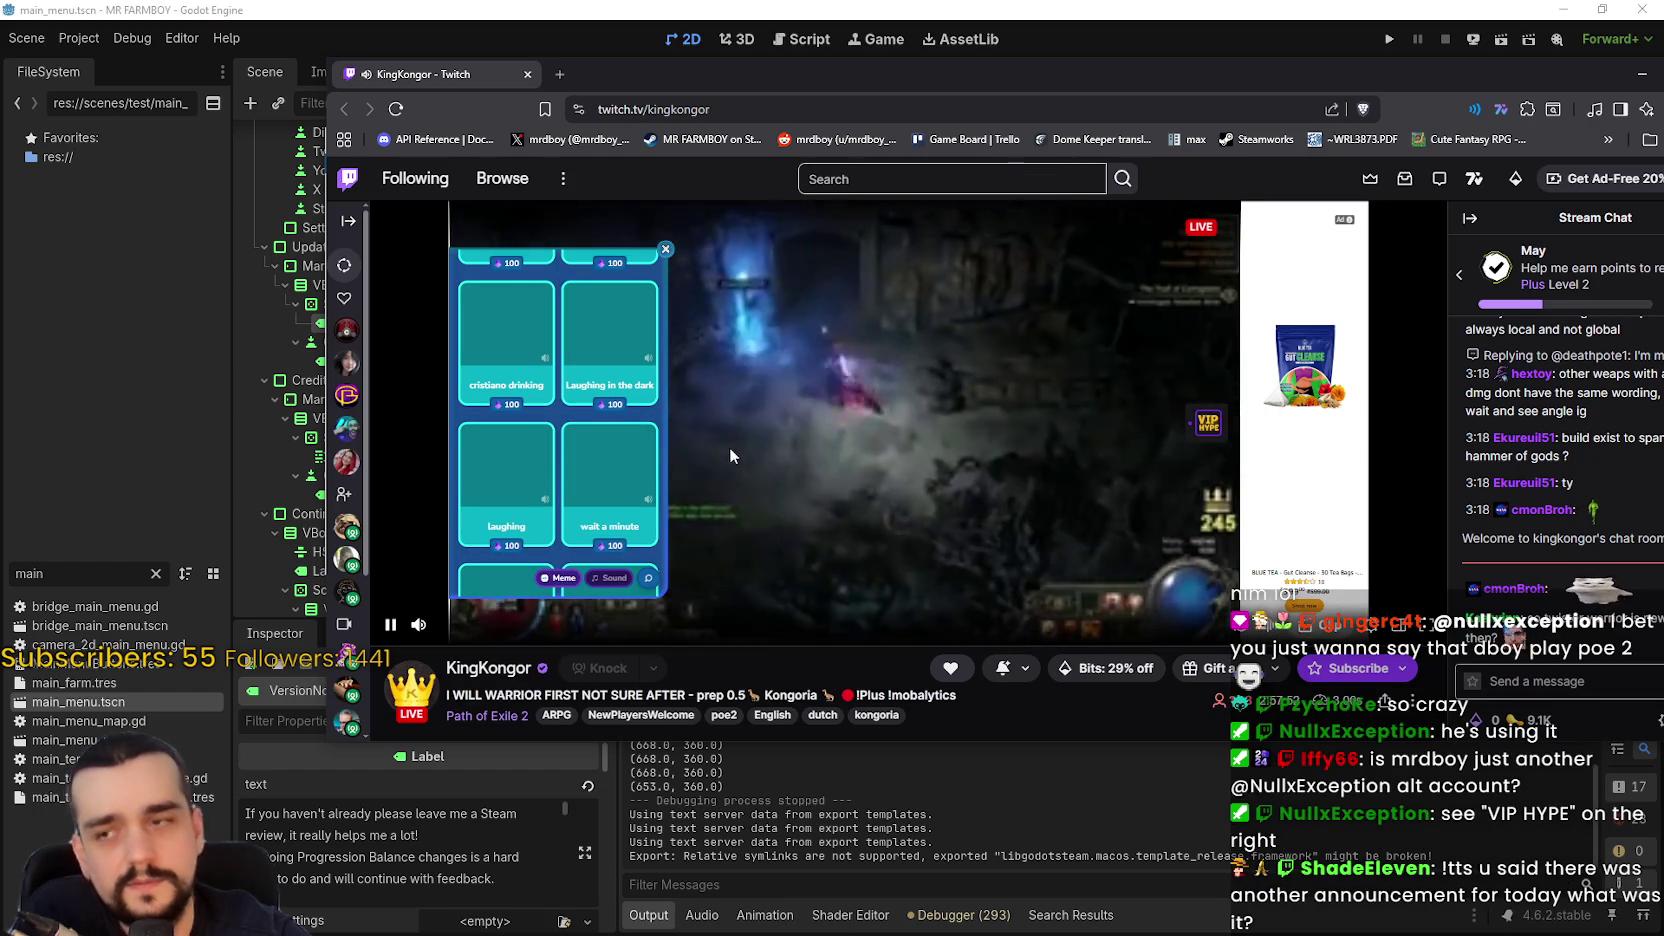
scroll(600, 473, "up", 1)
scroll(600, 473, "up", 3)
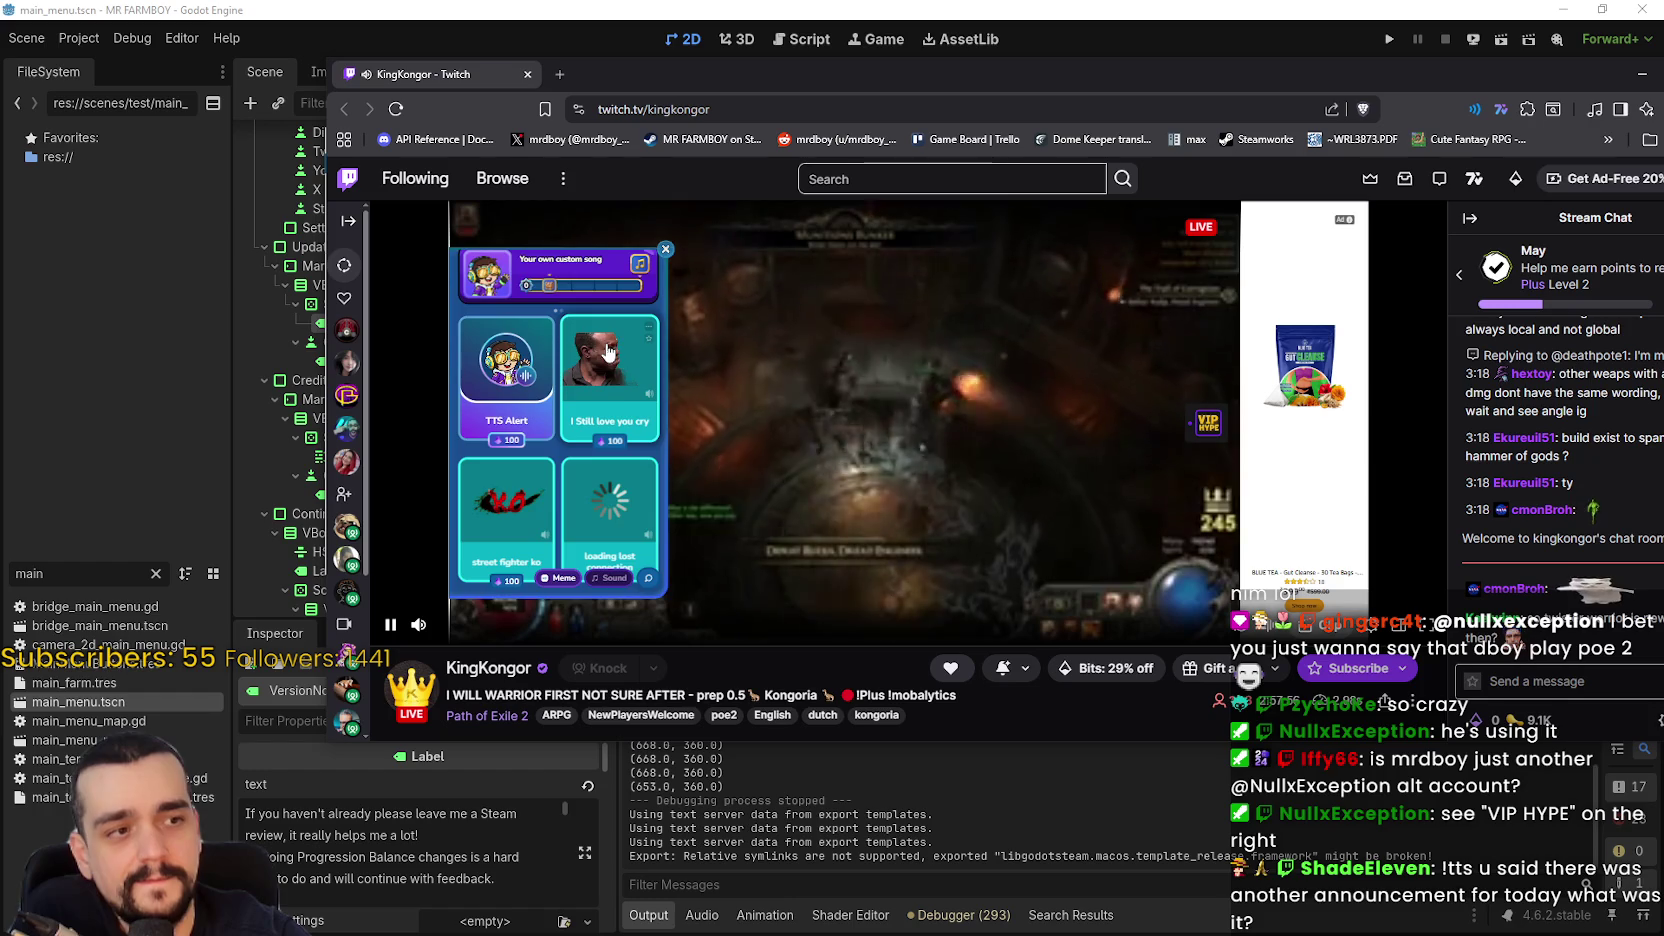
scroll(619, 432, "down", 2)
scroll(619, 432, "down", 3)
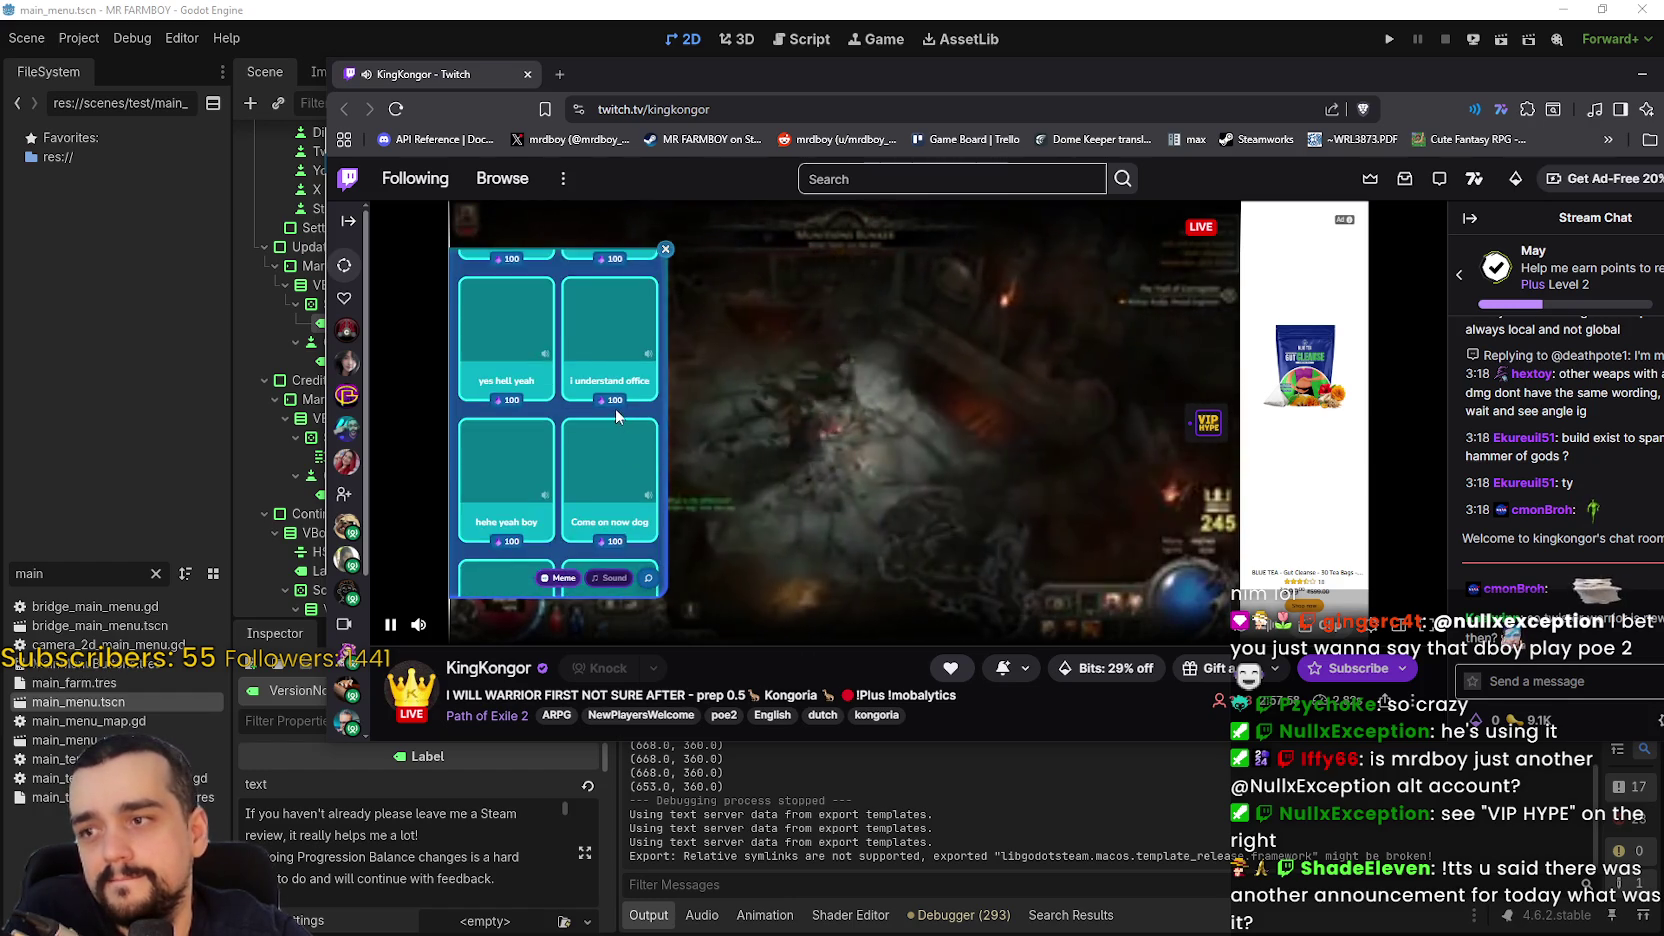
left_click(666, 249)
left_click(1210, 423)
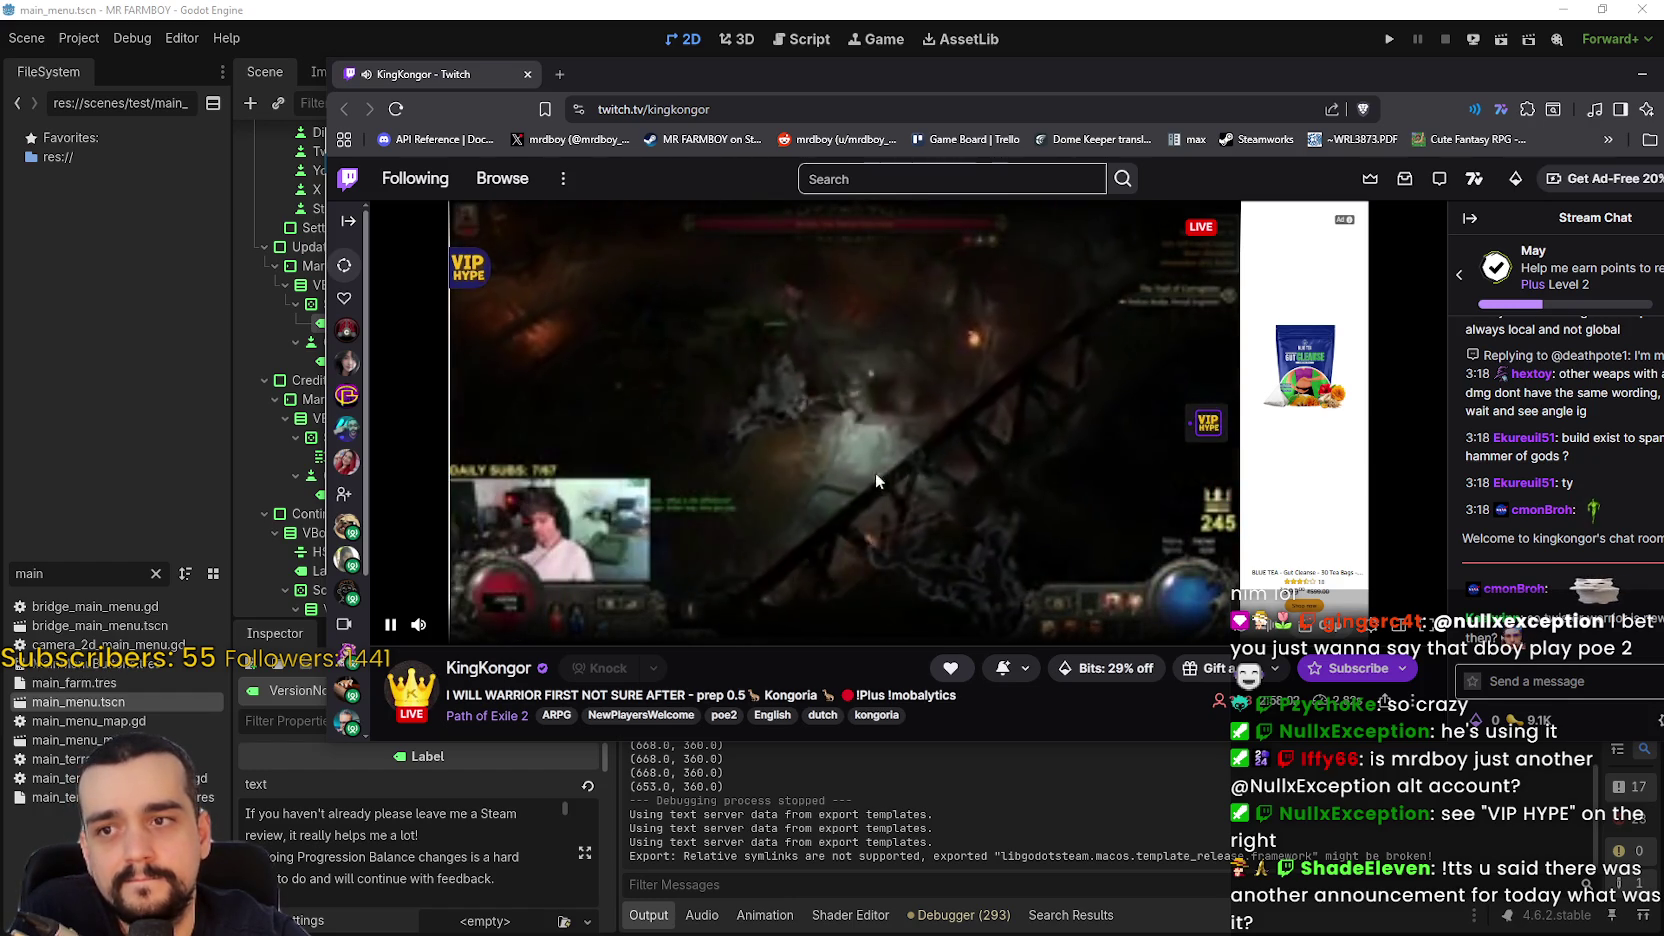
scroll(880, 500, "down", 3)
scroll(902, 593, "down", 3)
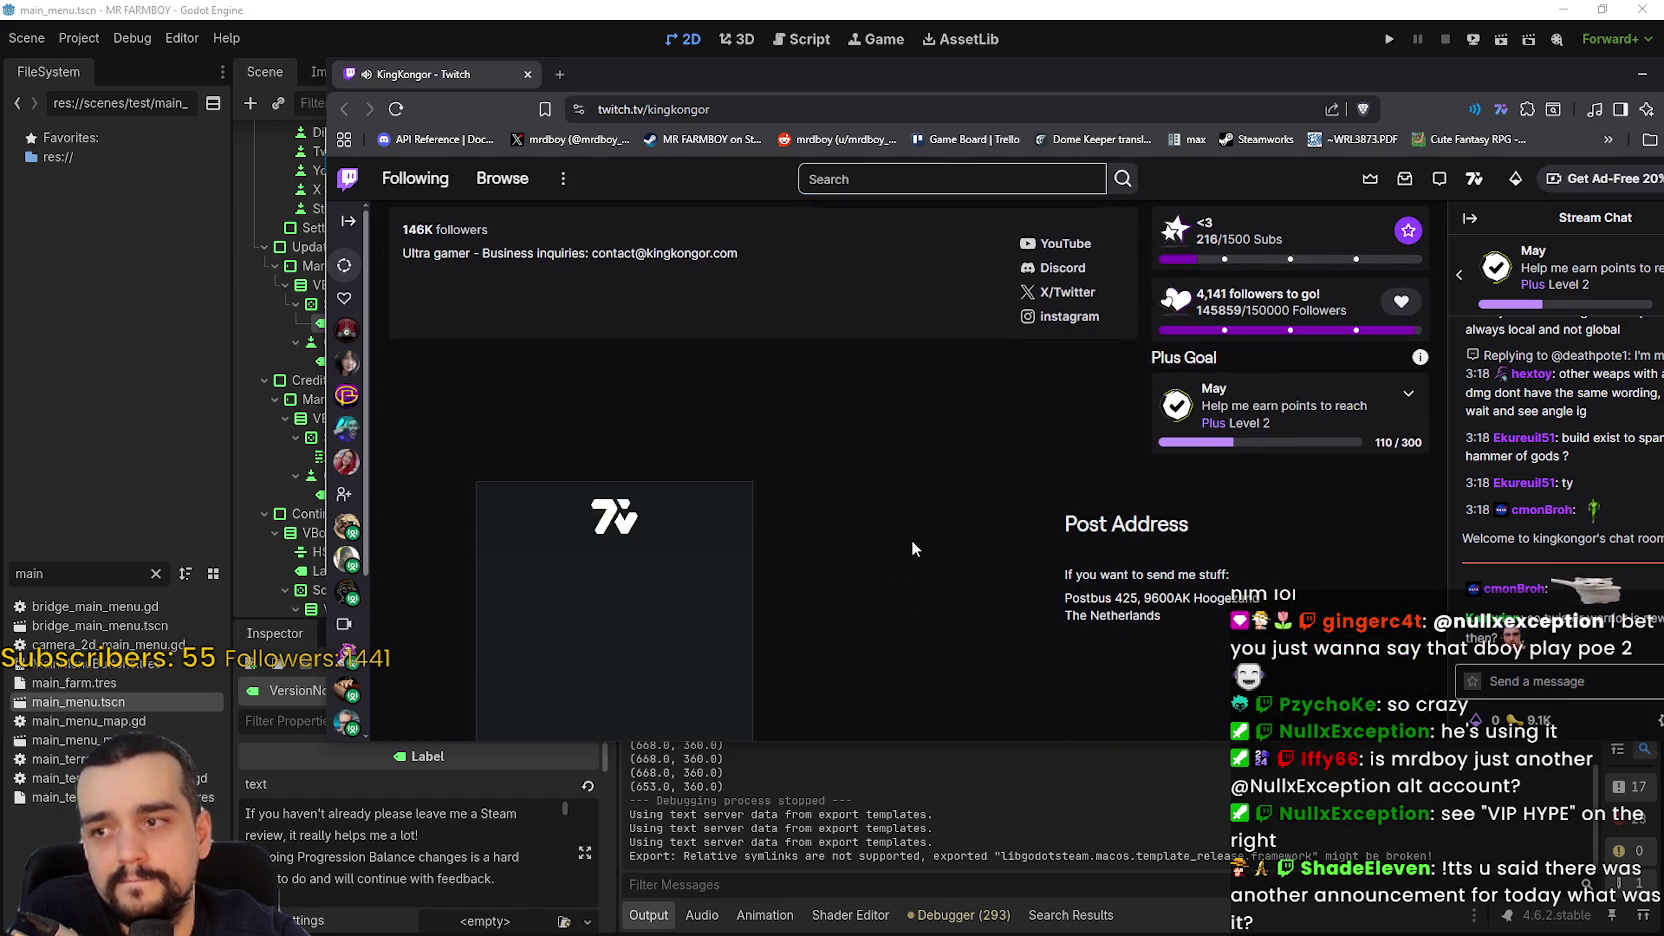
scroll(911, 540, "down", 3)
scroll(909, 536, "up", 1)
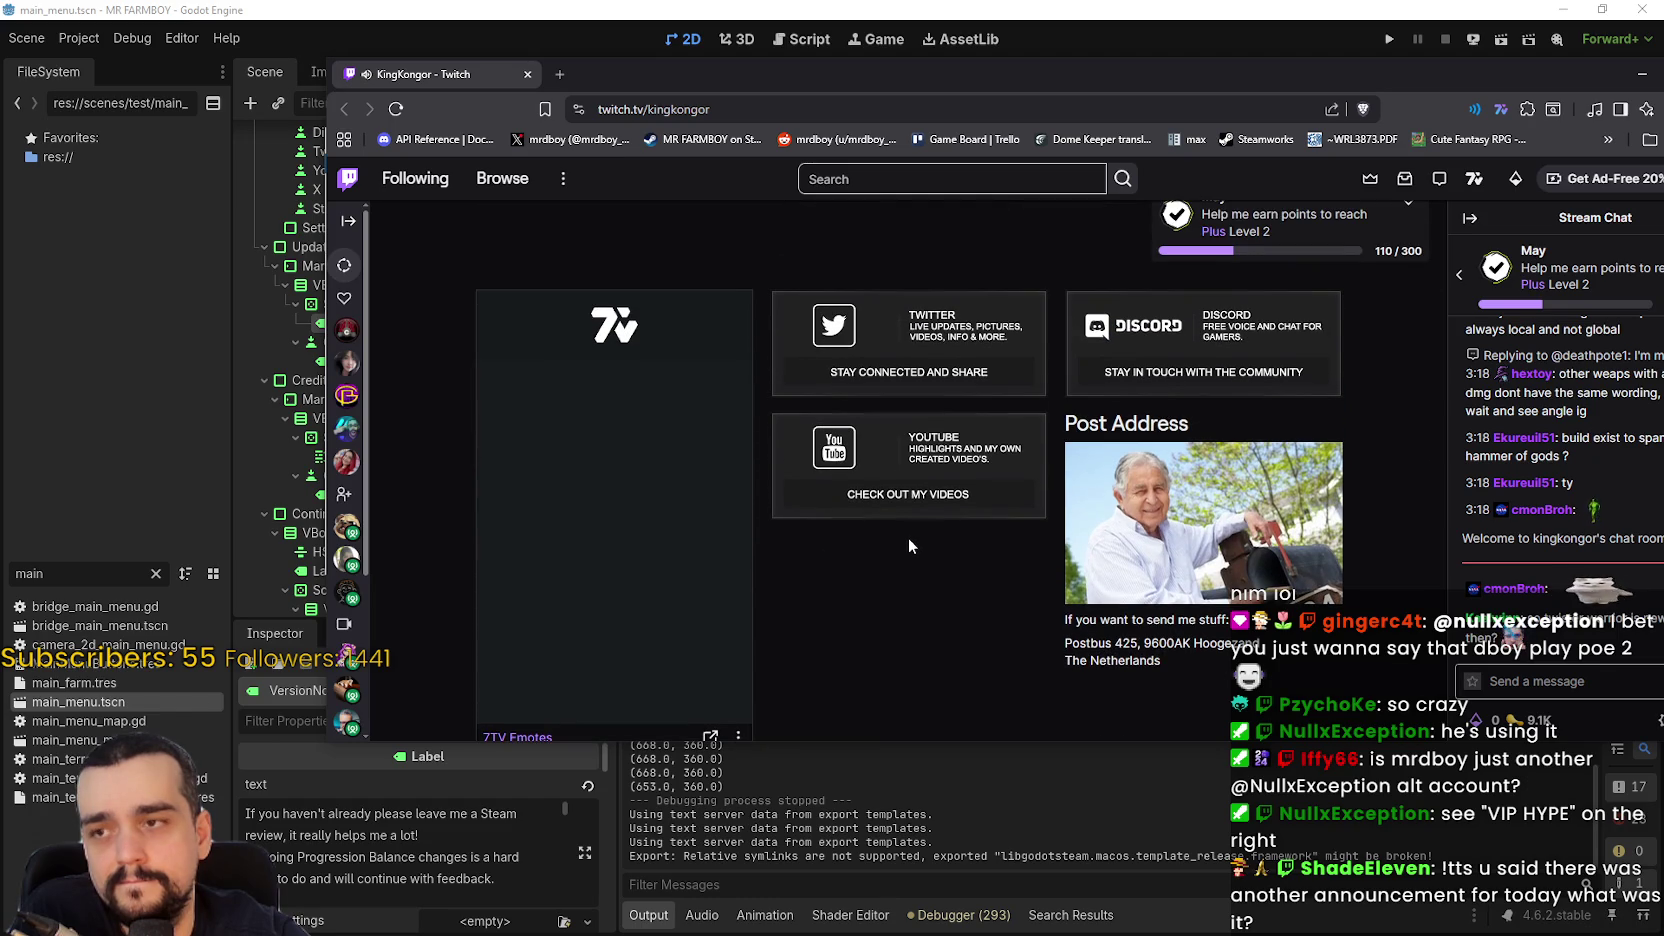
scroll(916, 598, "down", 1)
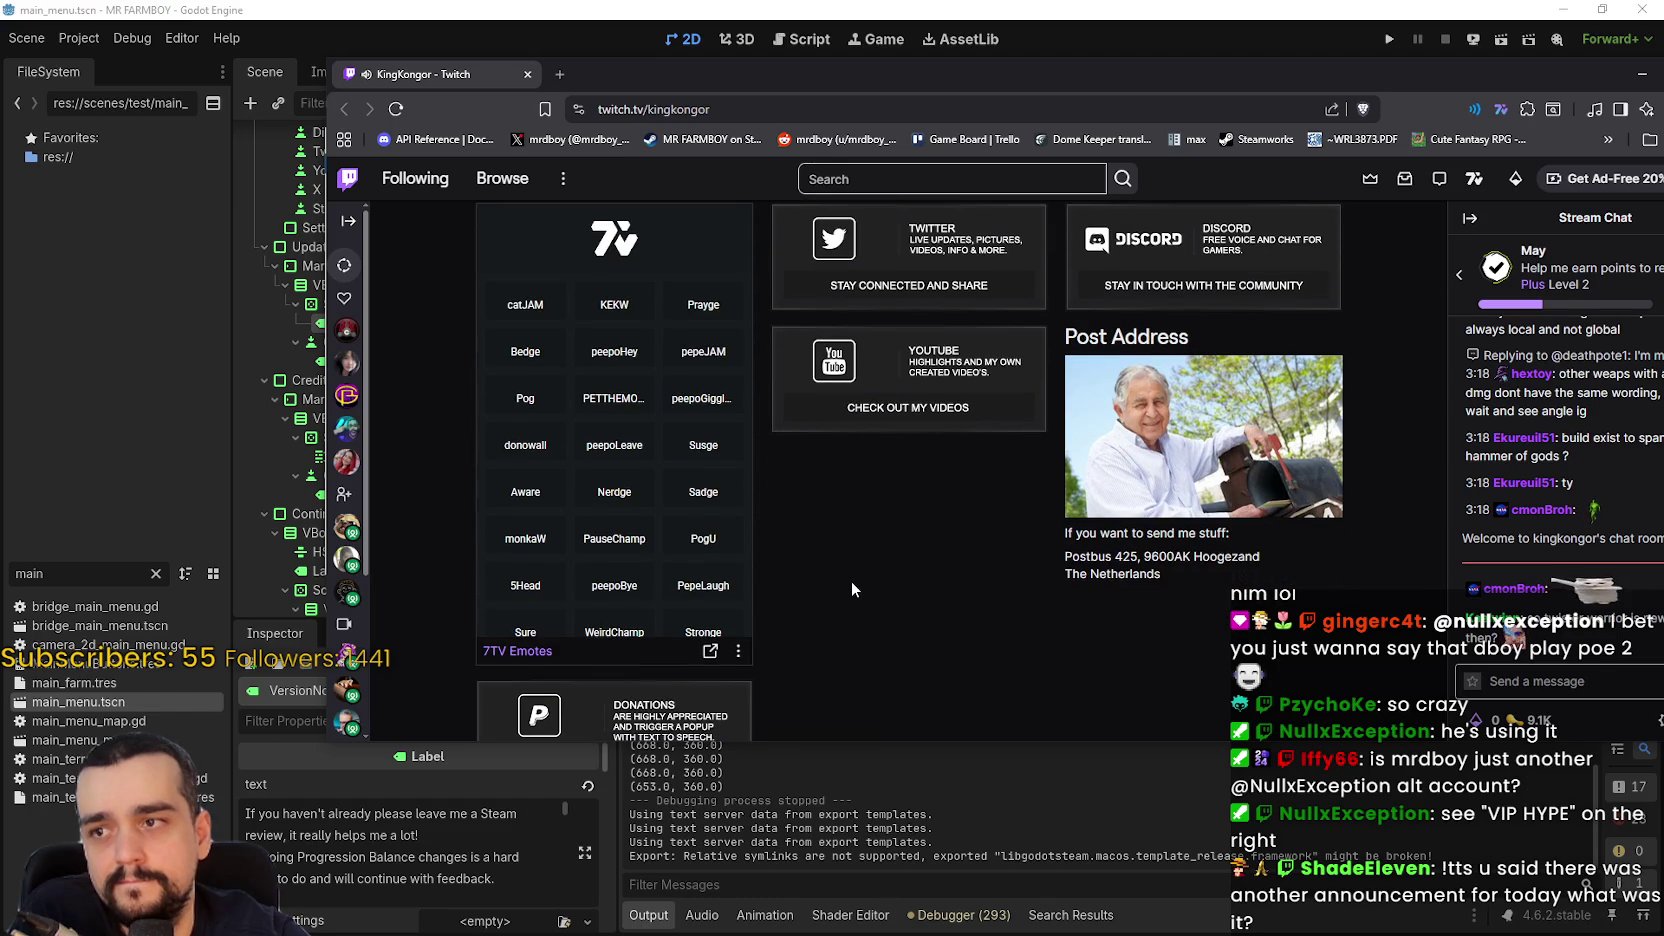
scroll(666, 478, "down", 3)
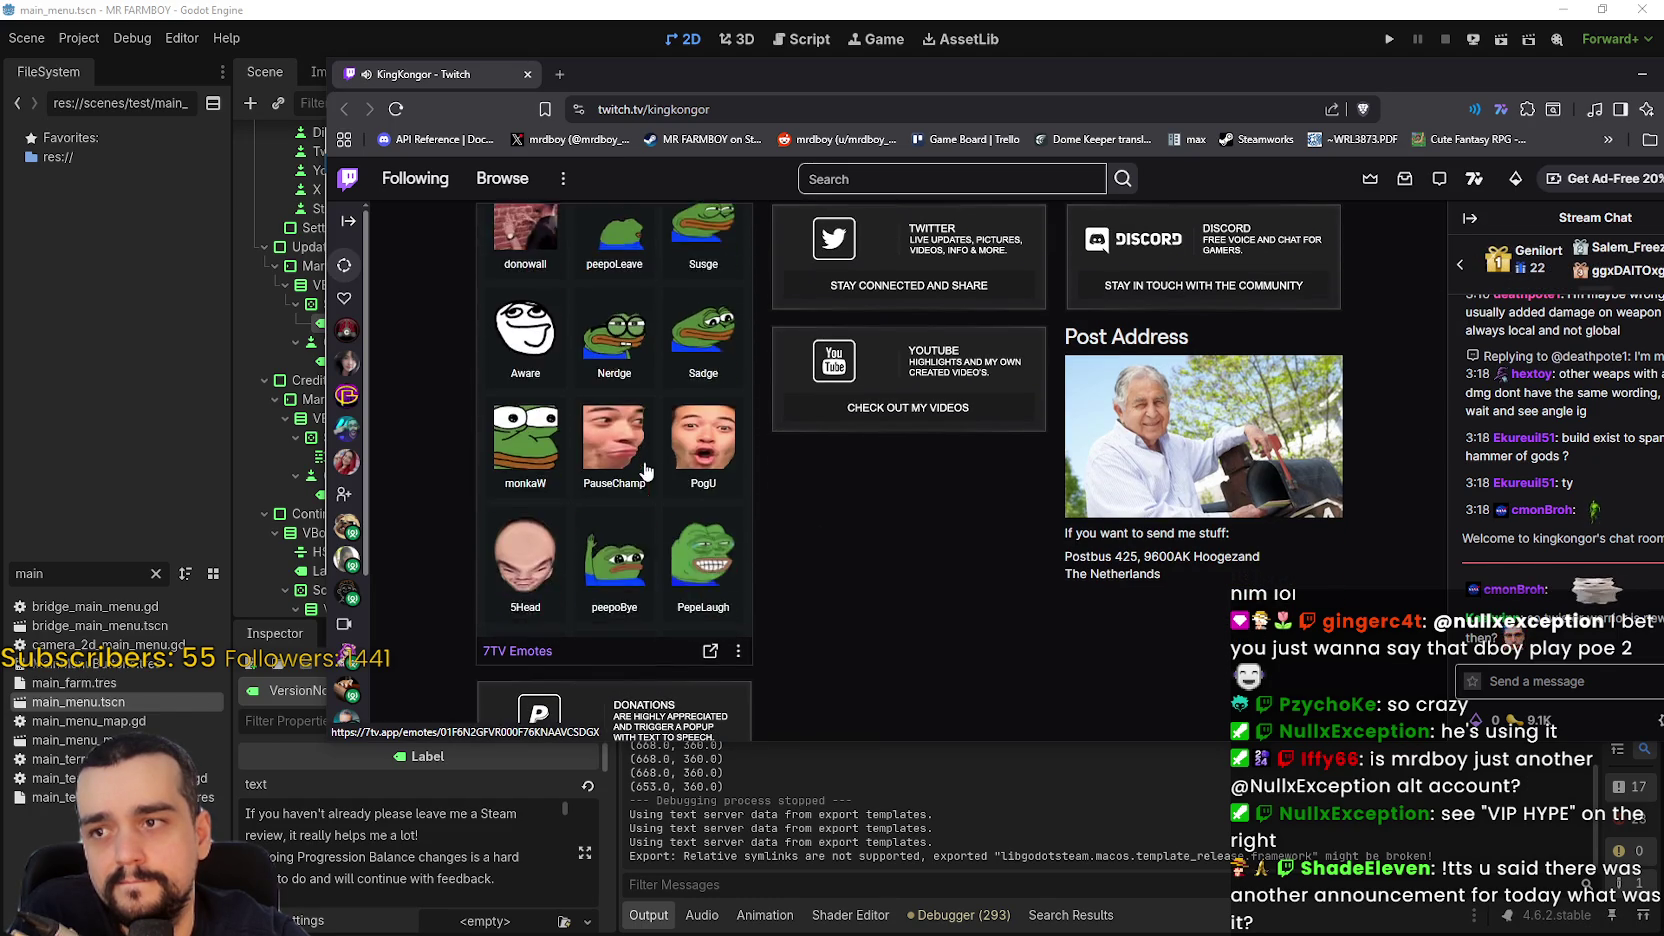
scroll(666, 481, "down", 5)
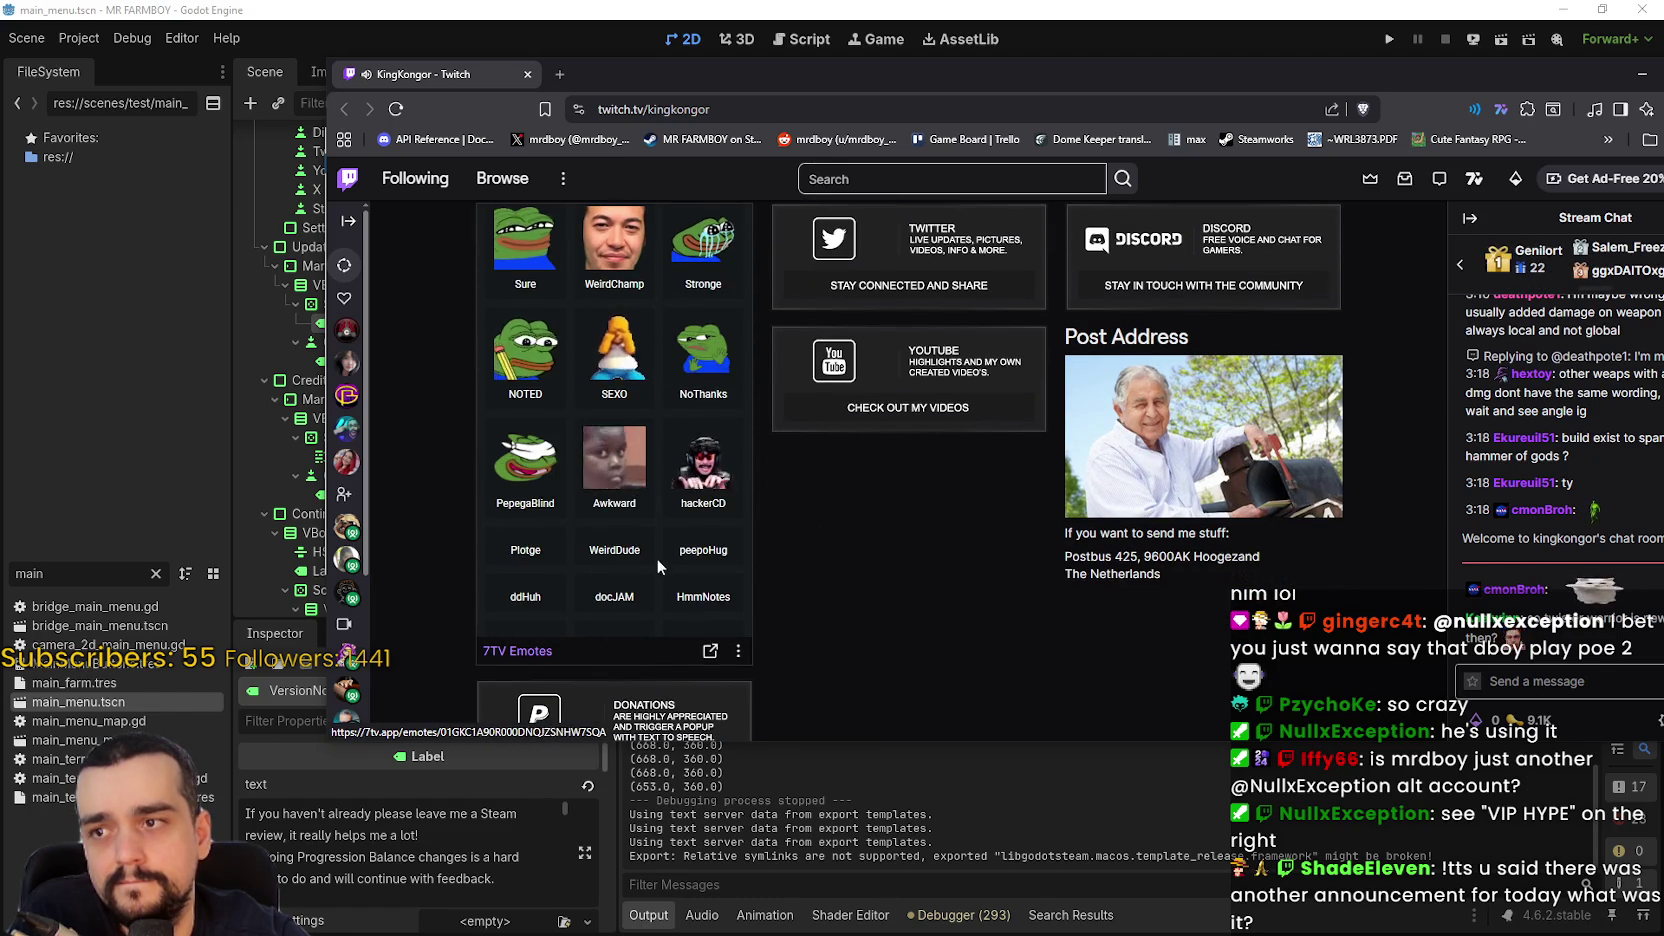
scroll(935, 644, "down", 2)
scroll(931, 634, "up", 8)
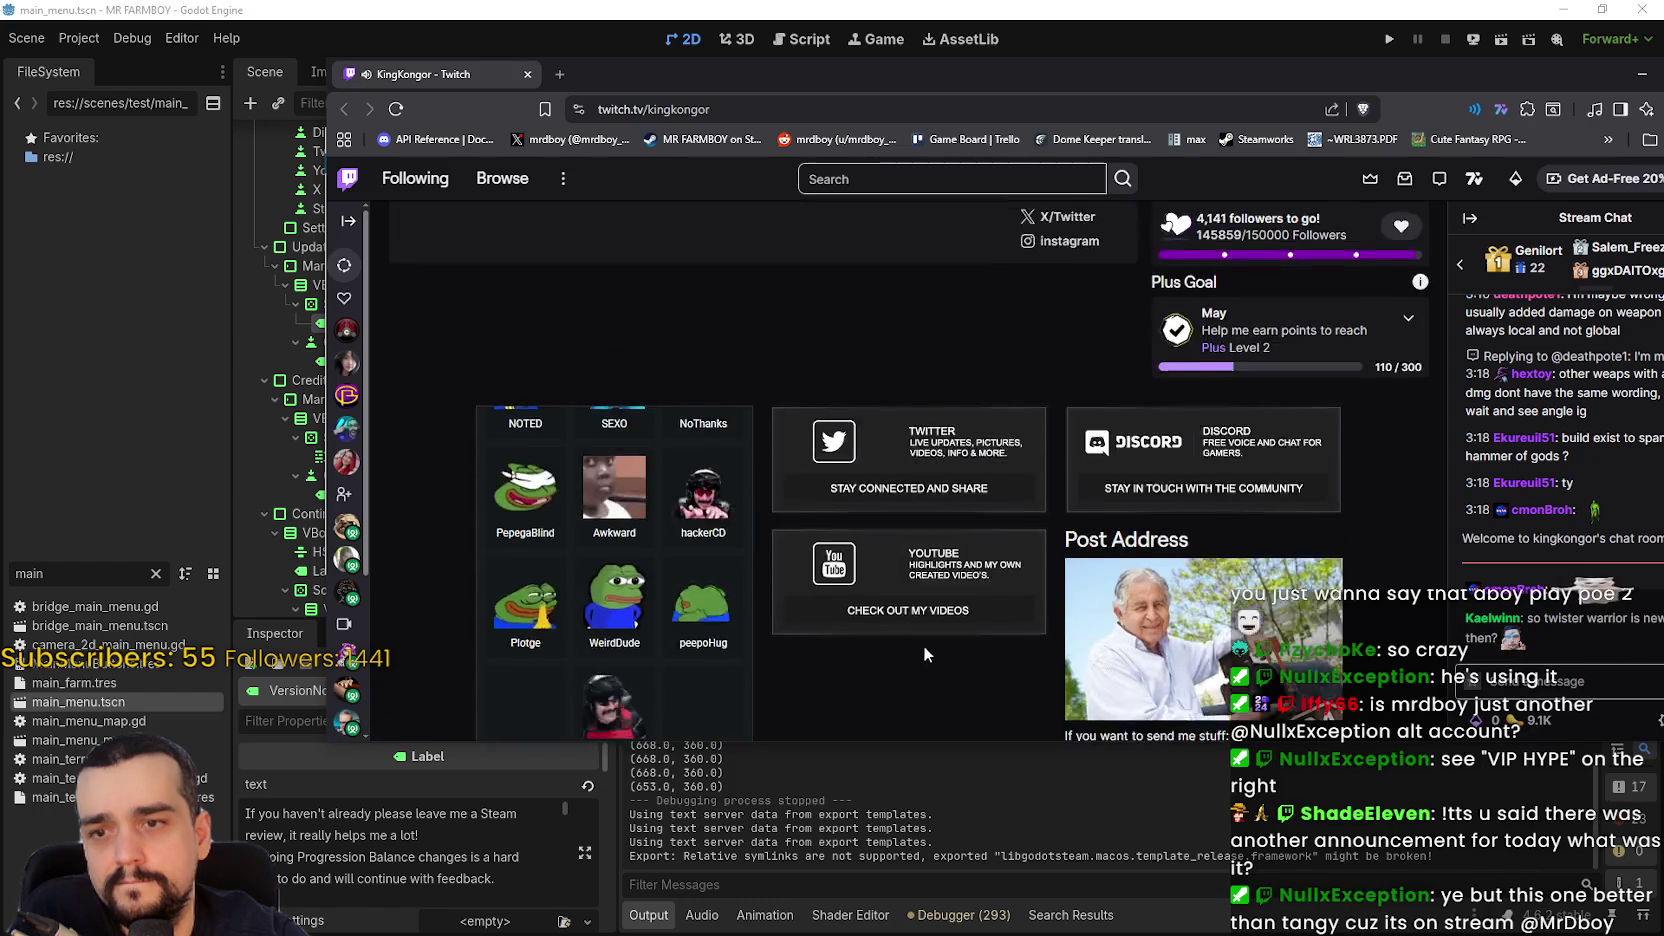
scroll(916, 658, "up", 2)
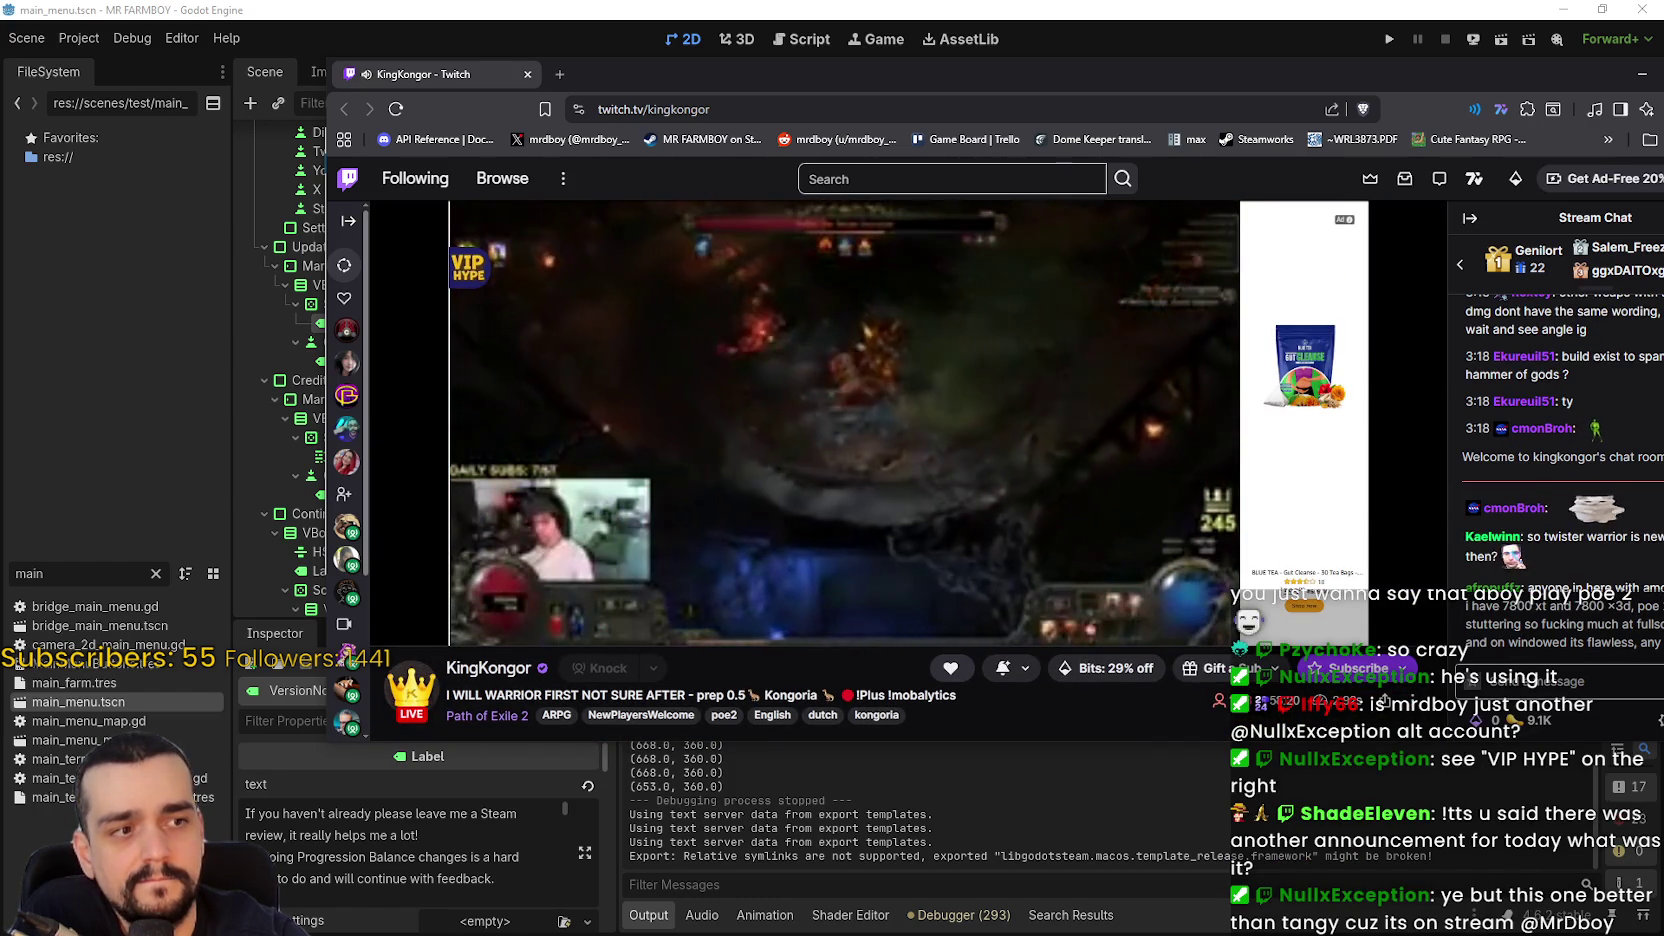
scroll(901, 520, "down", 1)
scroll(902, 422, "up", 1)
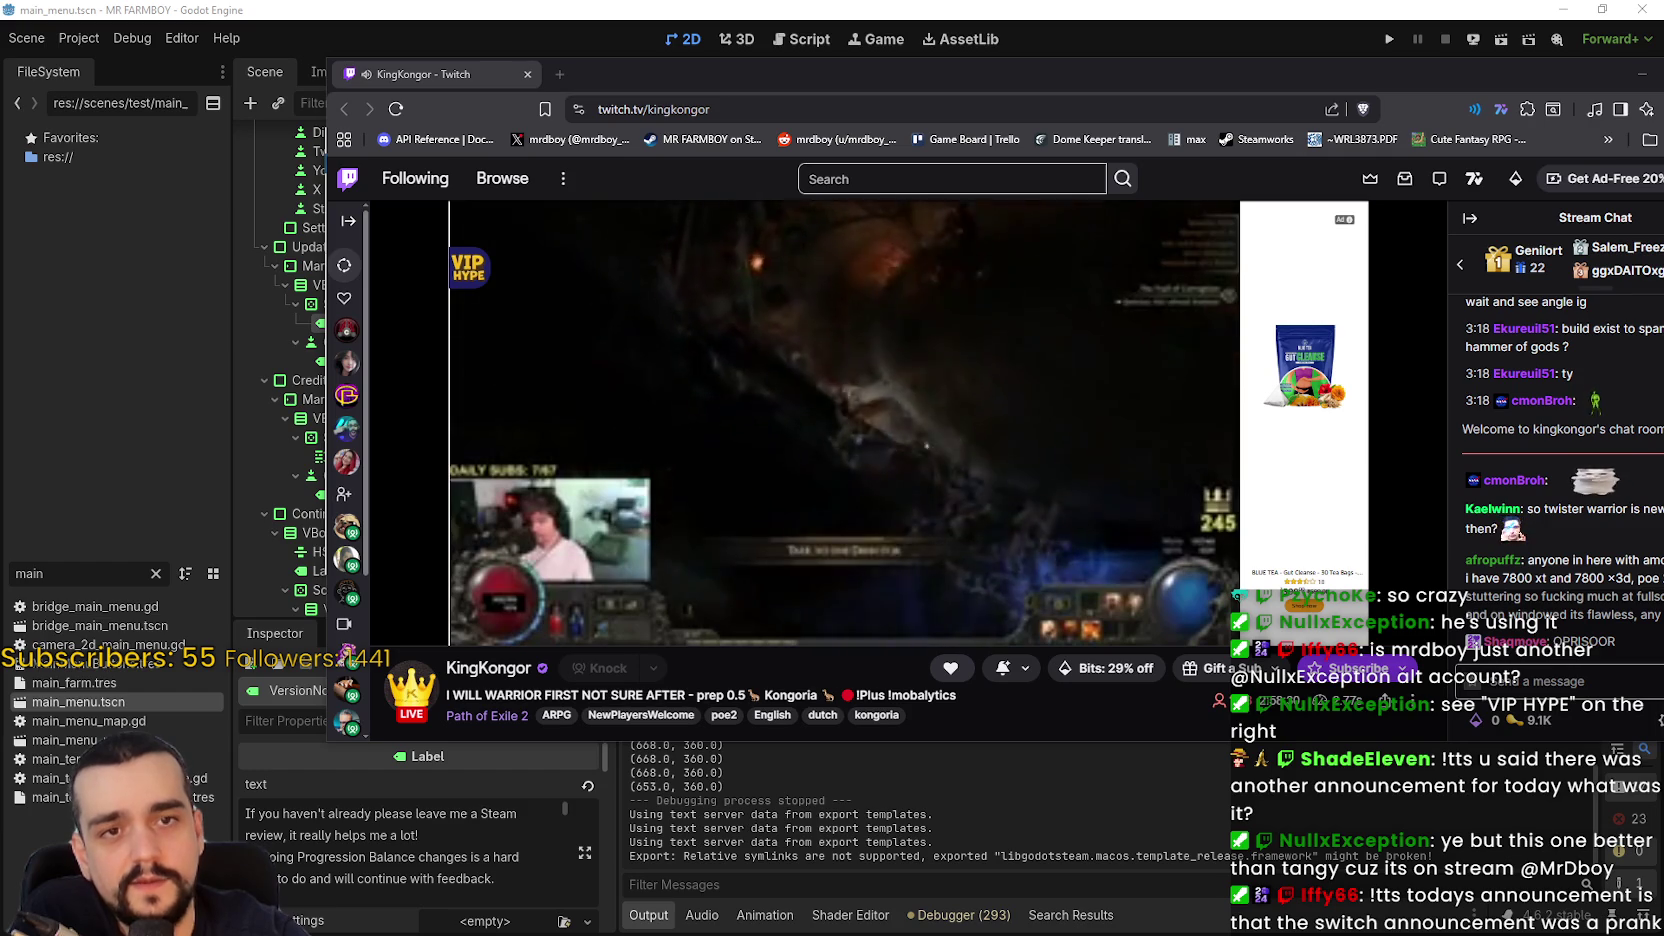
mouse_move(989, 78)
left_mouse_down()
mouse_move(1544, 159)
mouse_move(1663, 160)
left_mouse_up()
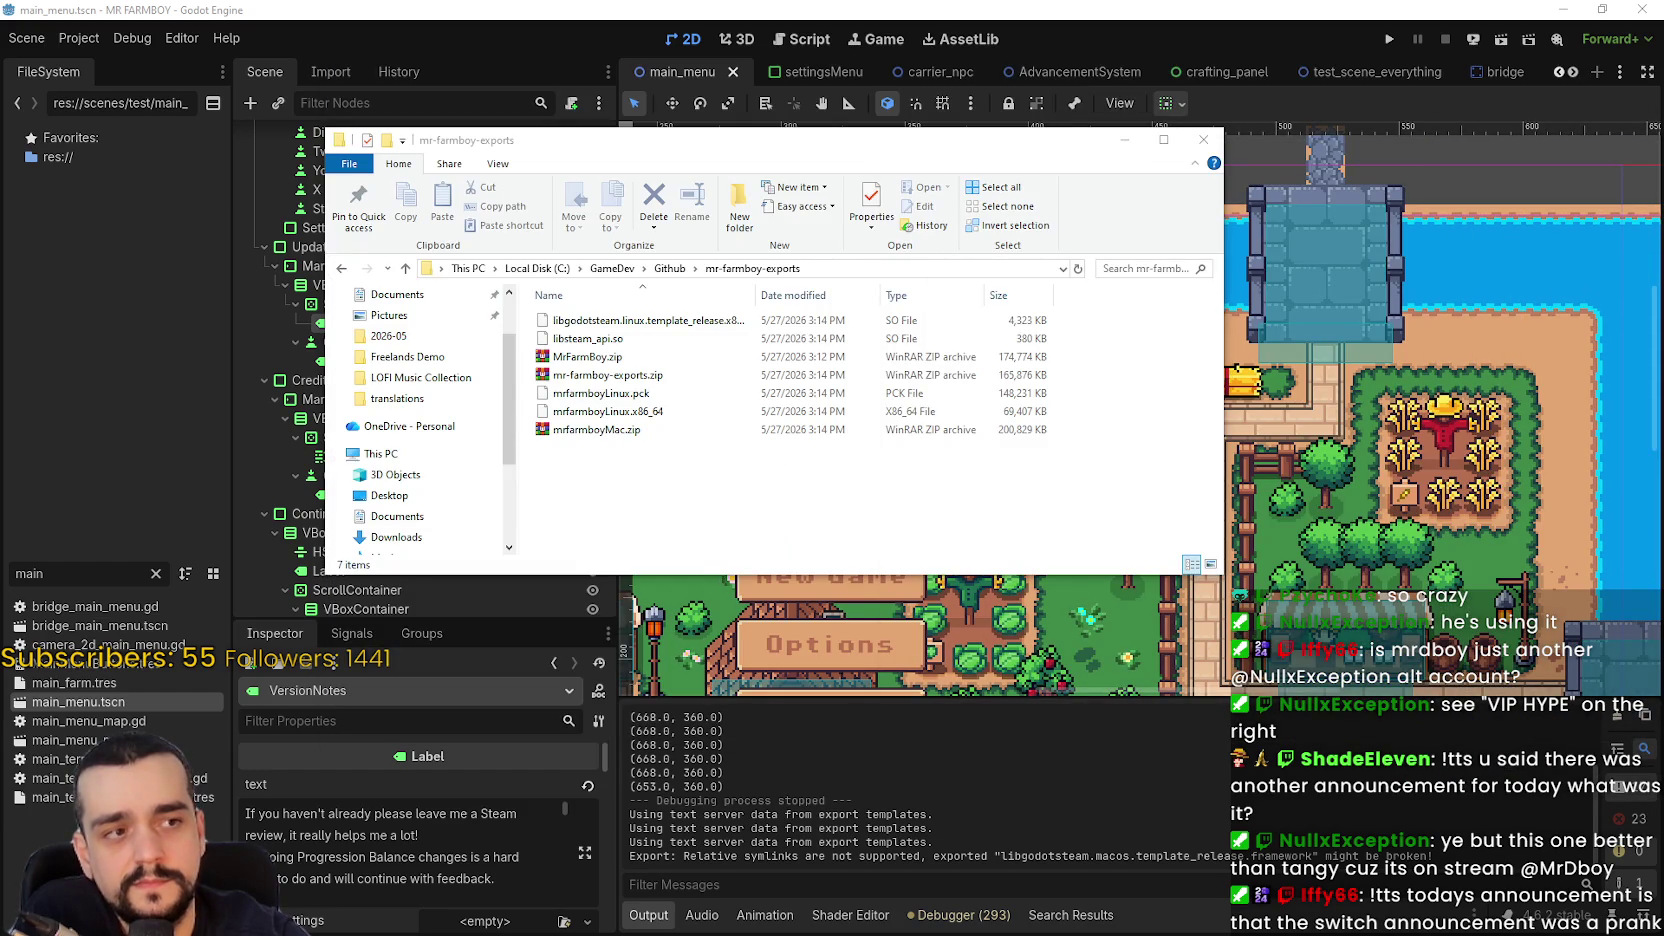
- Bring the File Explorer window showing the mr-farmboy-exports folder into focus
left_click(1134, 167)
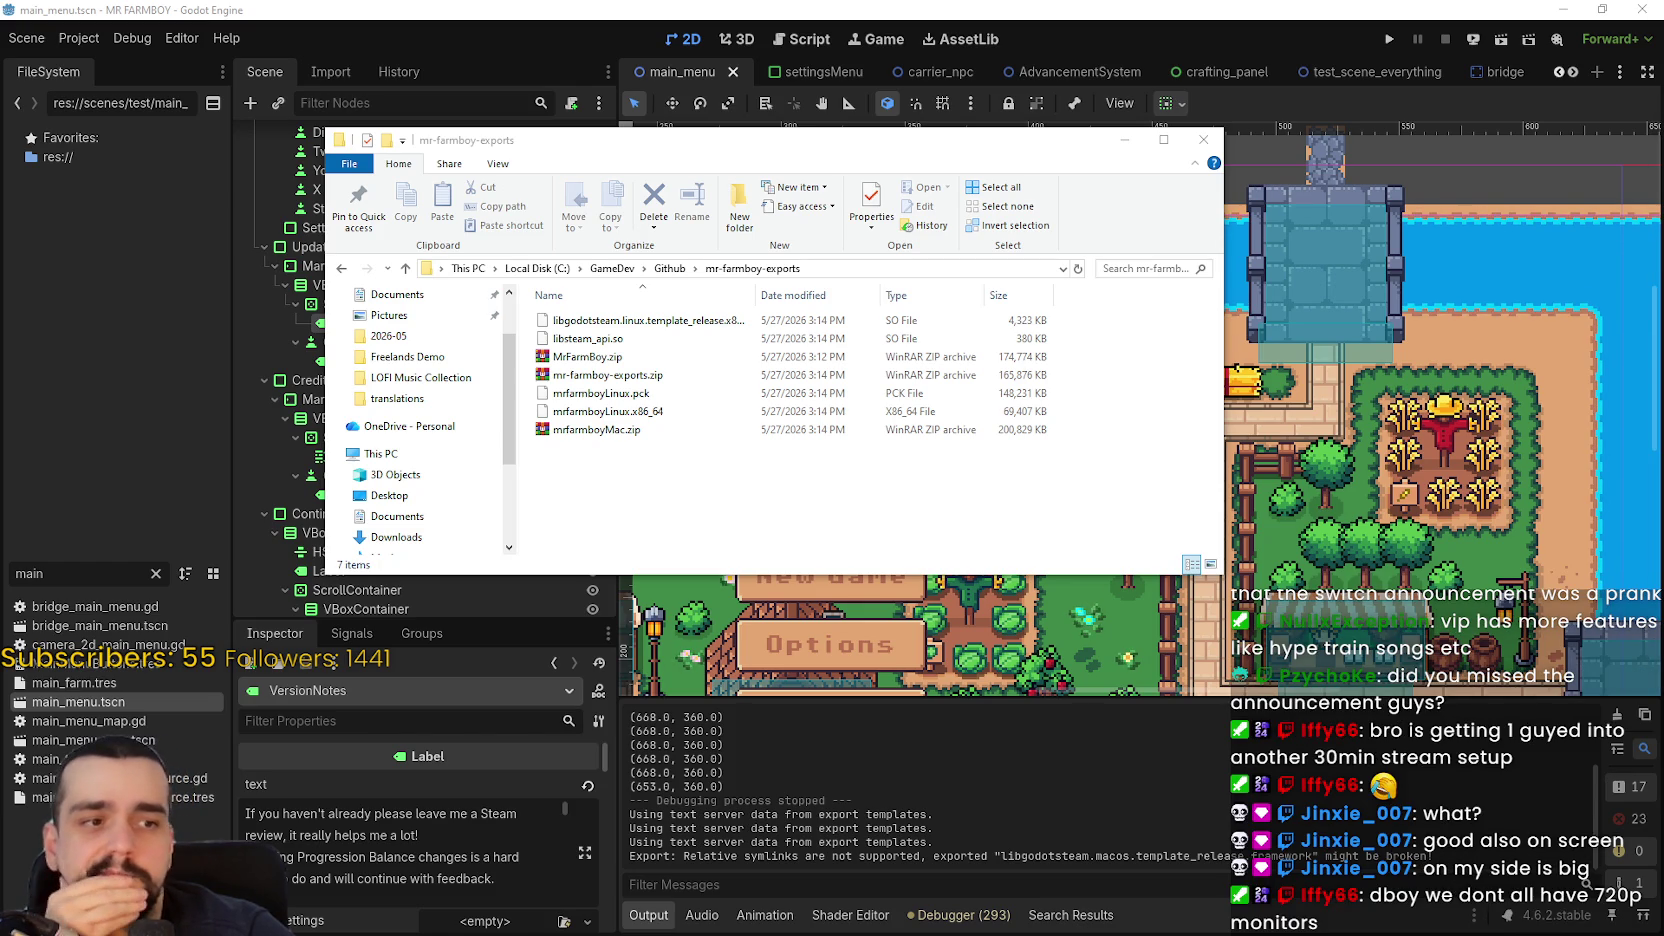
left_click(1203, 139)
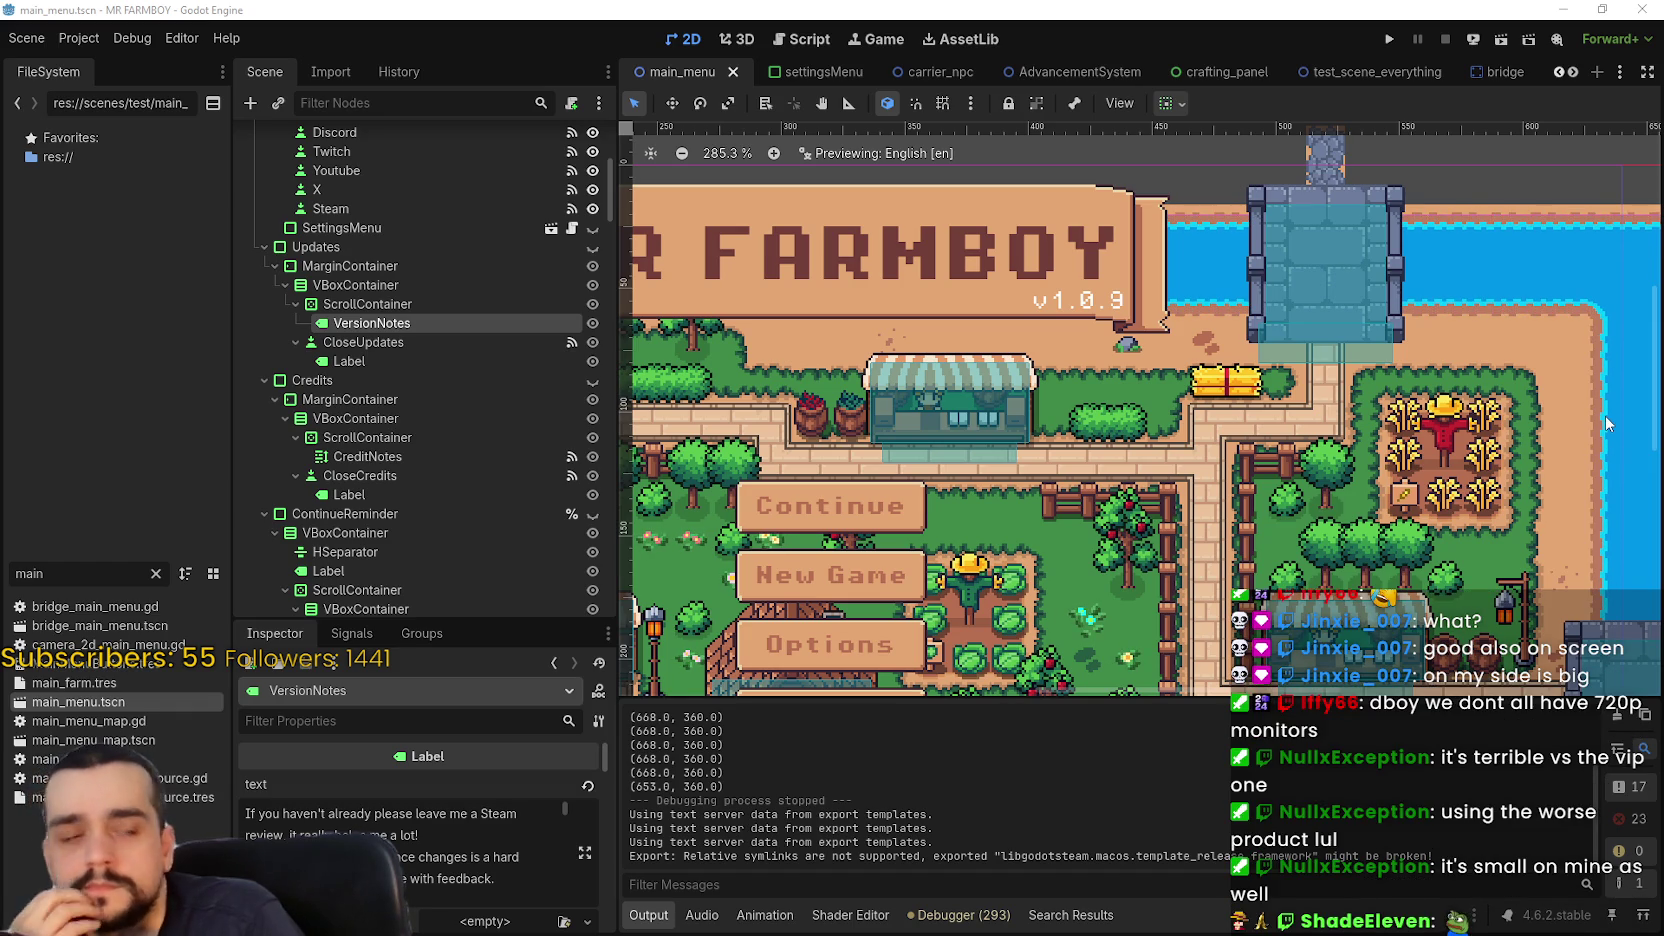
scroll(1177, 429, "down", 2)
scroll(1177, 429, "down", 1)
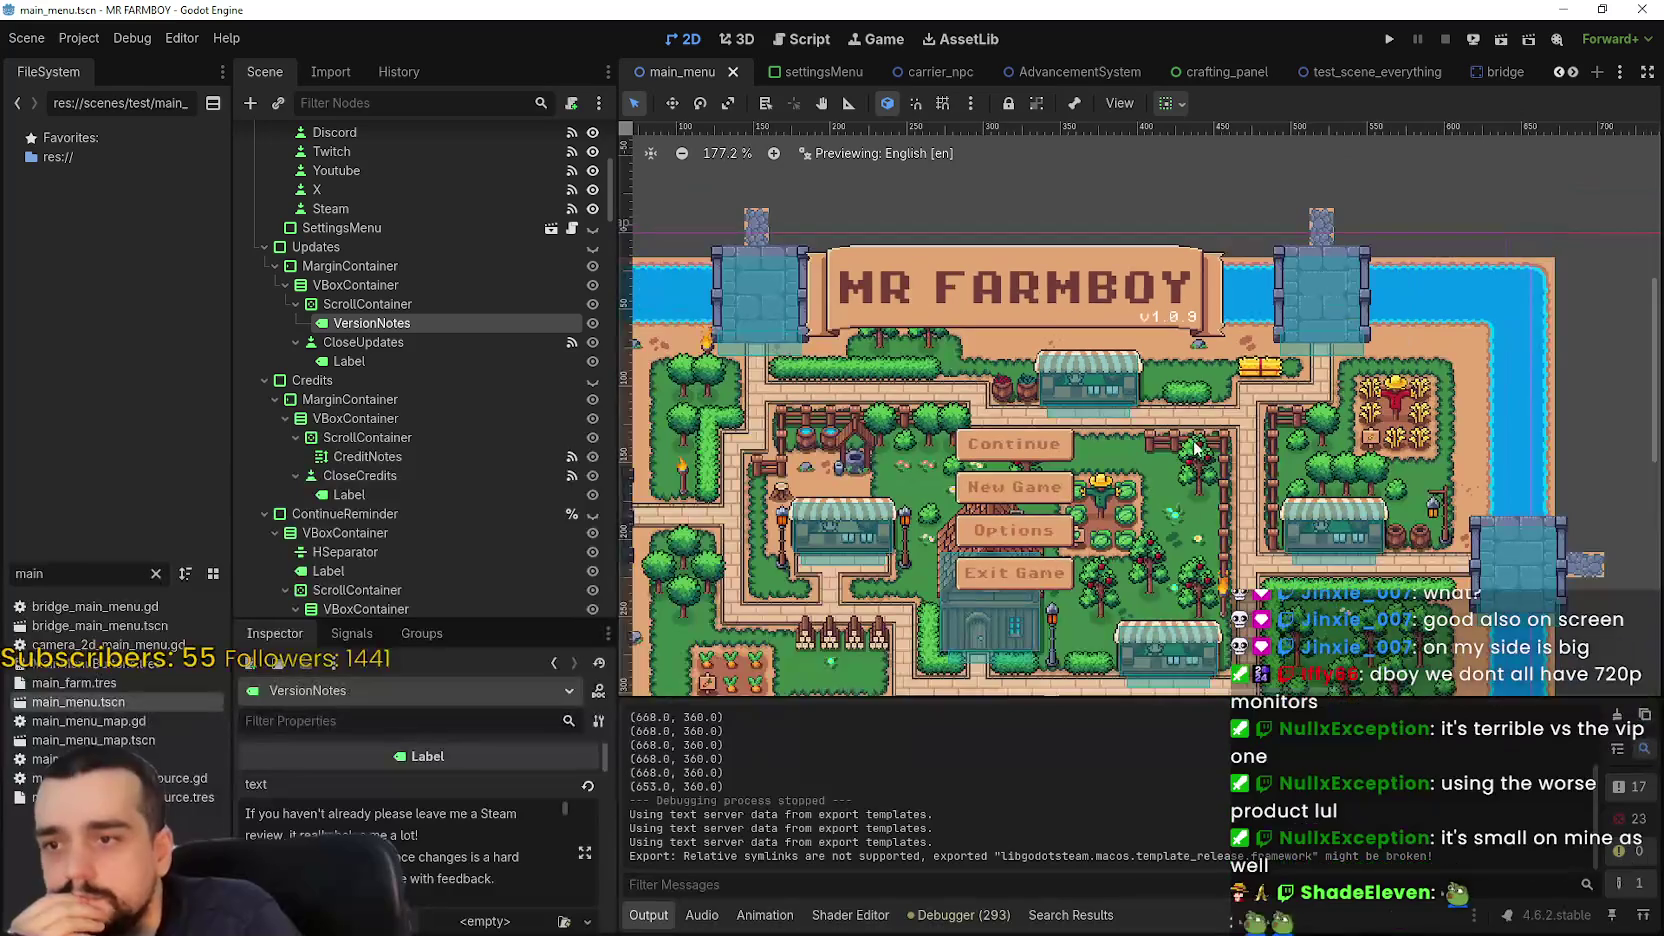
key("alt+Tab")
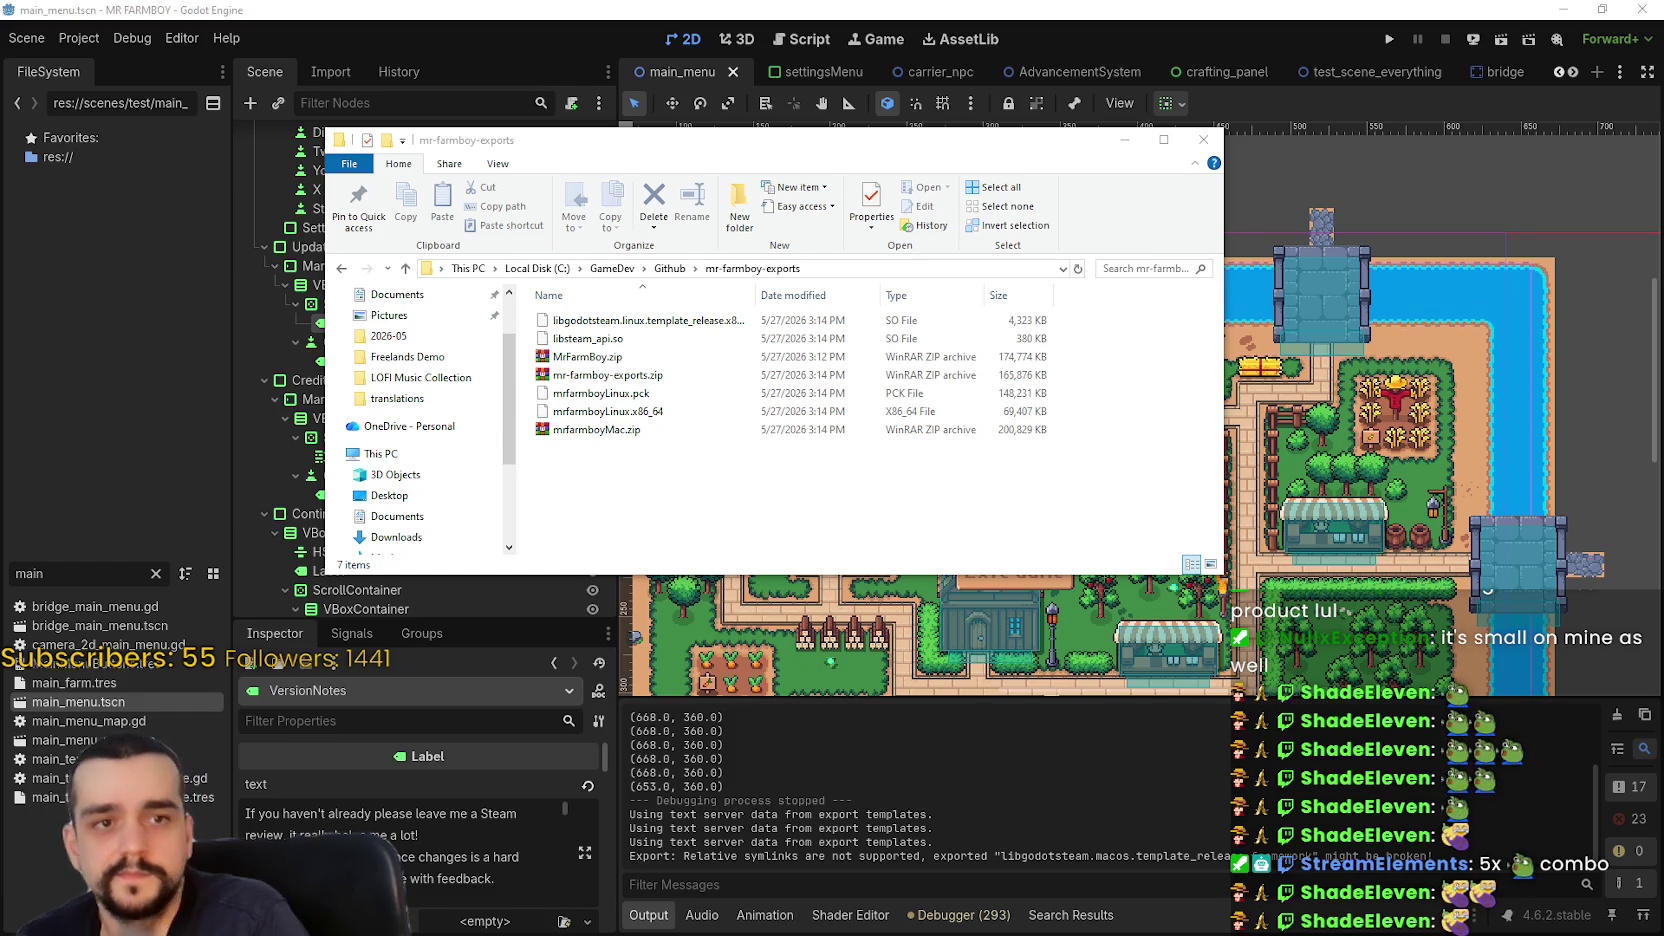
- Select MrFarmBoy.zip, mrfarmboyLinux.pck and mr-farmboy-exports.zip, then drag mrfarmboyMac.zip elsewhere
left_click(585, 358)
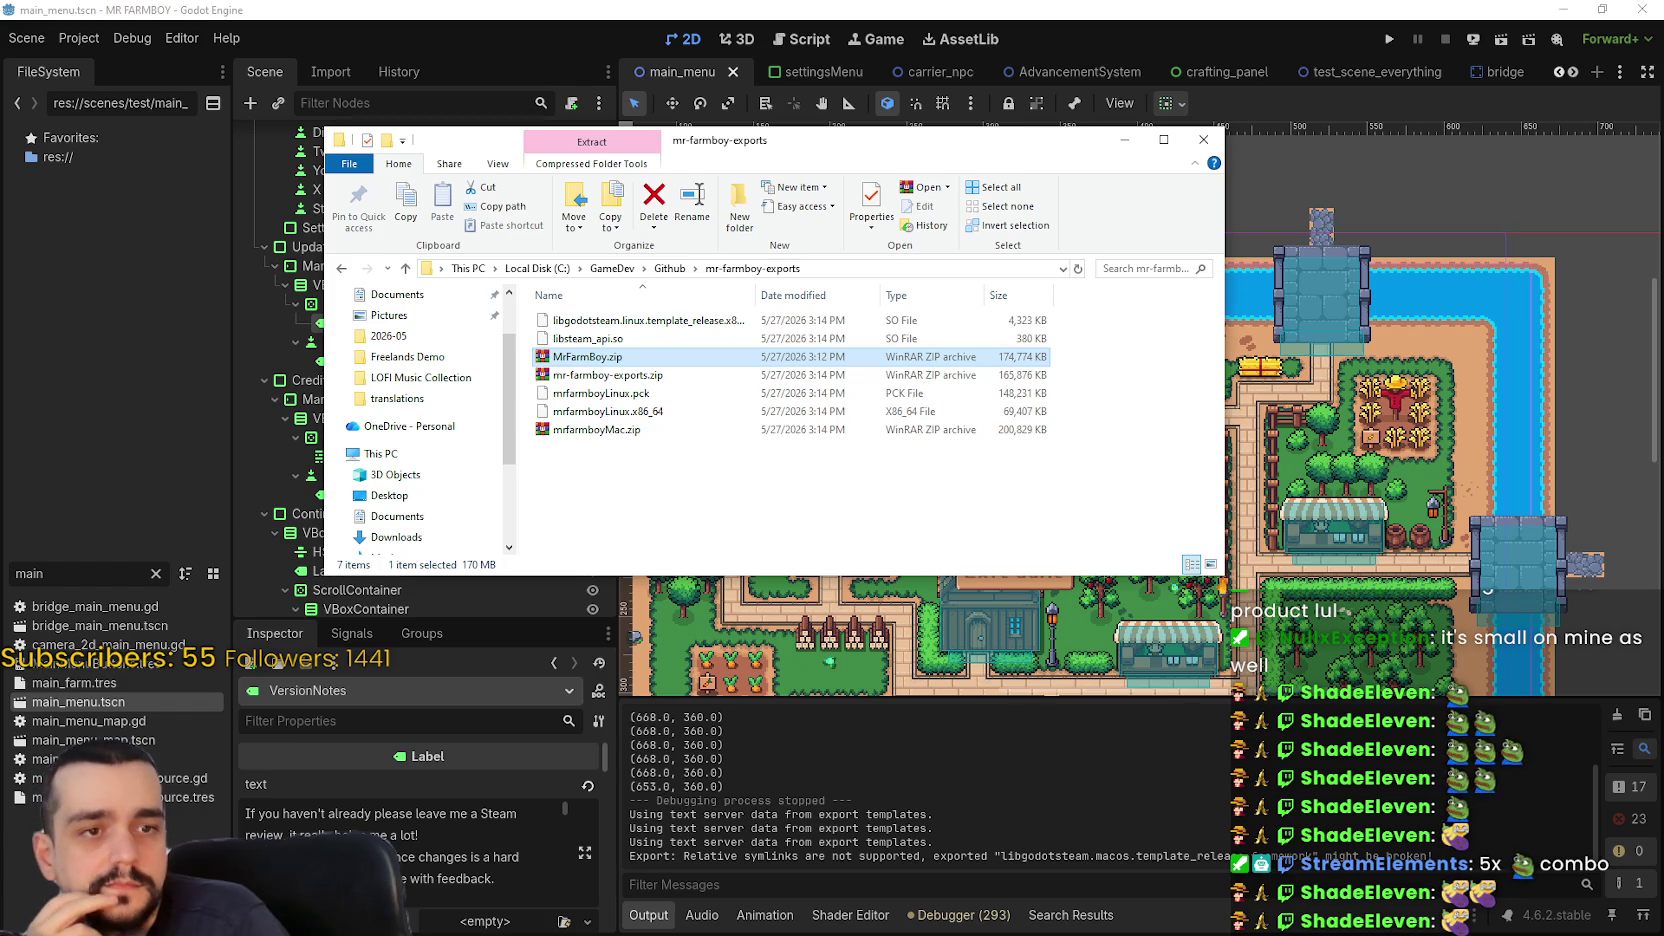
left_click(598, 392)
left_click(598, 376)
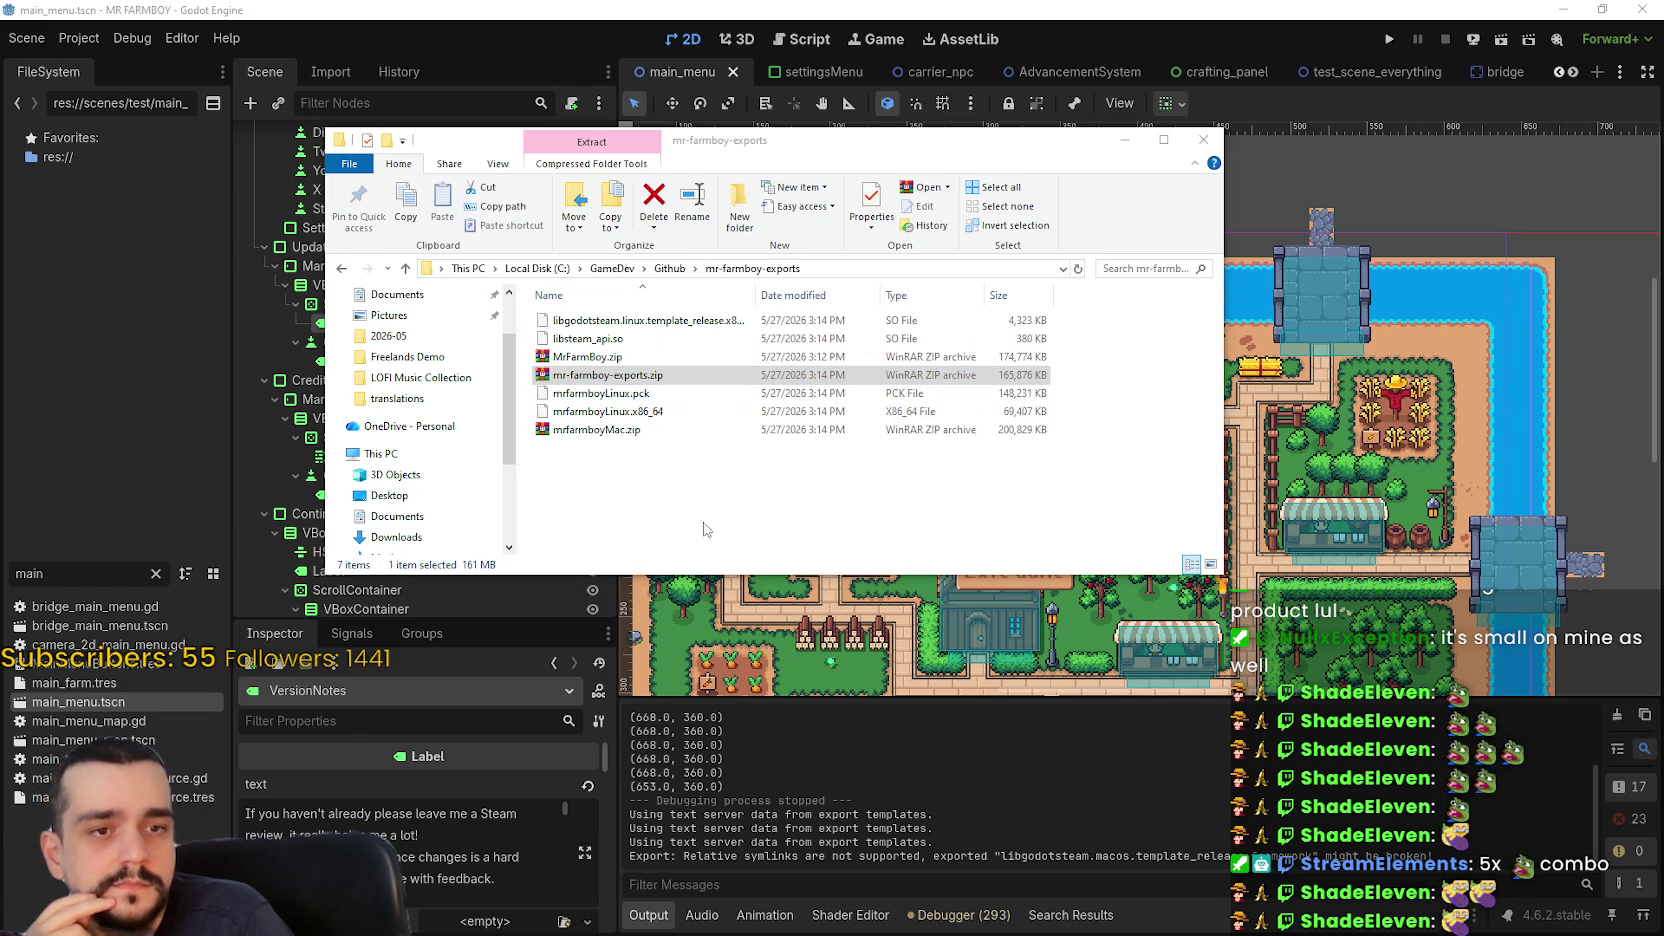
left_click_drag(595, 430, 1122, 498)
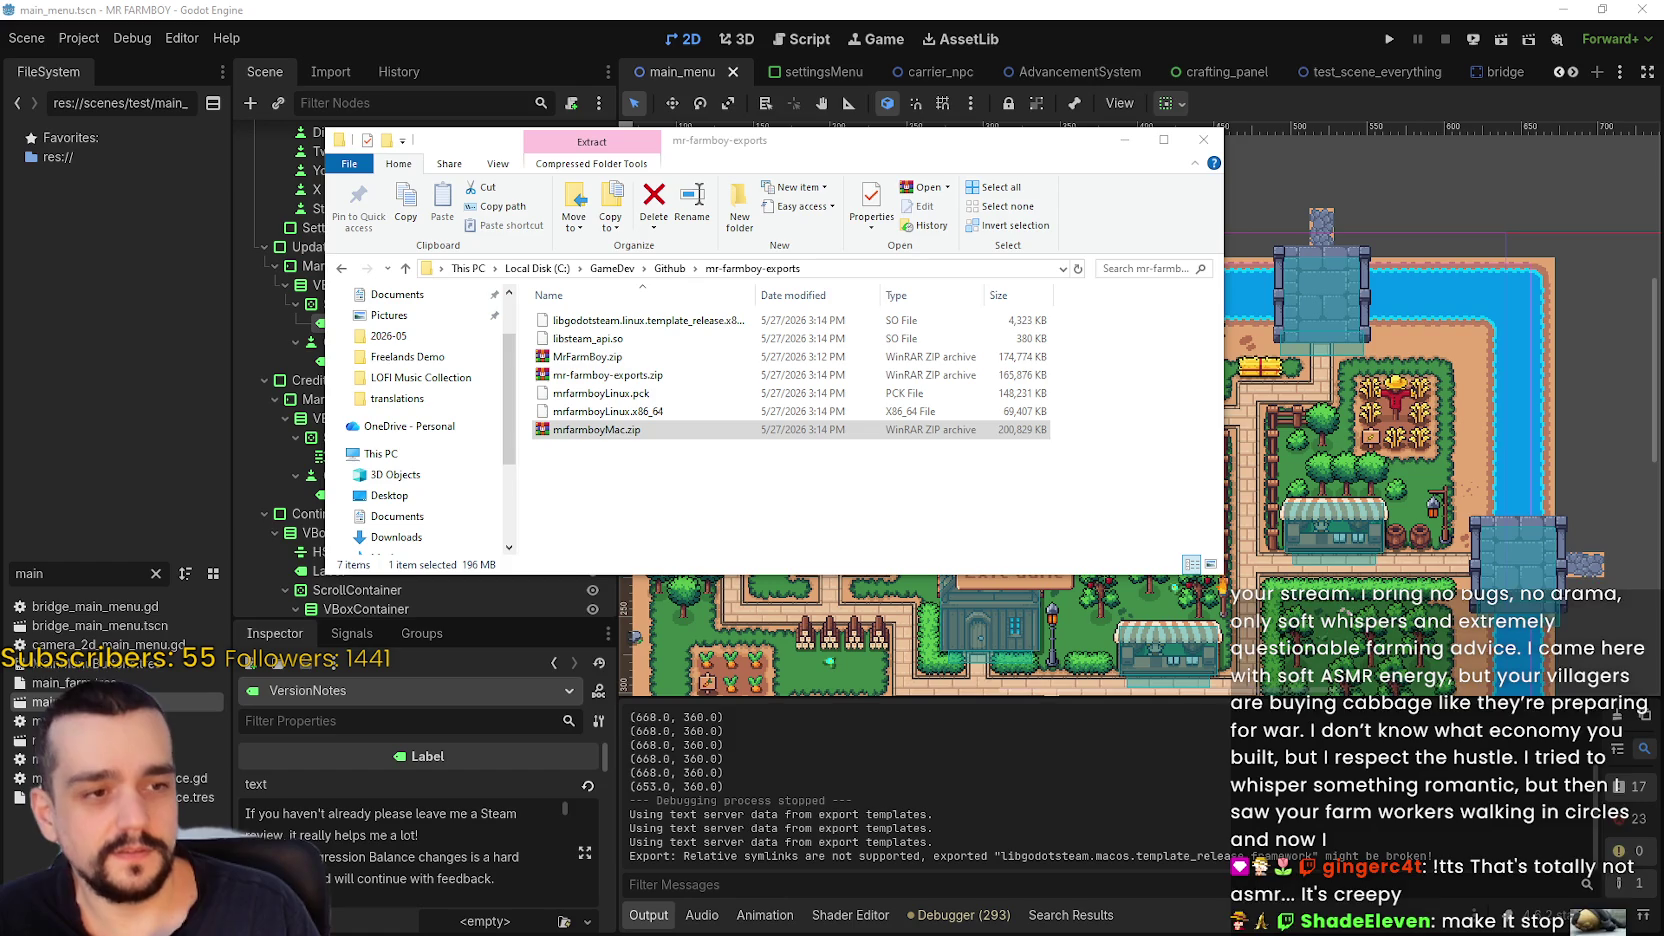
mouse_move(1400, 170)
left_mouse_down()
mouse_move(955, 92)
mouse_move(900, 59)
left_mouse_up()
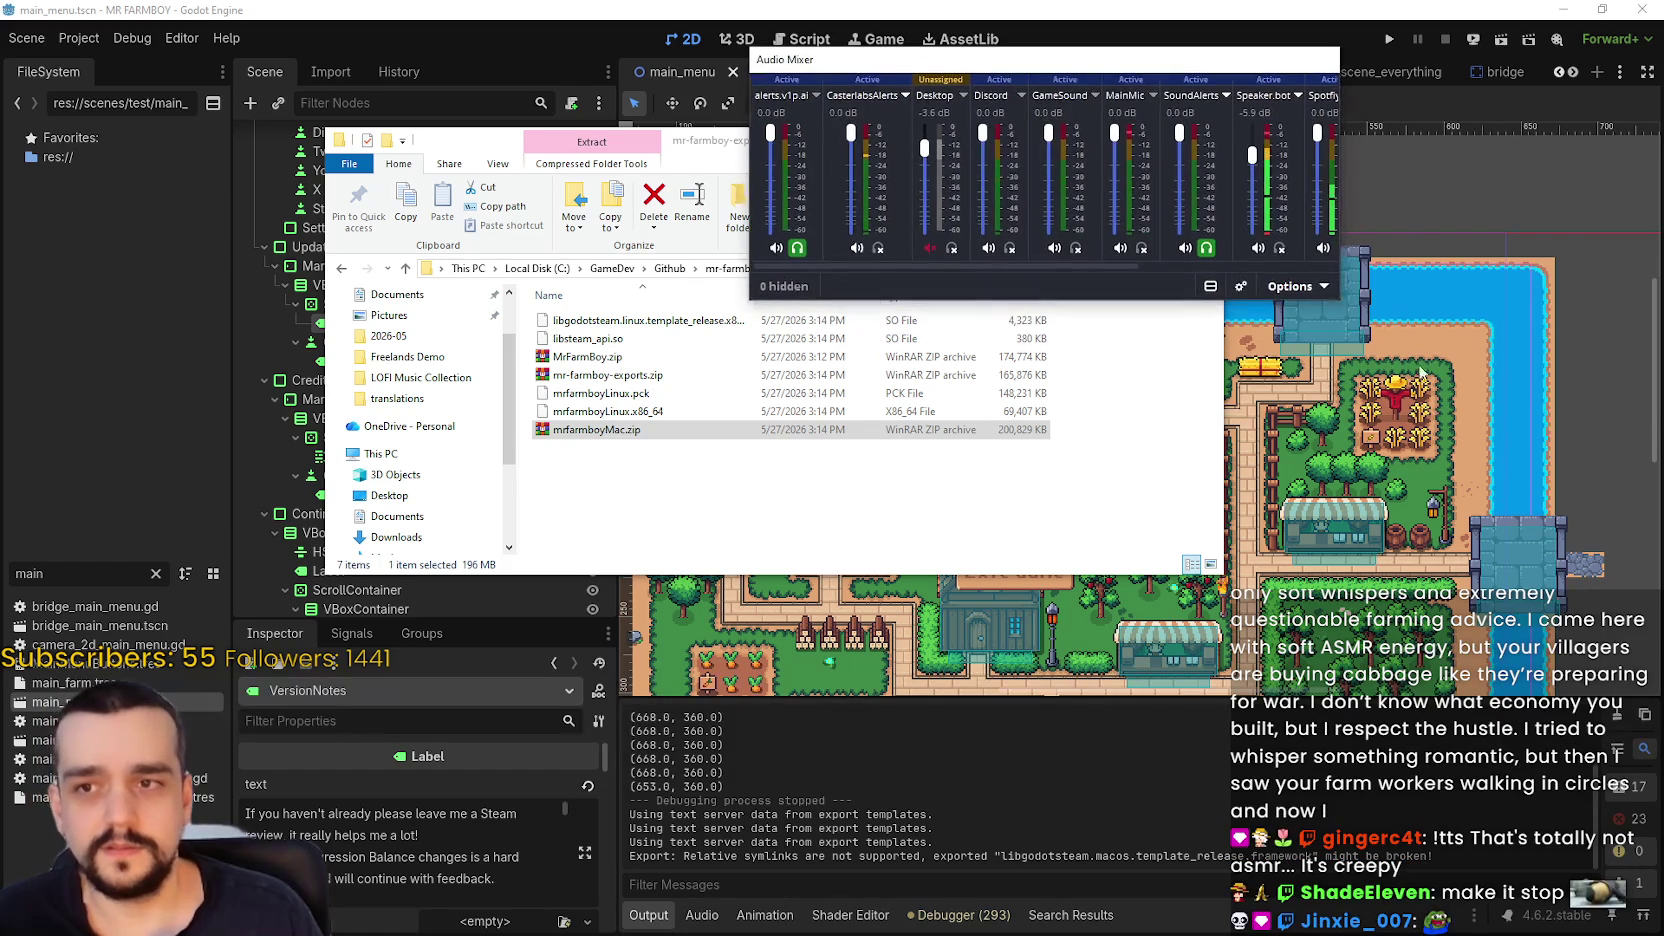
mouse_move(1338, 298)
left_mouse_down()
mouse_move(1420, 390)
mouse_move(1578, 430)
mouse_move(1590, 362)
left_mouse_up()
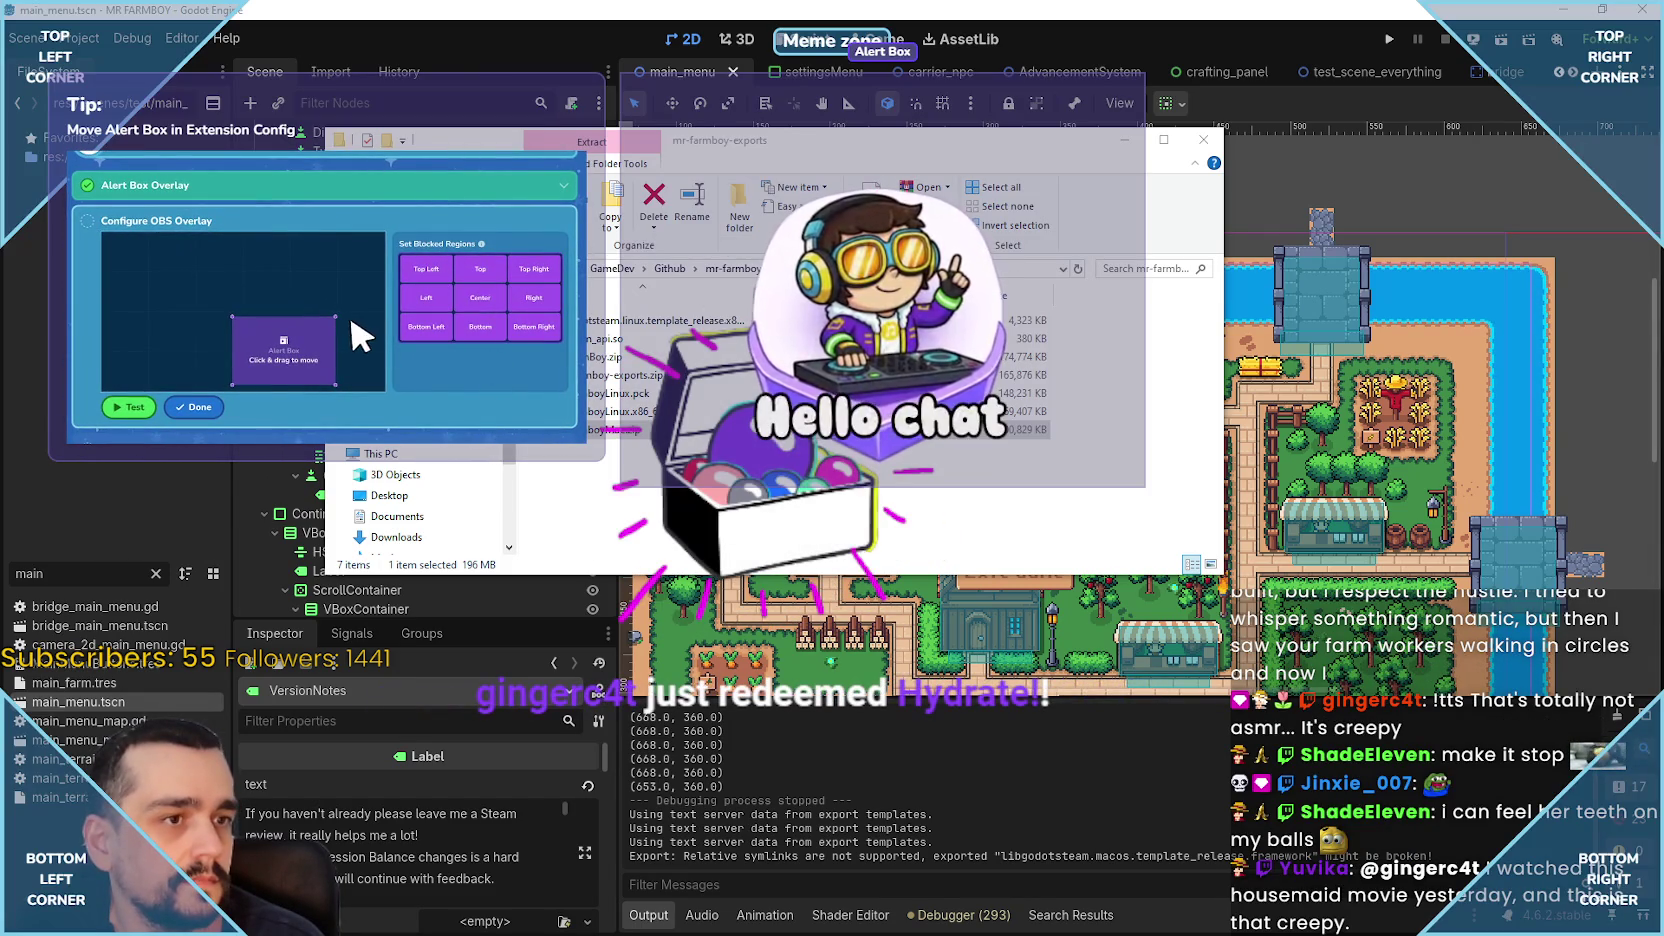
- Minimize the exports folder and return to the VIP Hype extension configuration page in Twitch
left_click(1126, 140)
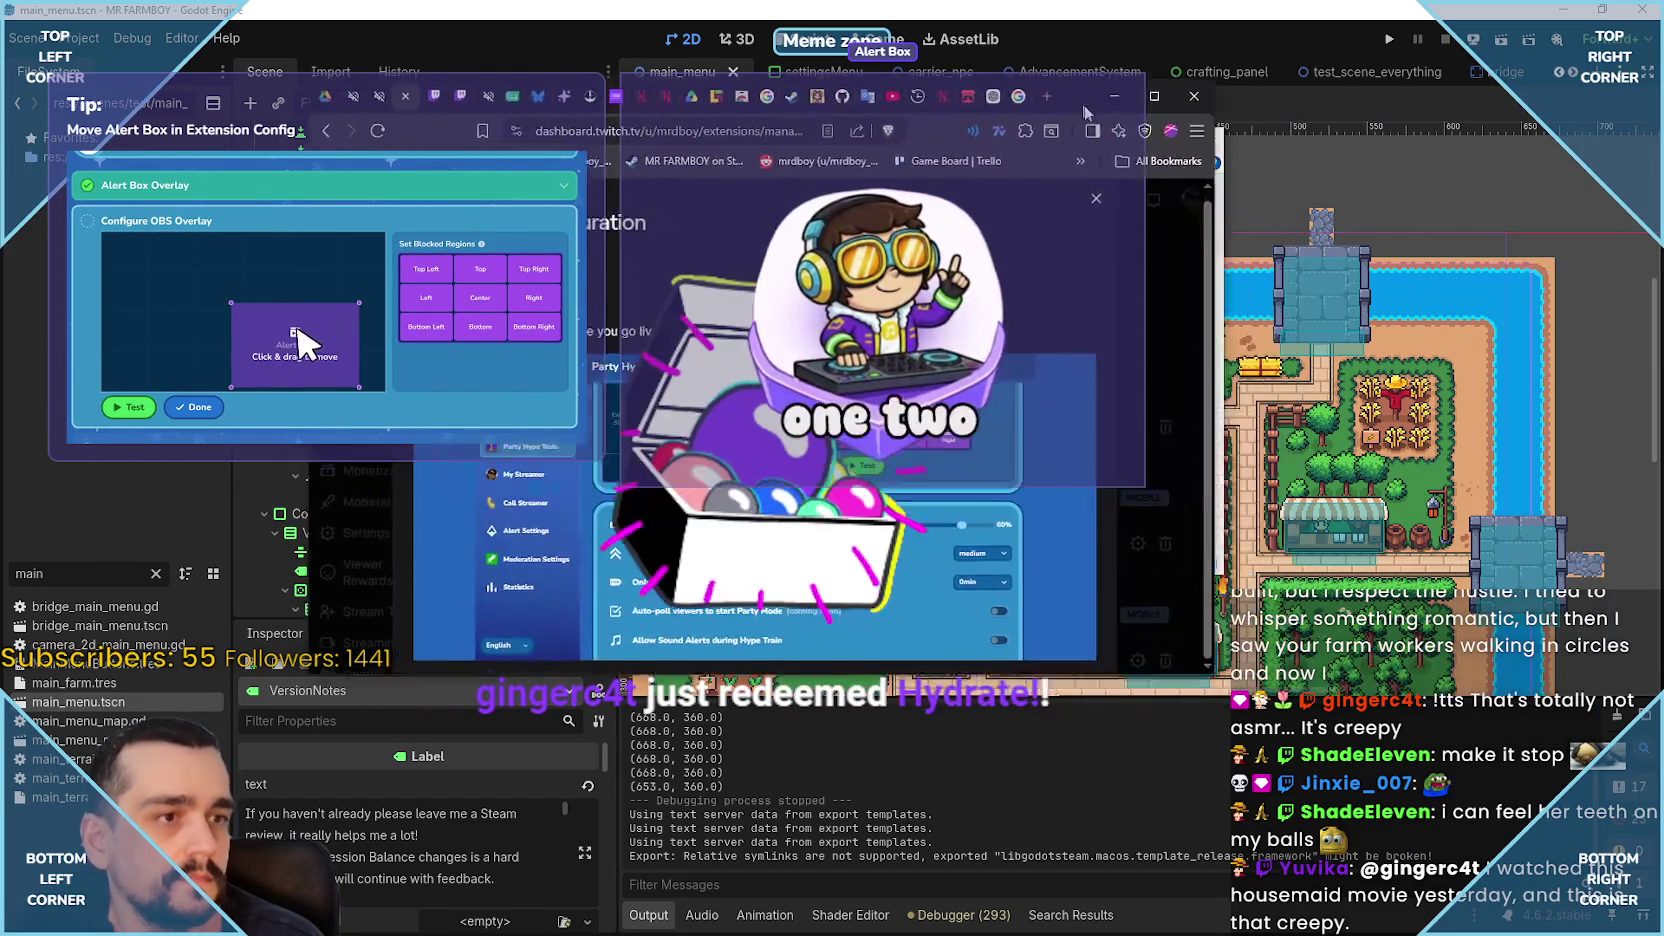
left_click(1169, 128)
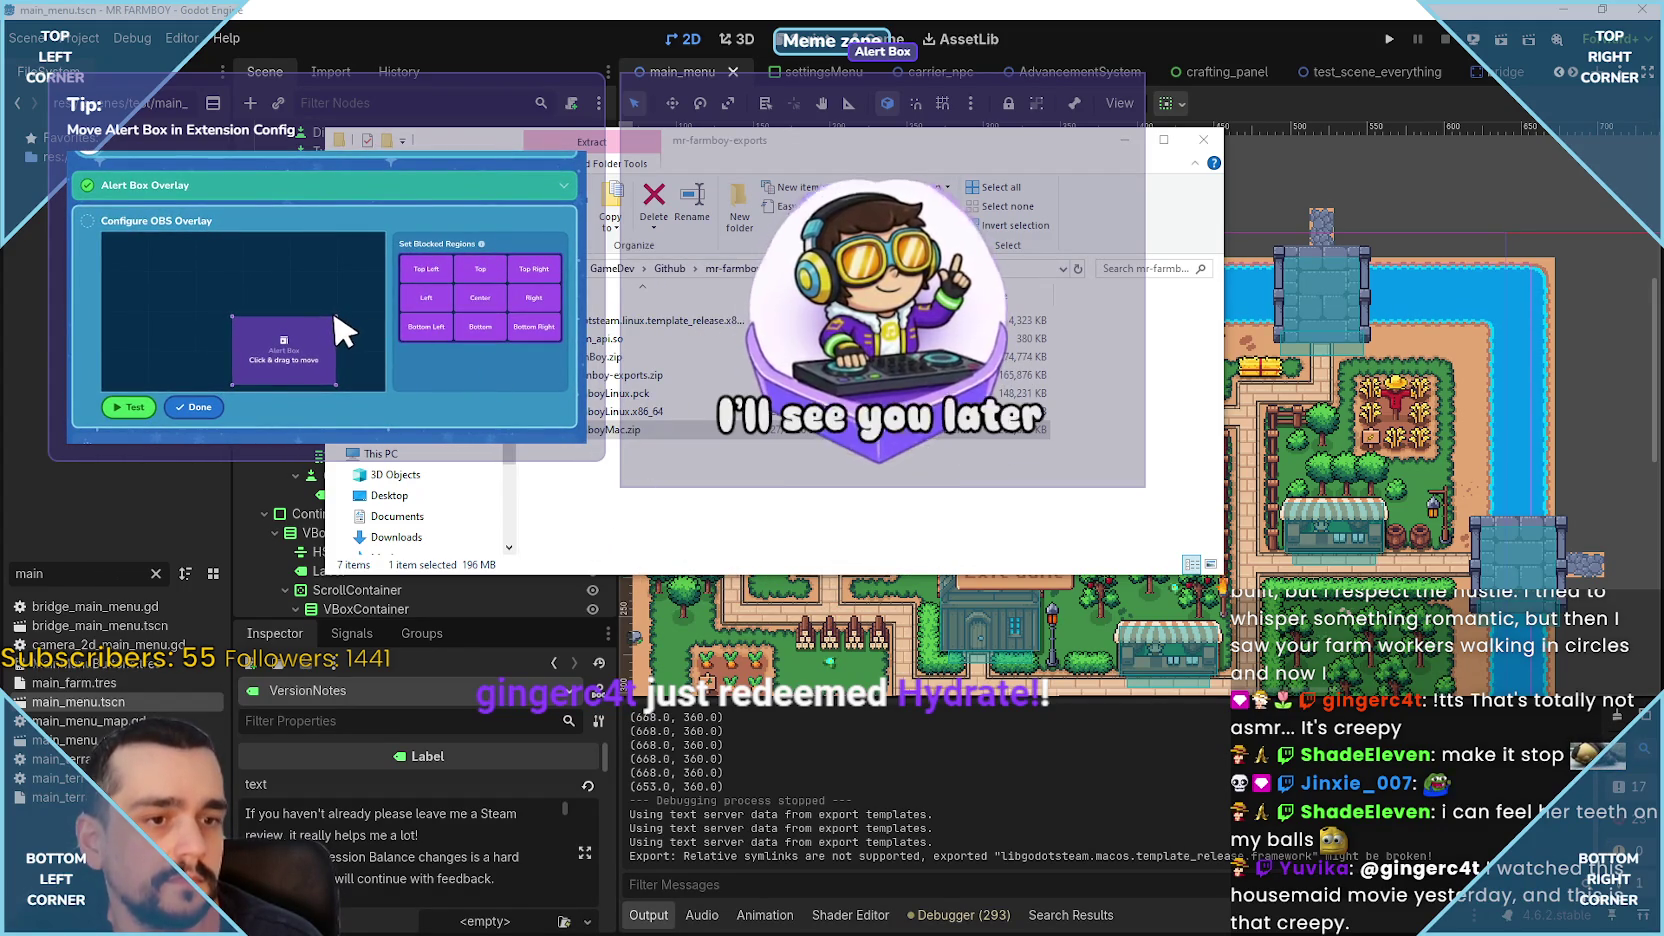
key("alt+Tab")
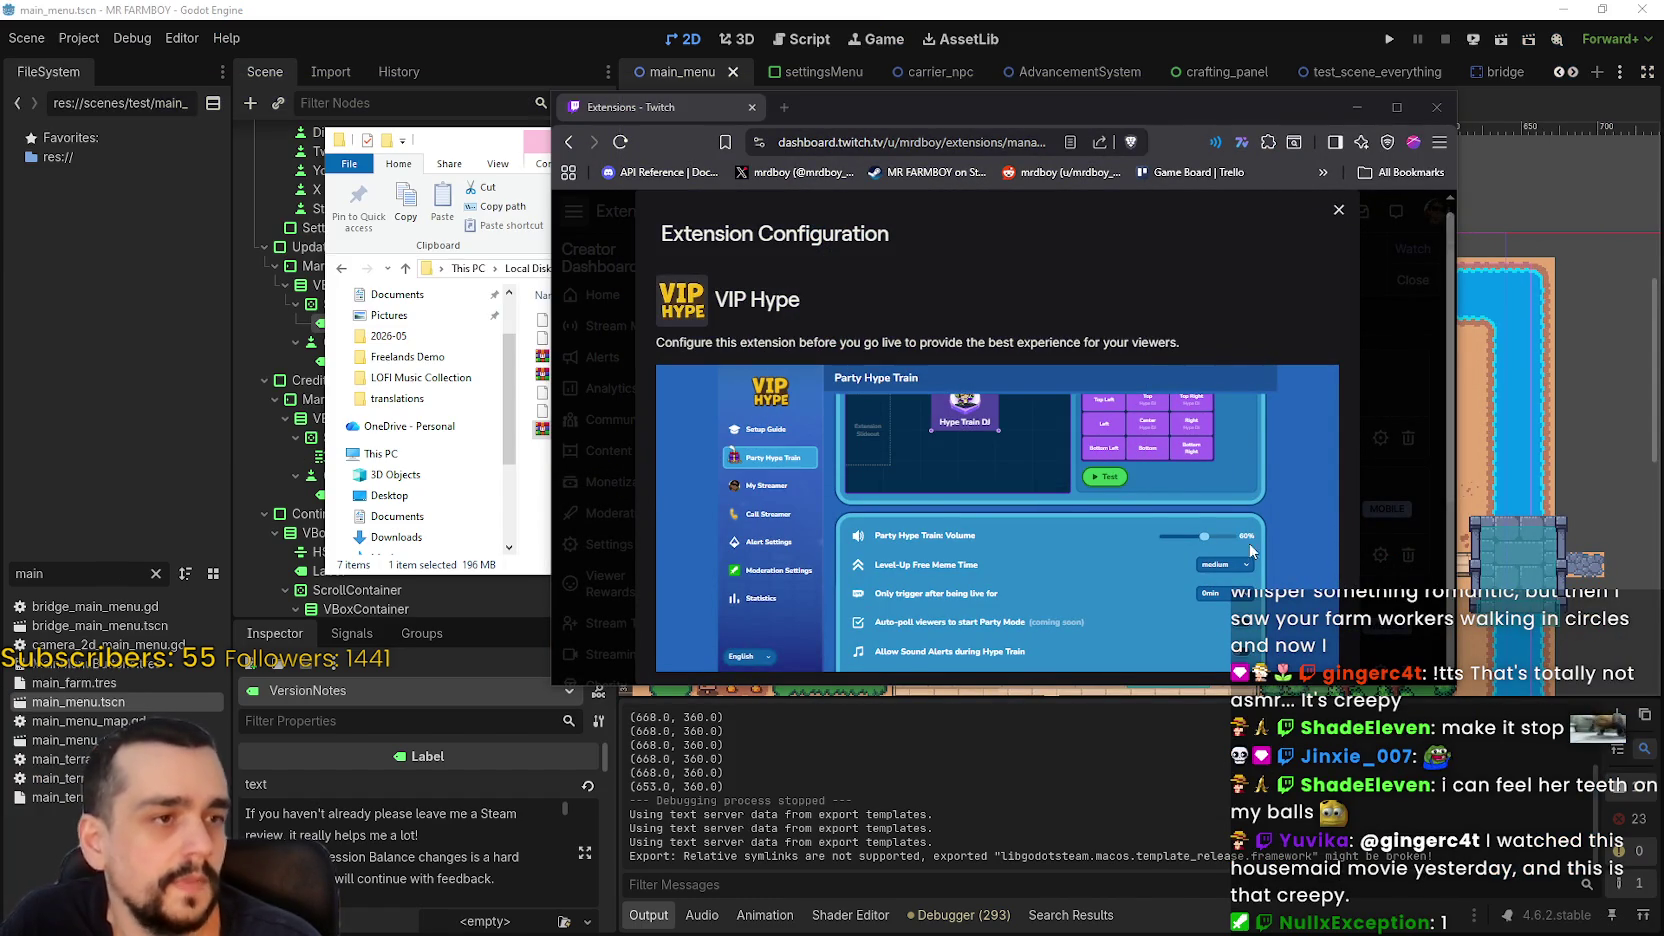
scroll(1235, 550, "up", 1)
scroll(1232, 542, "up", 1)
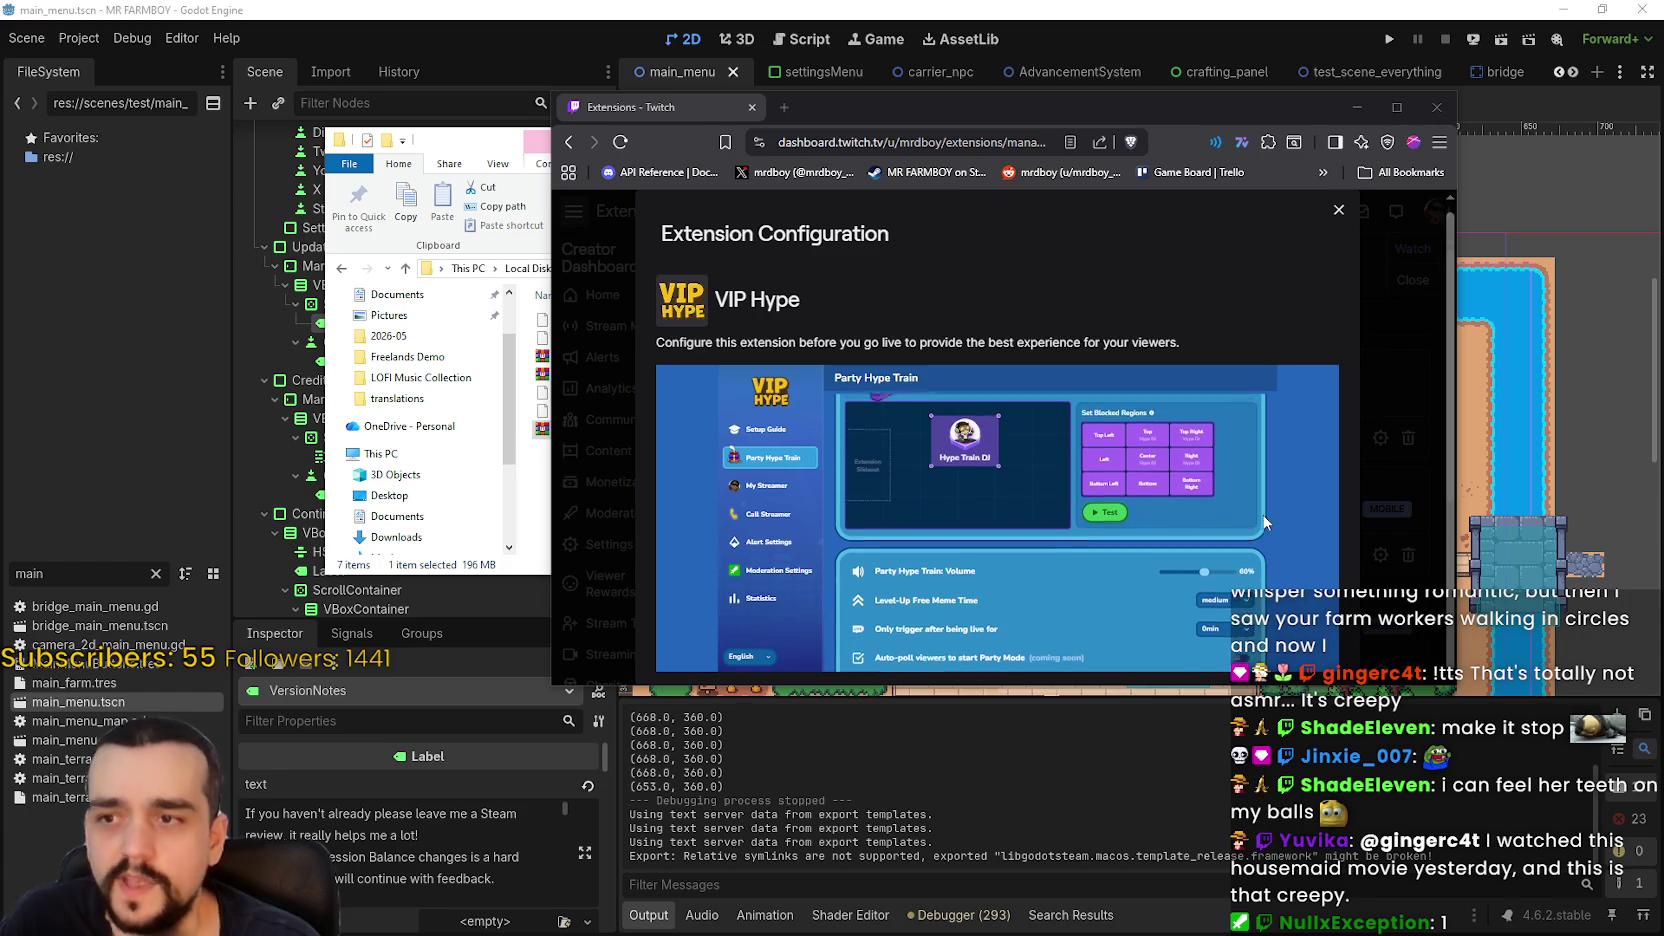
- Send a test Party Hype Train alert and look over the train settings below
left_click(1110, 527)
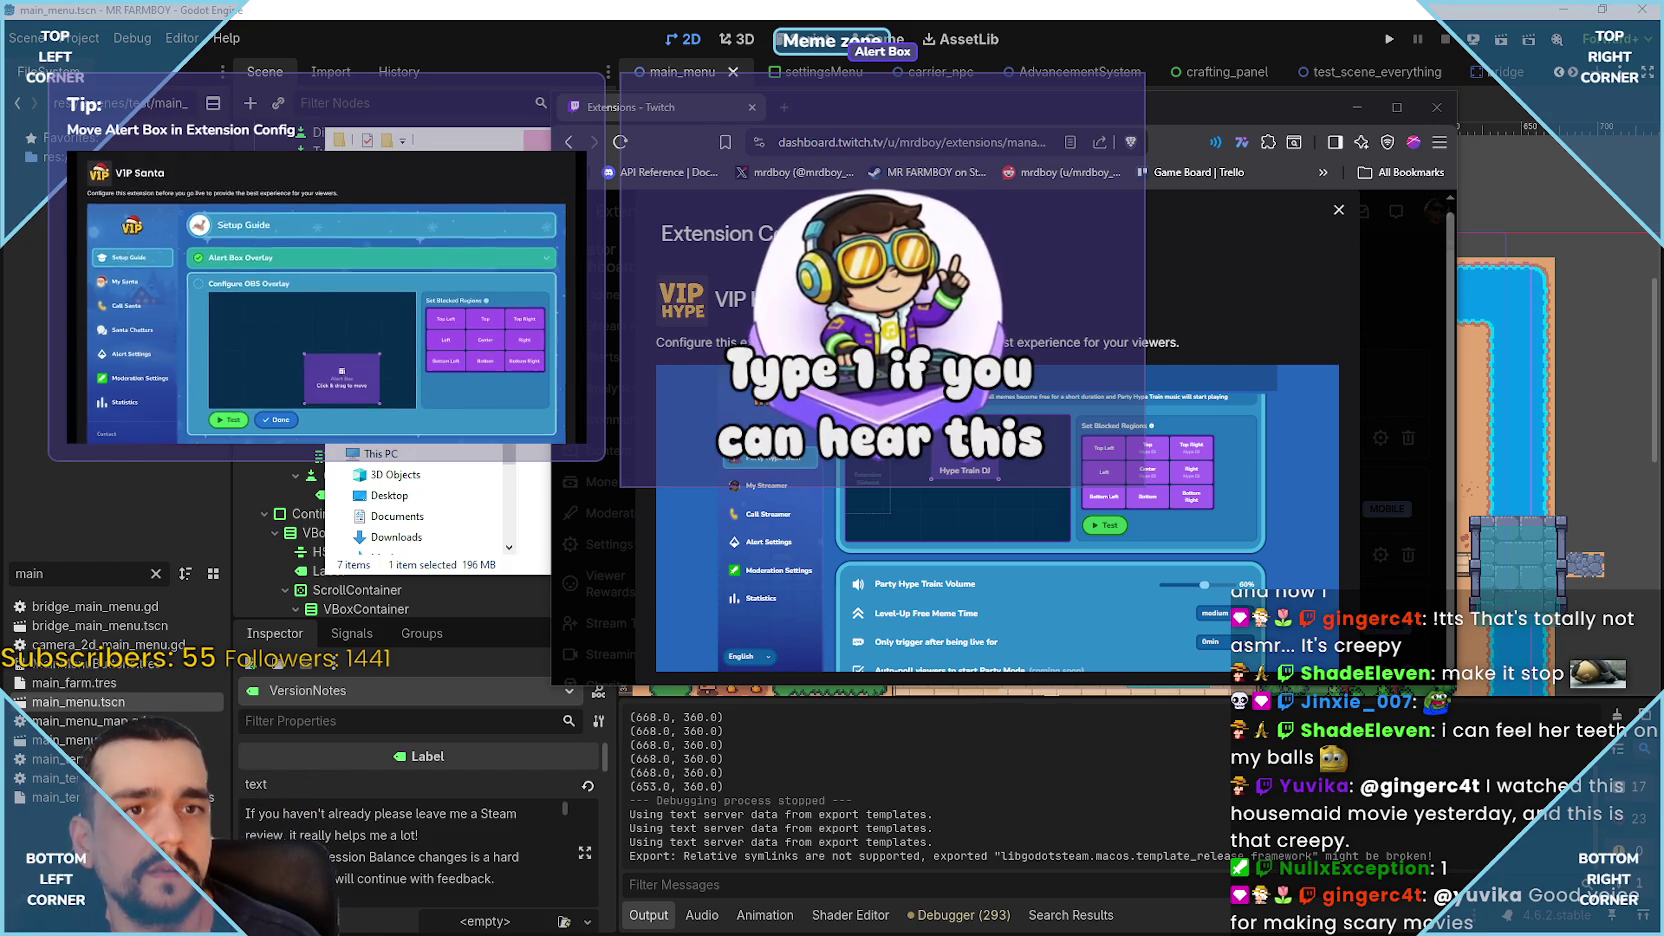
mouse_move(335, 317)
left_mouse_down()
mouse_move(359, 303)
mouse_move(285, 342)
mouse_move(170, 345)
left_mouse_up()
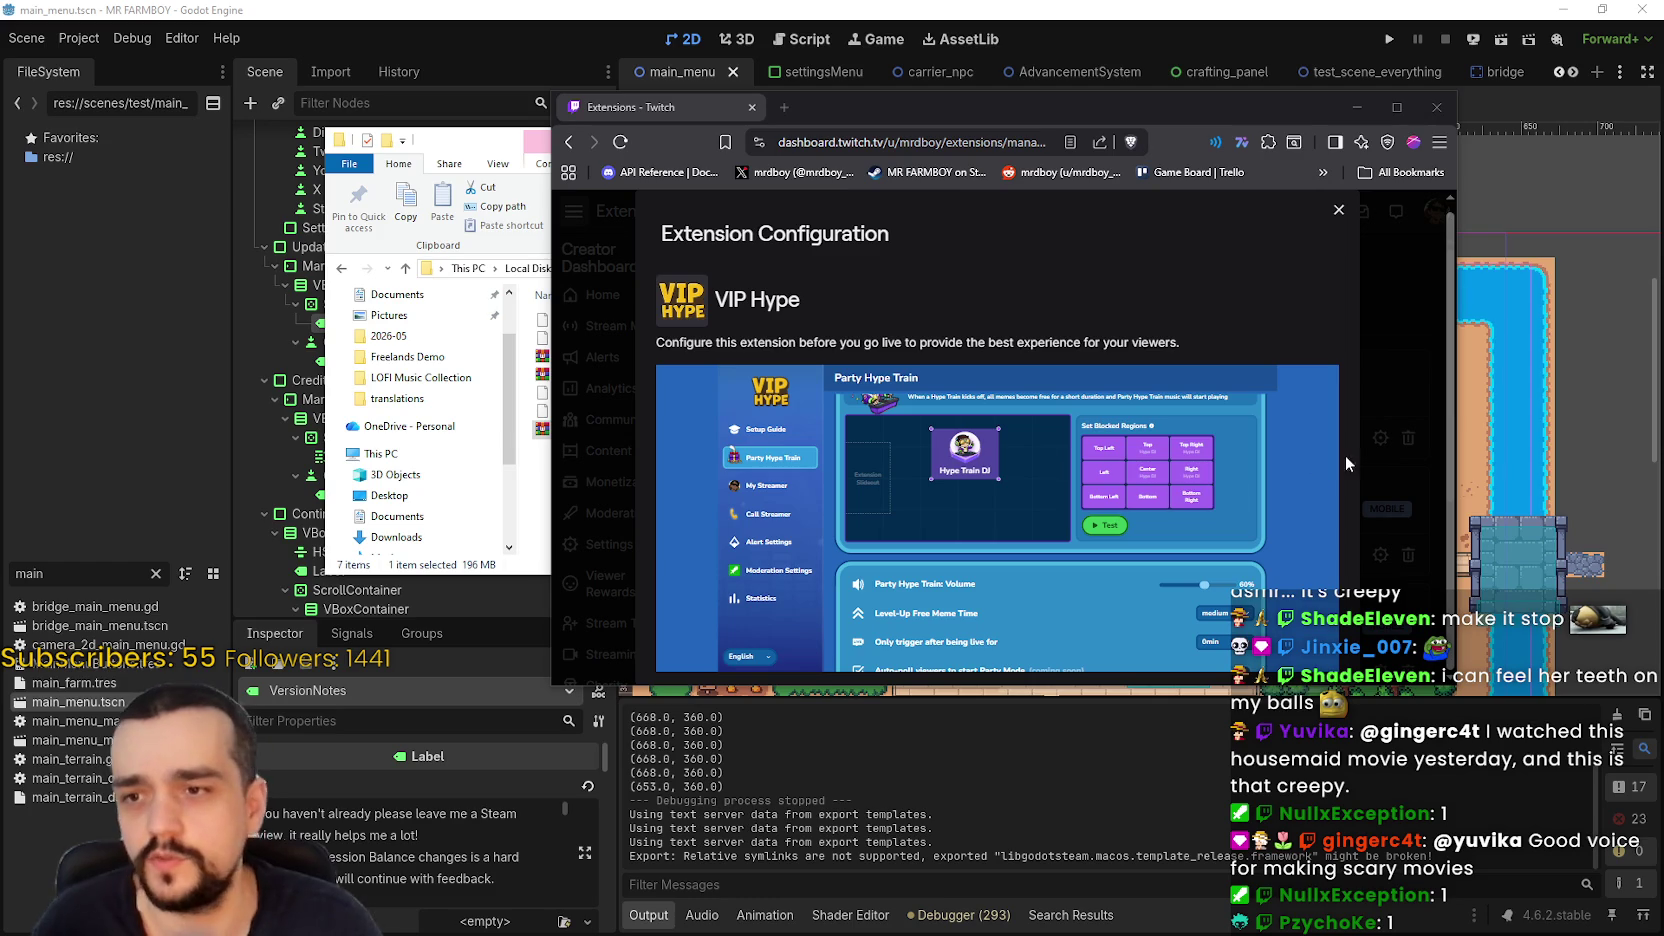
scroll(1294, 543, "down", 3)
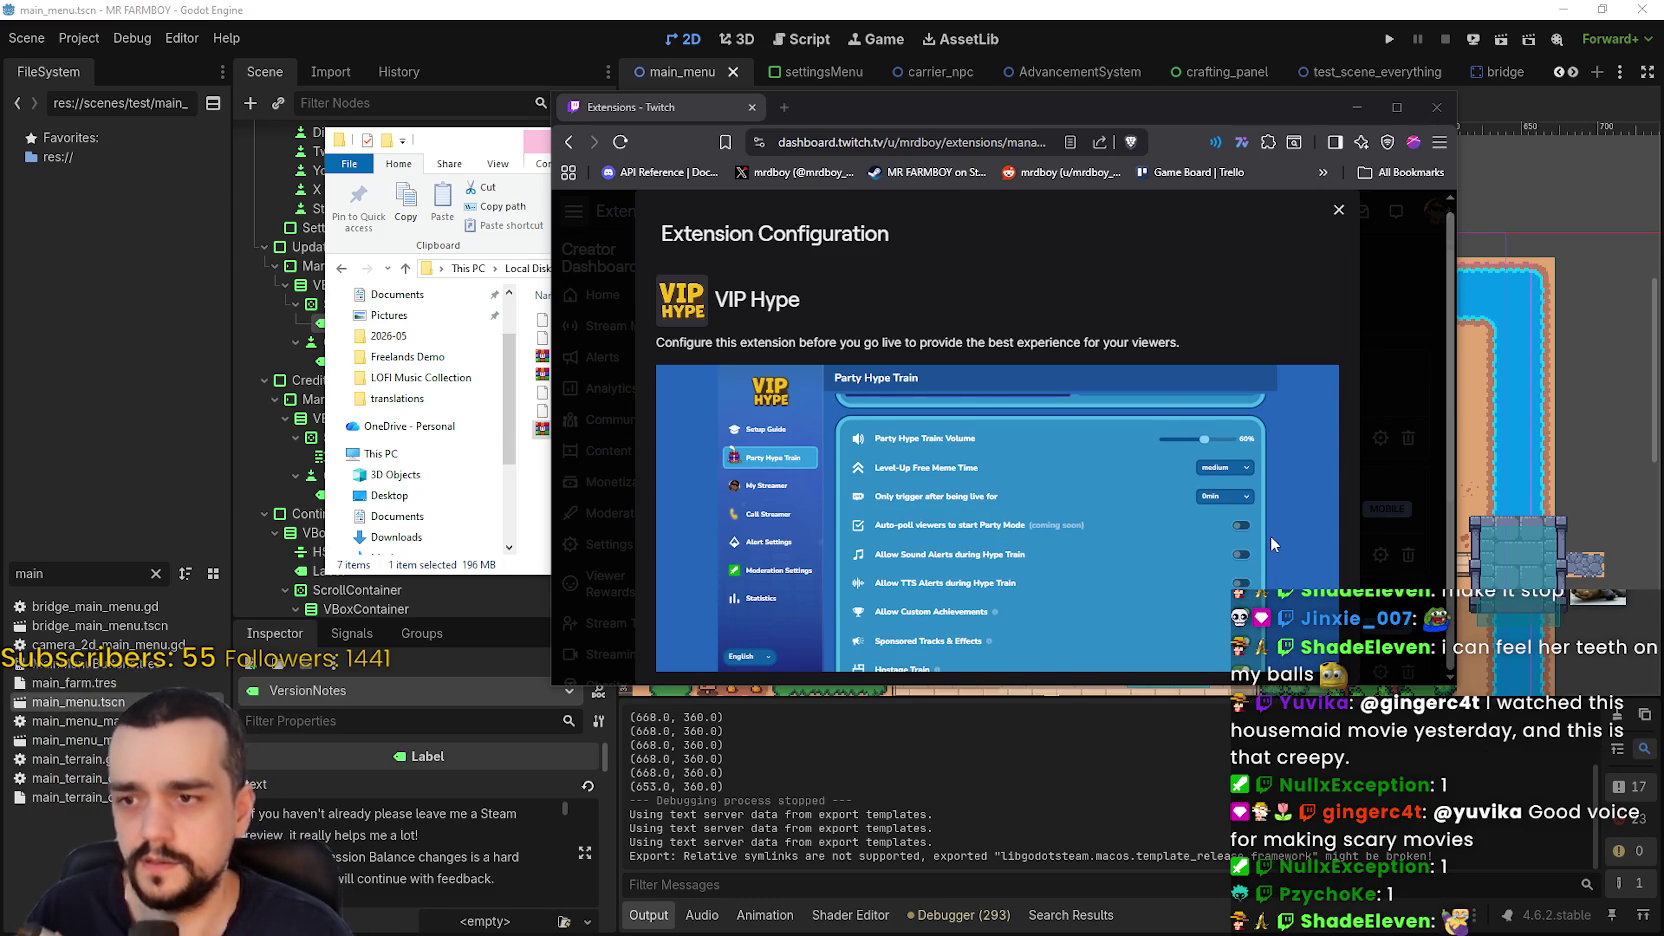
scroll(1271, 543, "down", 3)
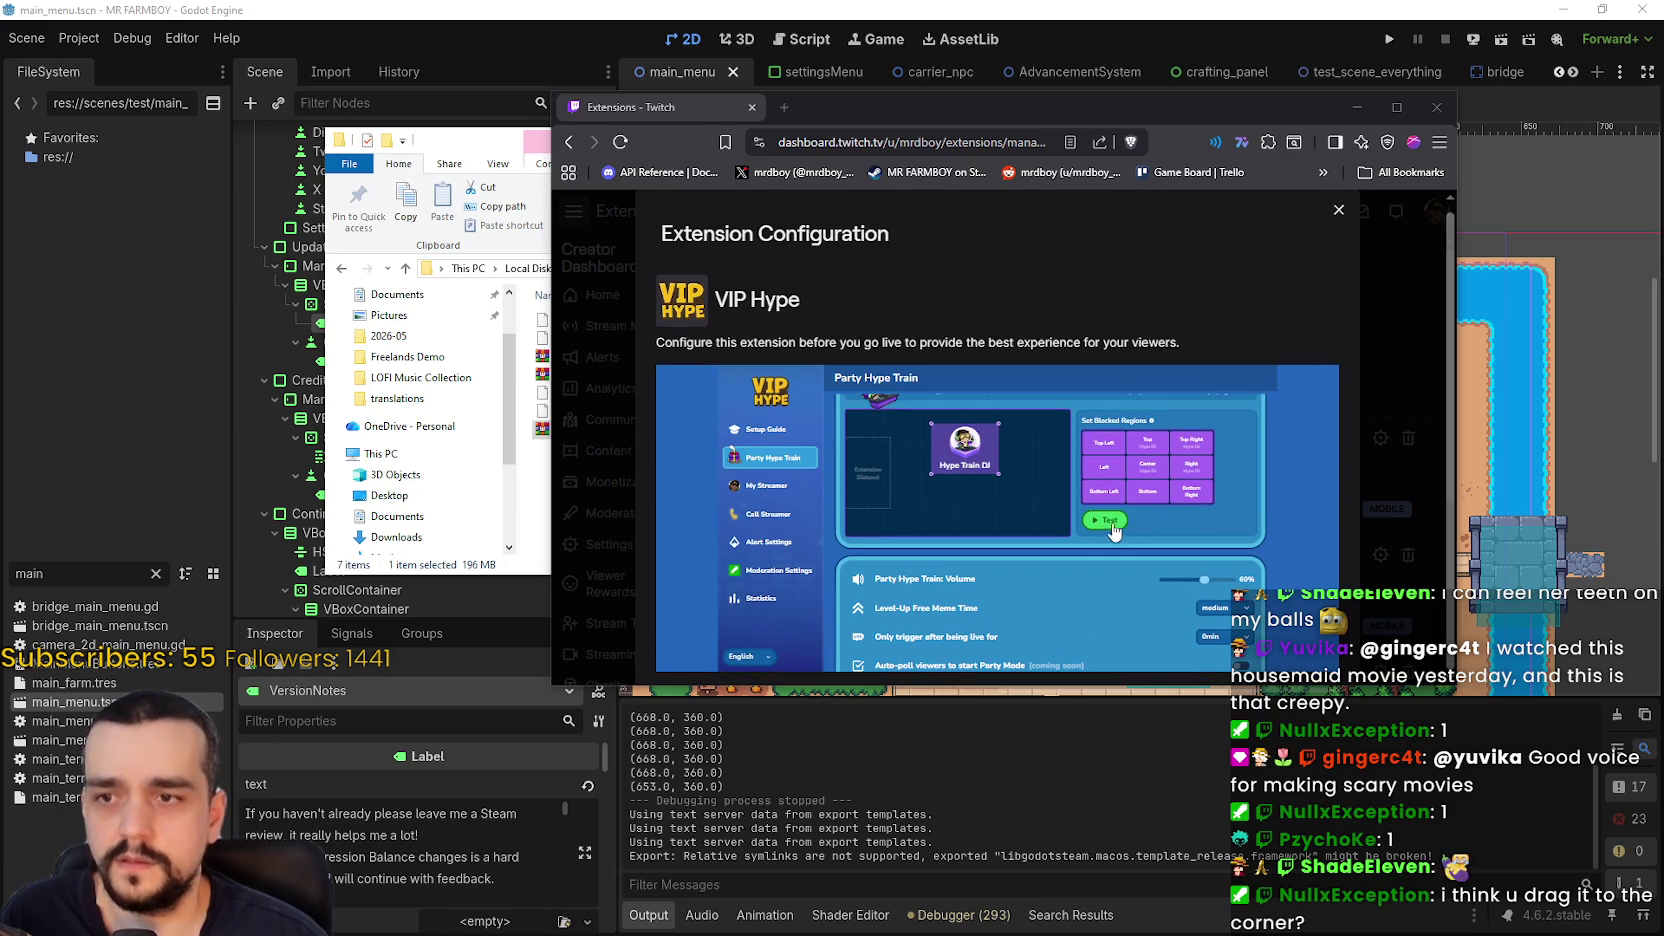
- Send another test Party Hype Train alert and scroll through its settings
left_click(1112, 521)
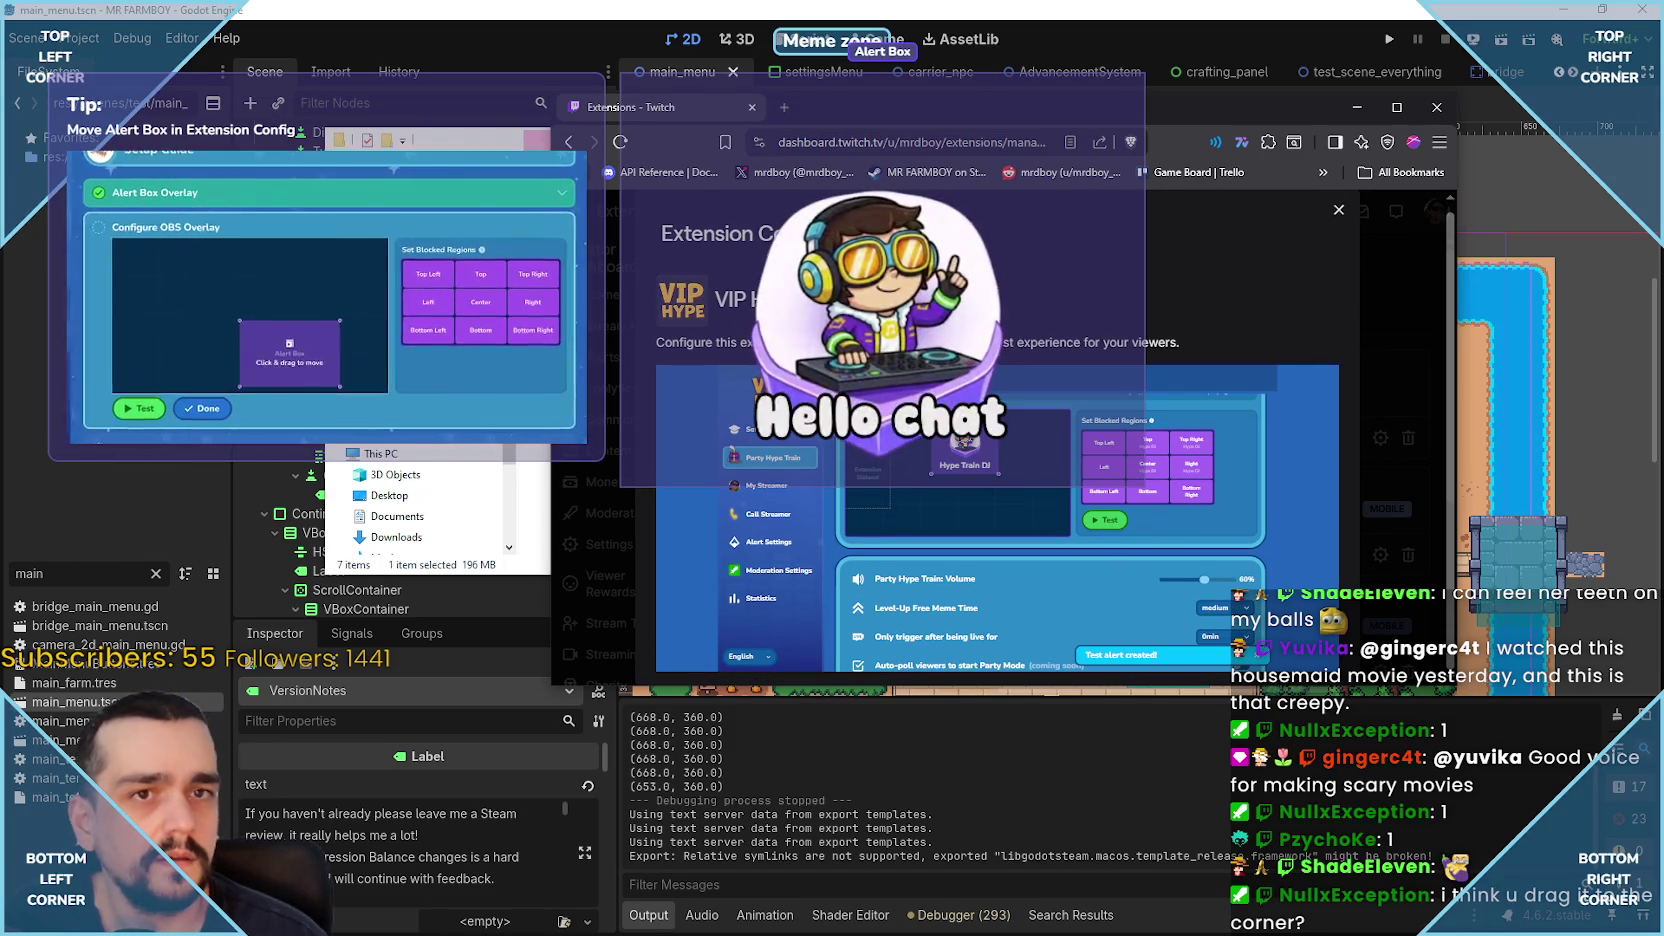
mouse_move(335, 317)
left_mouse_down()
mouse_move(358, 303)
mouse_move(272, 345)
mouse_move(170, 345)
left_mouse_up()
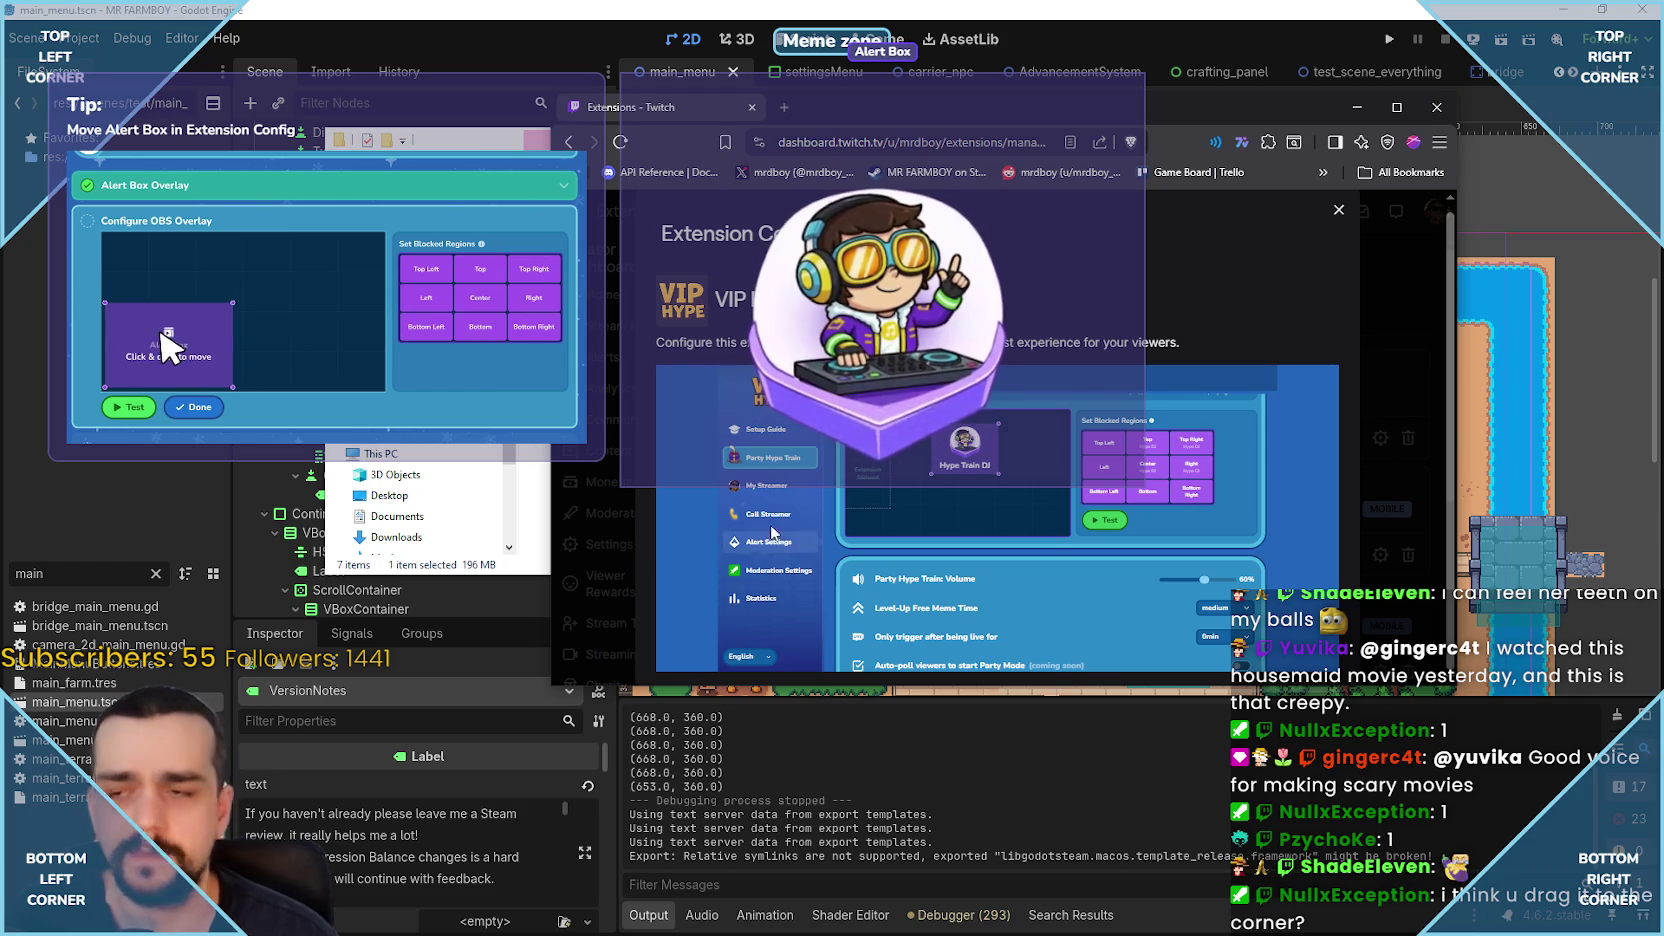
scroll(1105, 545, "down", 3)
scroll(1105, 546, "down", 1)
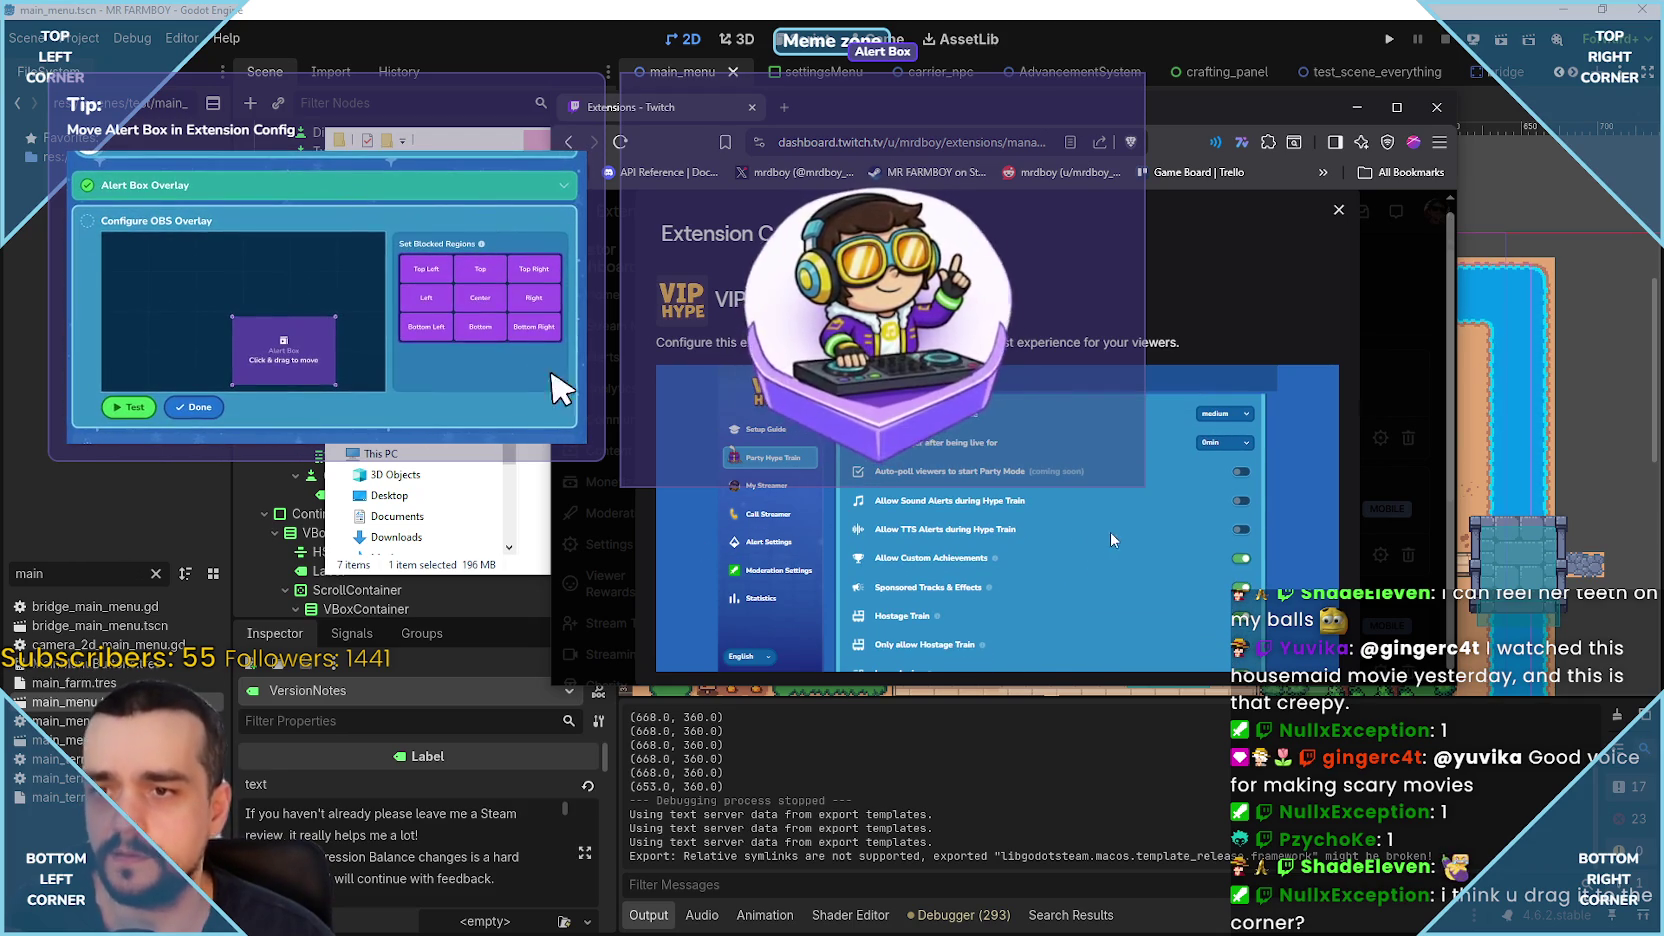
- Browse the My Streamer and Call Streamer pages, ending on Alert Settings
left_click(789, 488)
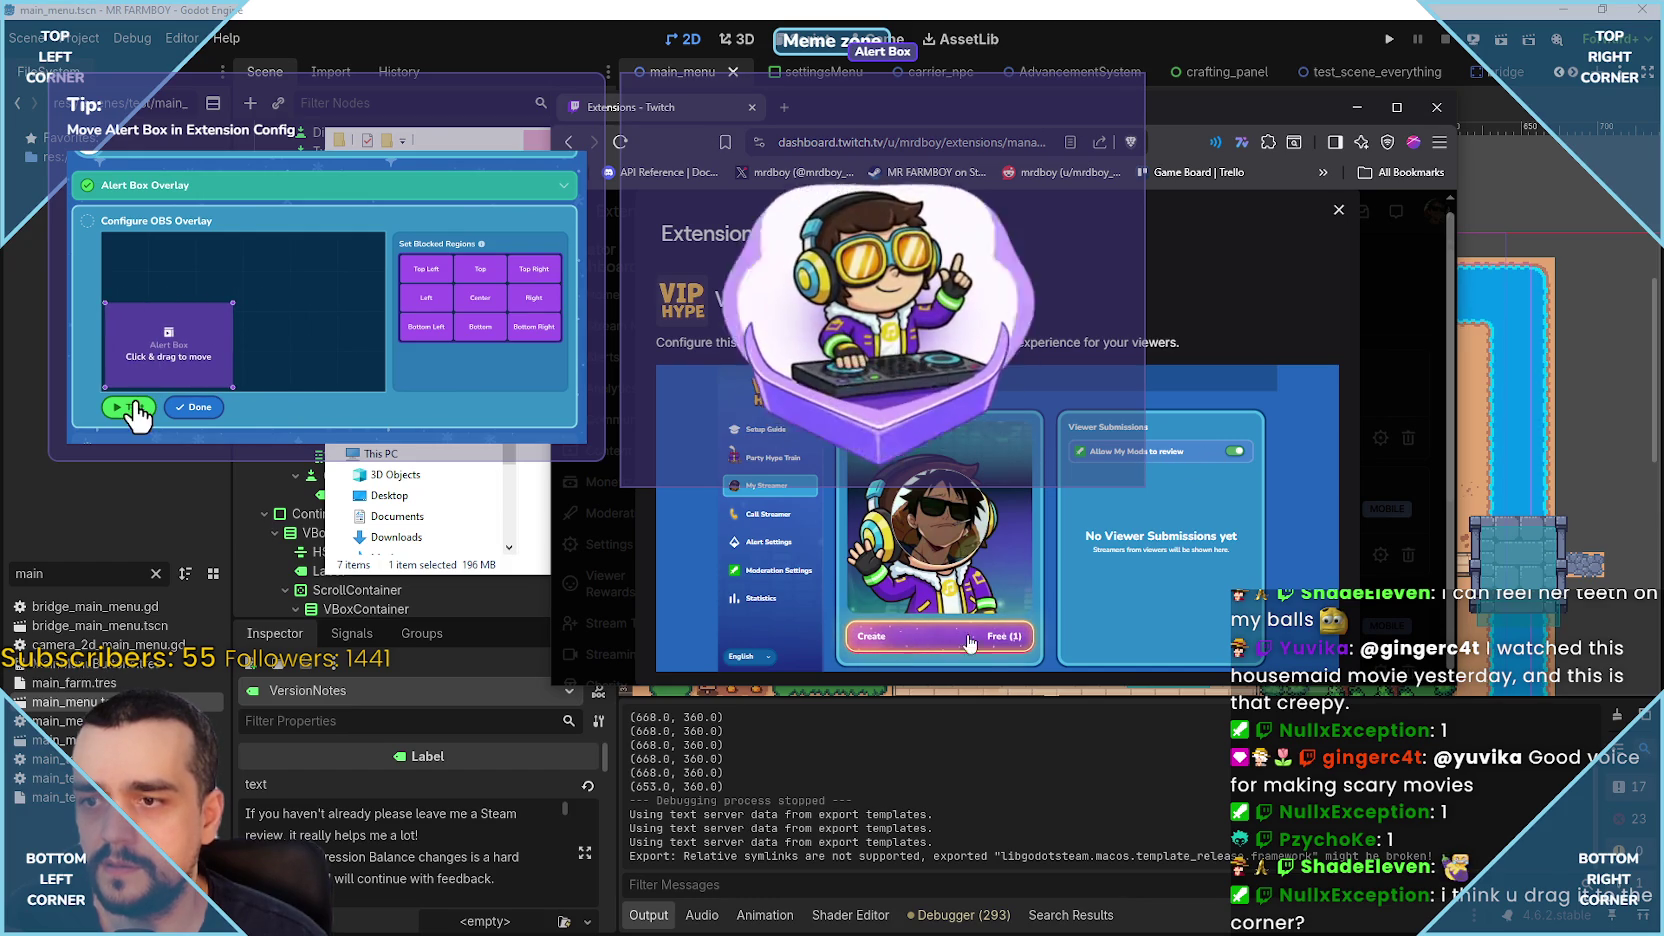
left_click(768, 513)
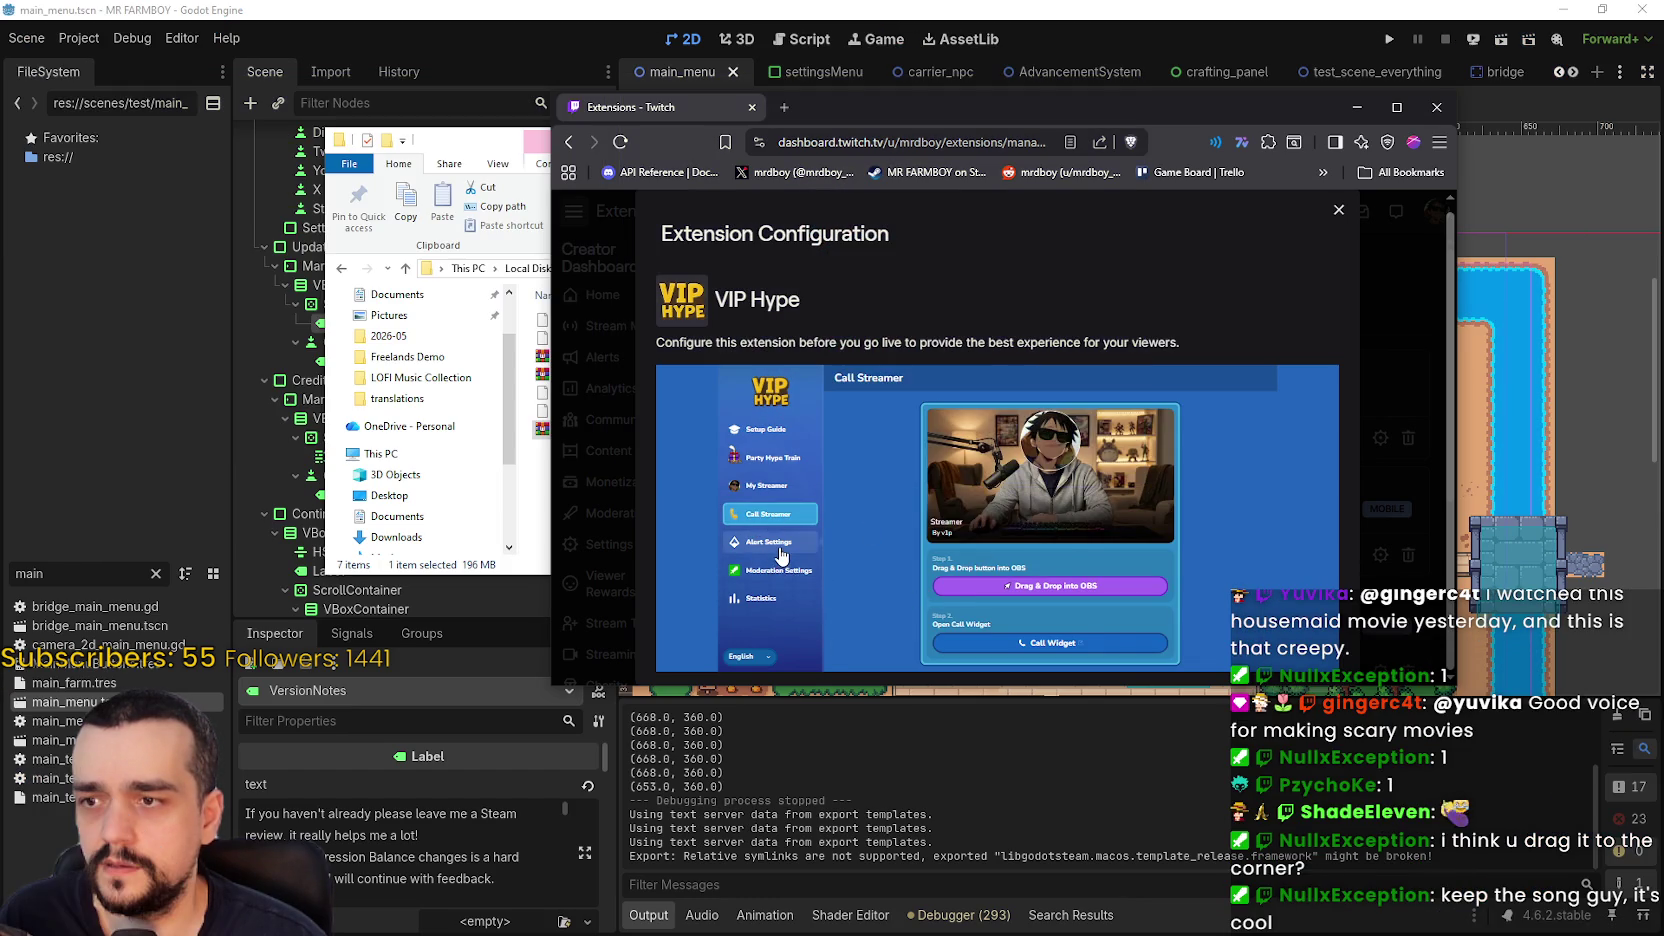
left_click(806, 550)
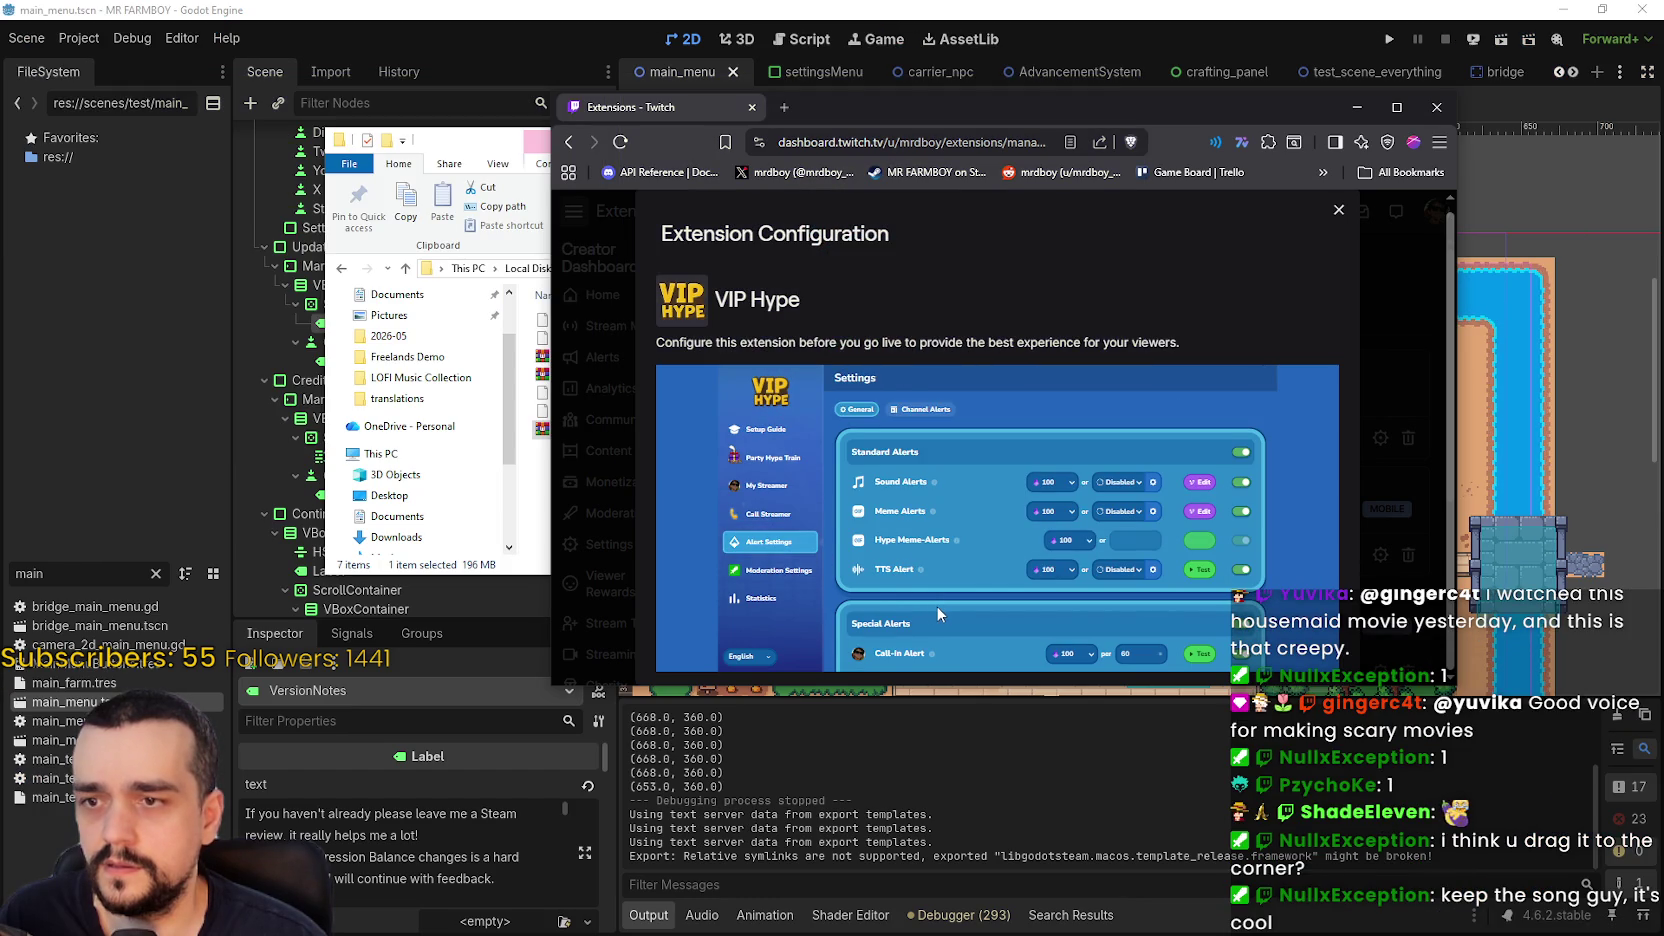
scroll(941, 606, "down", 1)
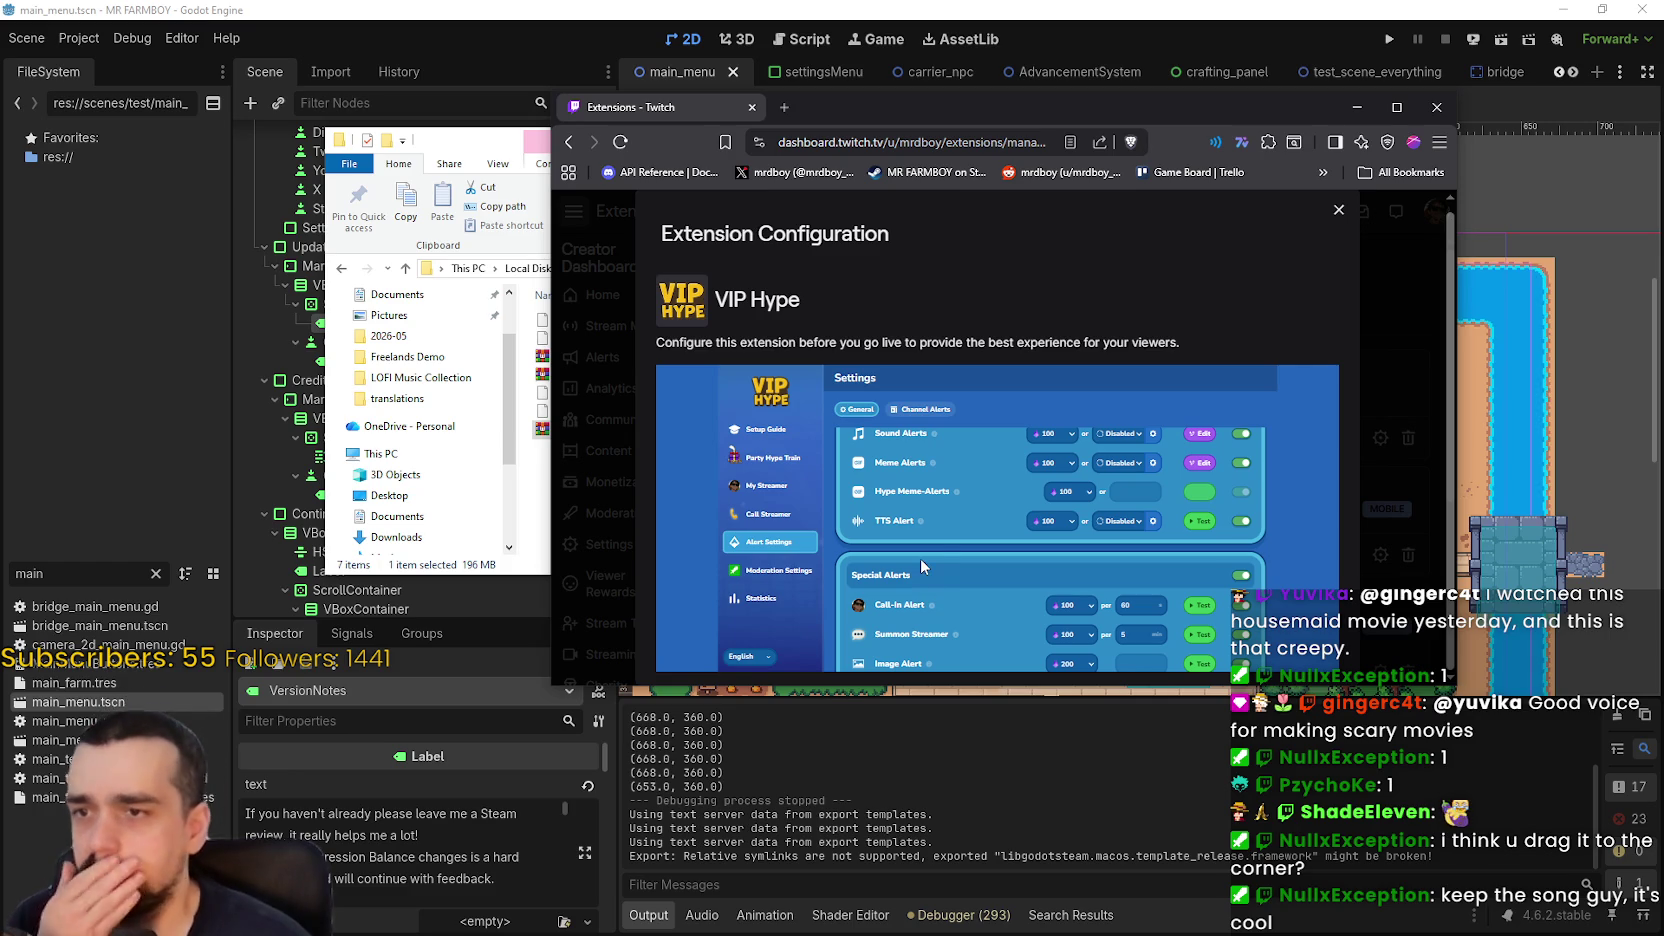
scroll(940, 556, "down", 3)
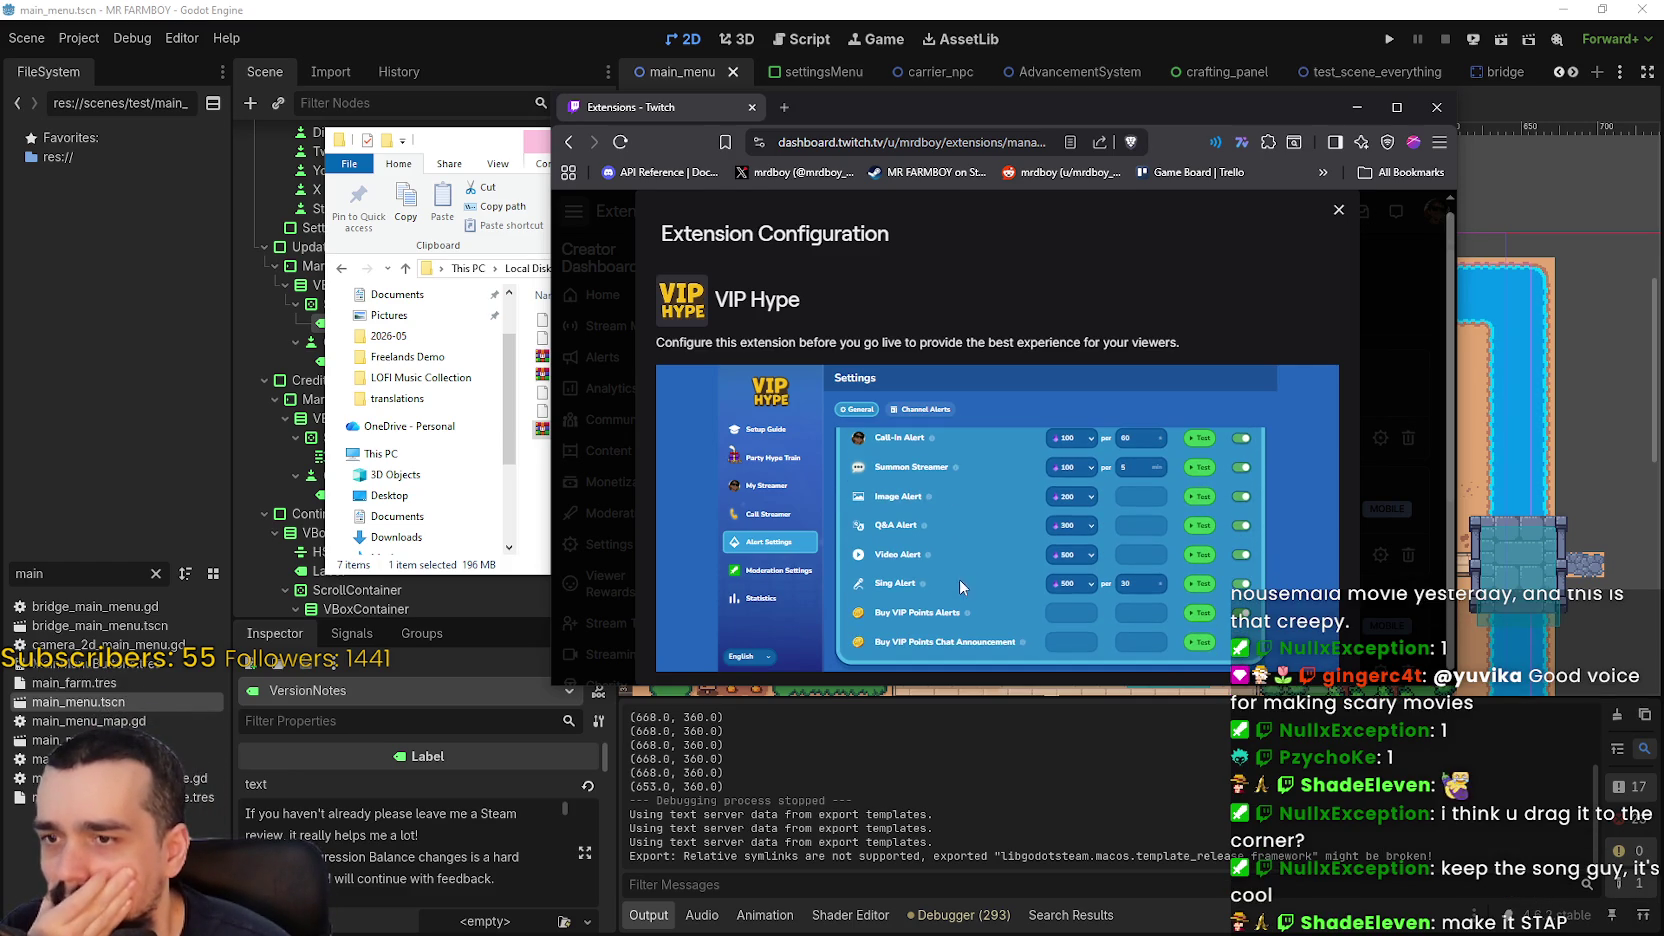
scroll(950, 555, "up", 1)
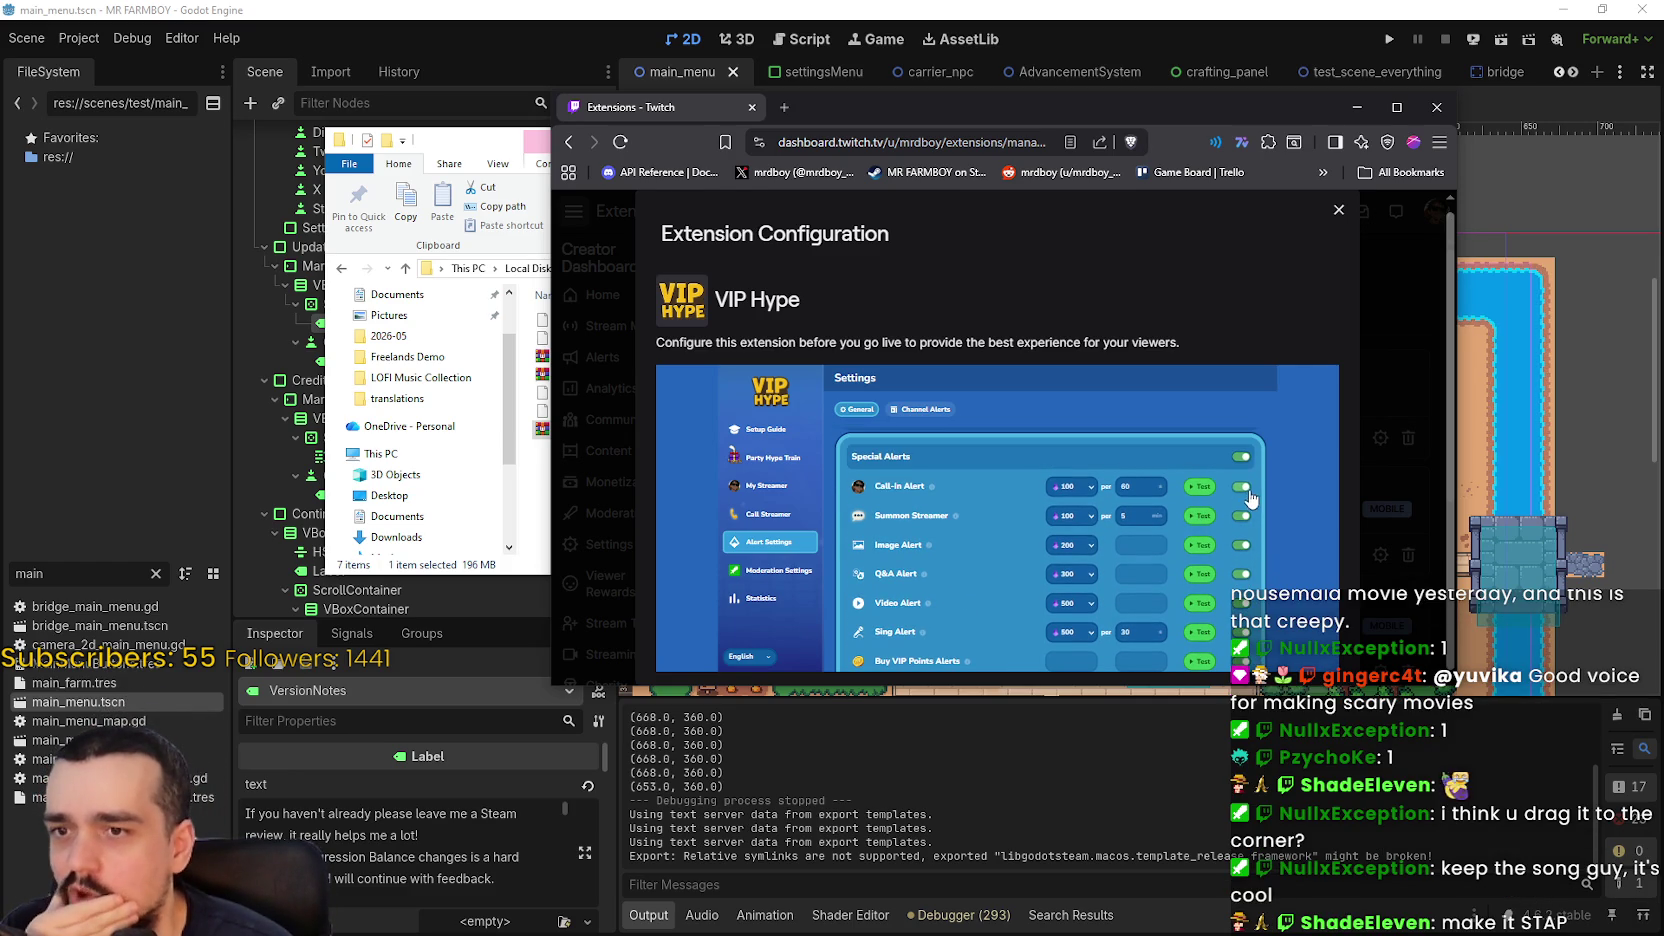
mouse_move(931, 489)
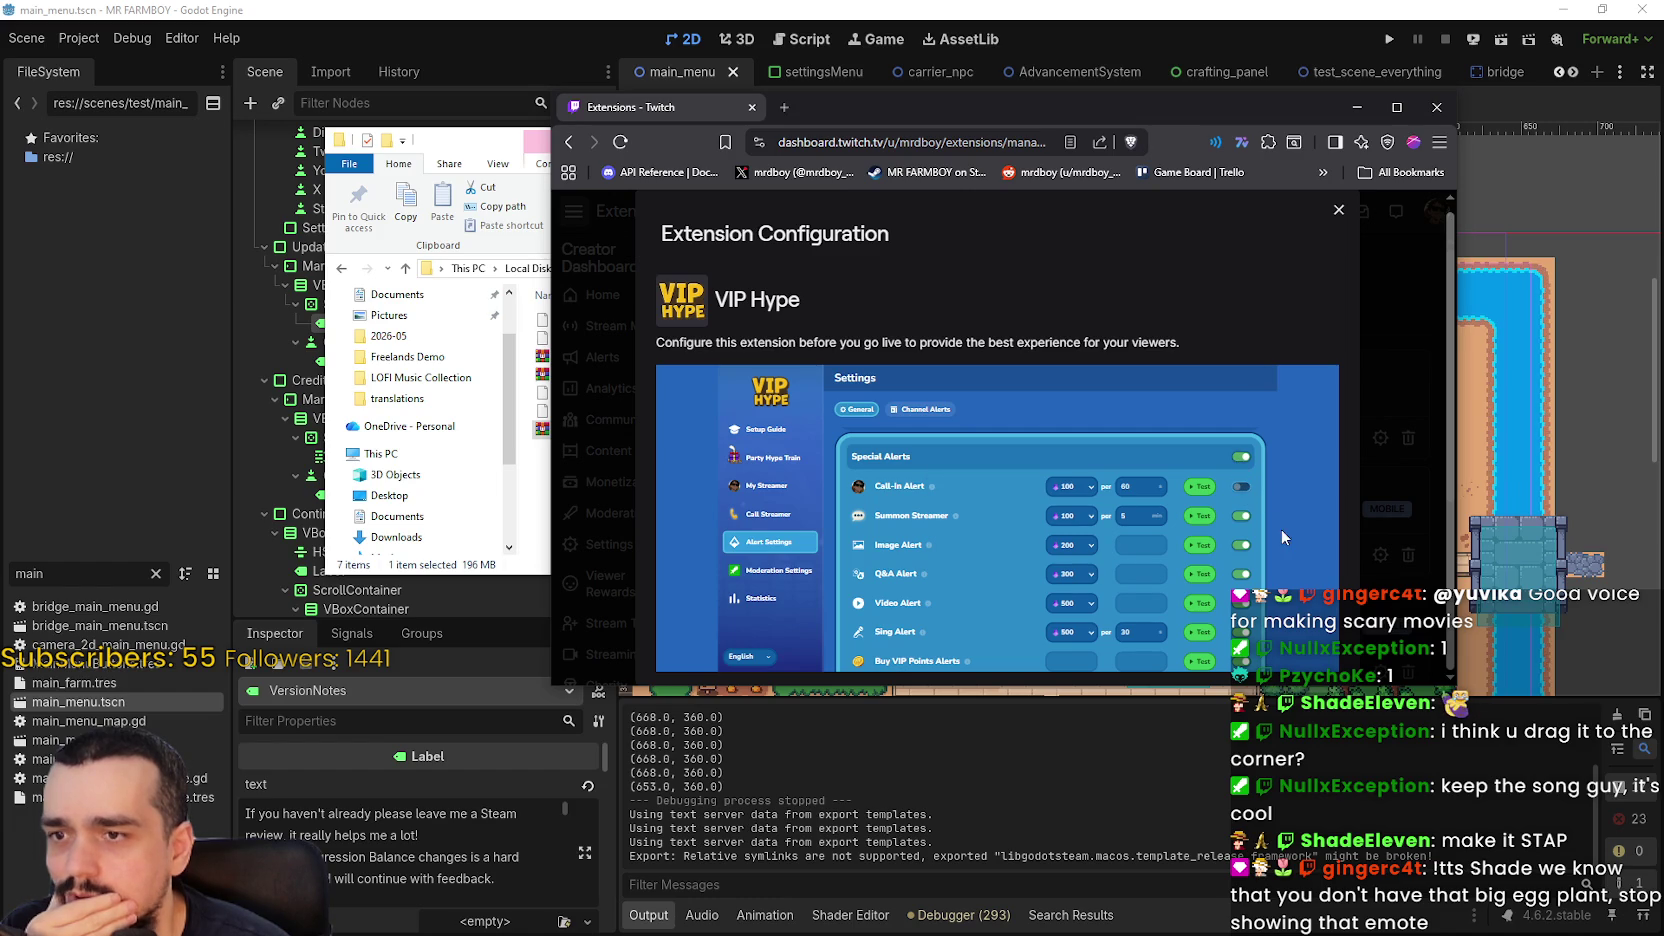
scroll(1193, 526, "down", 1)
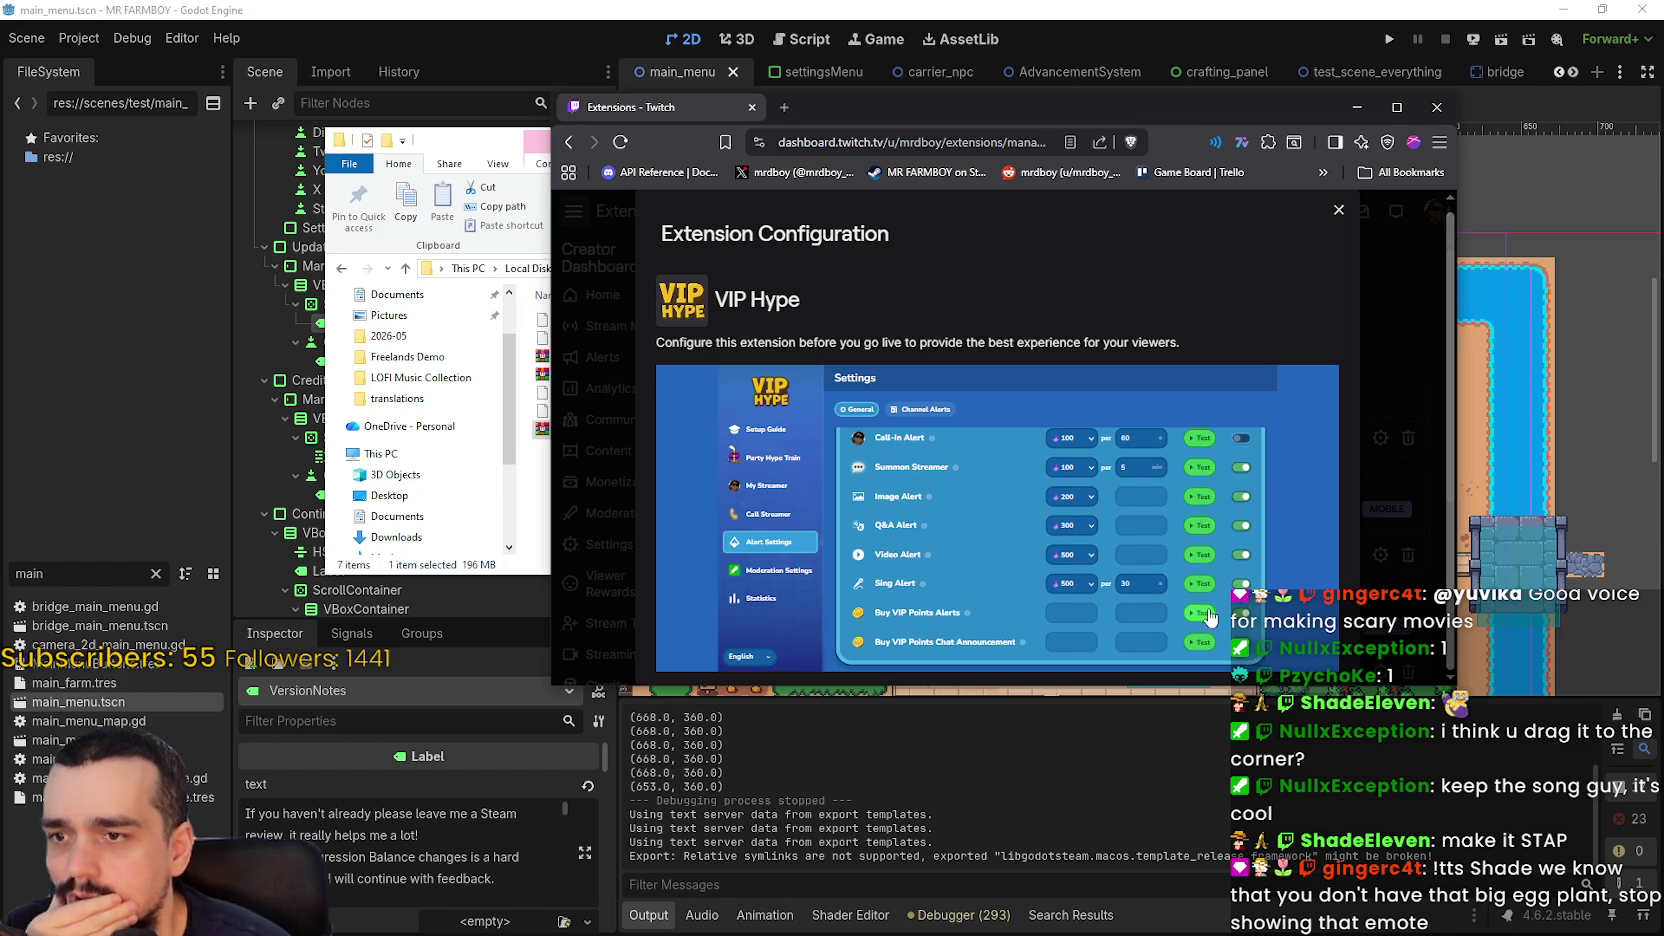
mouse_move(881, 528)
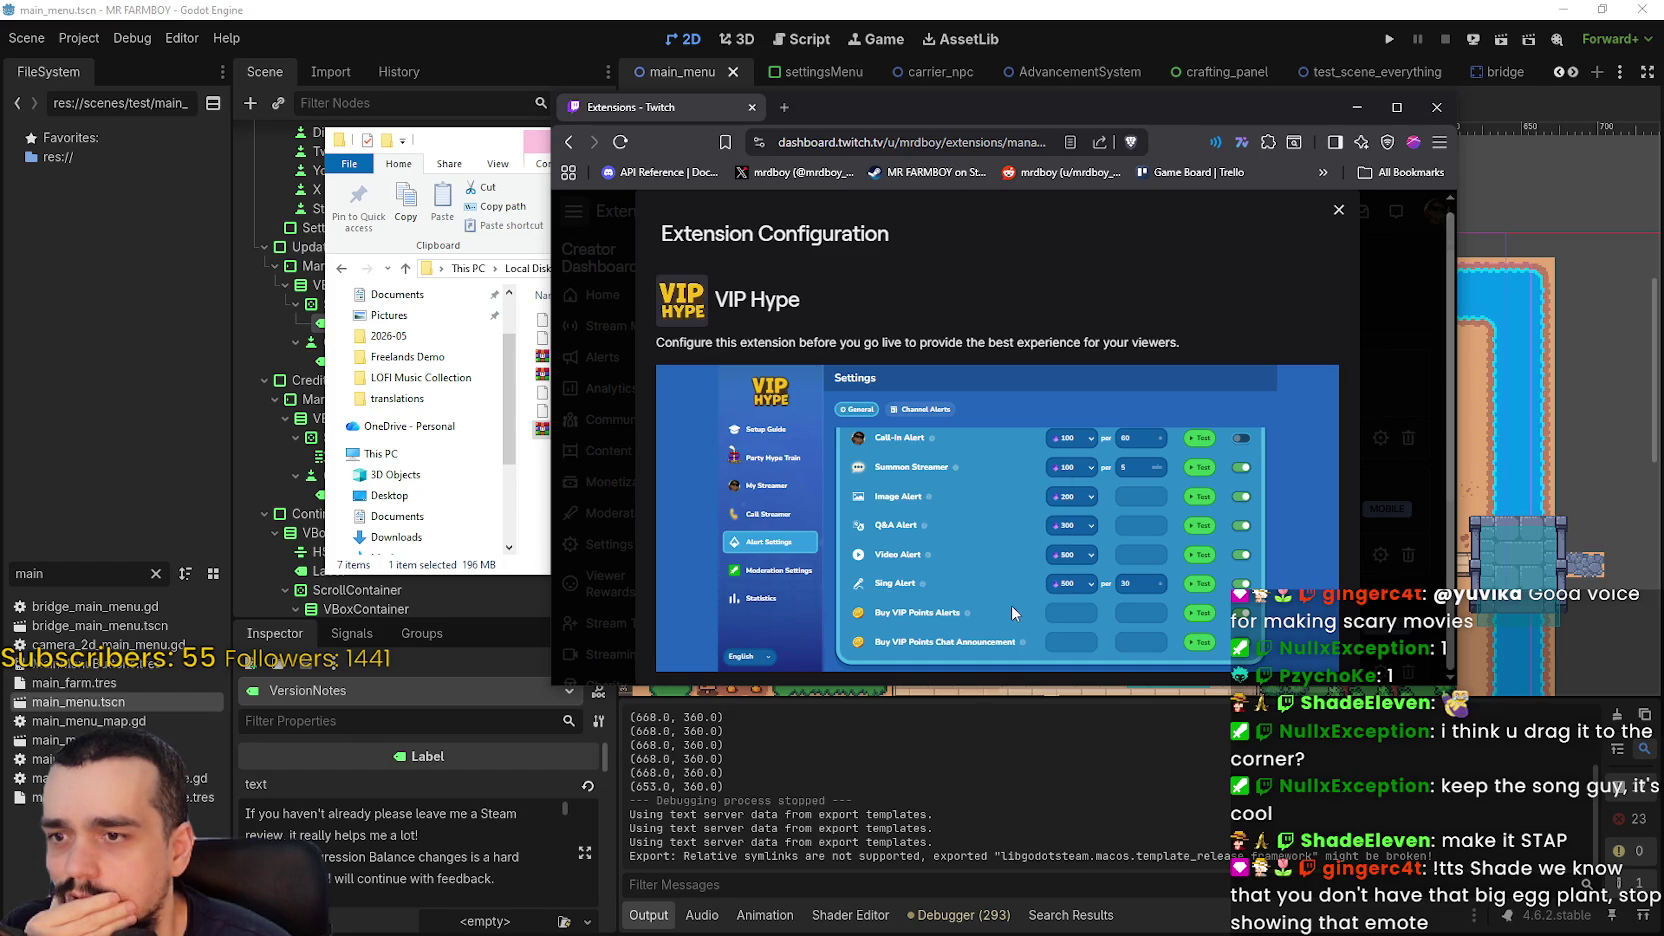
scroll(1000, 601, "up", 1)
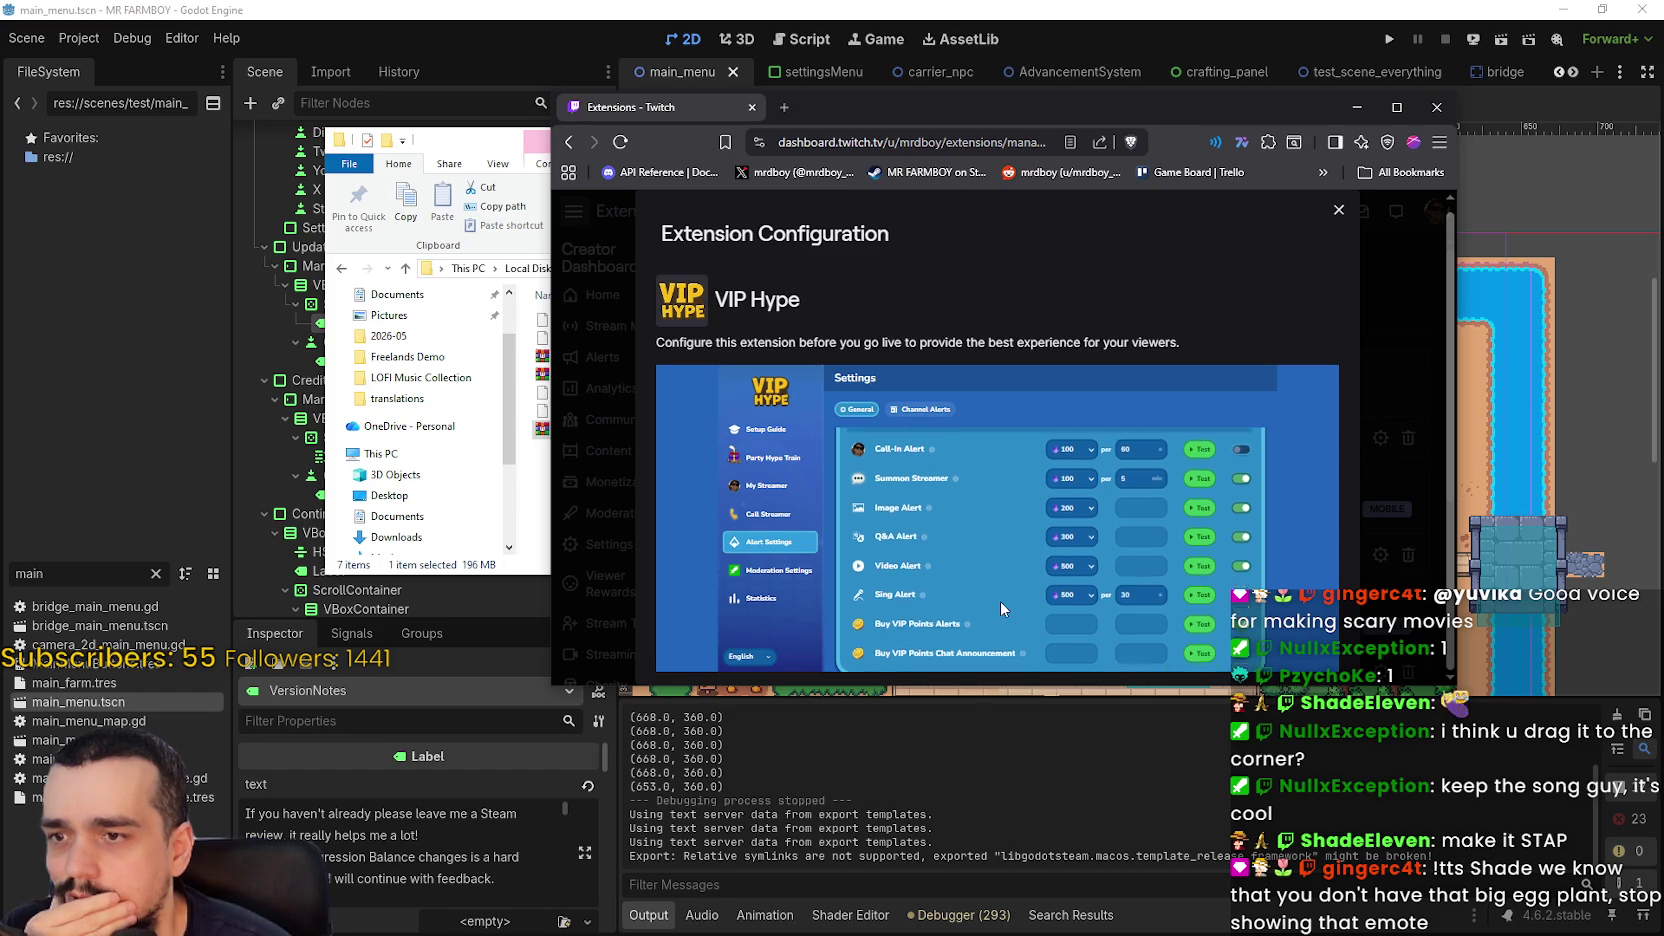
- Scroll through the VIP Hype extension's Moderation Settings page
left_click(788, 572)
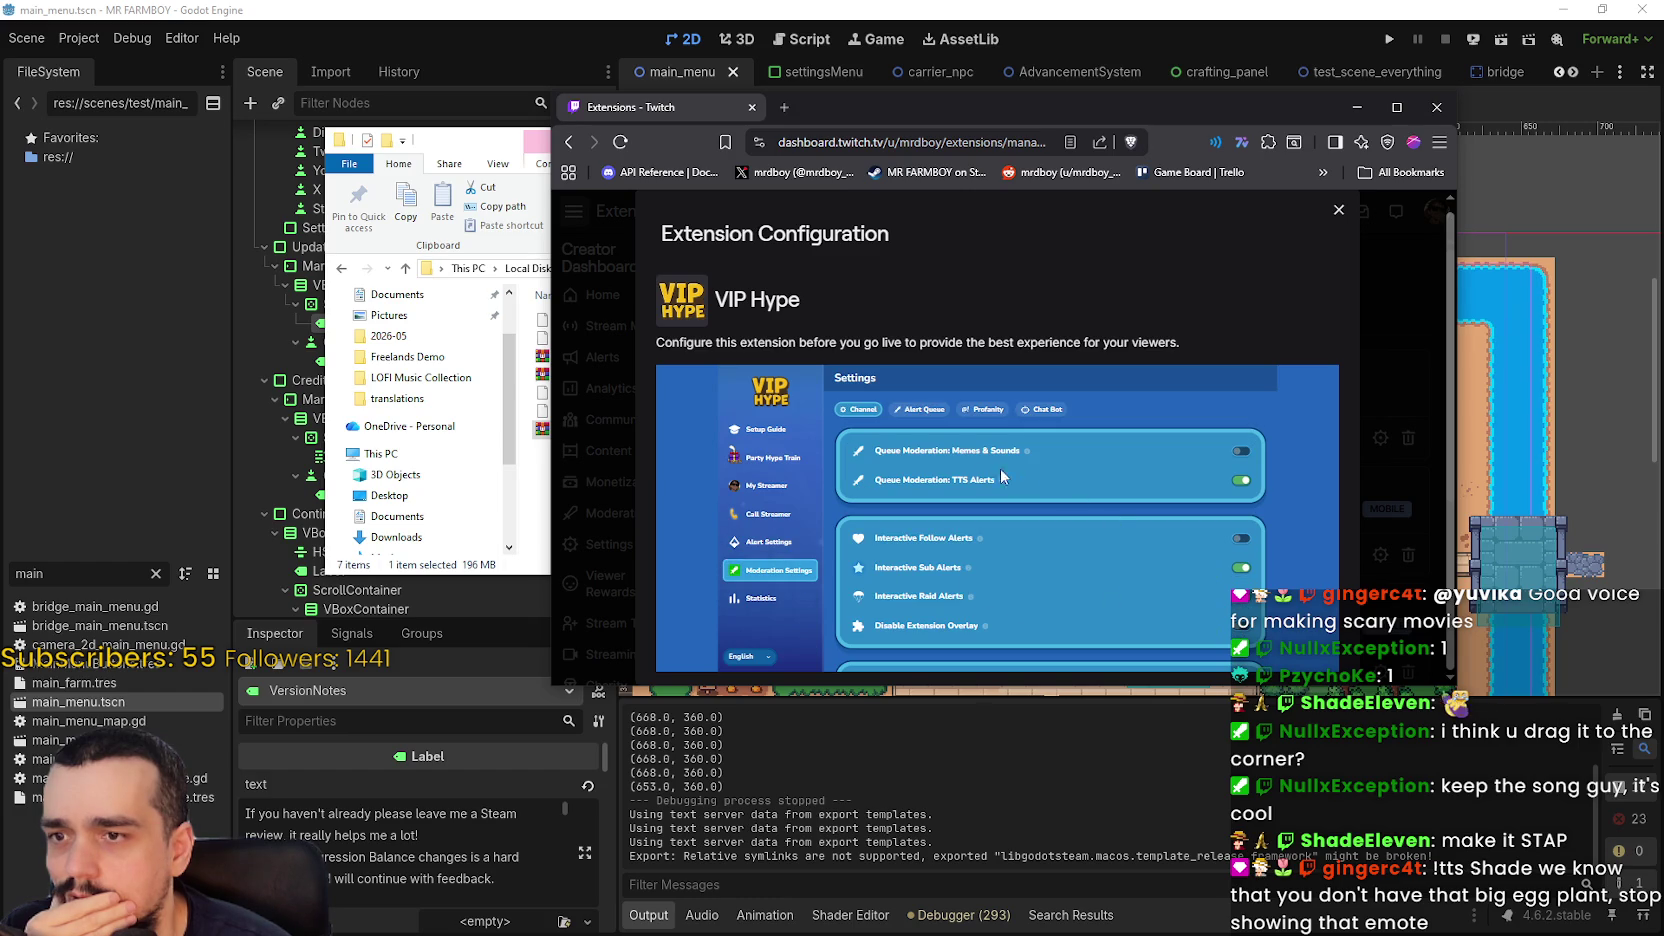
scroll(1190, 495, "down", 1)
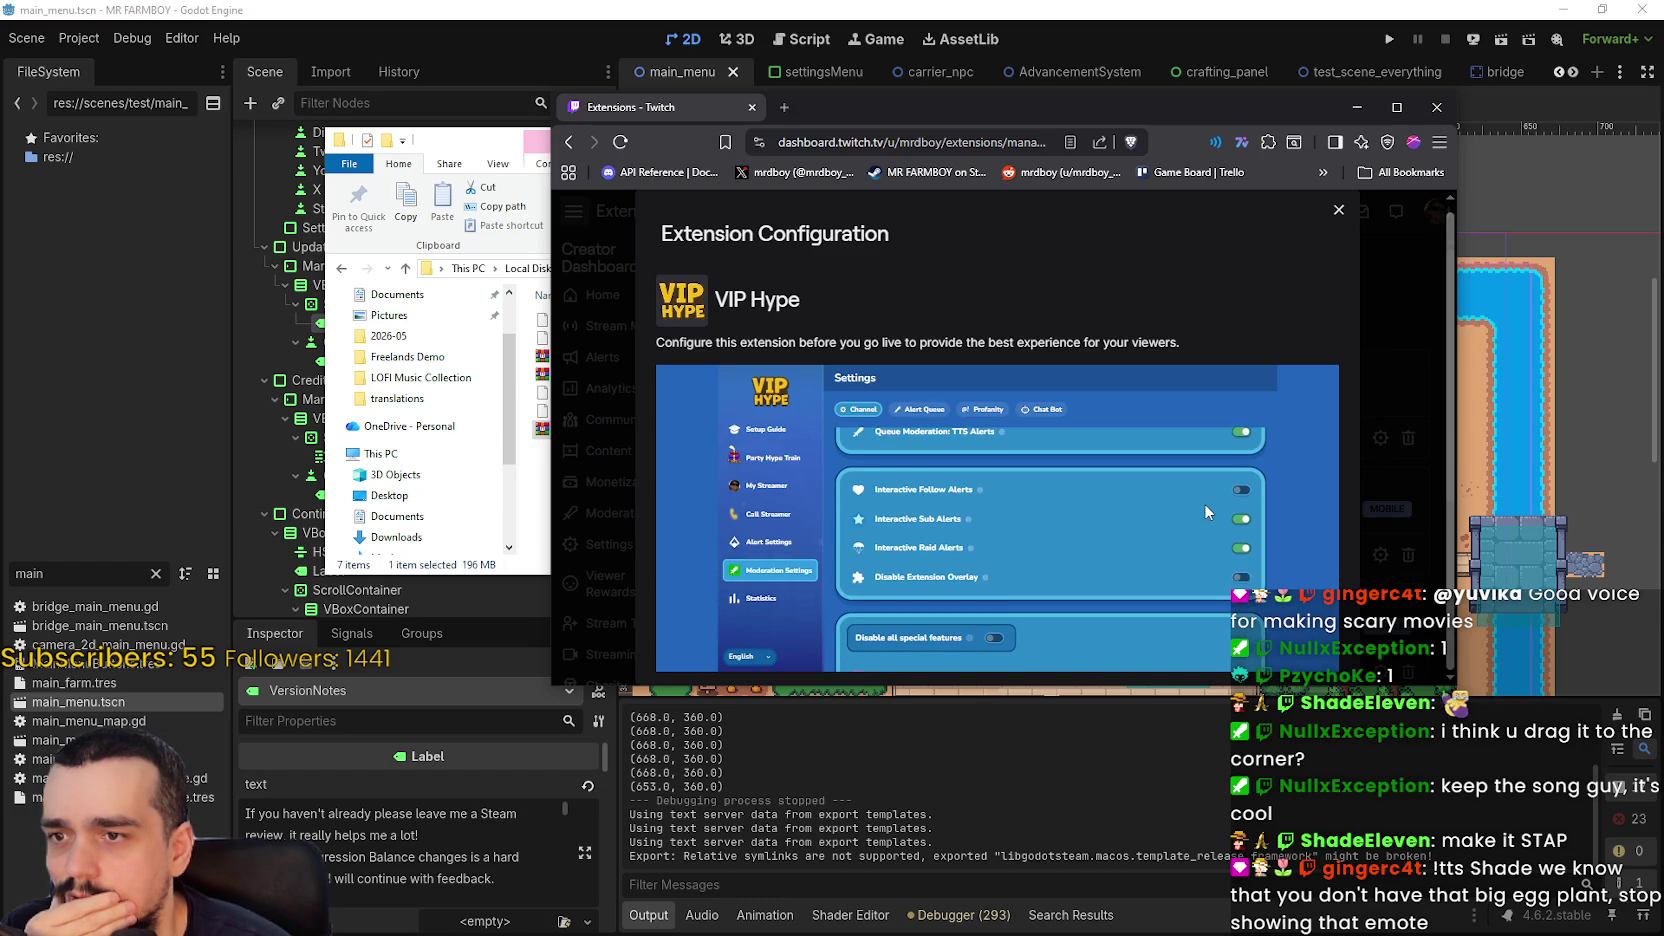
scroll(1202, 504, "down", 1)
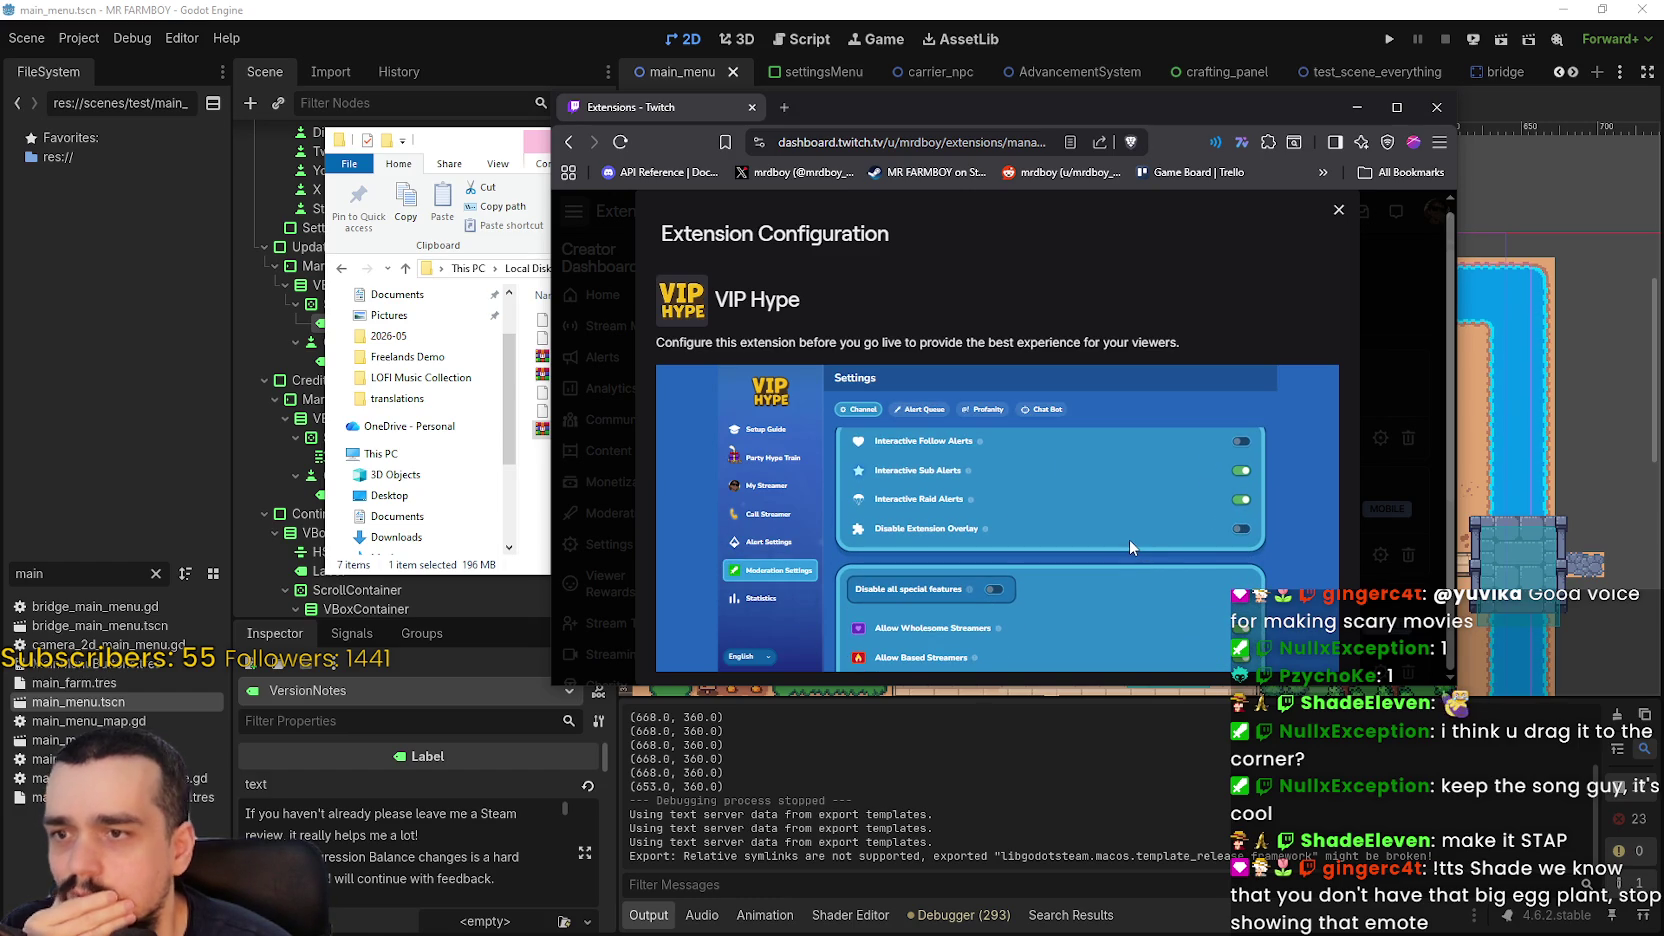
scroll(1107, 543, "down", 1)
scroll(1107, 538, "down", 4)
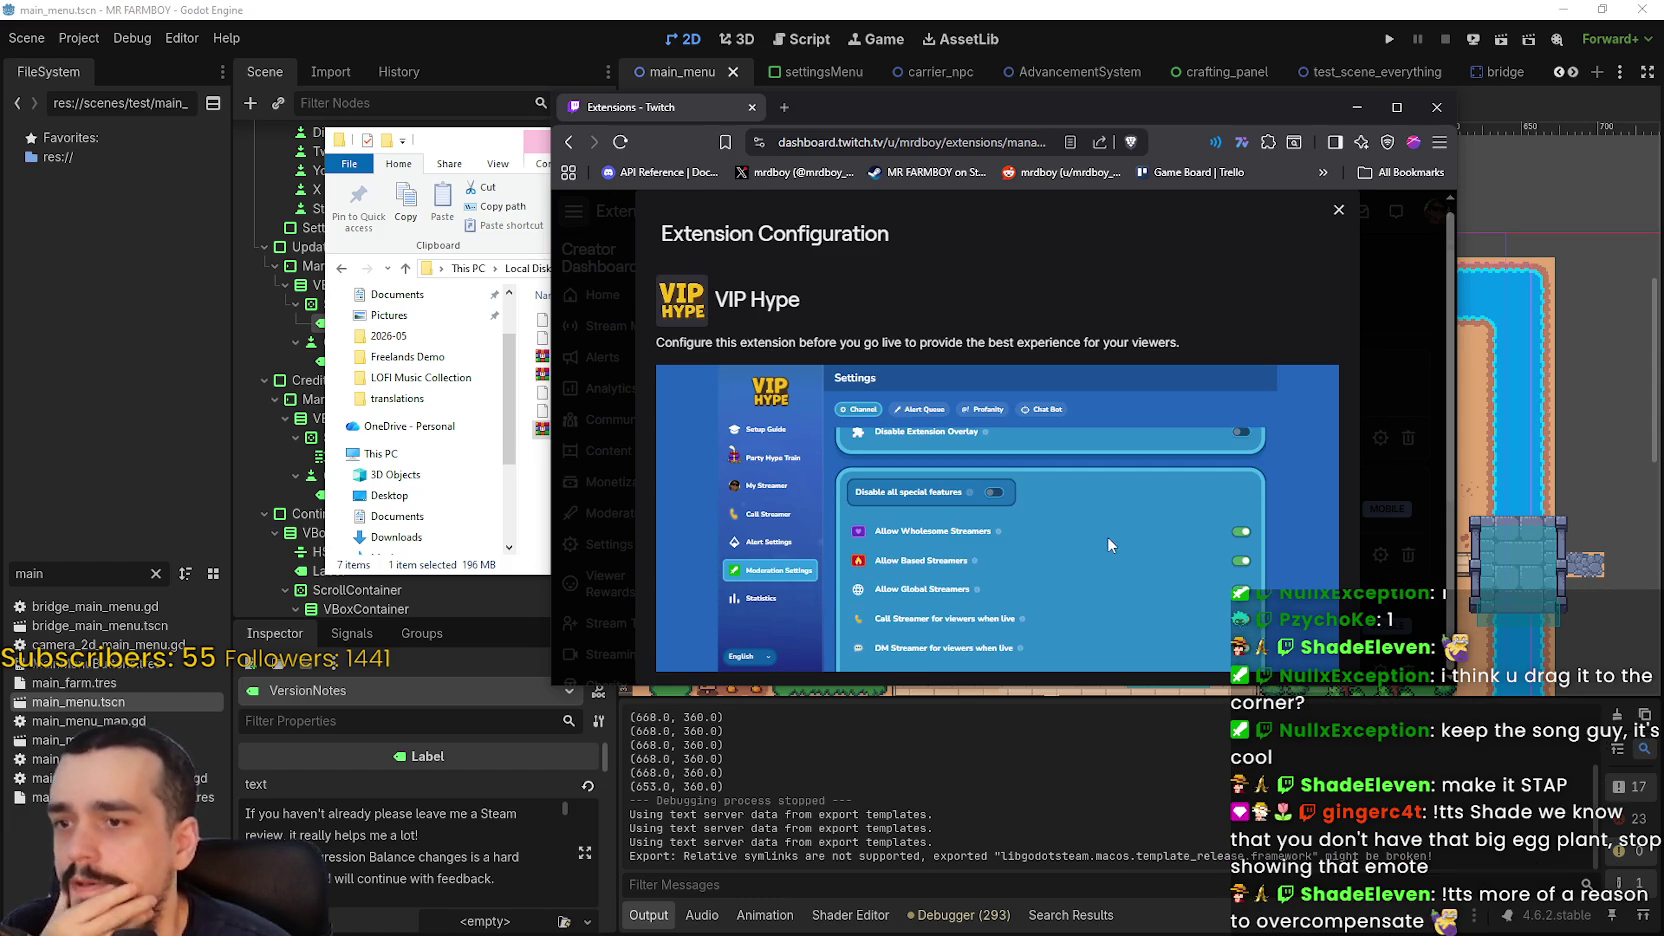
scroll(1108, 532, "up", 5)
- View Statistics and the Setup Guide, then minimize the browser to reveal mr-farmboy-exports
left_click(770, 600)
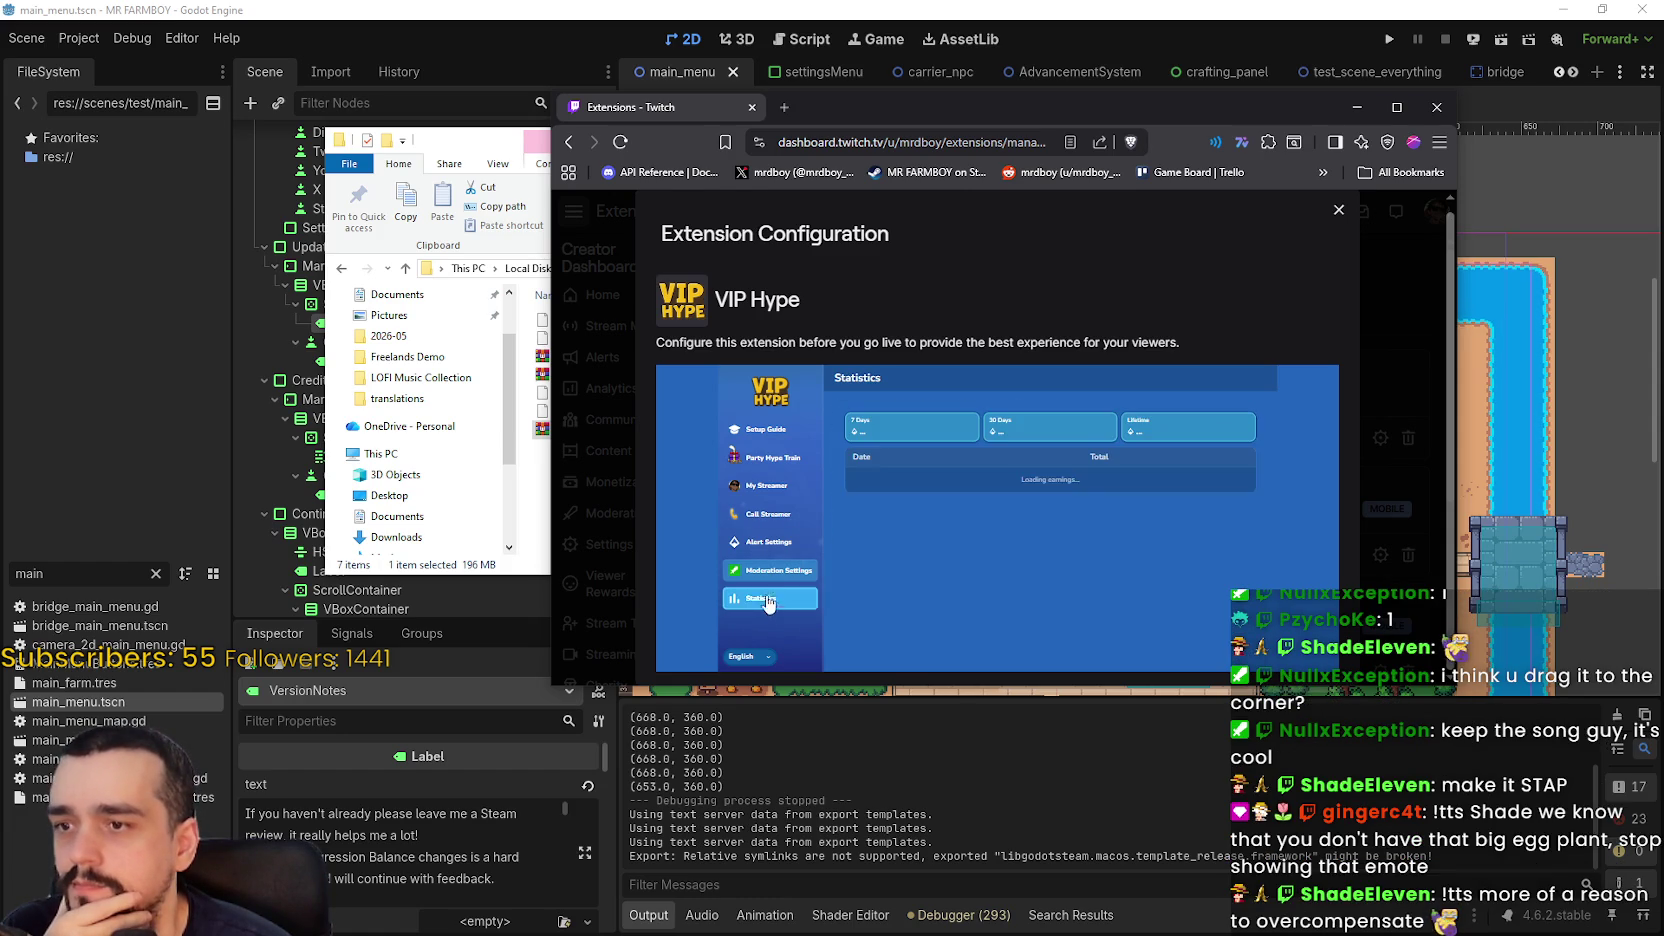
left_click(768, 429)
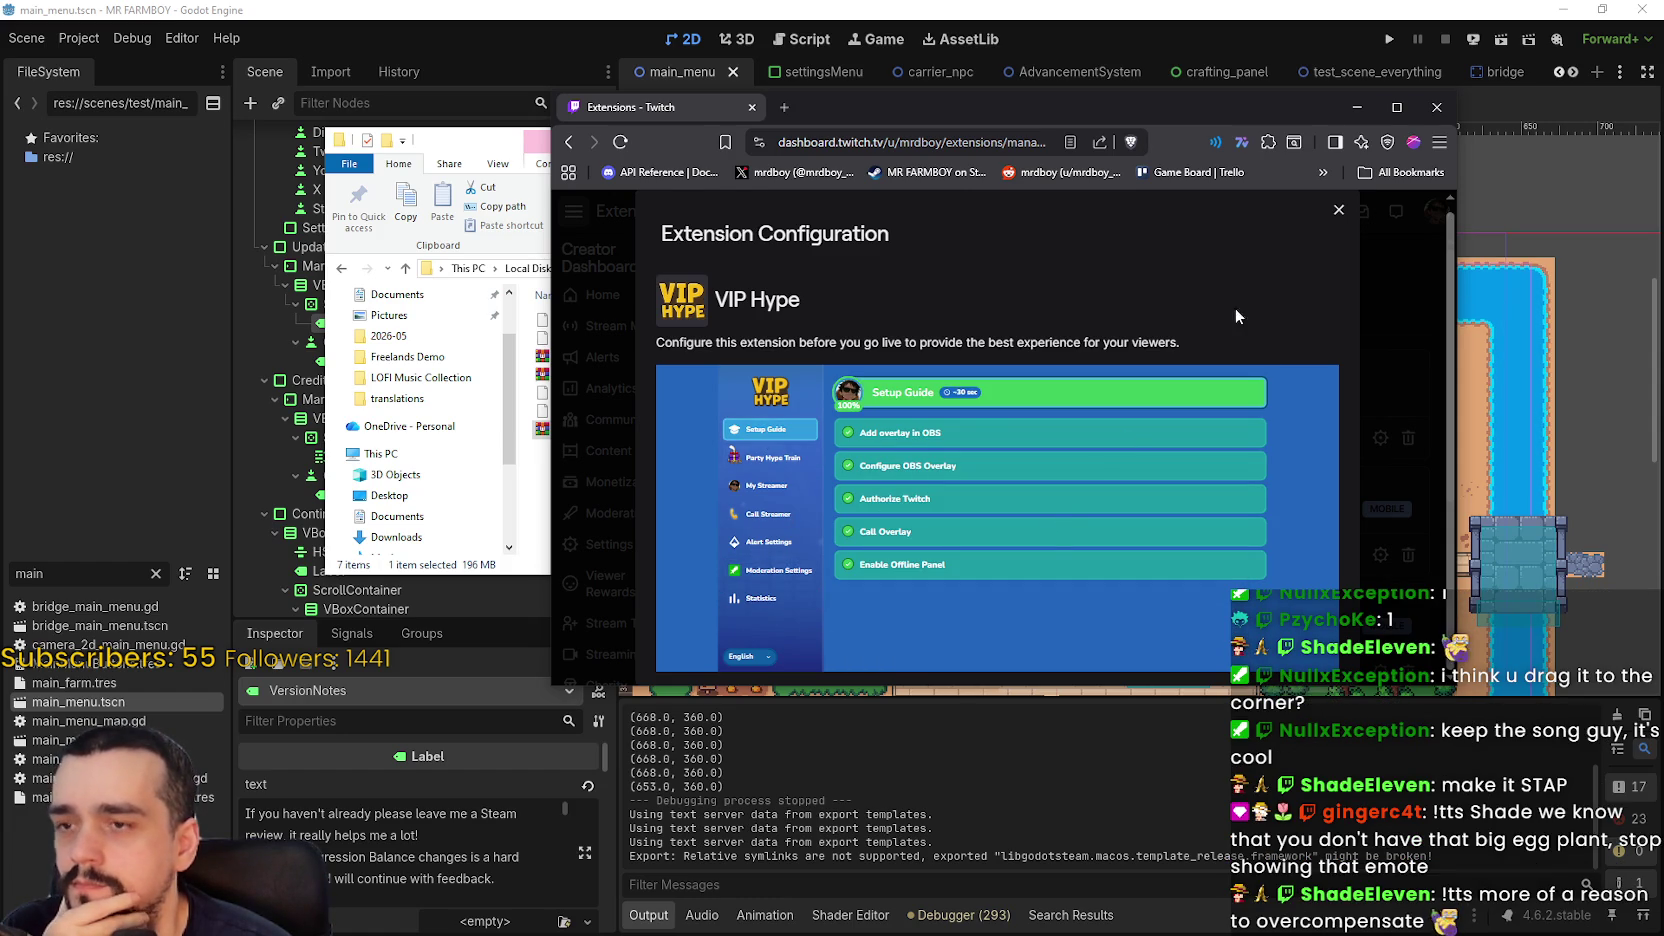
left_click(1357, 107)
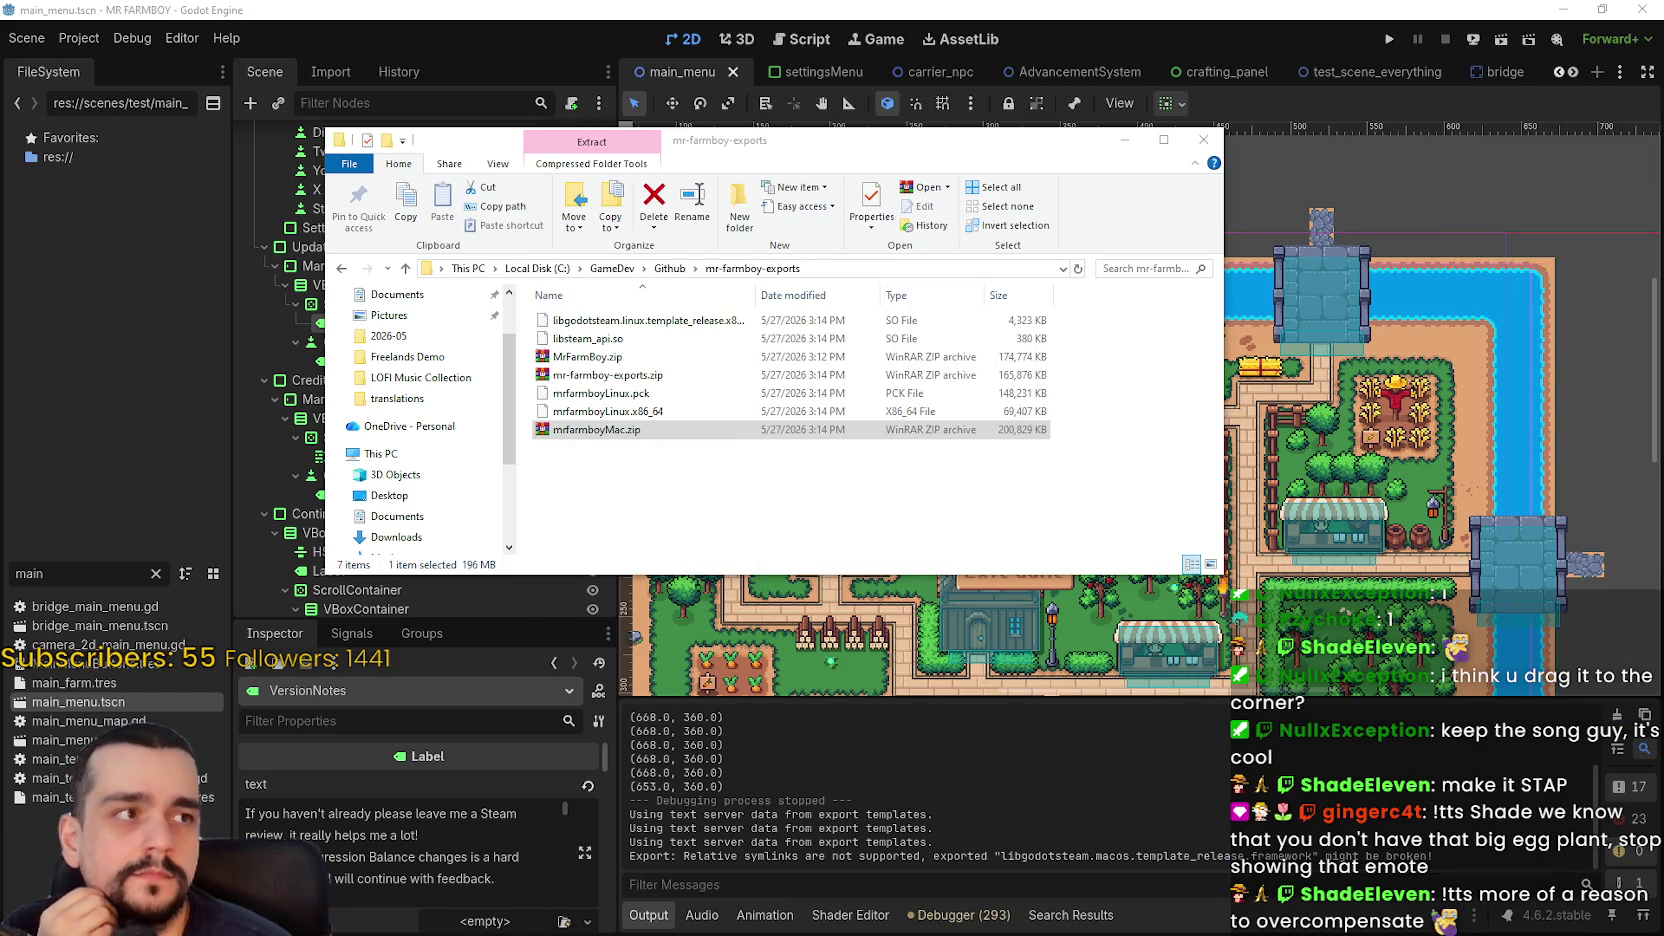
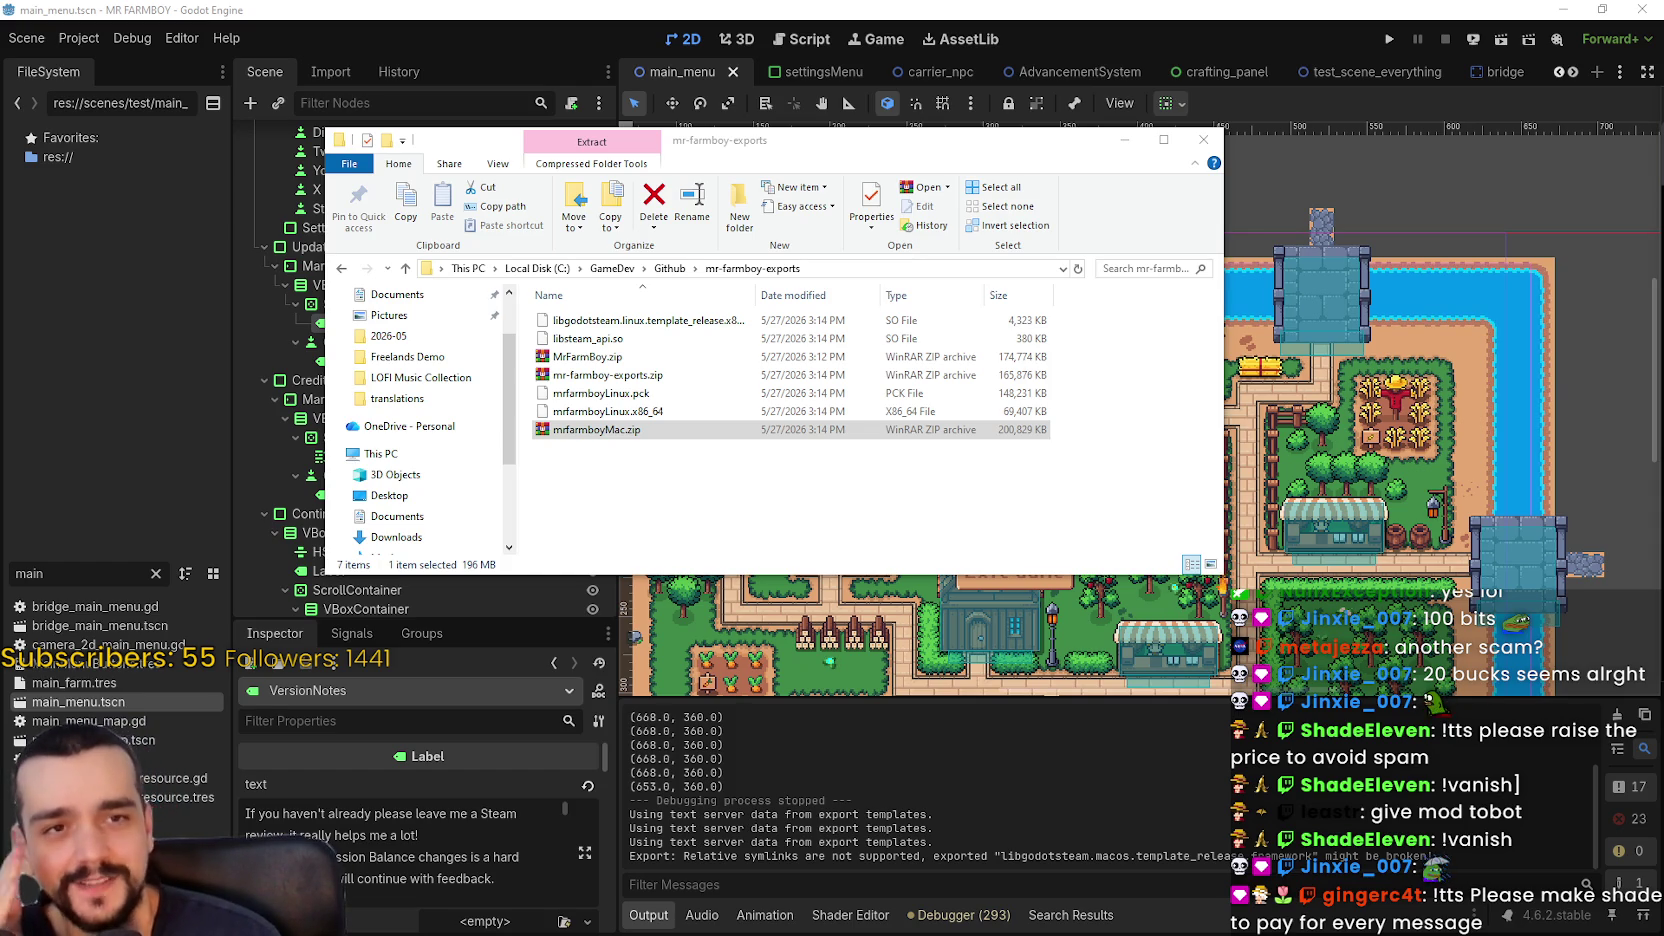
- Switch from the mr-farmboy-exports folder to the MR FARMBOY store page in Steam
key("alt+Tab")
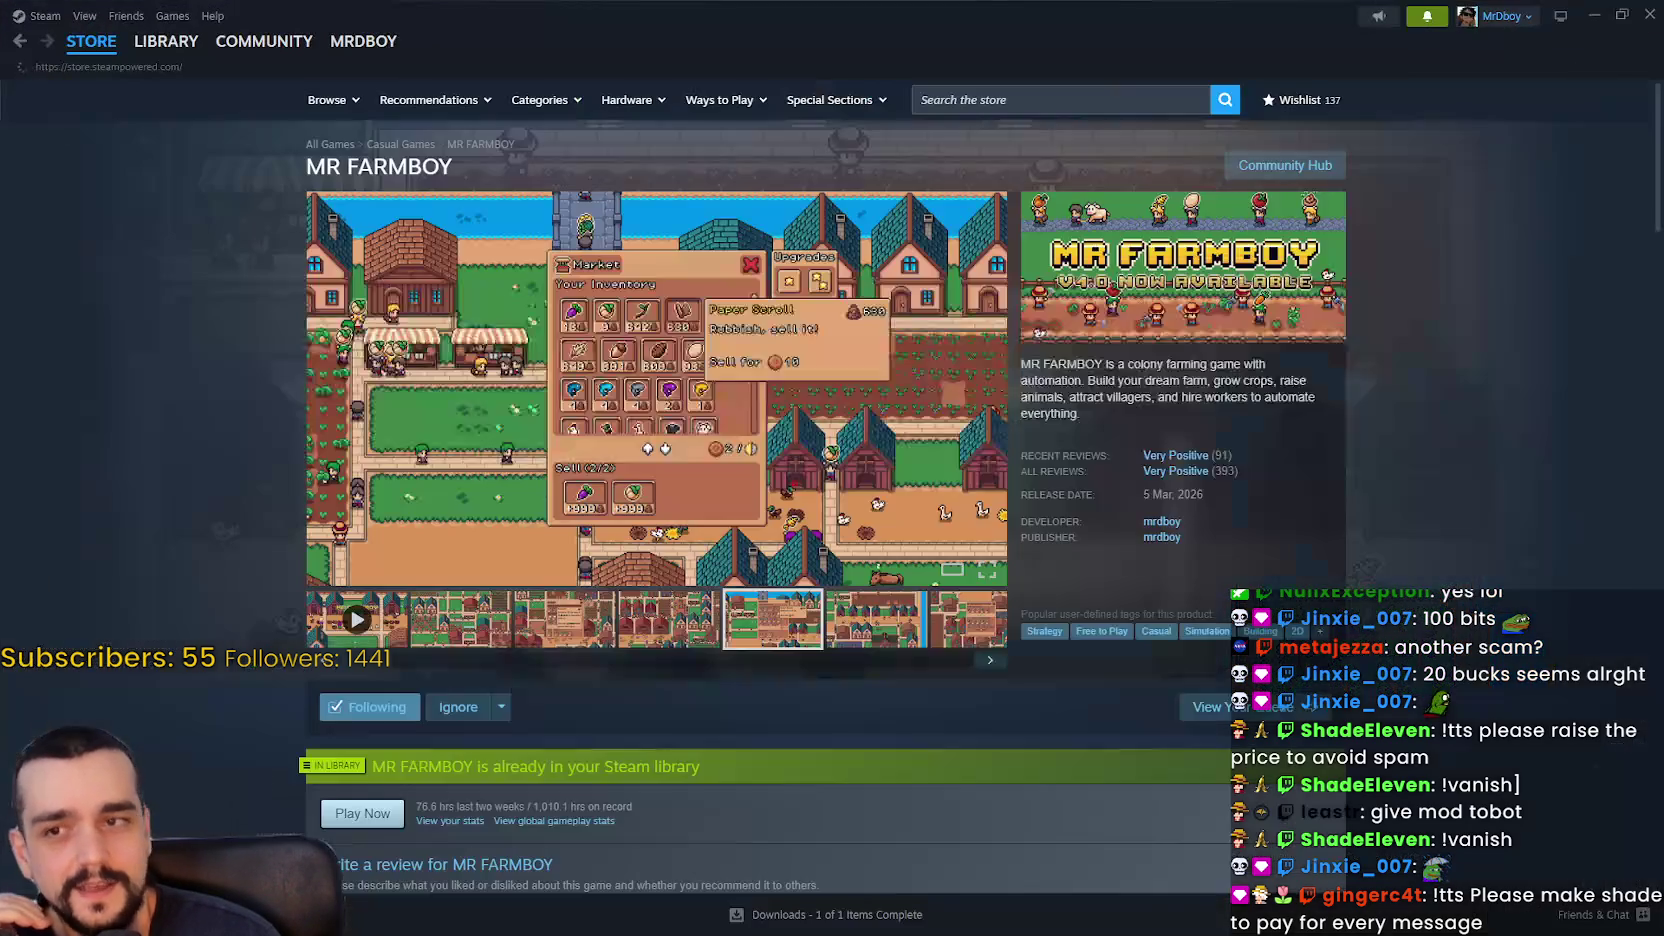
- Search the Steam store for 'No Man' and open the No Man's Sky store page
left_click(1424, 18)
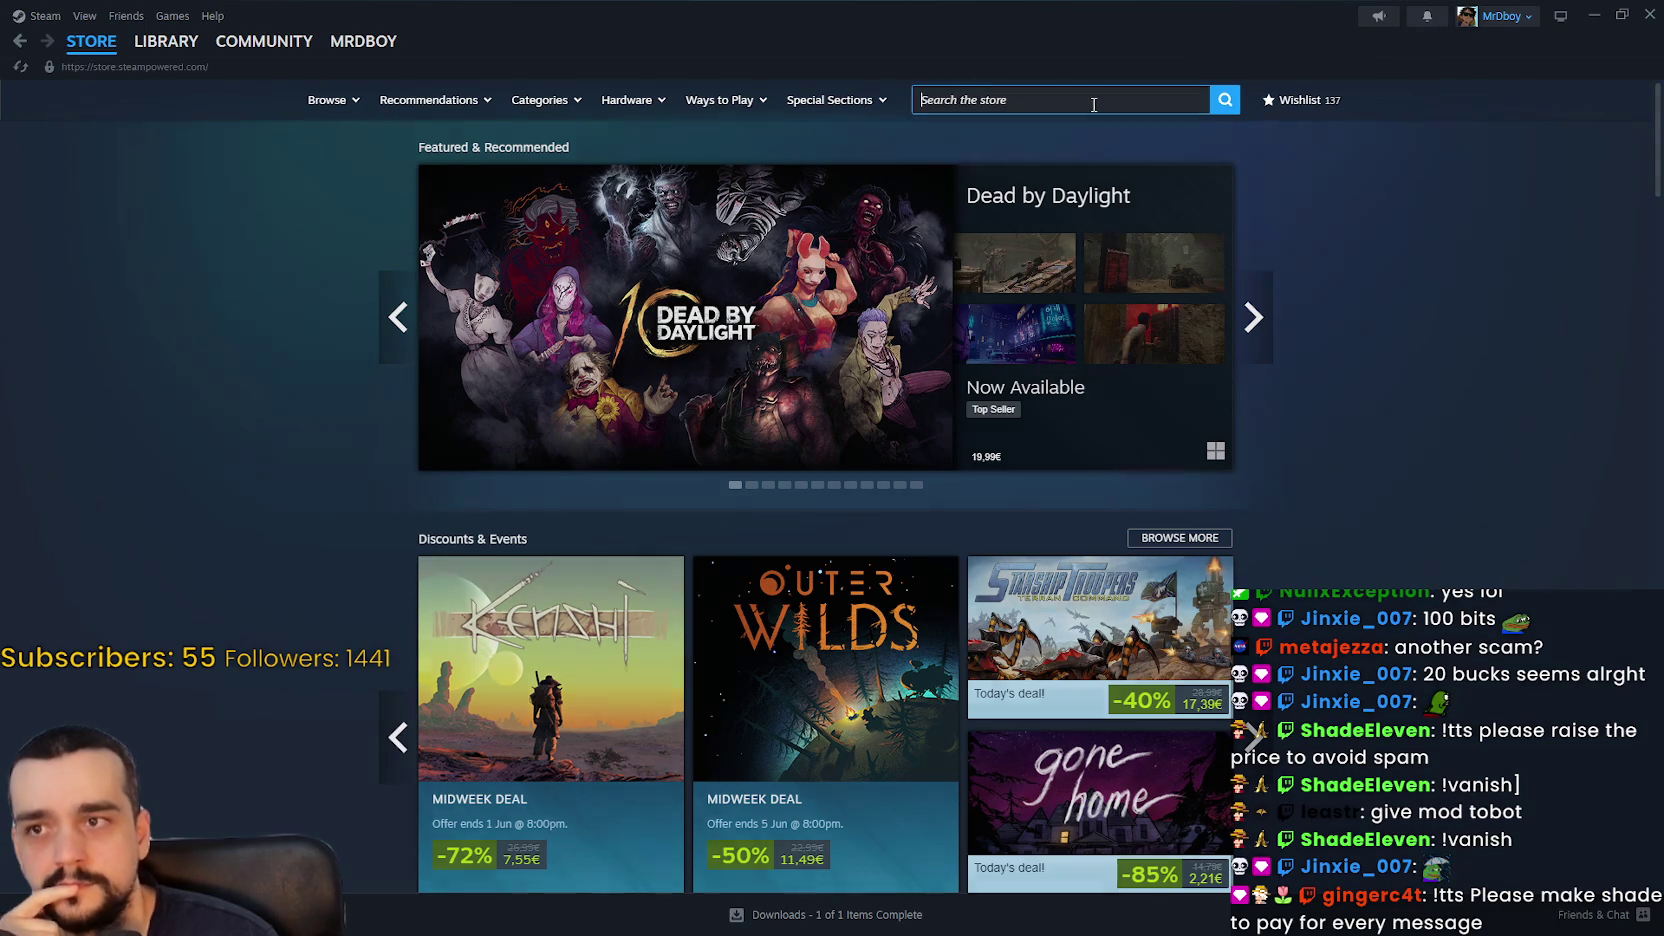
left_click(1073, 99)
type("No Man")
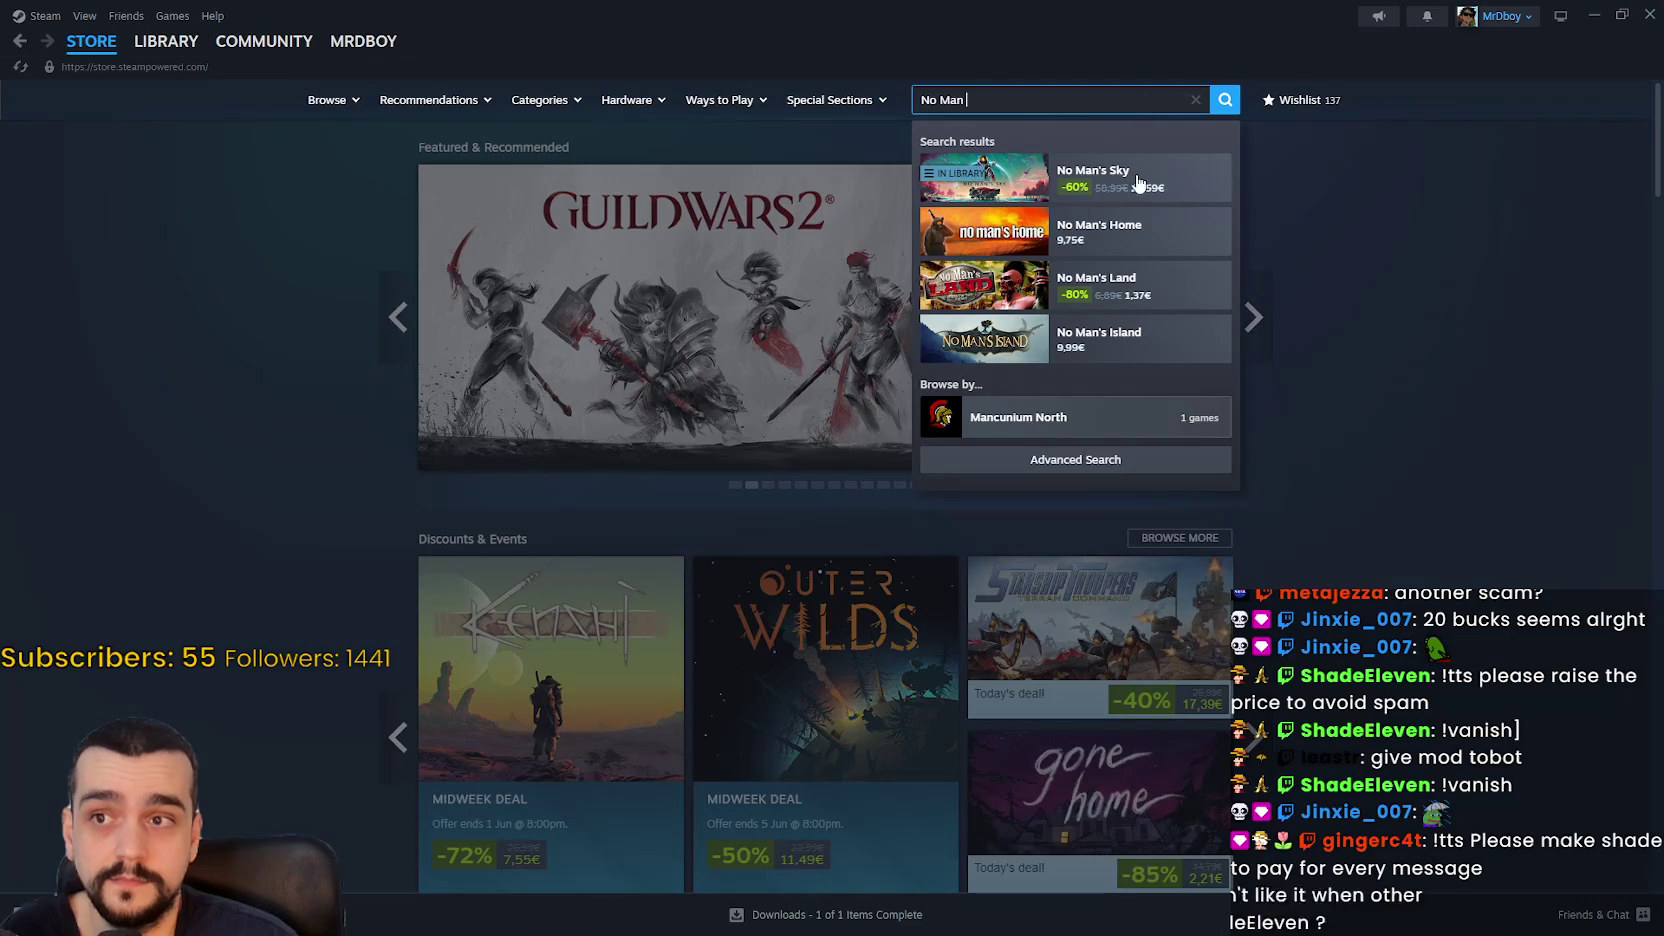
left_click(1139, 190)
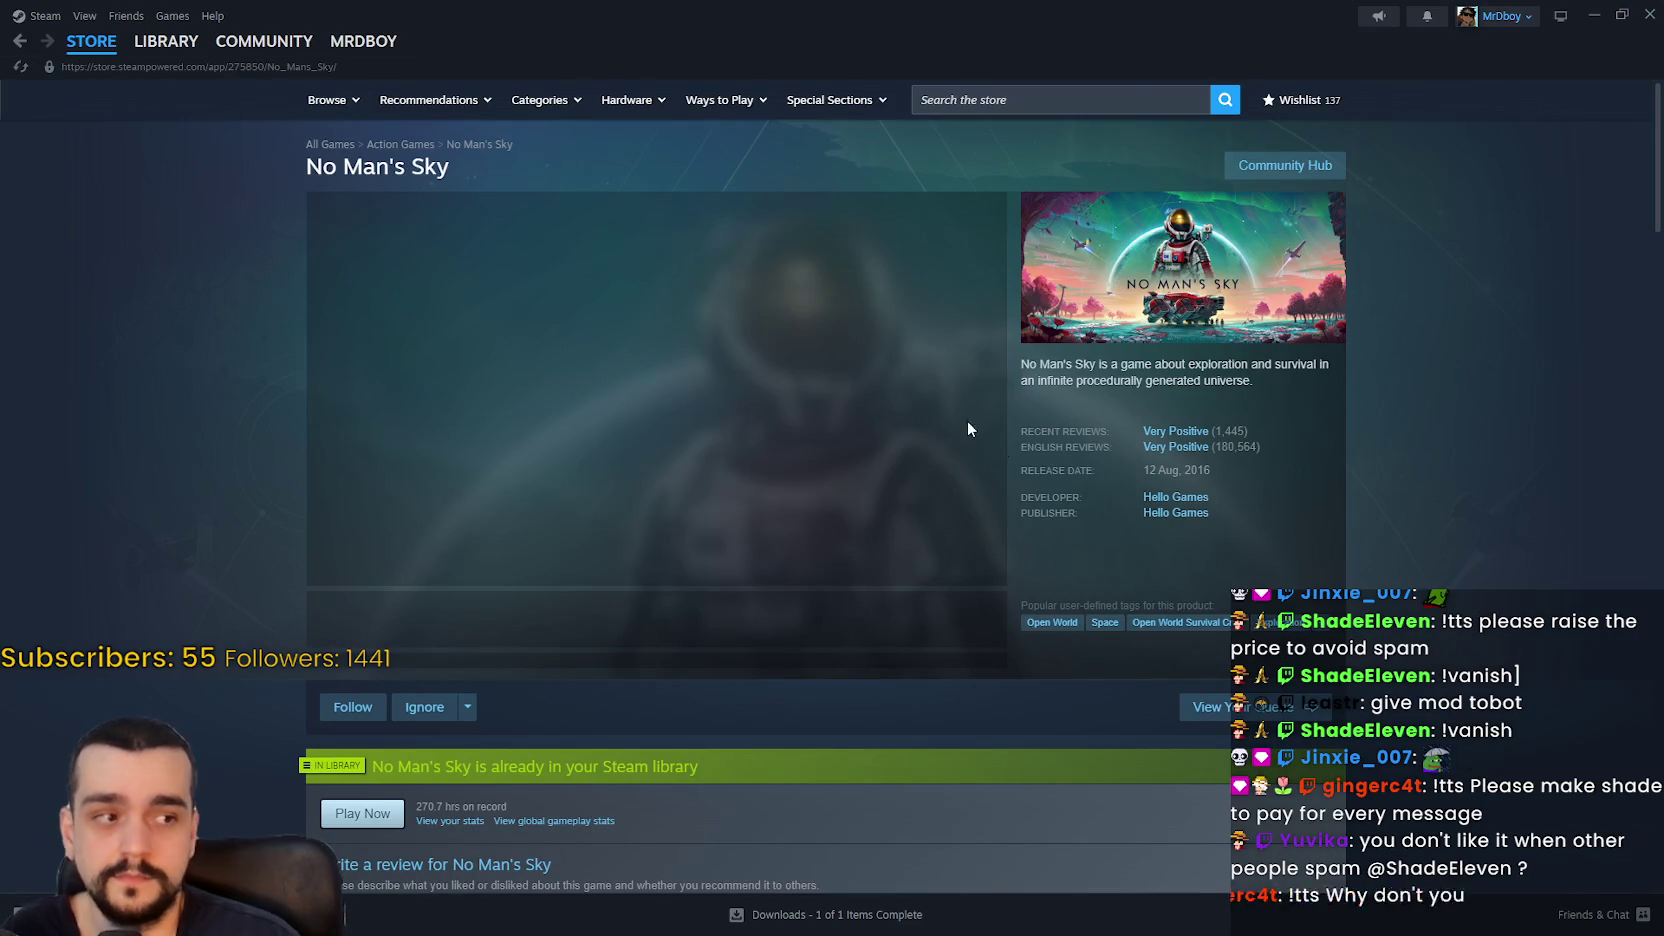
- Go from the No Man's Sky store page to its community hub
scroll(948, 410, "down", 15)
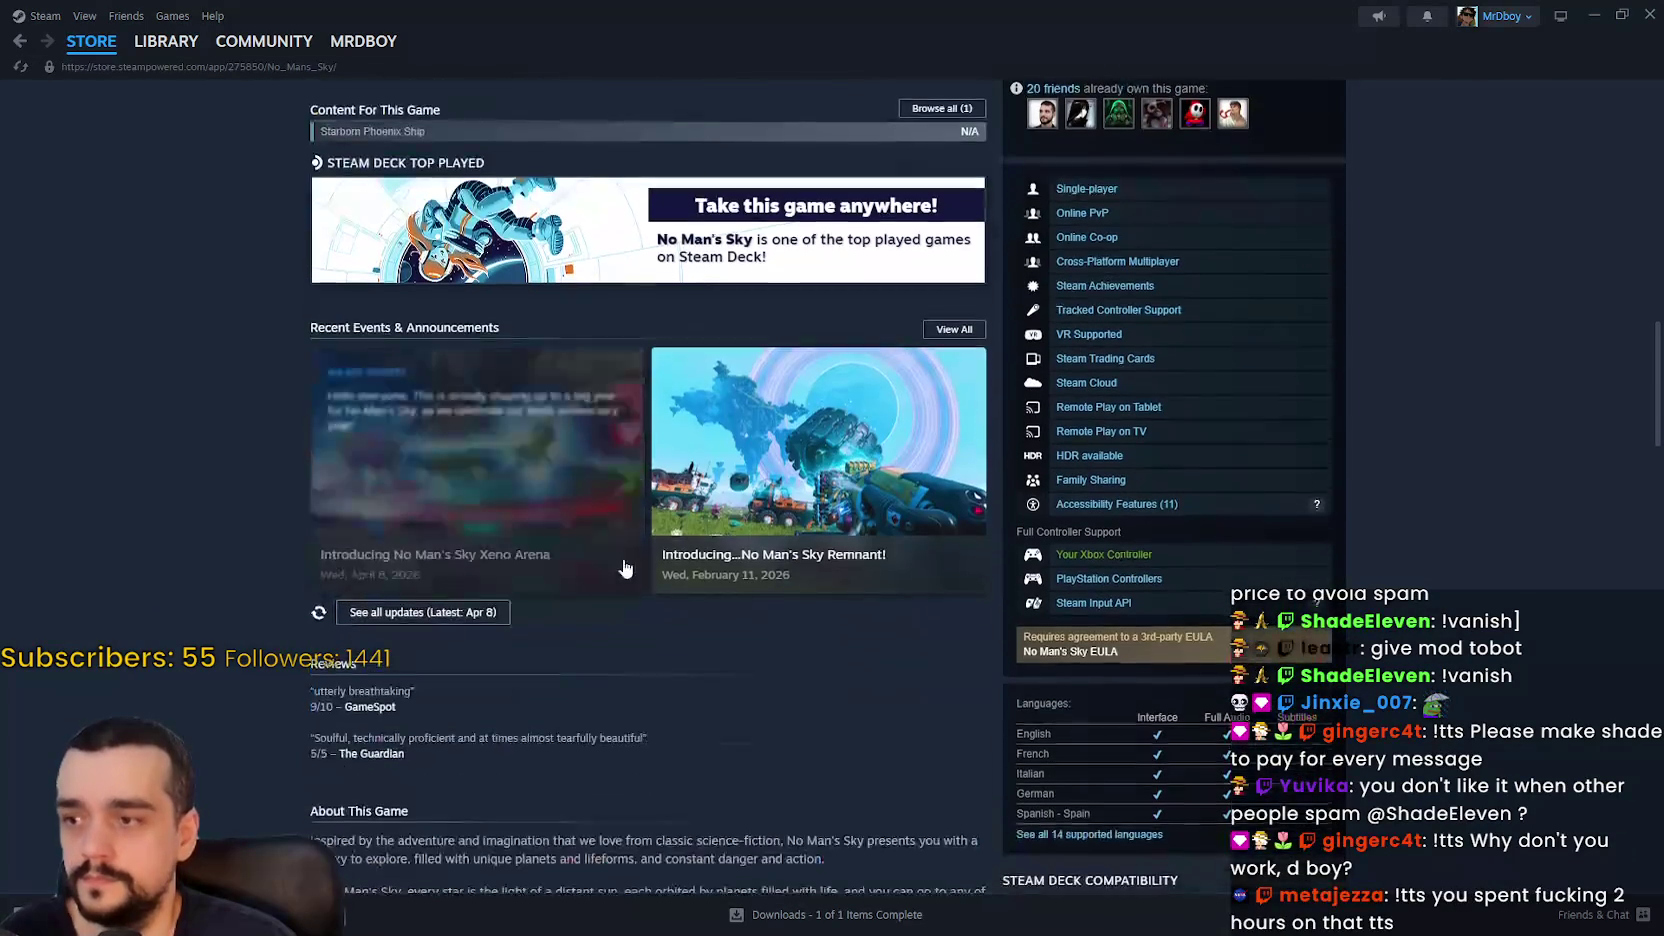
scroll(910, 738, "up", 15)
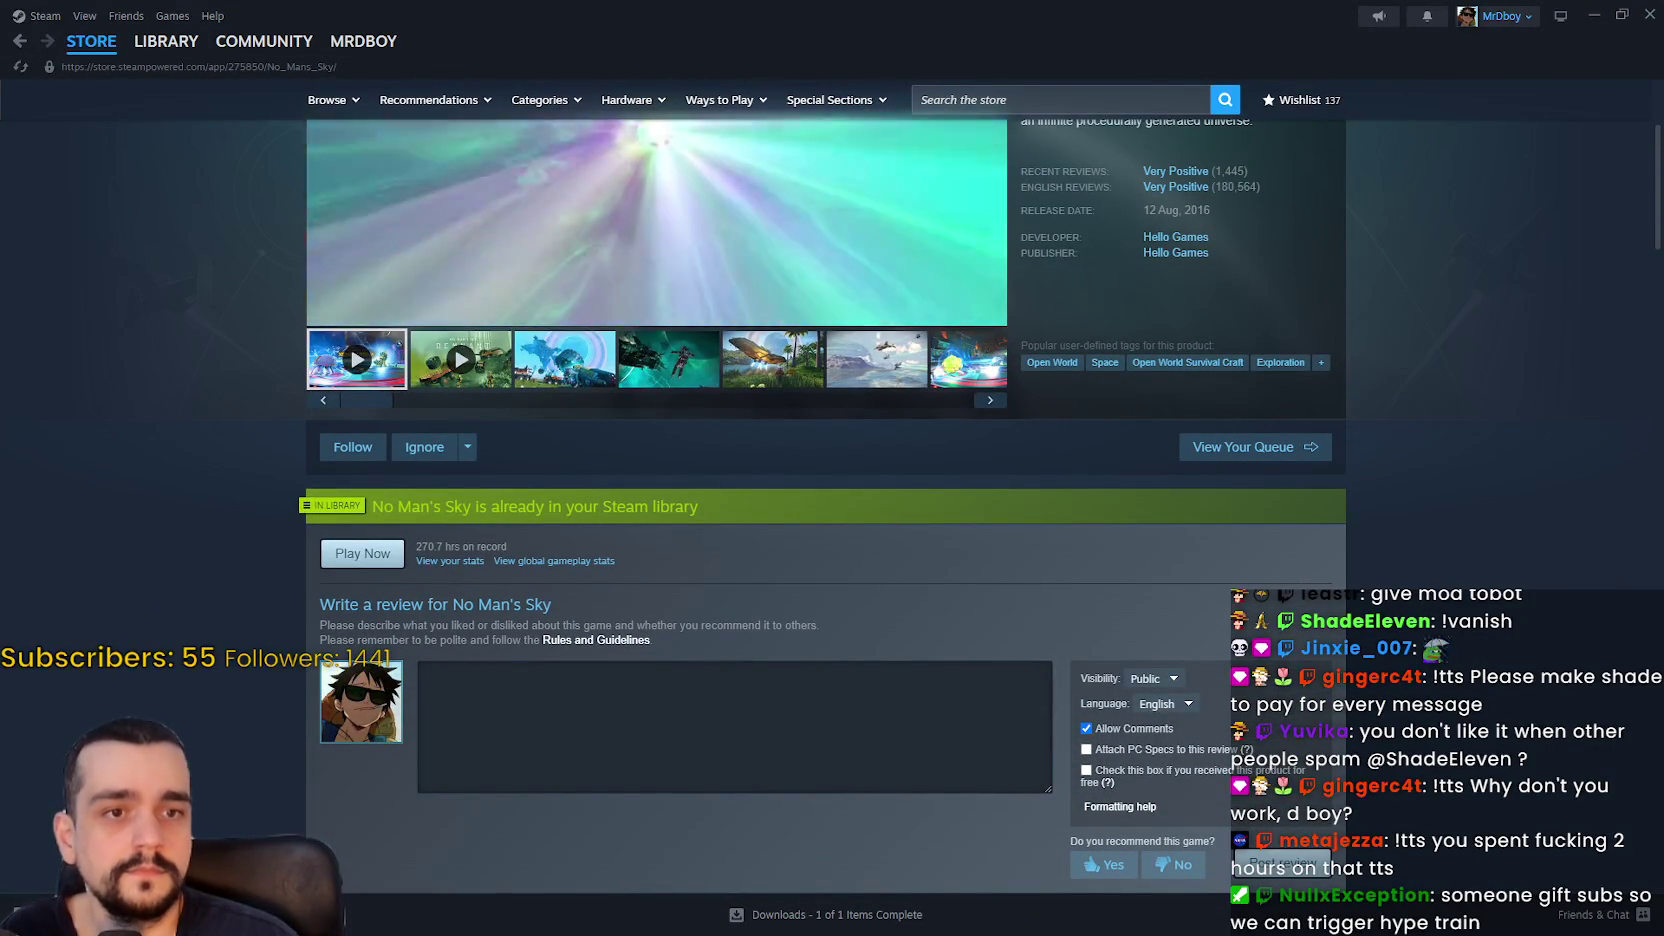
scroll(1053, 520, "up", 3)
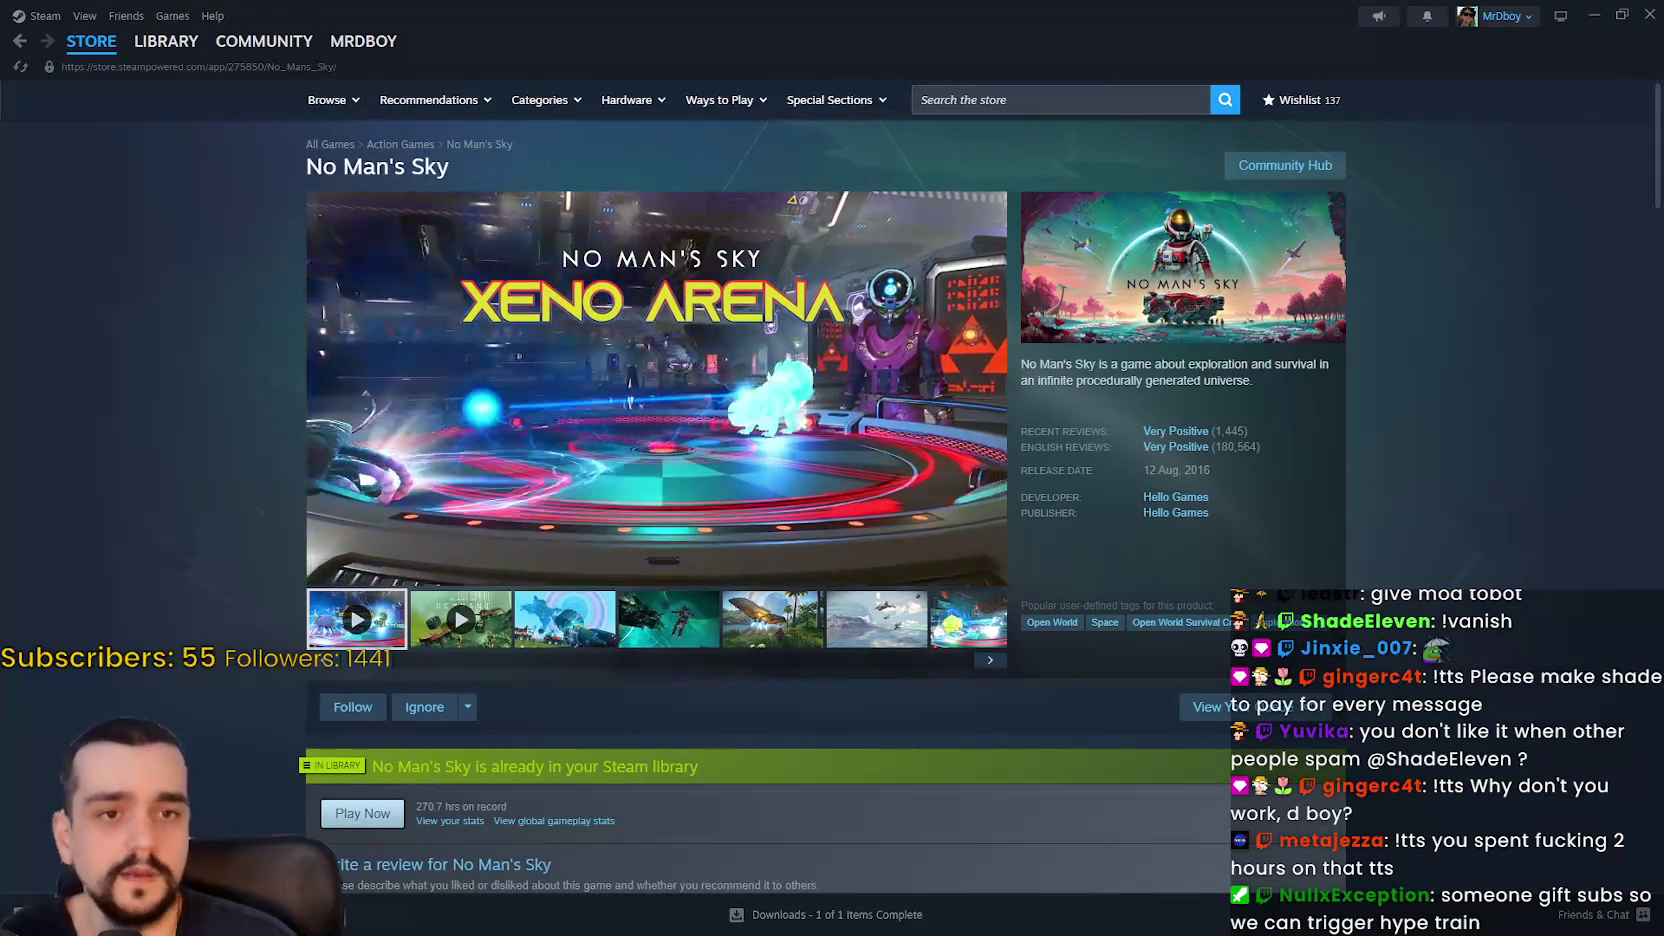
left_click(668, 616)
left_click(1284, 166)
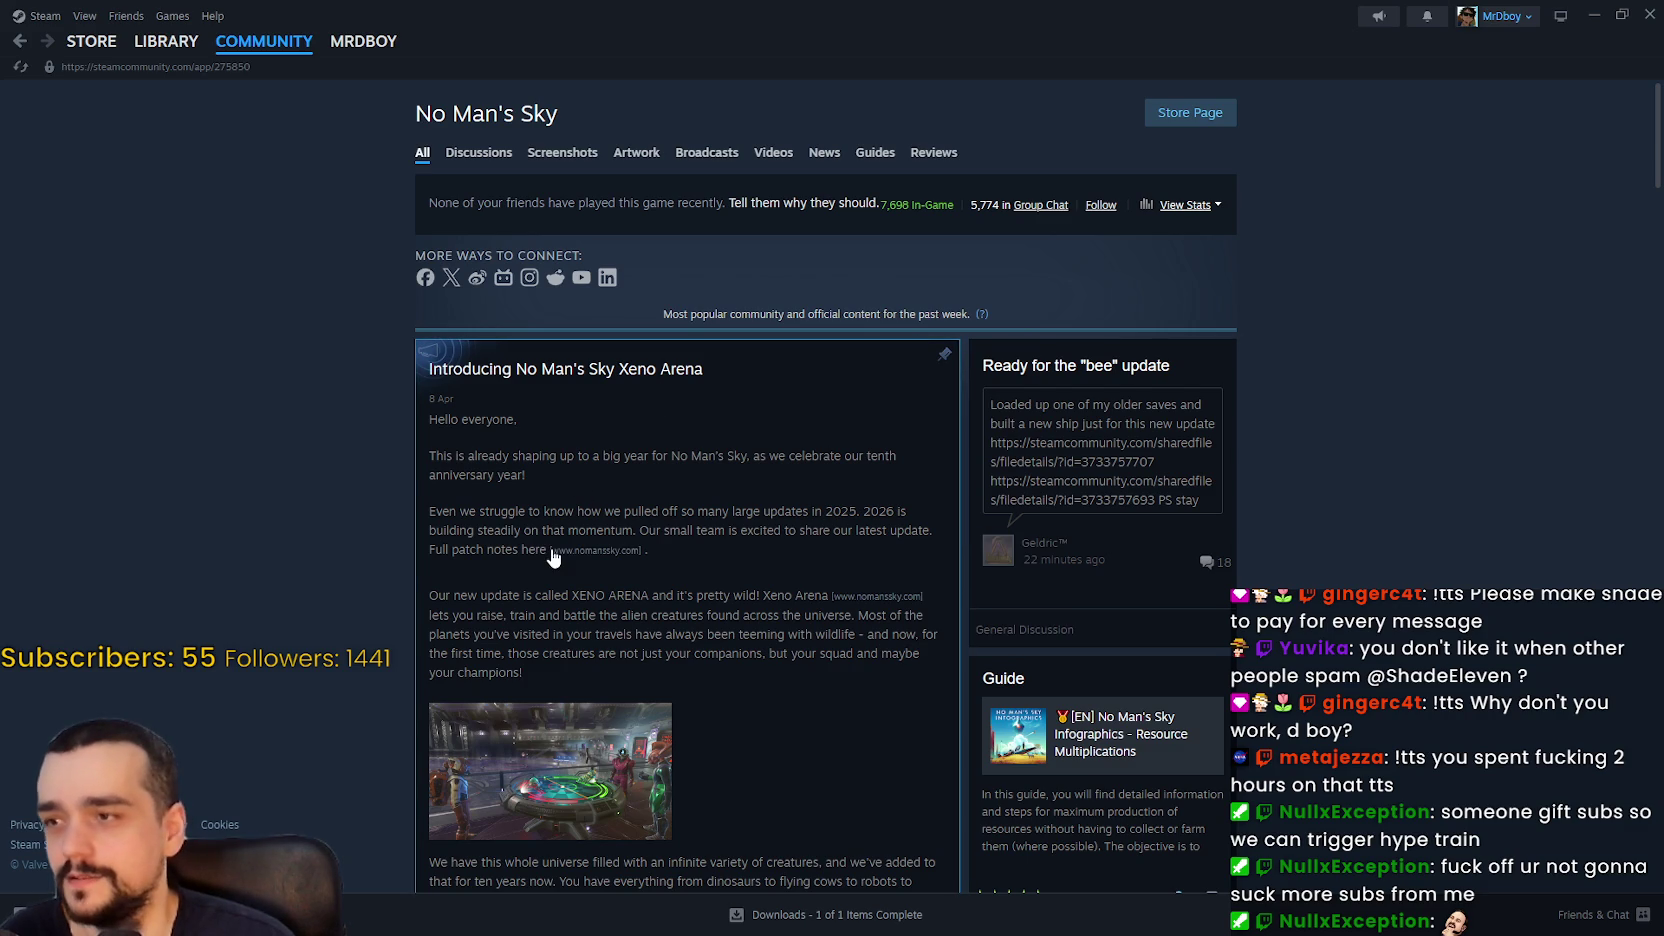
- Read the No Man's Sky hub posts, open MR FARMBOY in the Library, then return to Godot
scroll(554, 556, "down", 2)
scroll(554, 556, "down", 2)
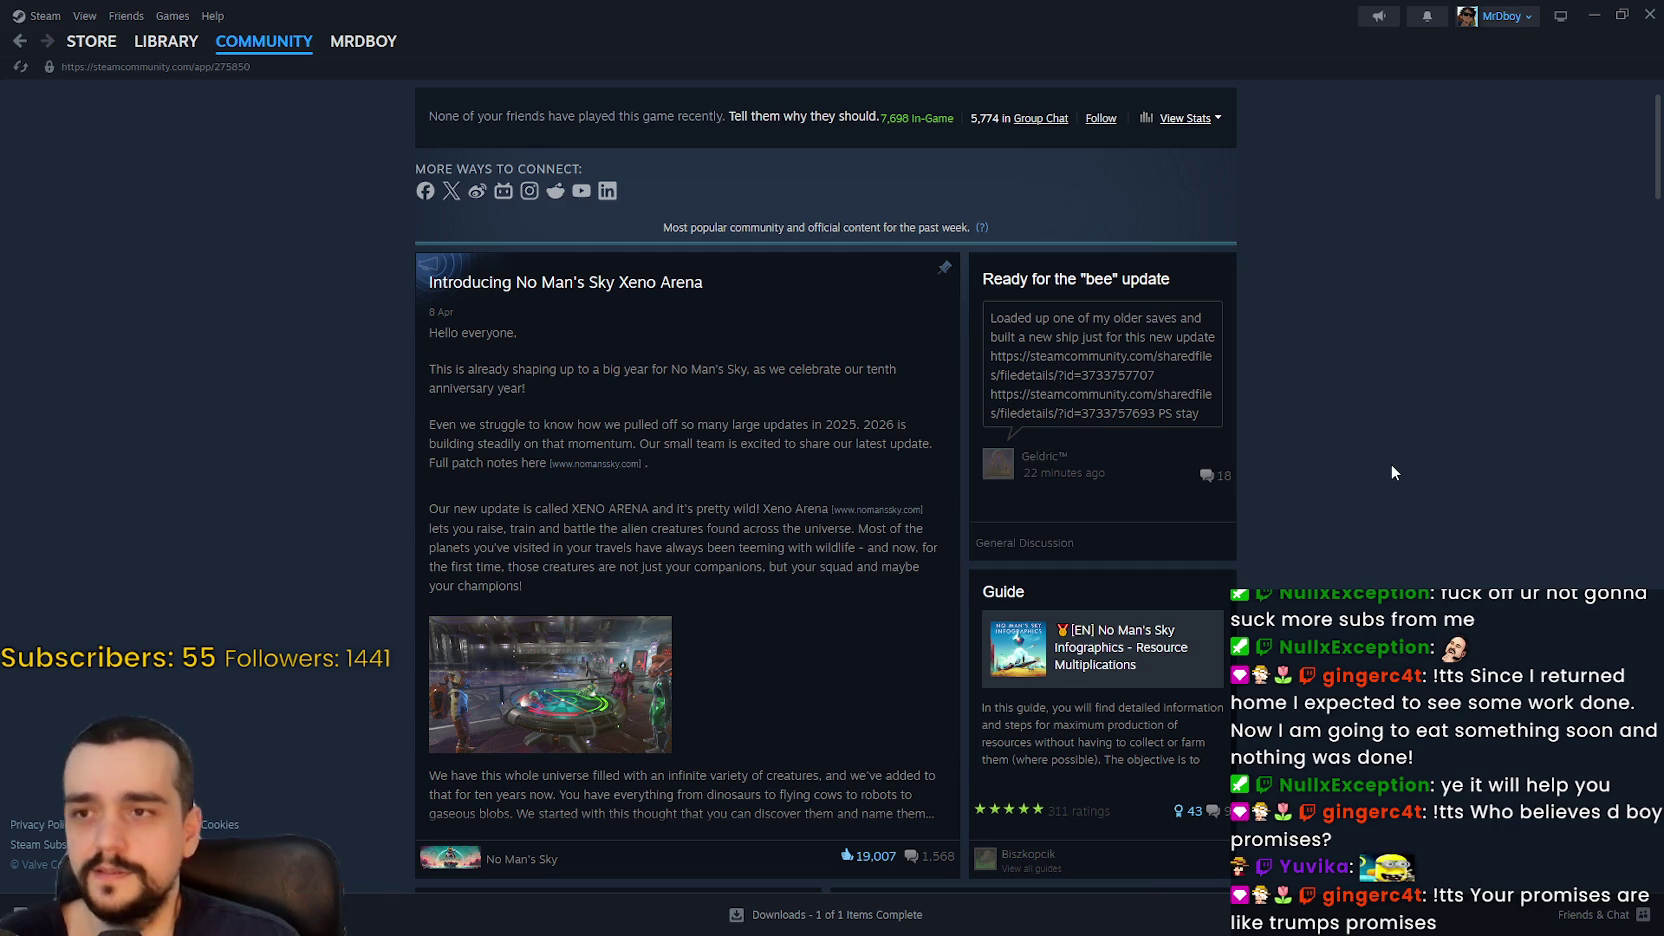
left_click(160, 41)
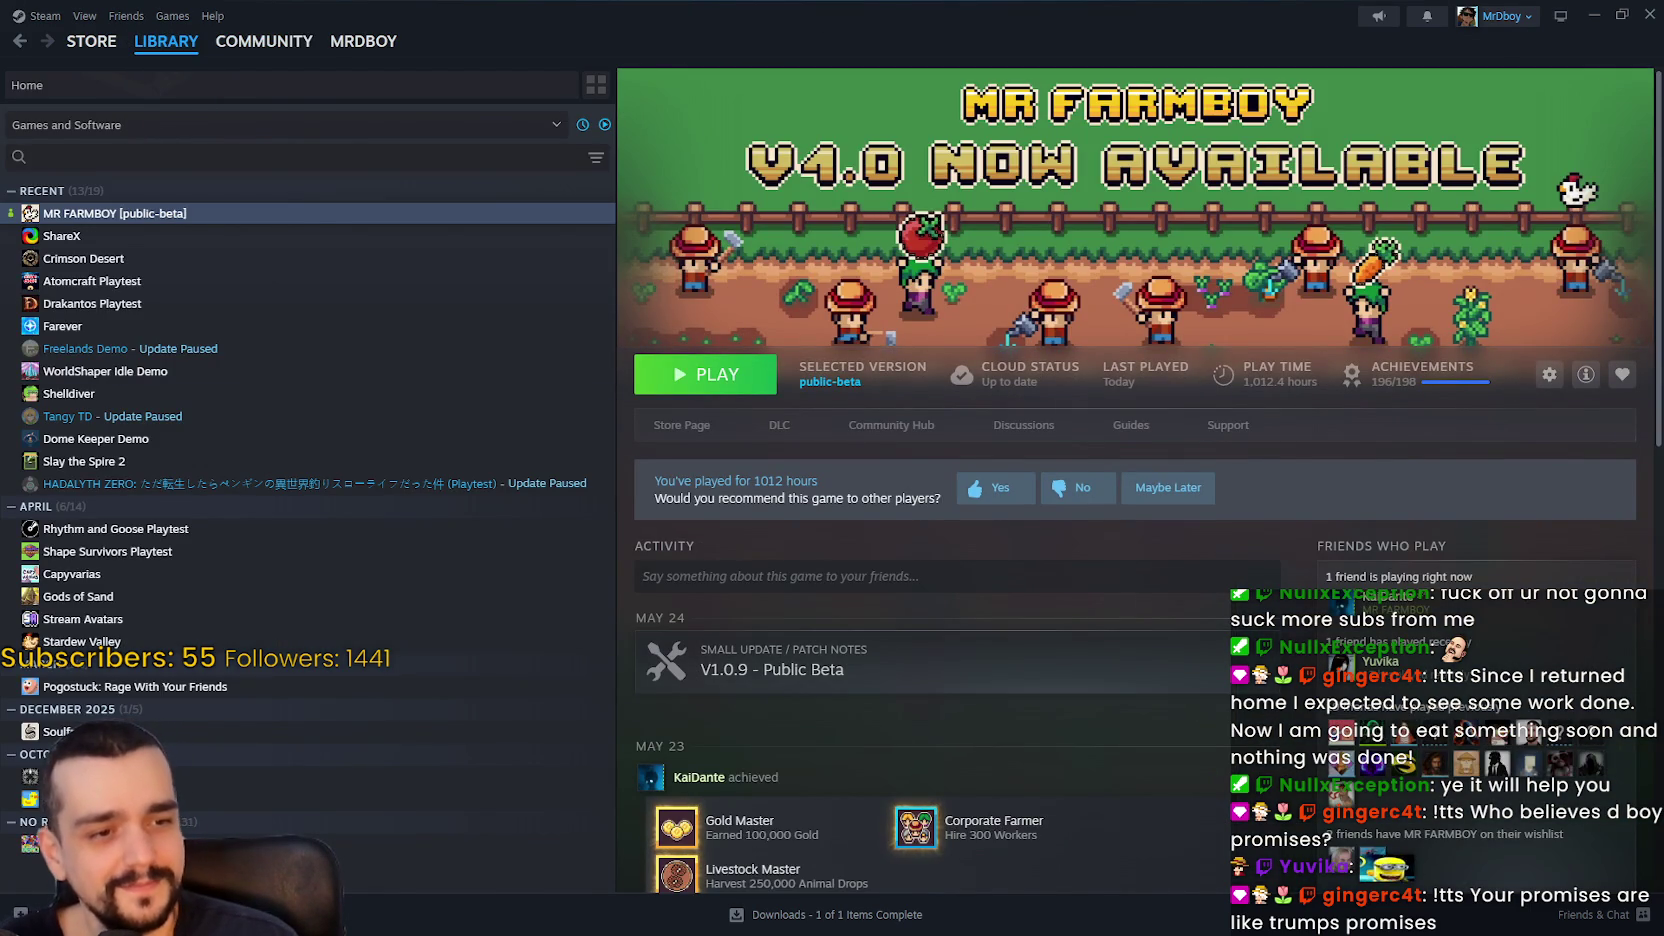
key("alt+Tab")
scroll(1138, 472, "down", 2)
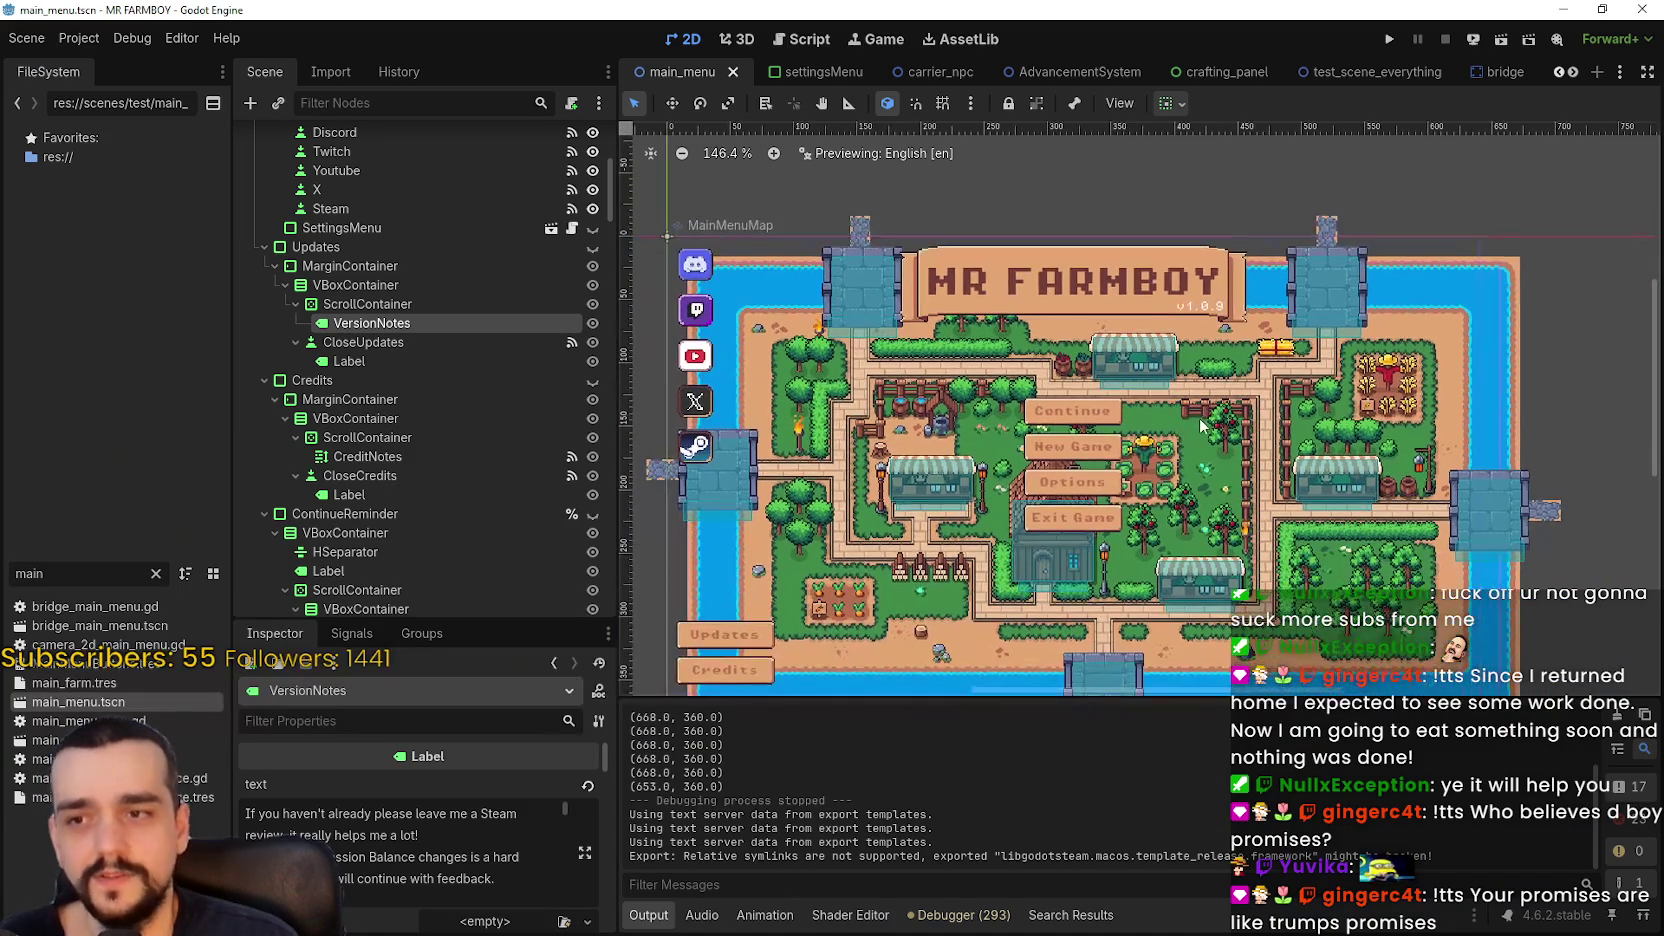
- Save main_menu.tscn, run the project with F5, and review the Output log for errors
key("ctrl+s")
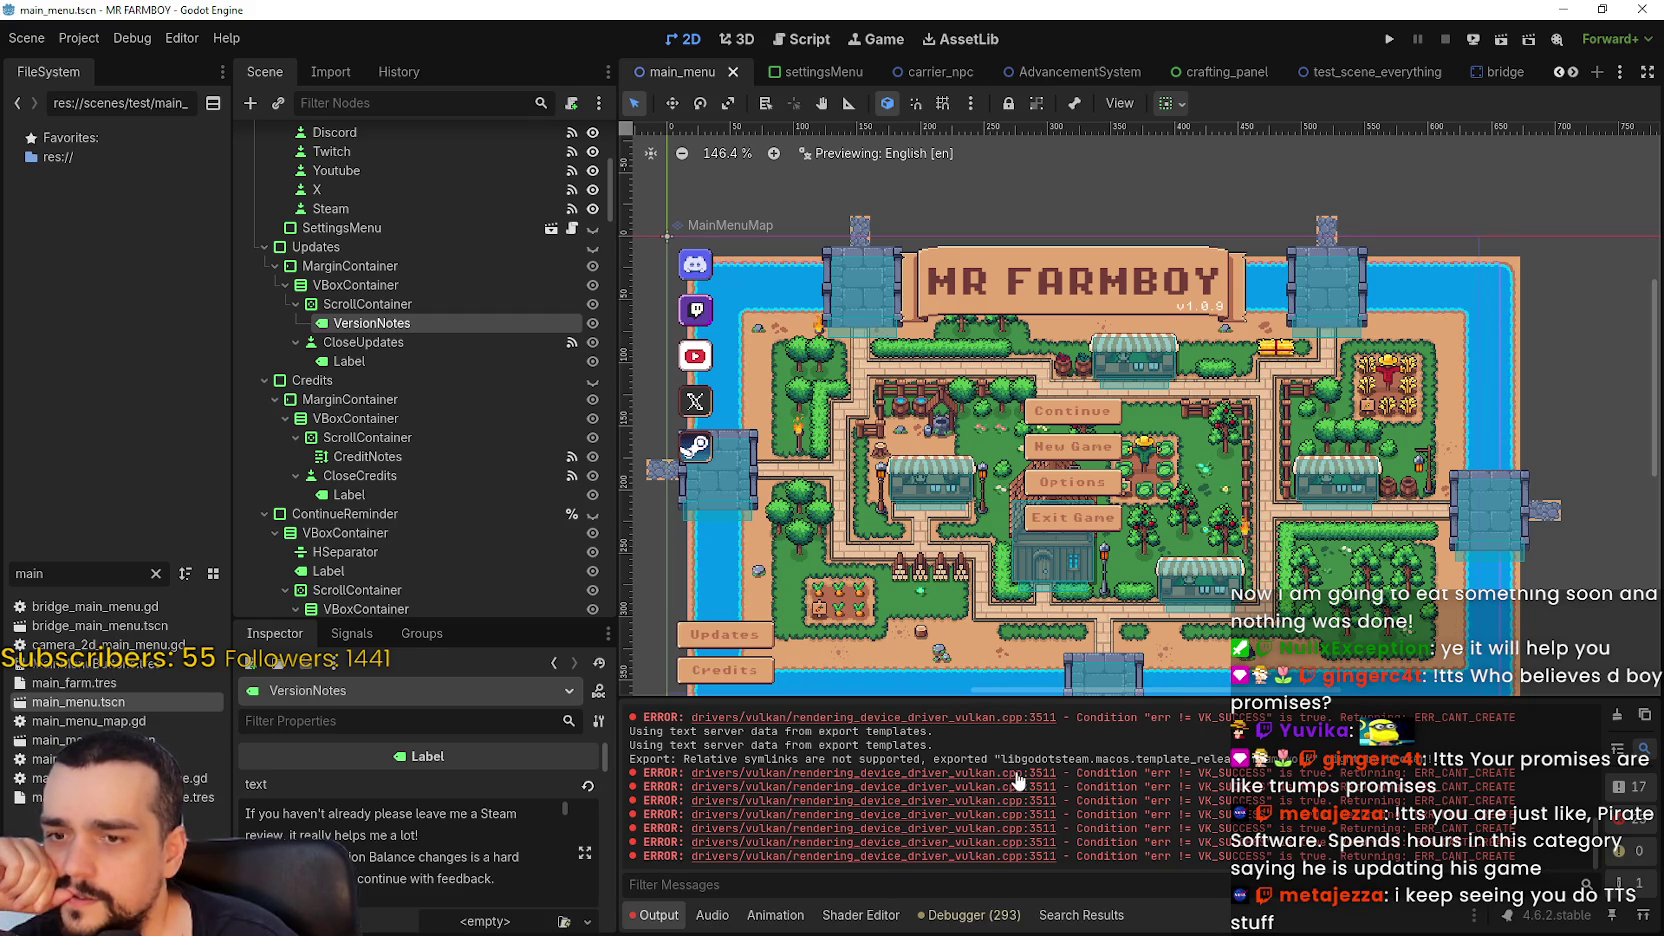
key("F5")
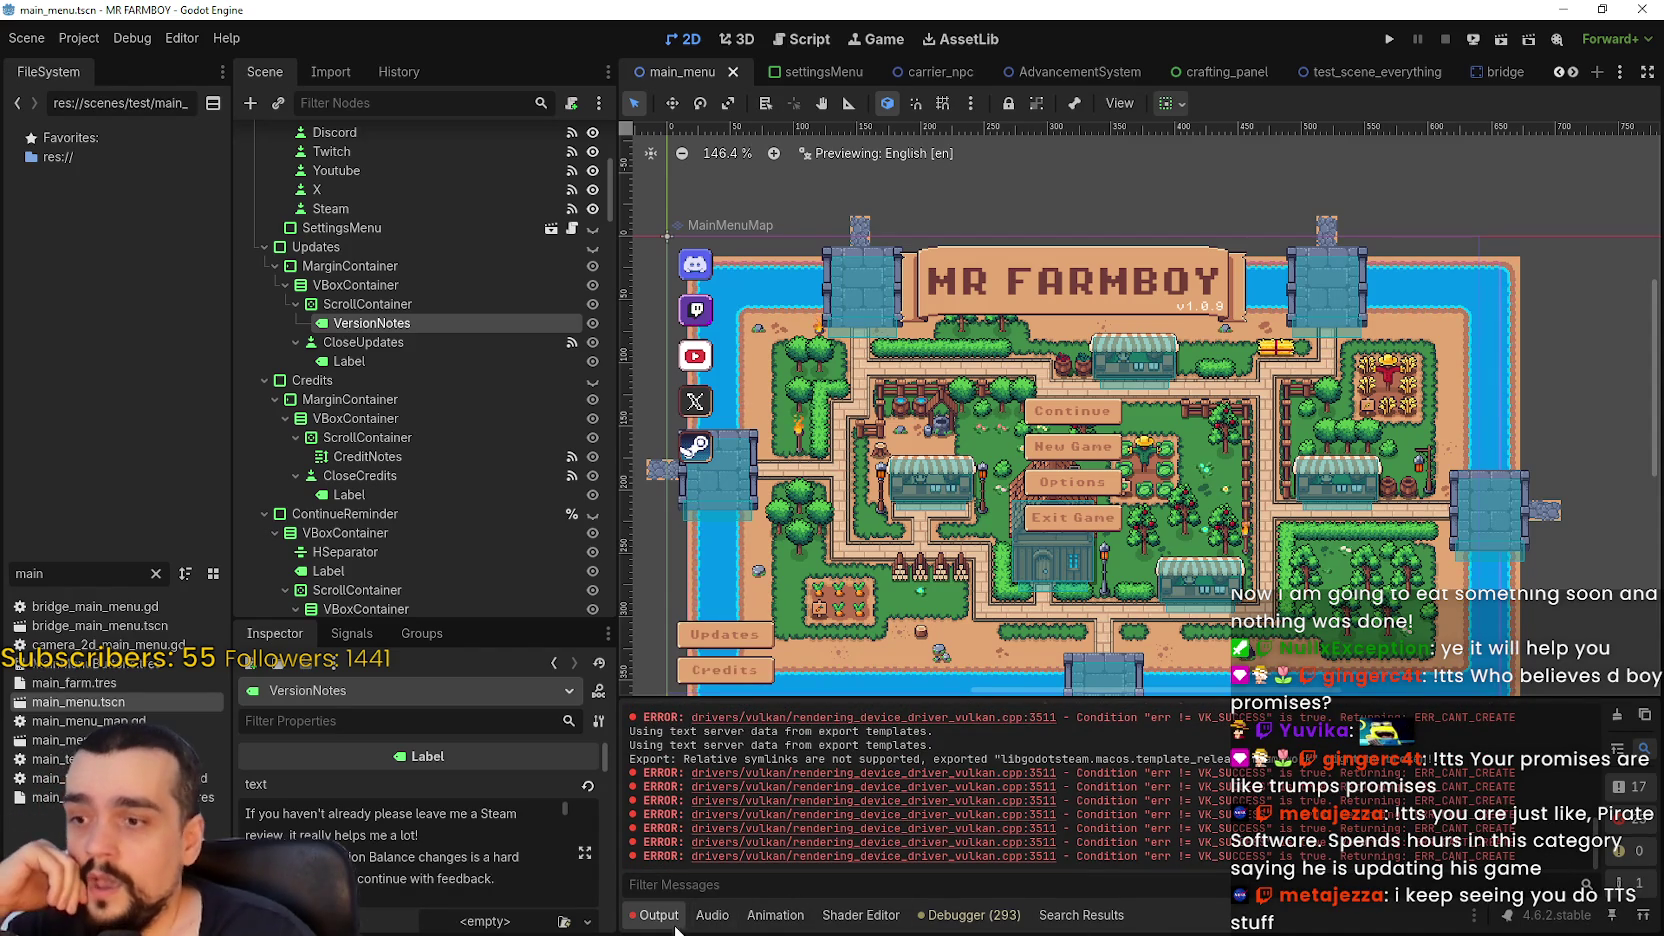
left_click(711, 915)
left_click(657, 915)
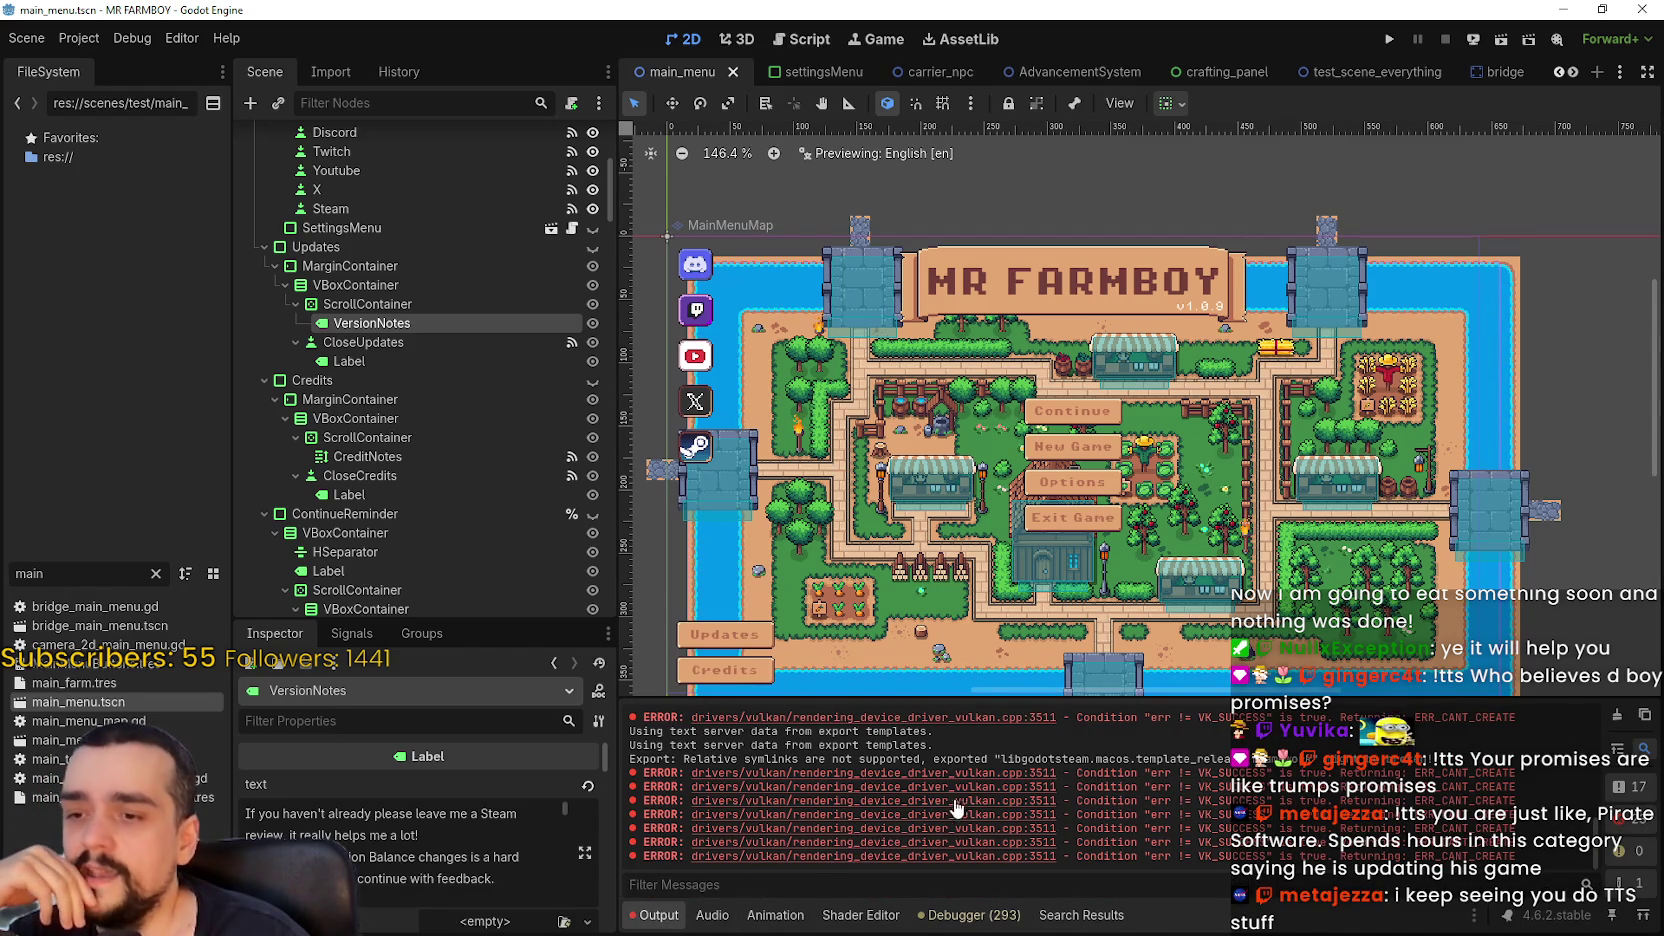